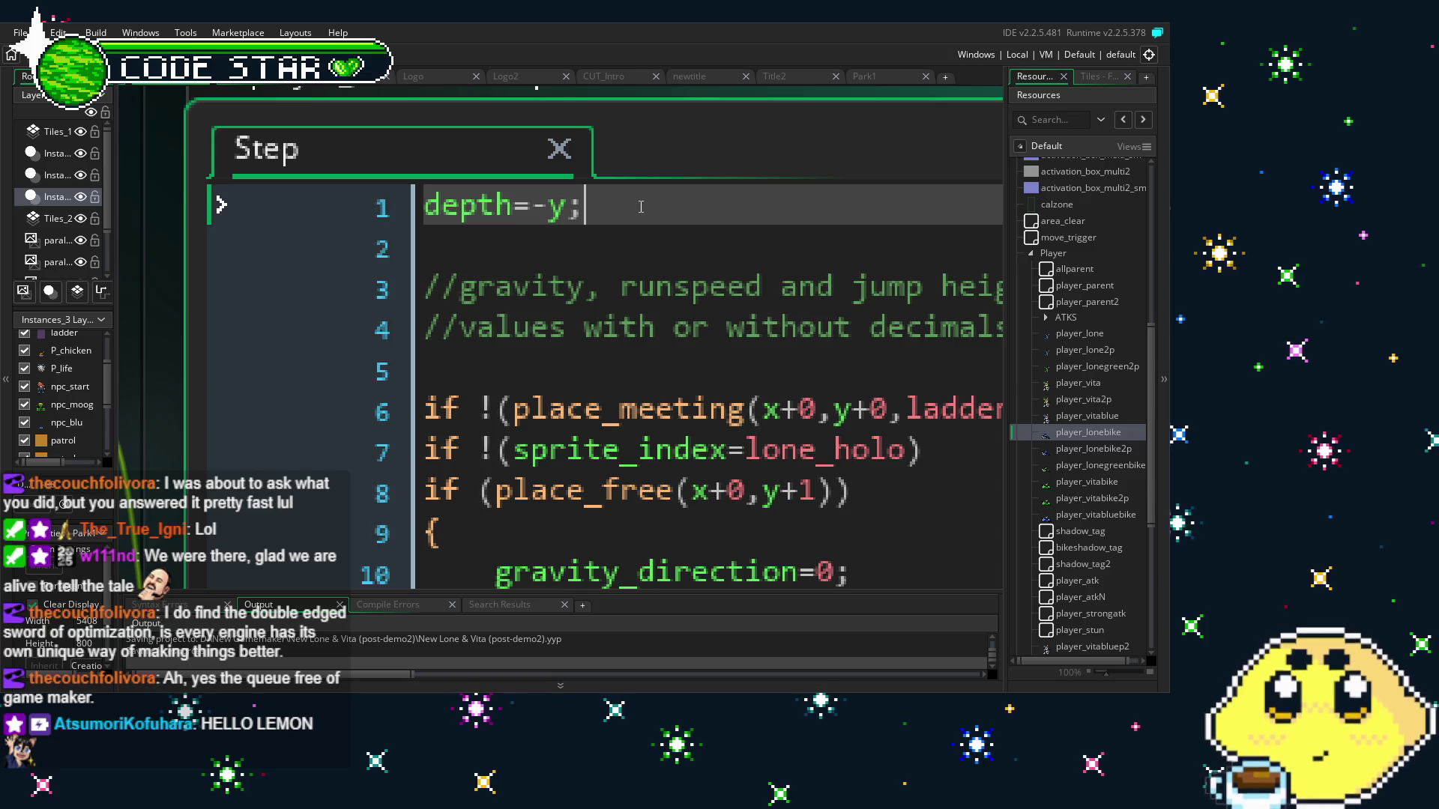
Zoom out and pan until player_lonebike's Events, player_parent parent and Step code all show
{"action": "scroll", "coordinate": [485, 314], "scroll_direction": "down", "scroll_amount": 2}
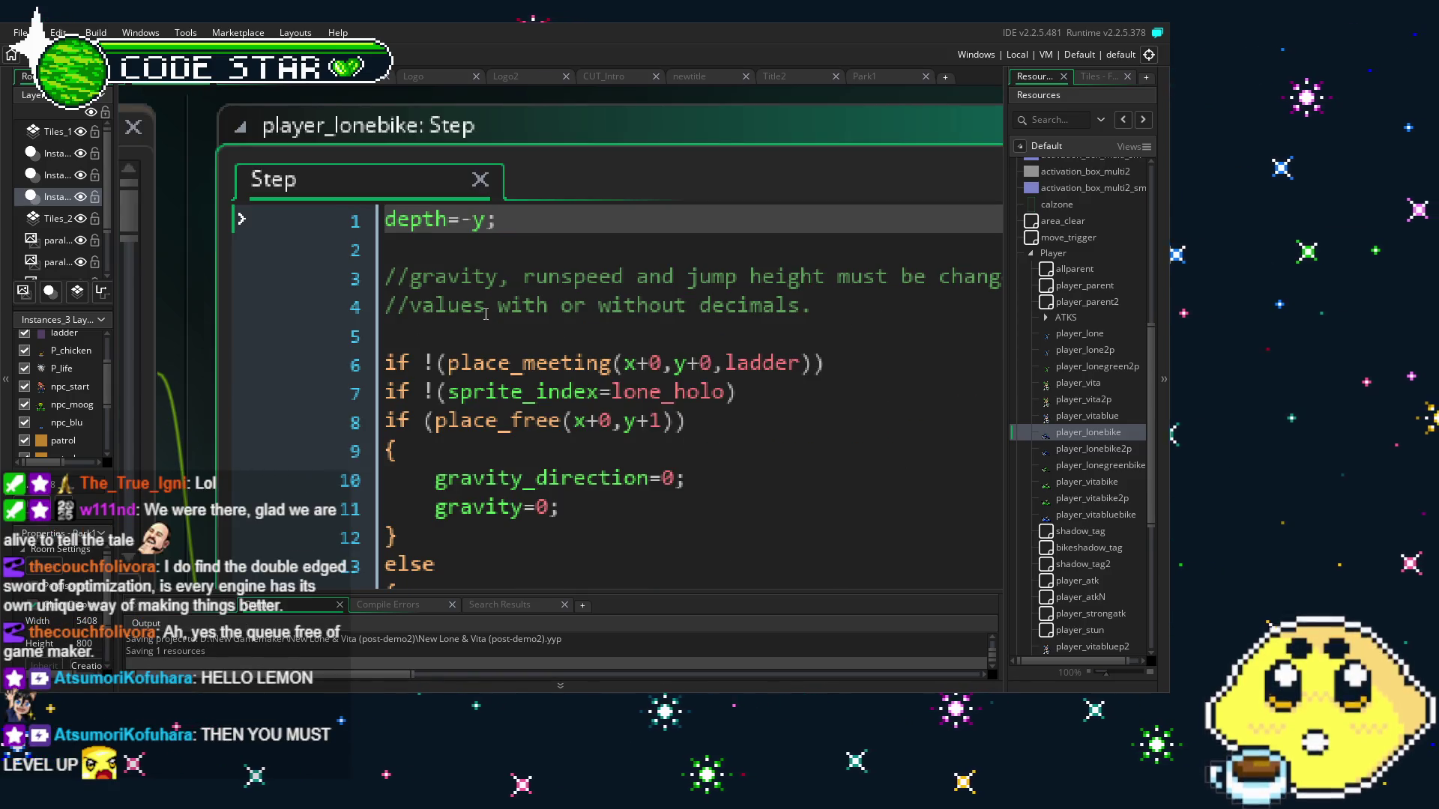
{"action": "scroll", "coordinate": [485, 314], "scroll_direction": "down", "scroll_amount": 3}
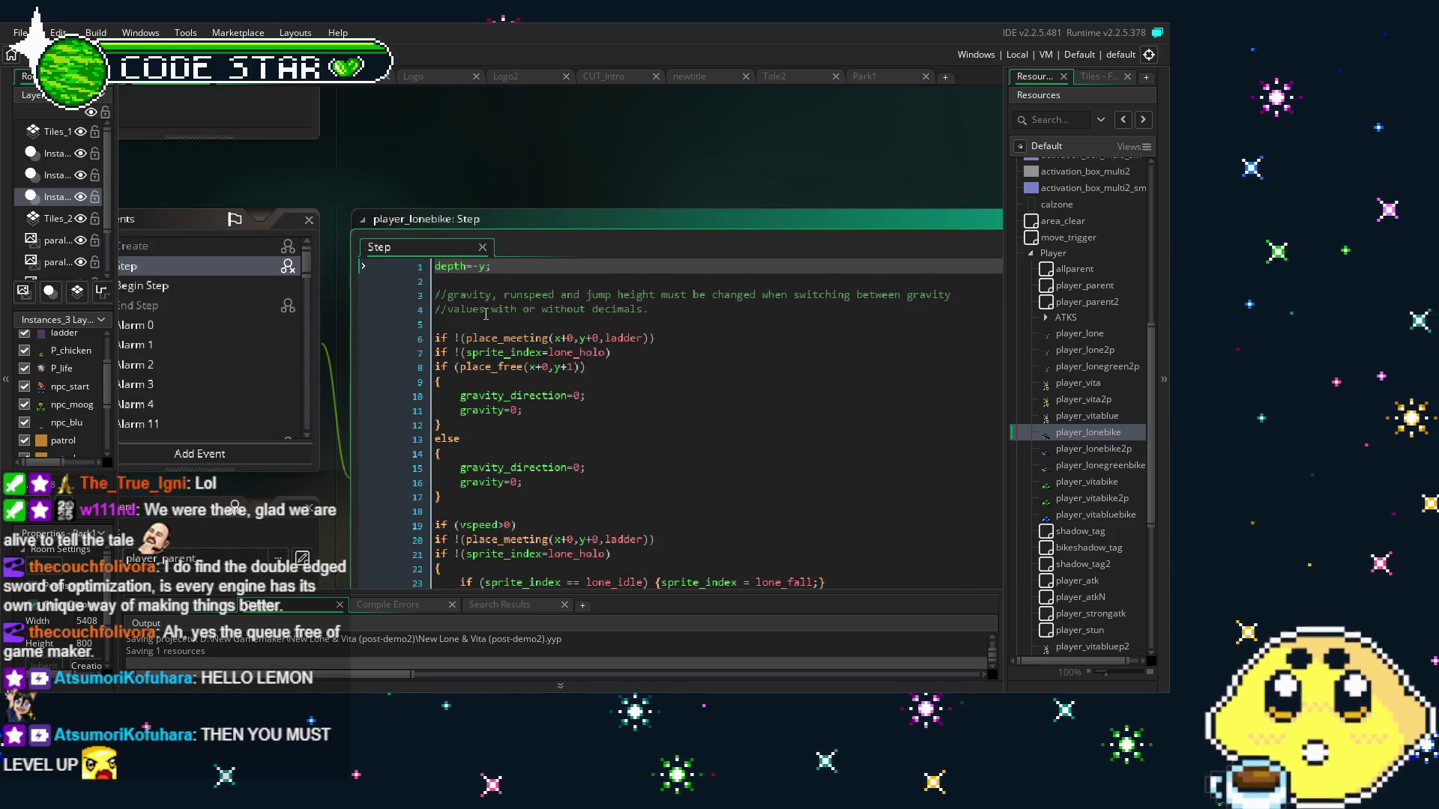
{"action": "scroll", "coordinate": [309, 529], "scroll_direction": "down", "scroll_amount": 2}
{"action": "mouse_move", "coordinate": [310, 529]}
{"action": "left_mouse_down"}
{"action": "mouse_move", "coordinate": [565, 448]}
{"action": "mouse_move", "coordinate": [463, 466]}
{"action": "mouse_move", "coordinate": [344, 444]}
{"action": "left_mouse_up"}
{"action": "left_click_drag", "start_coordinate": [302, 517], "coordinate": [417, 513]}
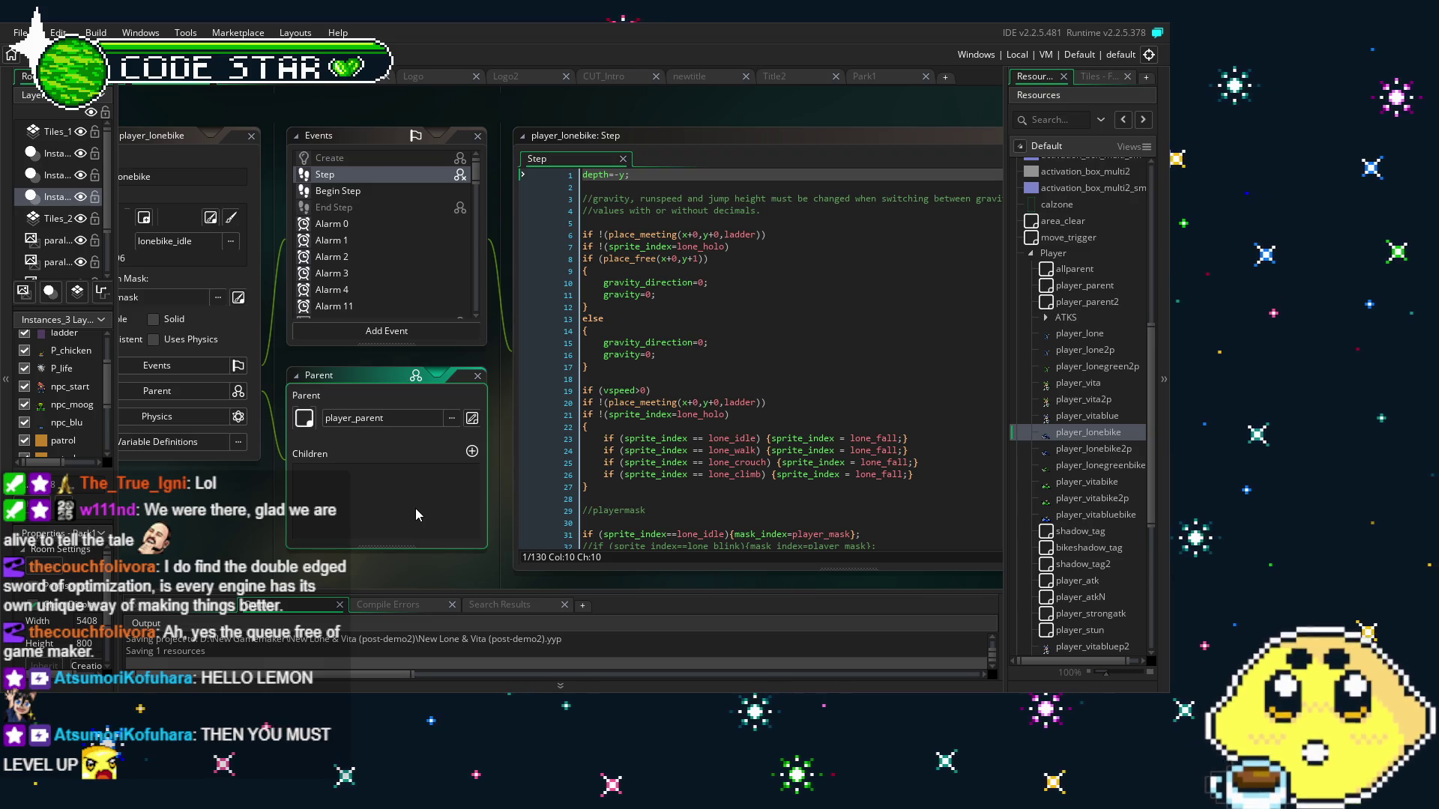
Collapse the Player object group in Resources and scroll up to the Objects section
{"action": "left_click_drag", "start_coordinate": [367, 553], "coordinate": [349, 552]}
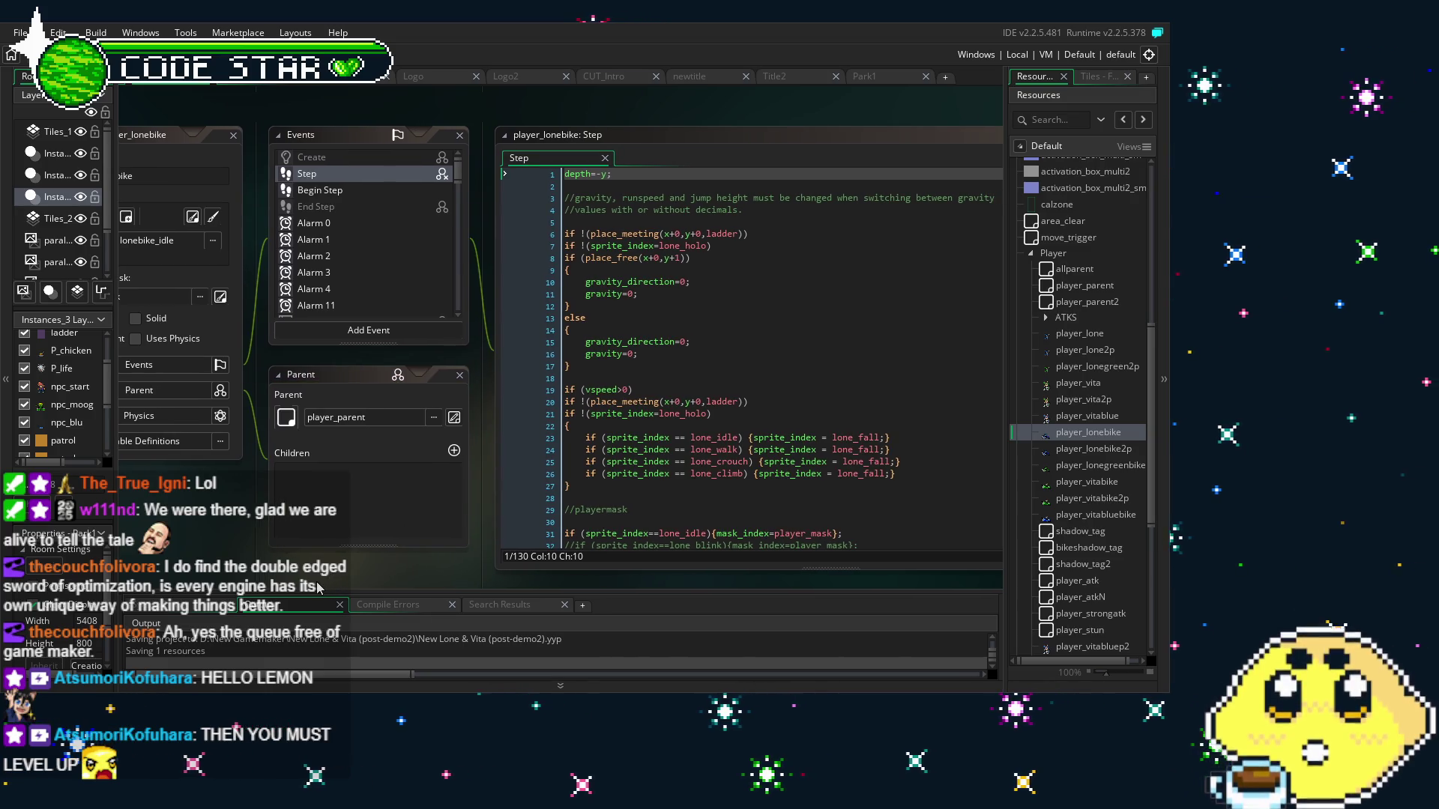
{"action": "scroll", "coordinate": [1081, 399], "scroll_direction": "up", "scroll_amount": 3}
{"action": "scroll", "coordinate": [1081, 399], "scroll_direction": "down", "scroll_amount": 3}
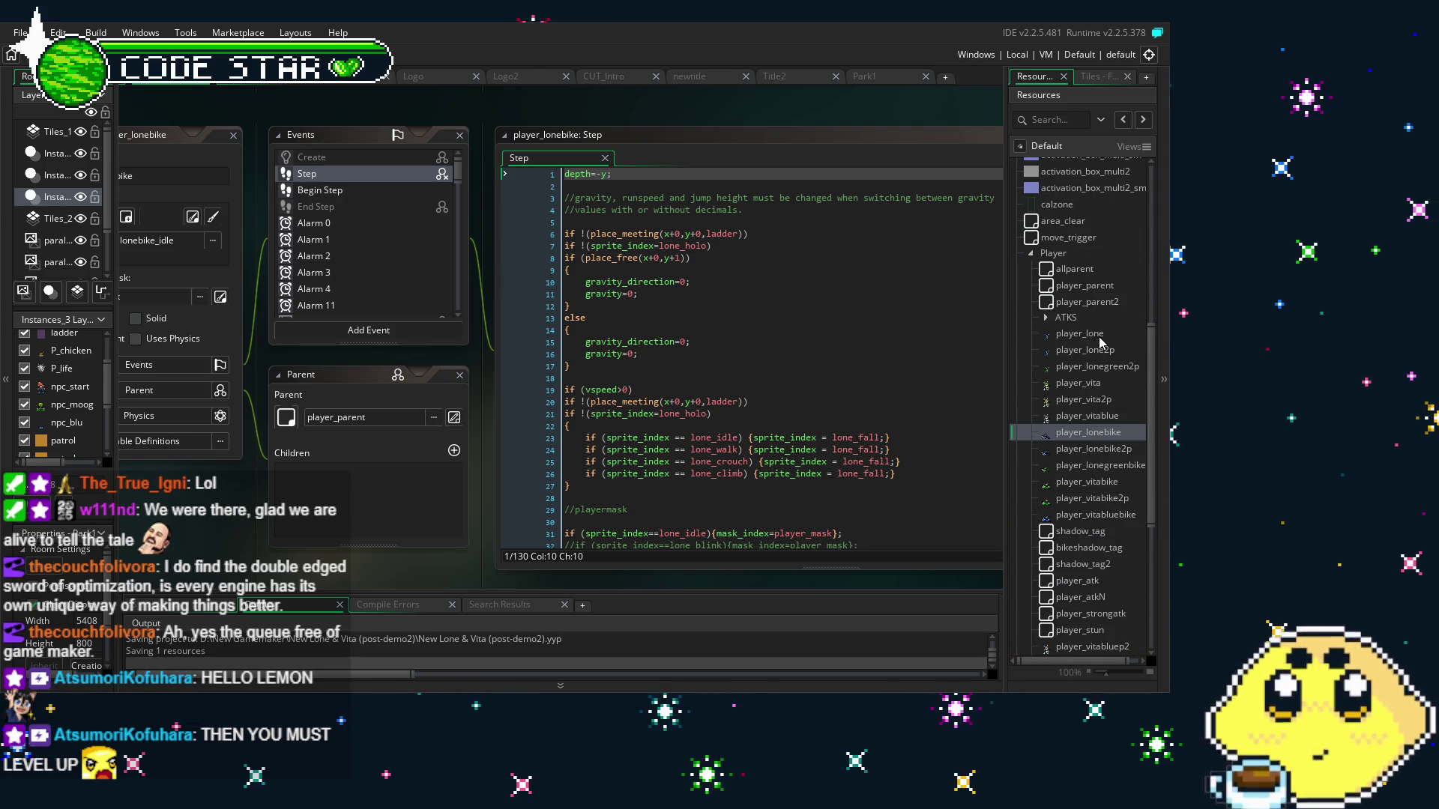
{"action": "scroll", "coordinate": [1049, 375], "scroll_direction": "up", "scroll_amount": 3}
{"action": "left_click", "coordinate": [1030, 373]}
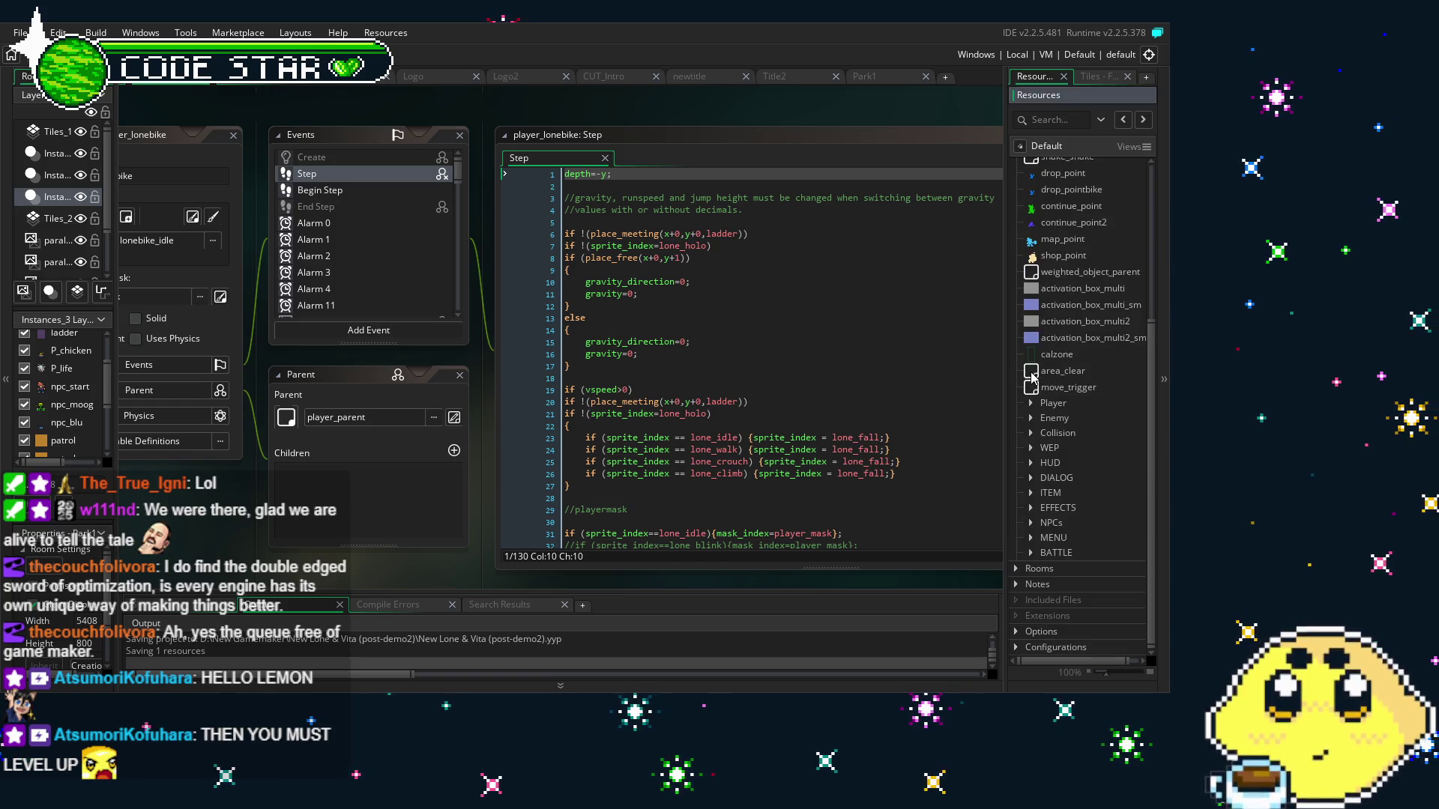
{"action": "scroll", "coordinate": [1028, 429], "scroll_direction": "up", "scroll_amount": 4}
{"action": "scroll", "coordinate": [1034, 461], "scroll_direction": "down", "scroll_amount": 3}
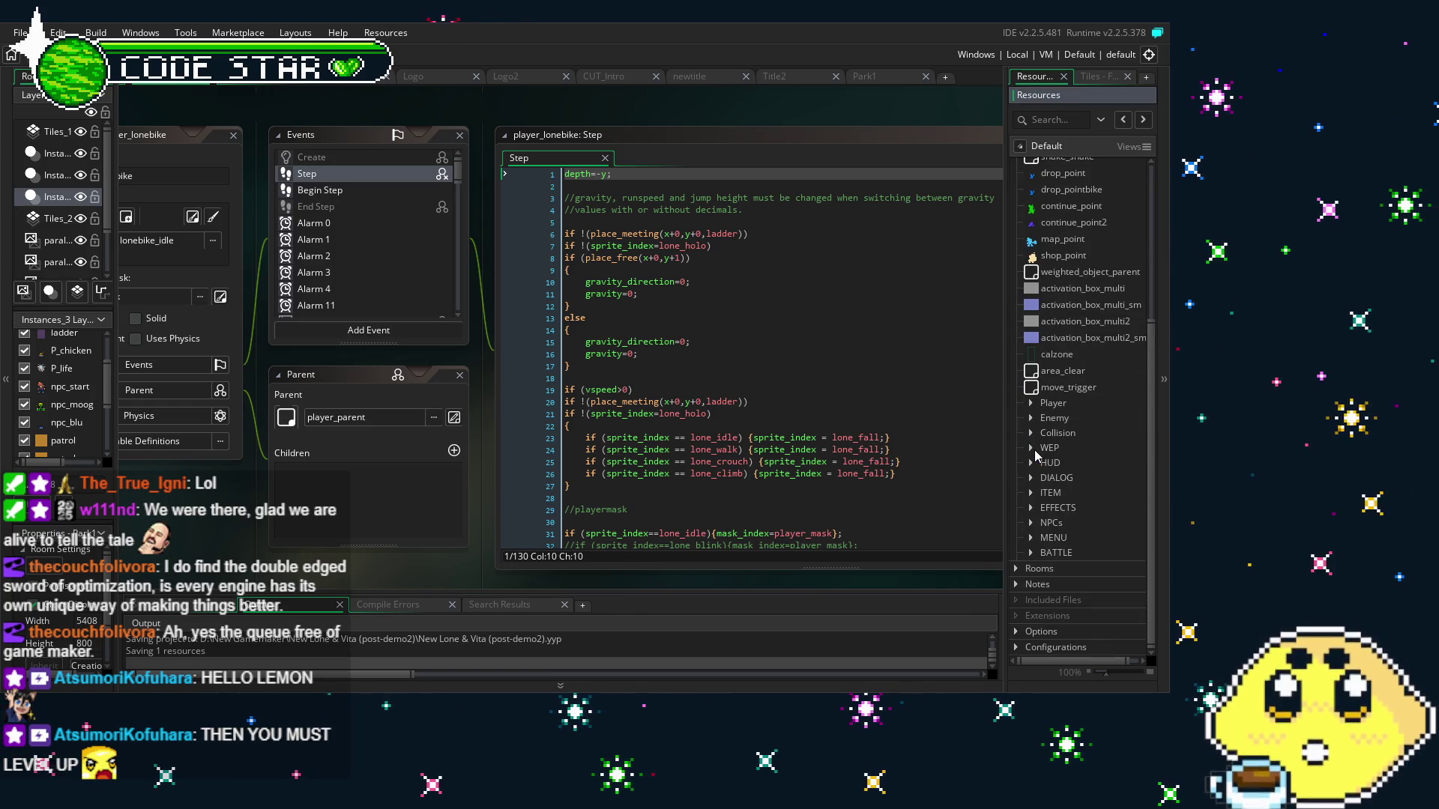
{"action": "scroll", "coordinate": [1073, 418], "scroll_direction": "up", "scroll_amount": 5}
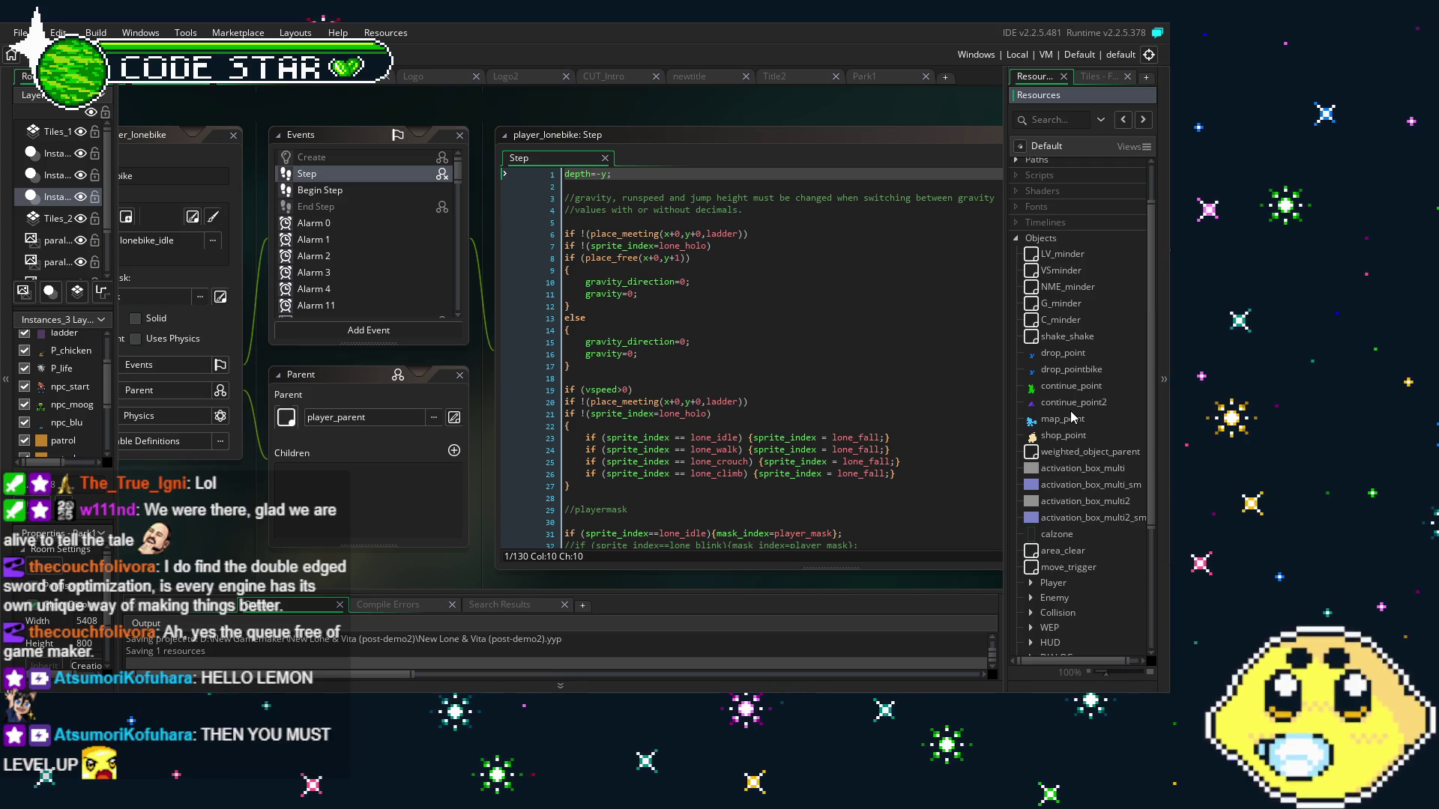
{"action": "scroll", "coordinate": [1045, 352], "scroll_direction": "up", "scroll_amount": 2}
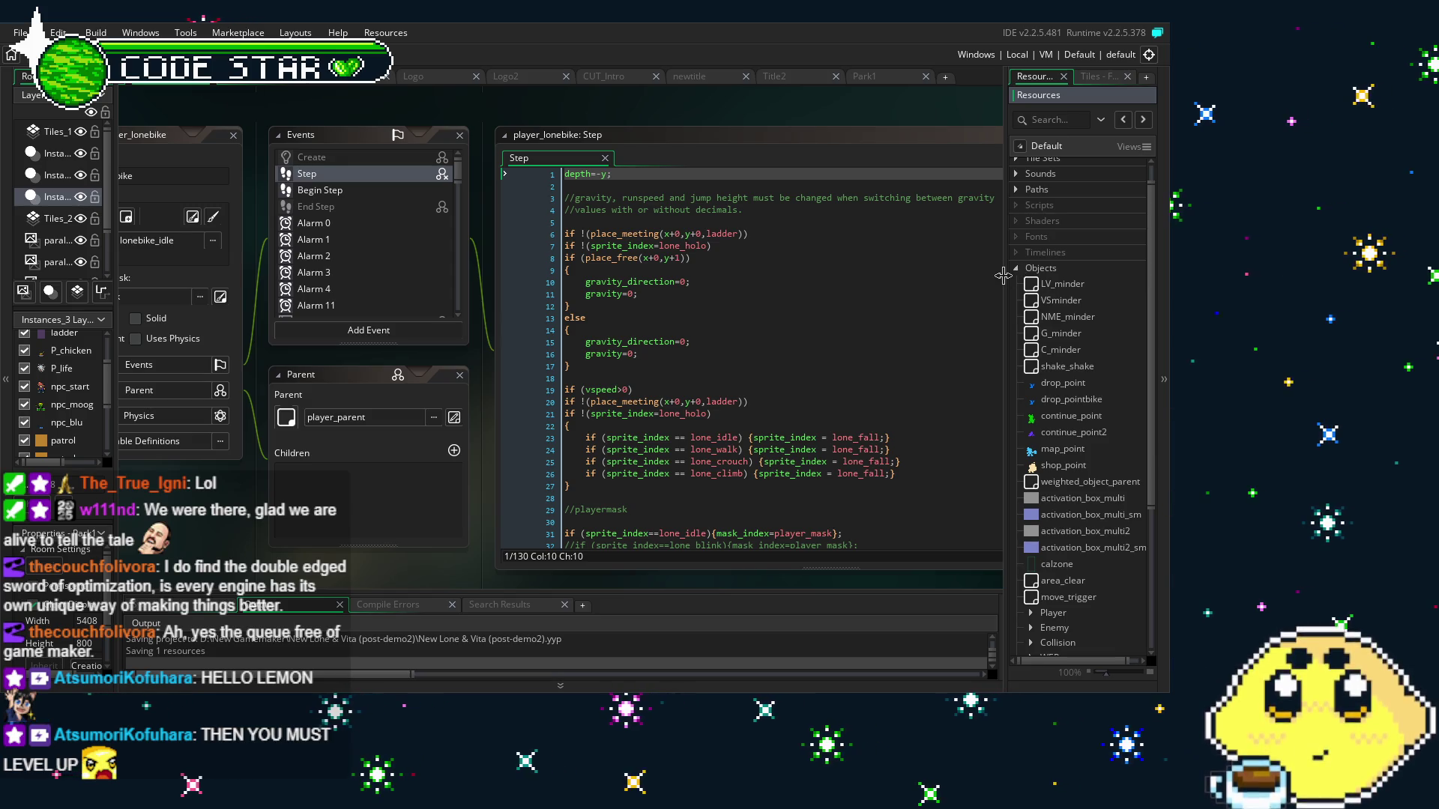
Switch to the Park1 room and pan around its level layout
{"action": "left_click", "coordinate": [866, 78]}
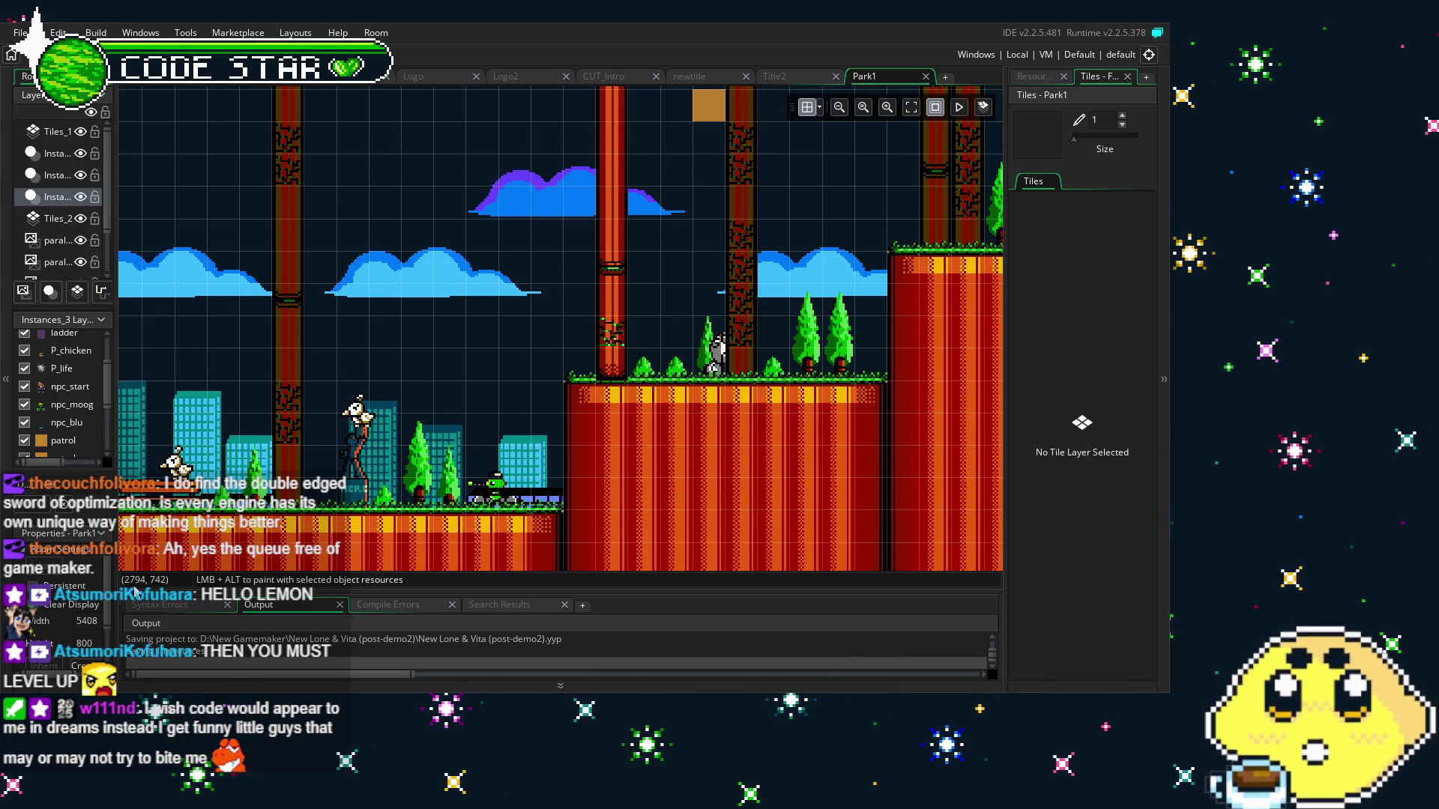
{"action": "scroll", "coordinate": [484, 450], "scroll_direction": "left", "scroll_amount": 5}
{"action": "scroll", "coordinate": [493, 470], "scroll_direction": "left", "scroll_amount": 1}
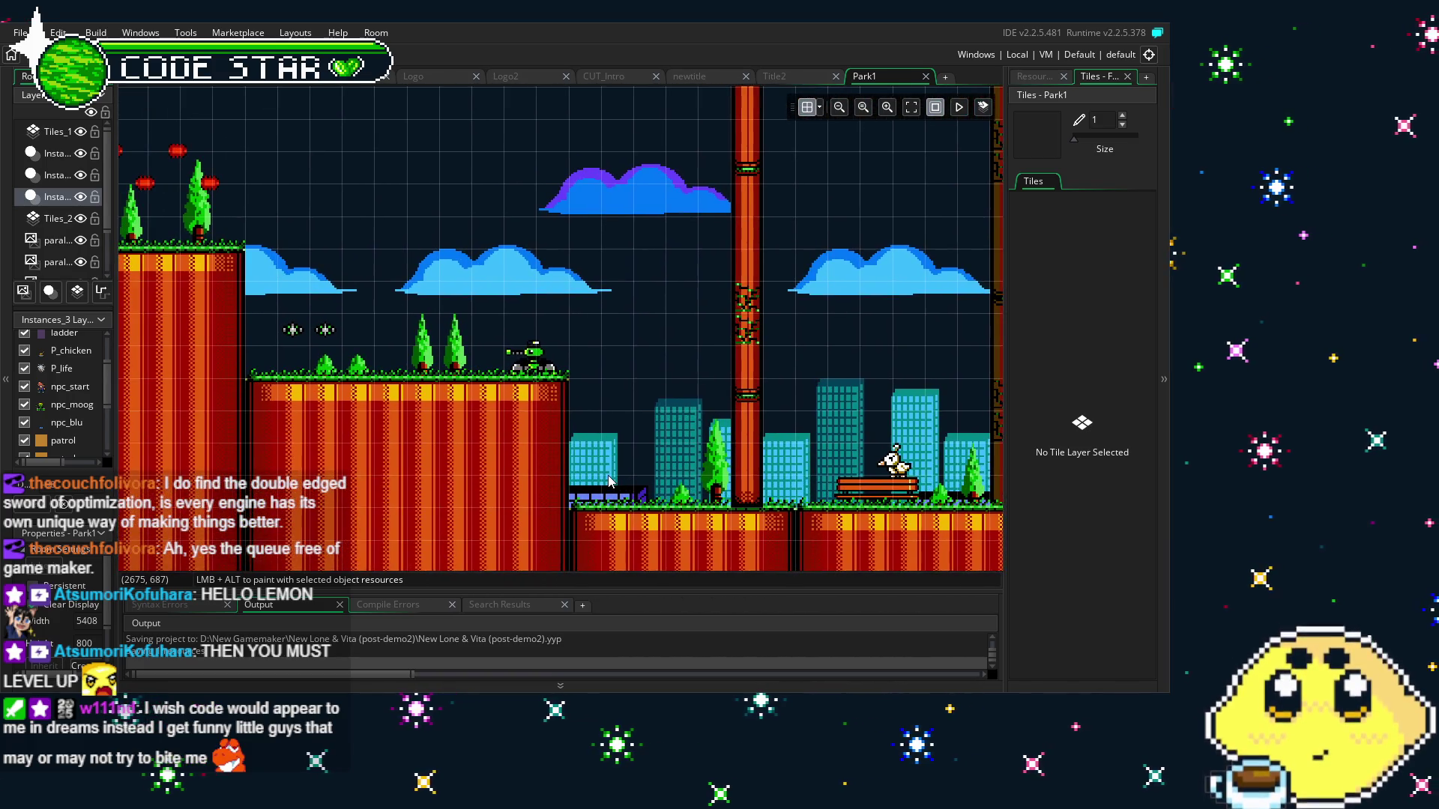
{"action": "scroll", "coordinate": [374, 466], "scroll_direction": "left", "scroll_amount": 3}
{"action": "scroll", "coordinate": [375, 465], "scroll_direction": "left", "scroll_amount": 3}
{"action": "scroll", "coordinate": [374, 465], "scroll_direction": "up", "scroll_amount": 1}
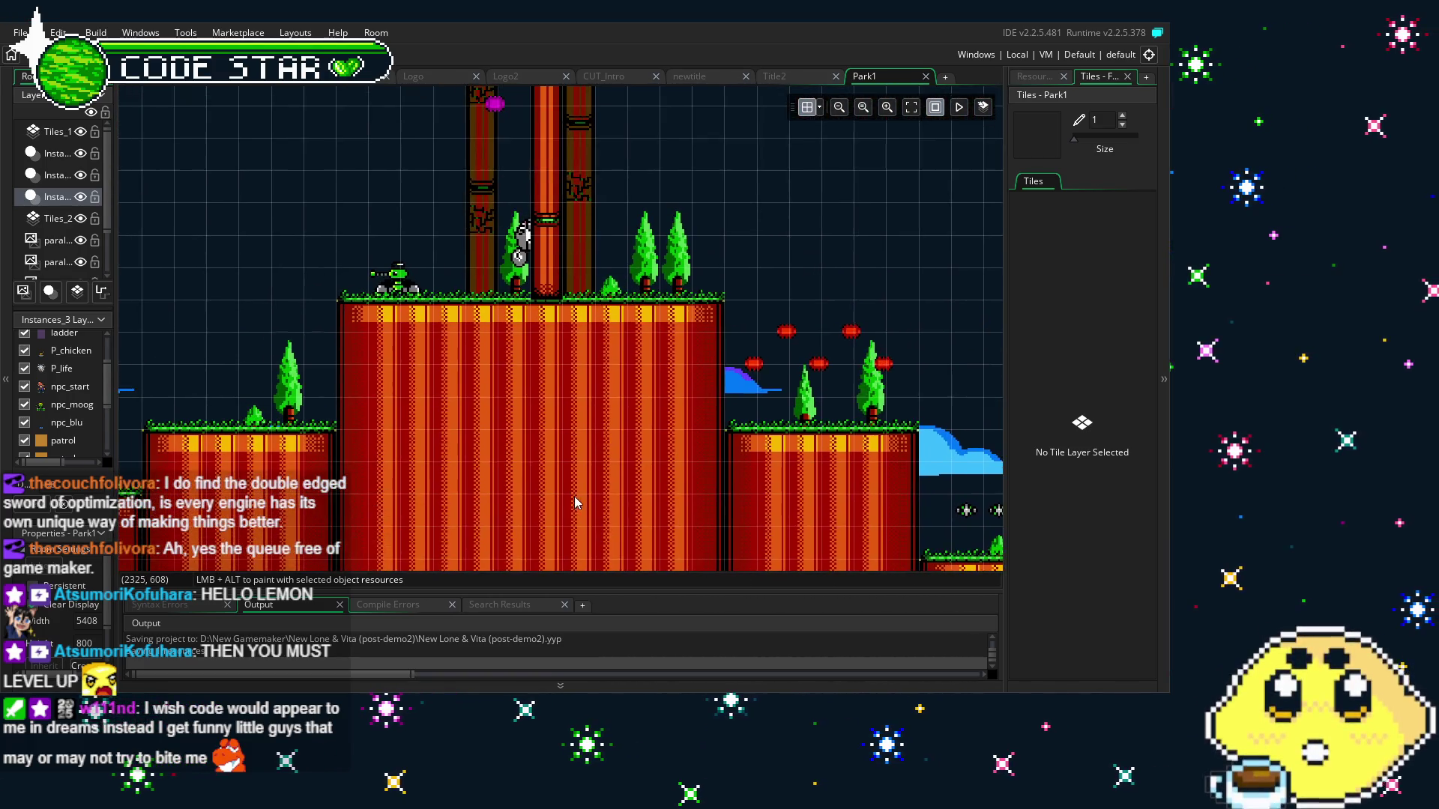
{"action": "scroll", "coordinate": [377, 434], "scroll_direction": "right", "scroll_amount": 1}
{"action": "scroll", "coordinate": [379, 414], "scroll_direction": "left", "scroll_amount": 1}
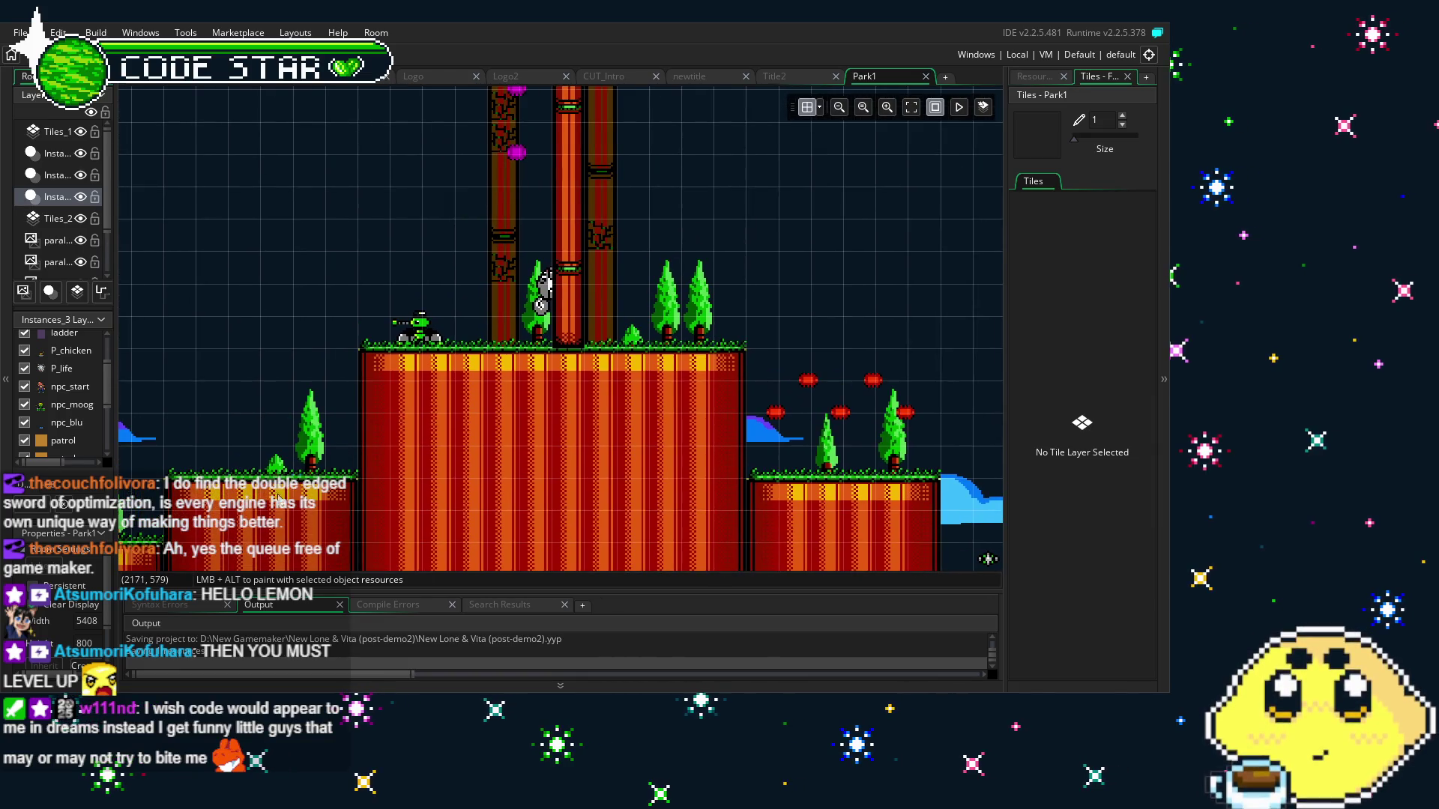
{"action": "scroll", "coordinate": [371, 435], "scroll_direction": "left", "scroll_amount": 2}
{"action": "scroll", "coordinate": [371, 435], "scroll_direction": "down", "scroll_amount": 1}
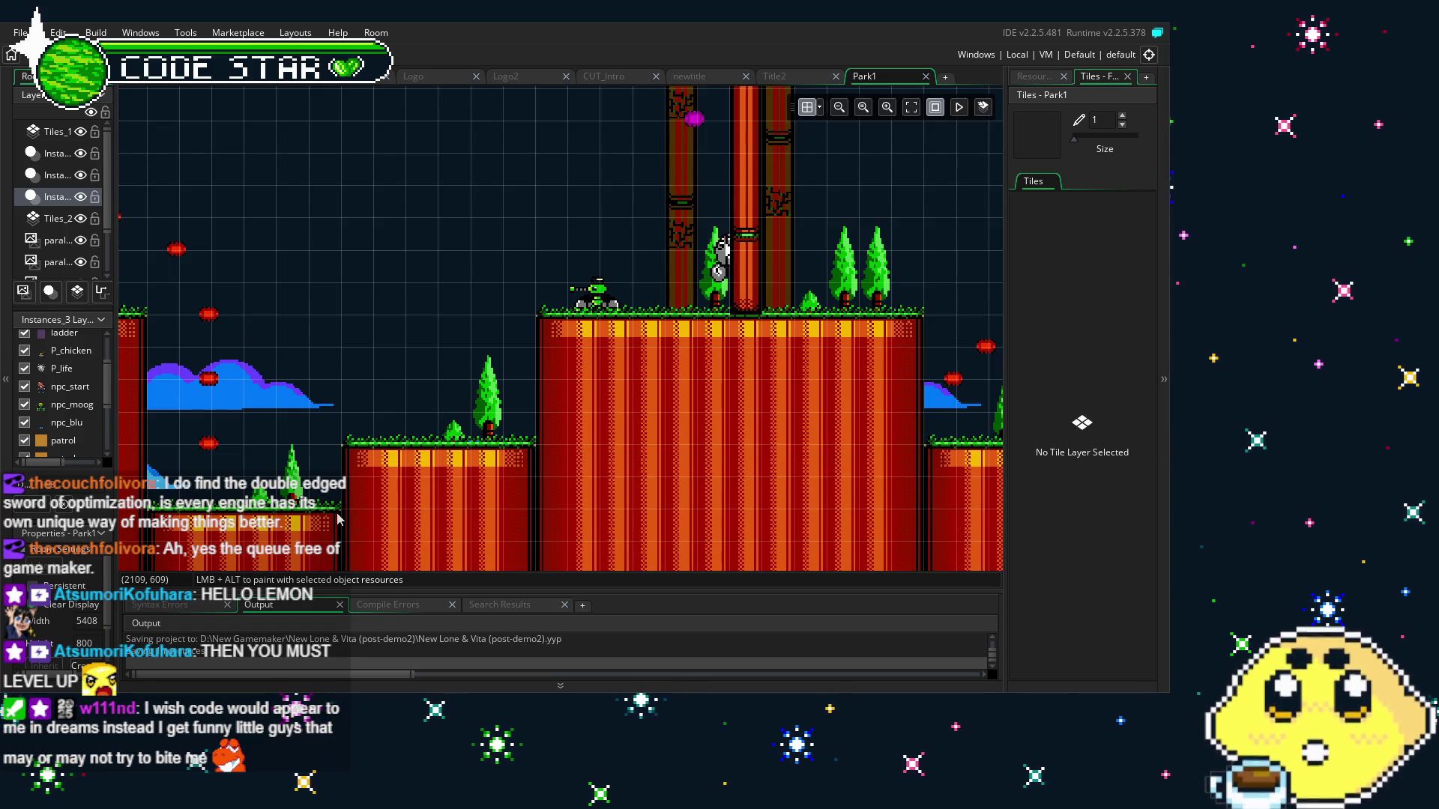
{"action": "left_click_drag", "start_coordinate": [337, 518], "coordinate": [503, 512]}
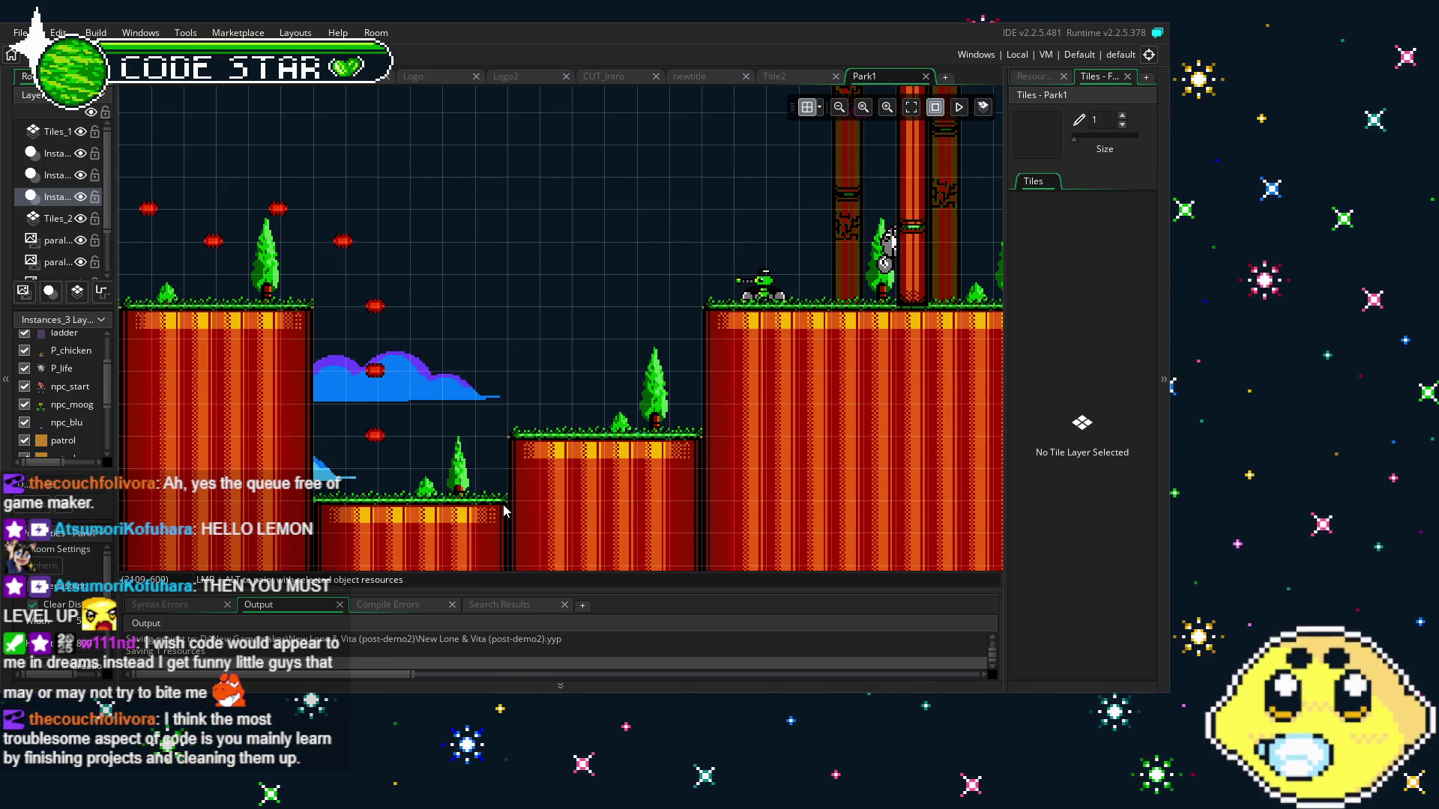
Scroll around the Park1 room to survey its city and platform areas
{"action": "scroll", "coordinate": [262, 498], "scroll_direction": "left", "scroll_amount": 1}
{"action": "scroll", "coordinate": [263, 499], "scroll_direction": "left", "scroll_amount": 15}
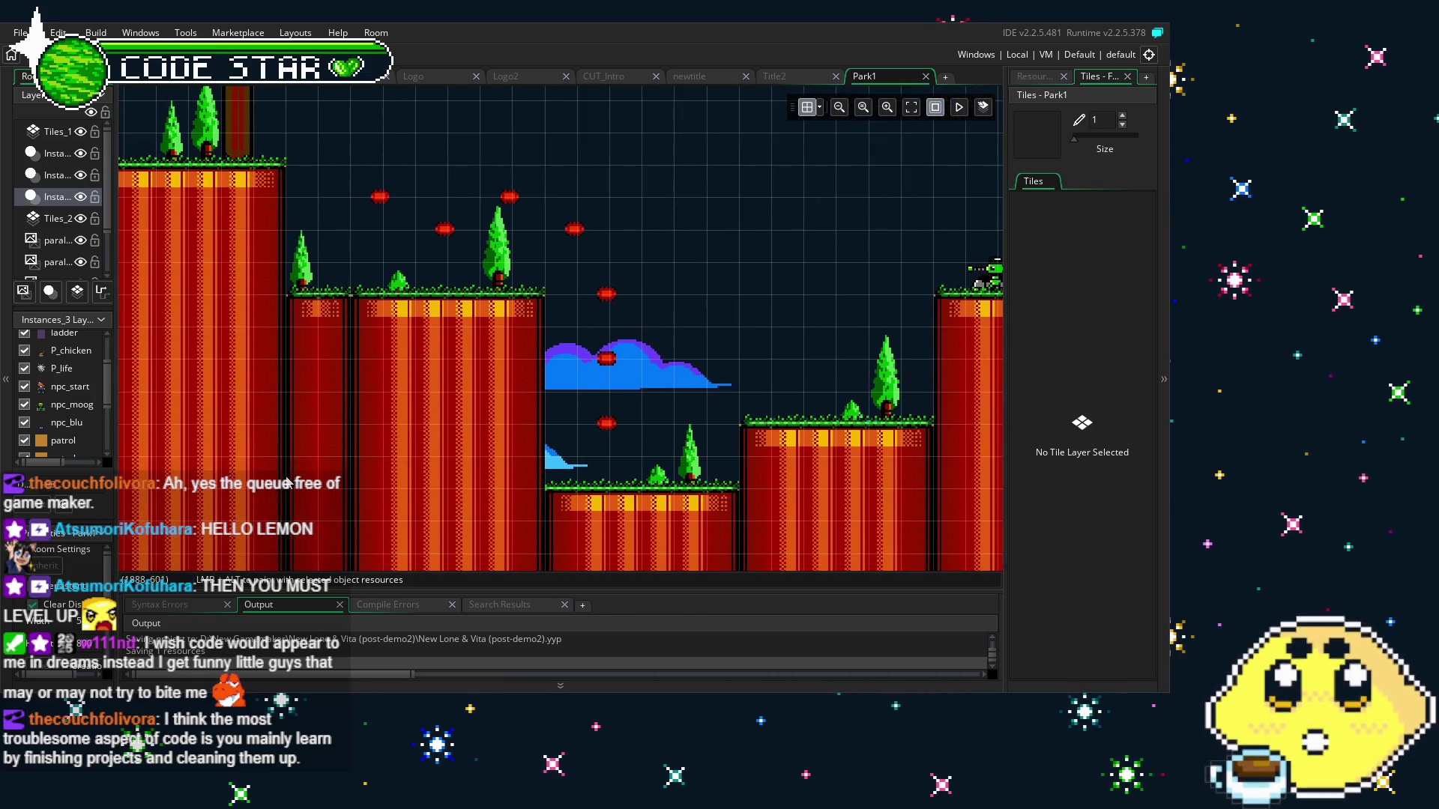
{"action": "scroll", "coordinate": [370, 473], "scroll_direction": "left", "scroll_amount": 15}
{"action": "scroll", "coordinate": [370, 473], "scroll_direction": "down", "scroll_amount": 3}
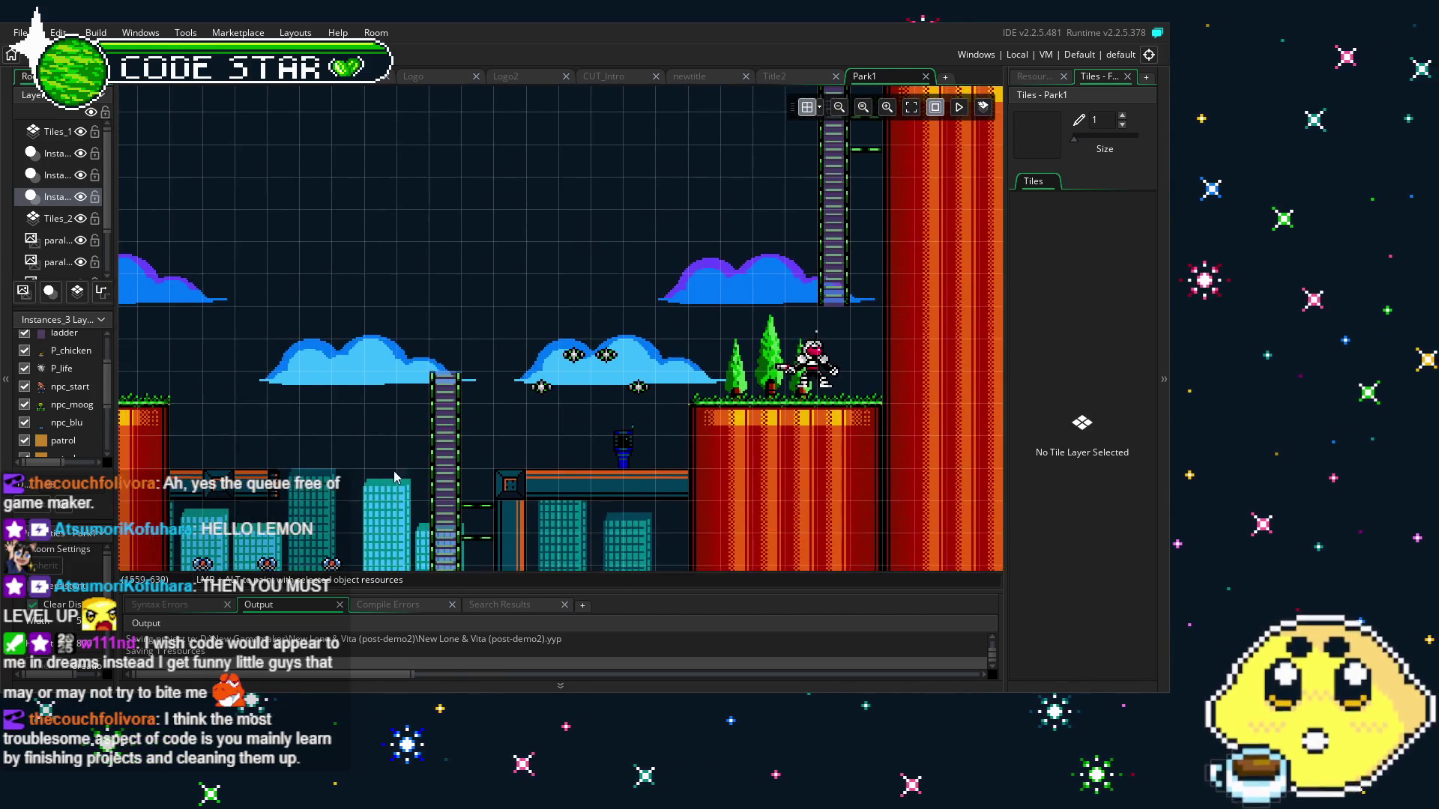
{"action": "scroll", "coordinate": [412, 445], "scroll_direction": "left", "scroll_amount": 20}
{"action": "scroll", "coordinate": [413, 445], "scroll_direction": "down", "scroll_amount": 2}
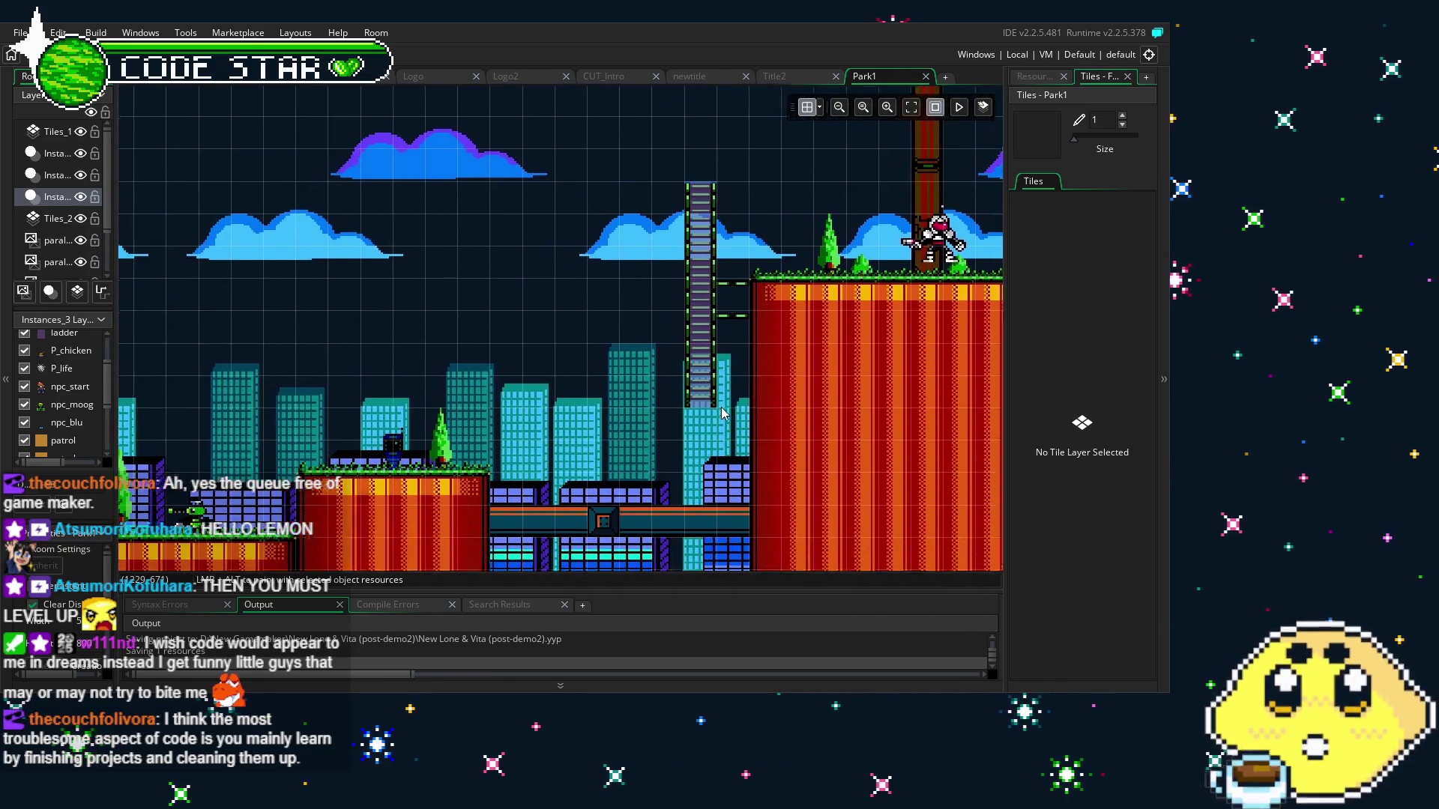
{"action": "scroll", "coordinate": [599, 423], "scroll_direction": "left", "scroll_amount": 20}
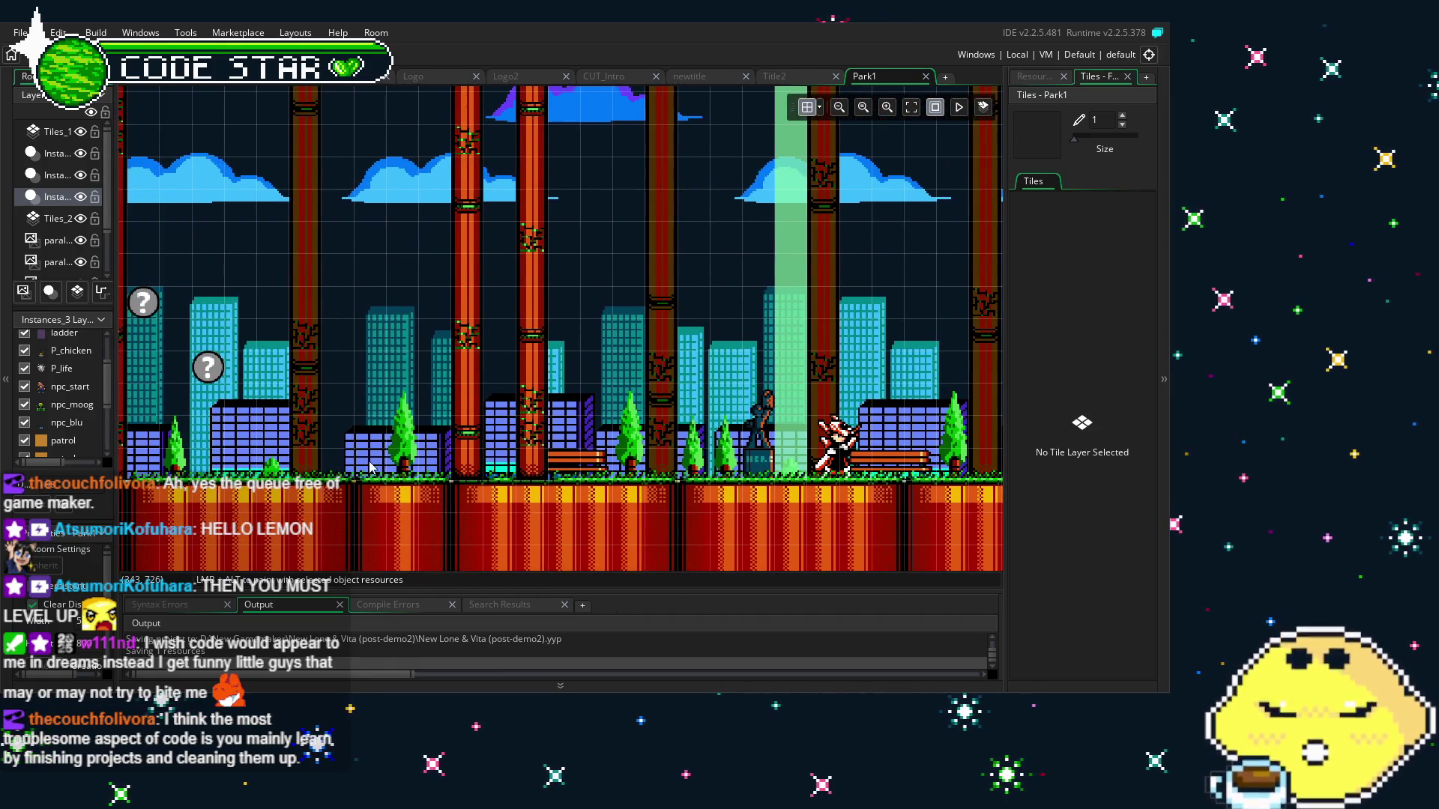
{"action": "scroll", "coordinate": [753, 472], "scroll_direction": "left", "scroll_amount": 10}
{"action": "scroll", "coordinate": [525, 479], "scroll_direction": "right", "scroll_amount": 20}
{"action": "scroll", "coordinate": [525, 479], "scroll_direction": "up", "scroll_amount": 2}
{"action": "scroll", "coordinate": [322, 450], "scroll_direction": "right", "scroll_amount": 20}
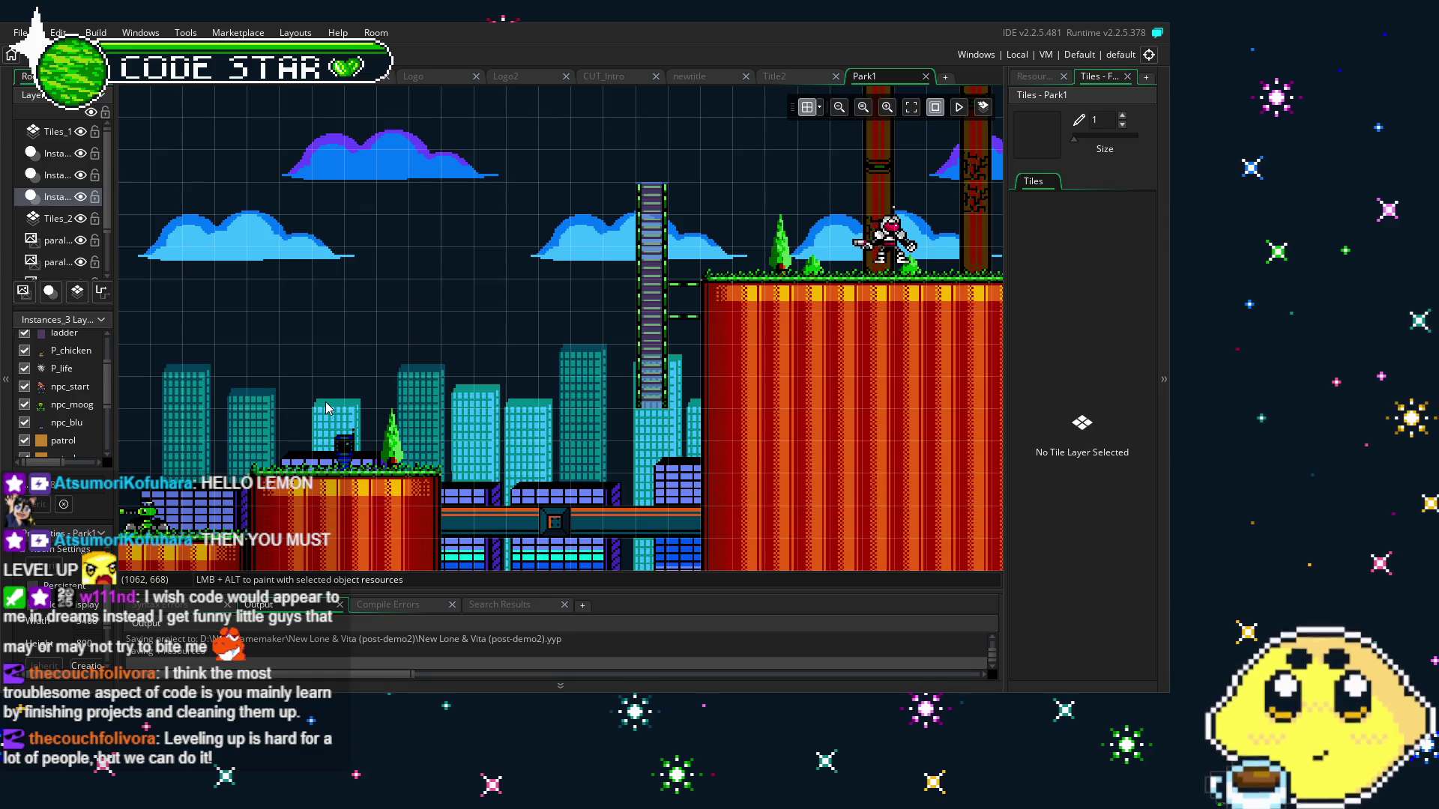
Pan across the city to the brick columns, then bring back the Resources list
{"action": "left_click_drag", "start_coordinate": [326, 408], "coordinate": [529, 375]}
{"action": "left_click_drag", "start_coordinate": [245, 429], "coordinate": [513, 400]}
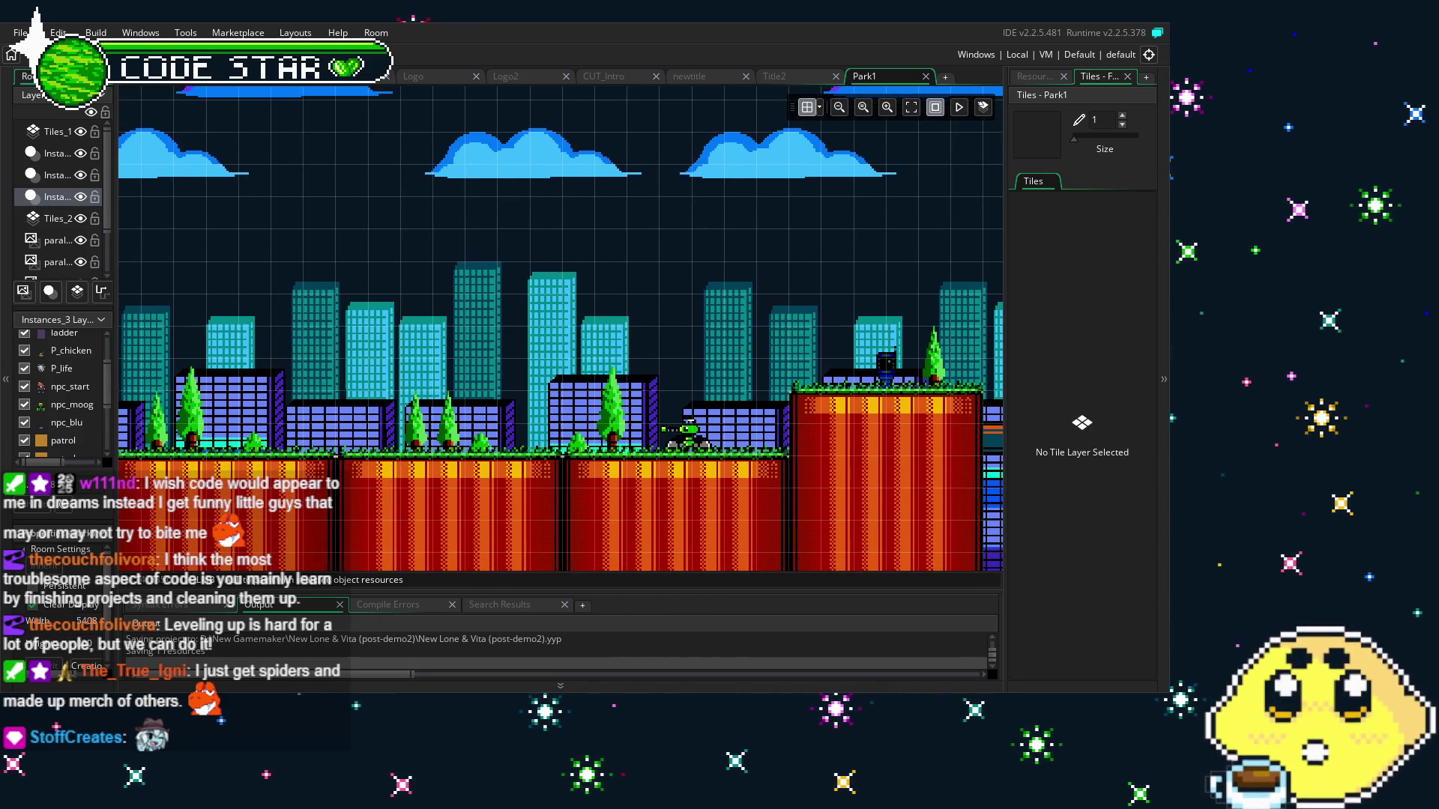
{"action": "mouse_move", "coordinate": [124, 456]}
{"action": "left_mouse_down"}
{"action": "mouse_move", "coordinate": [388, 476]}
{"action": "mouse_move", "coordinate": [775, 338]}
{"action": "mouse_move", "coordinate": [642, 363]}
{"action": "mouse_move", "coordinate": [374, 480]}
{"action": "mouse_move", "coordinate": [675, 524]}
{"action": "mouse_move", "coordinate": [577, 504]}
{"action": "mouse_move", "coordinate": [565, 374]}
{"action": "left_mouse_up"}
{"action": "left_click", "coordinate": [1032, 77]}
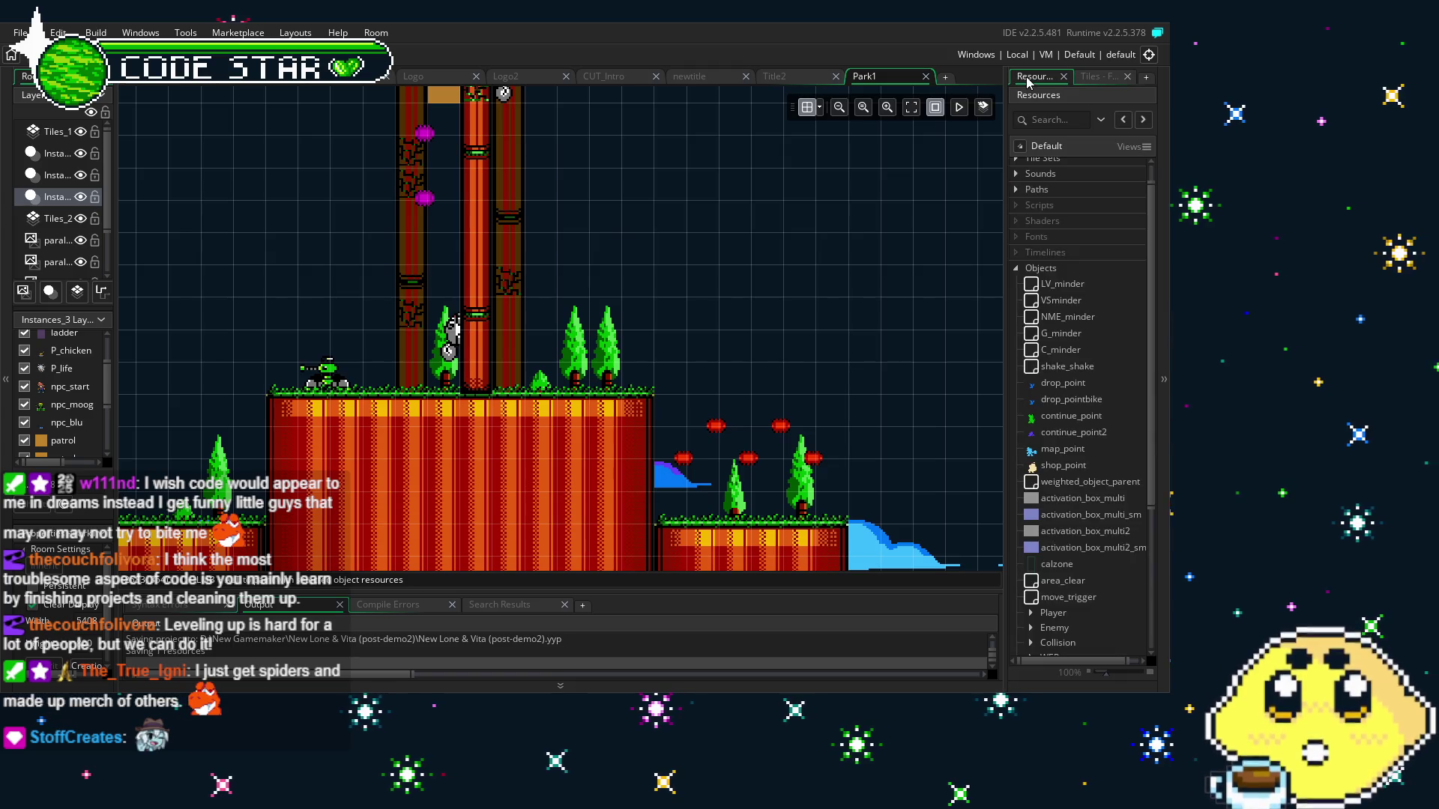
Expand the Enemy group, open enemy04 and show its bound collision event code
{"action": "scroll", "coordinate": [1094, 476], "scroll_direction": "down", "scroll_amount": 5}
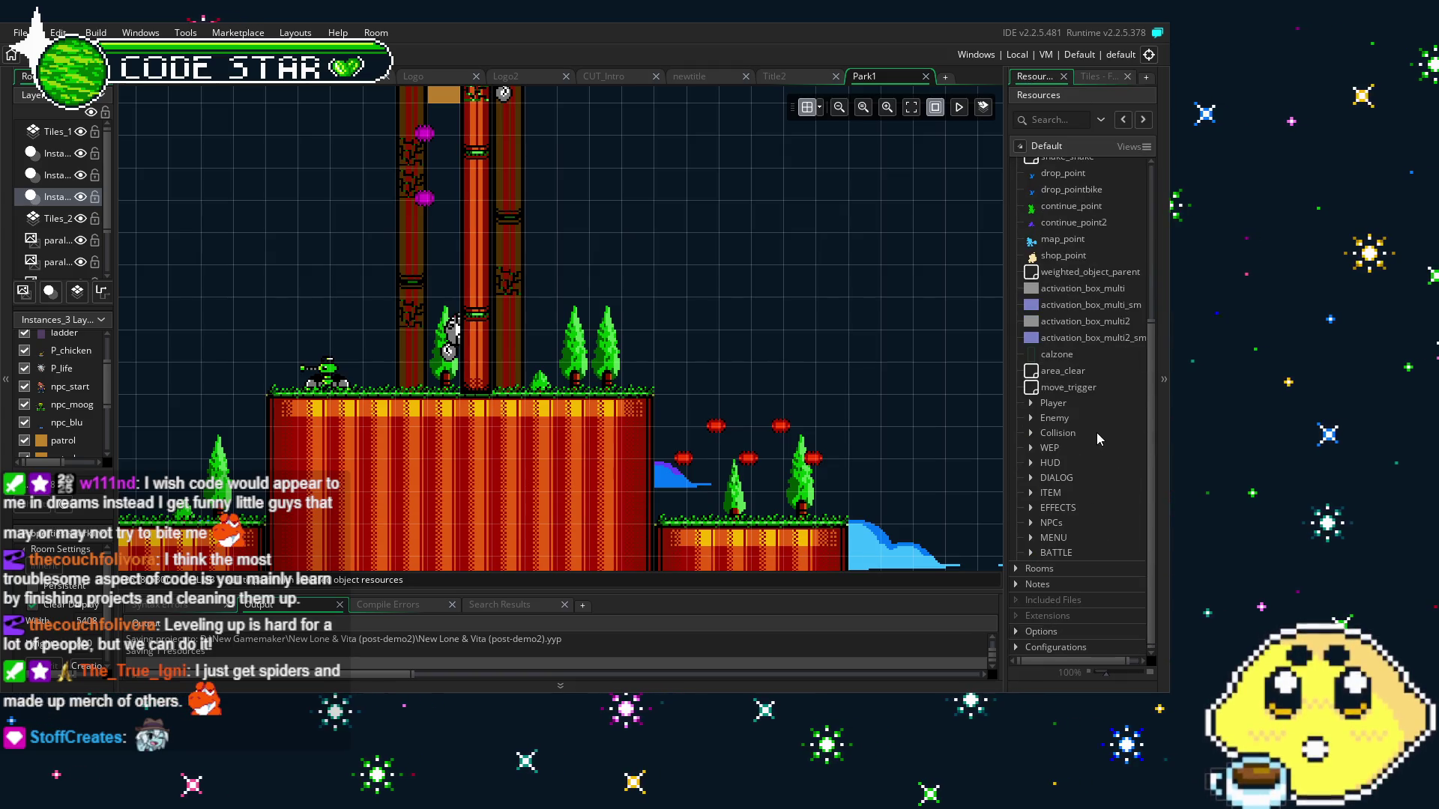
{"action": "left_click", "coordinate": [1031, 403]}
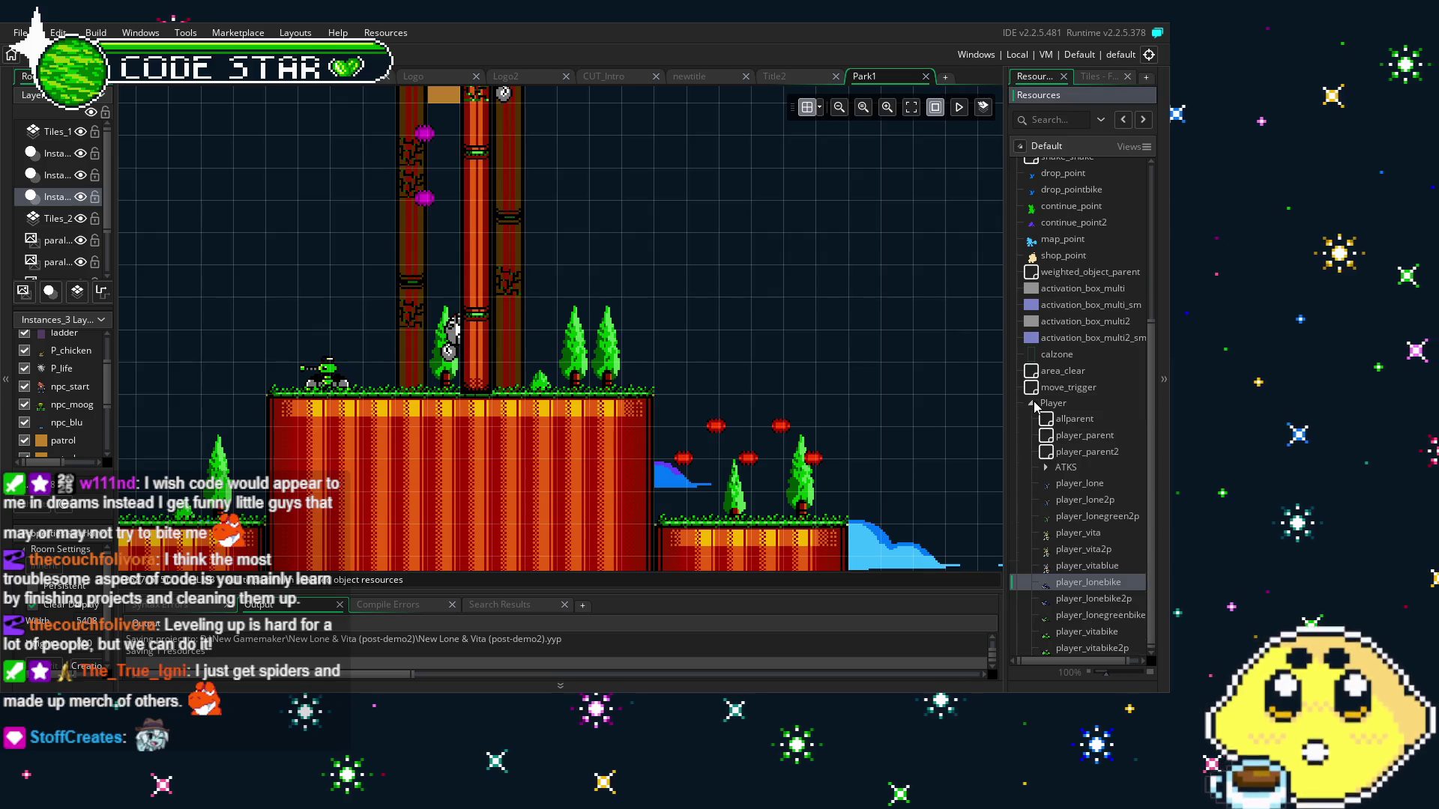
{"action": "left_click", "coordinate": [1031, 403]}
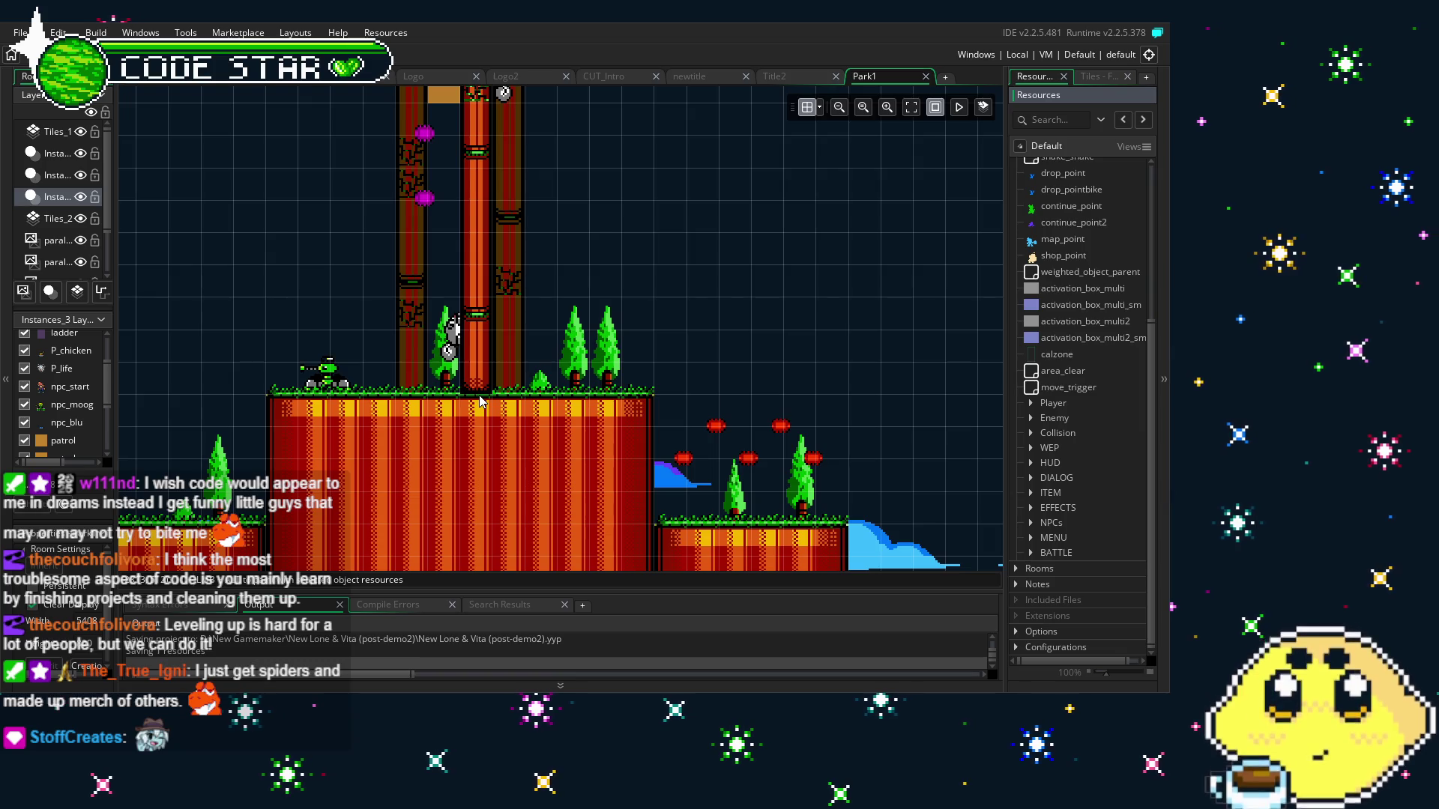
{"action": "left_click", "coordinate": [1031, 403]}
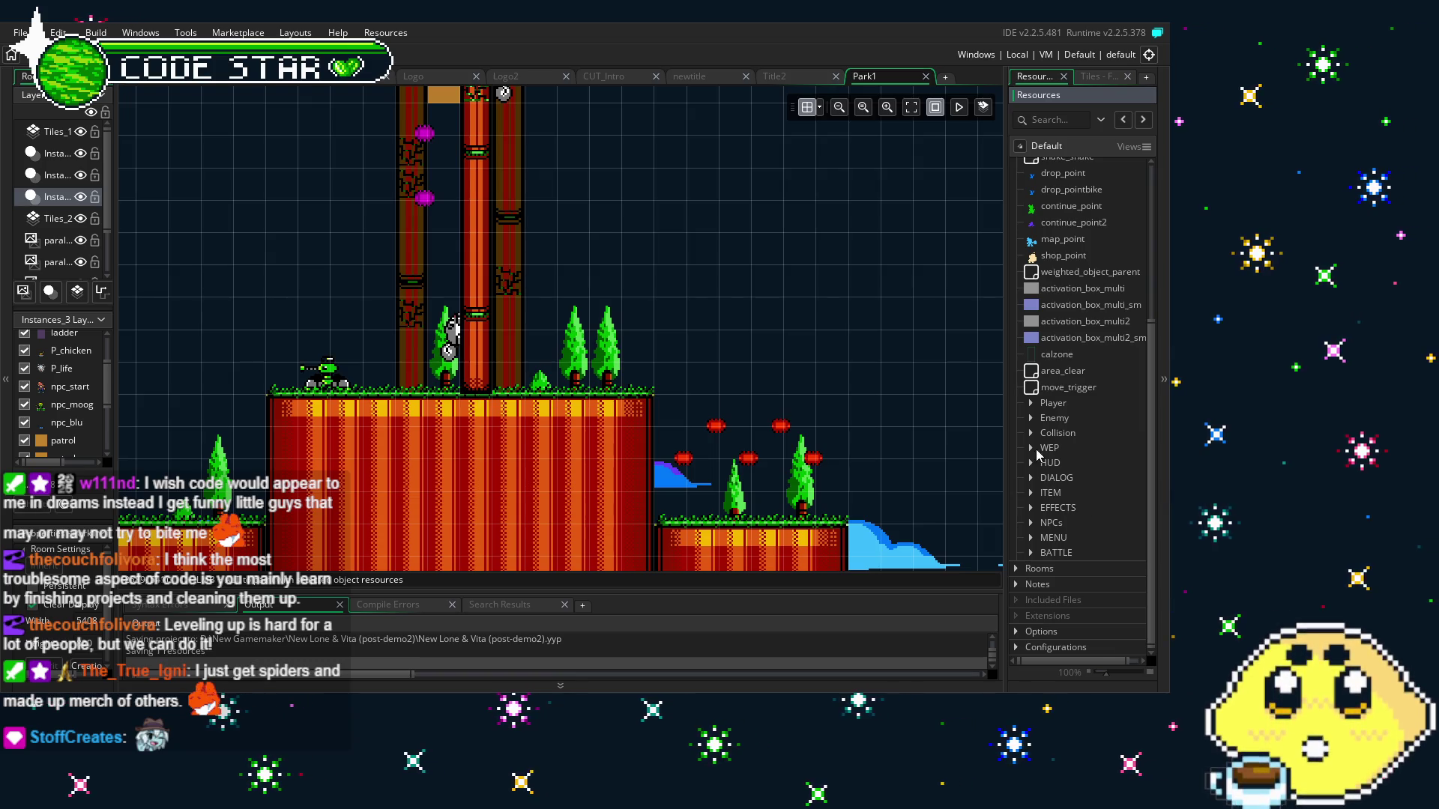
{"action": "left_click", "coordinate": [1031, 404]}
{"action": "left_click", "coordinate": [1031, 419]}
{"action": "scroll", "coordinate": [1036, 420], "scroll_direction": "down", "scroll_amount": 5}
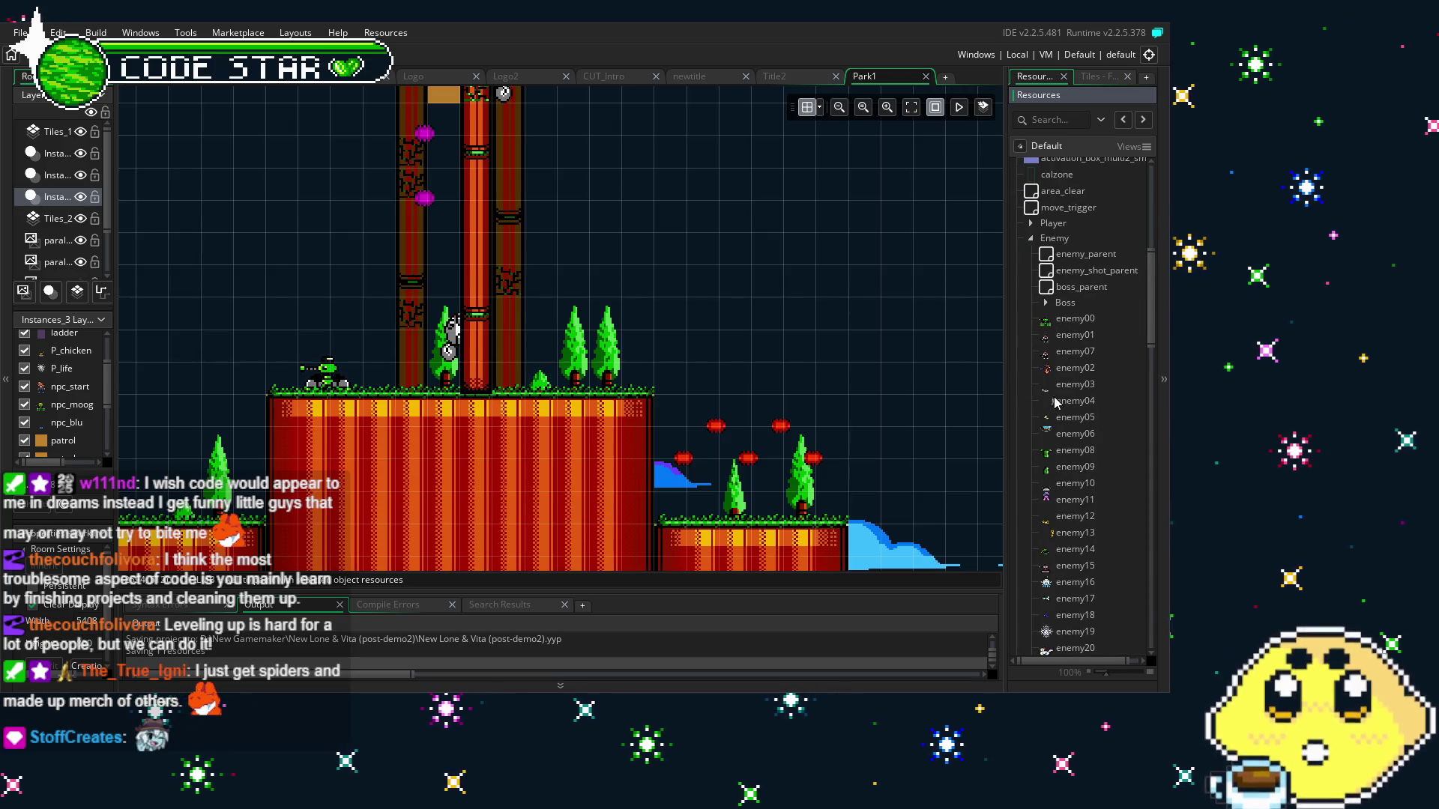
{"action": "double_click", "coordinate": [1072, 403]}
{"action": "left_click", "coordinate": [344, 226]}
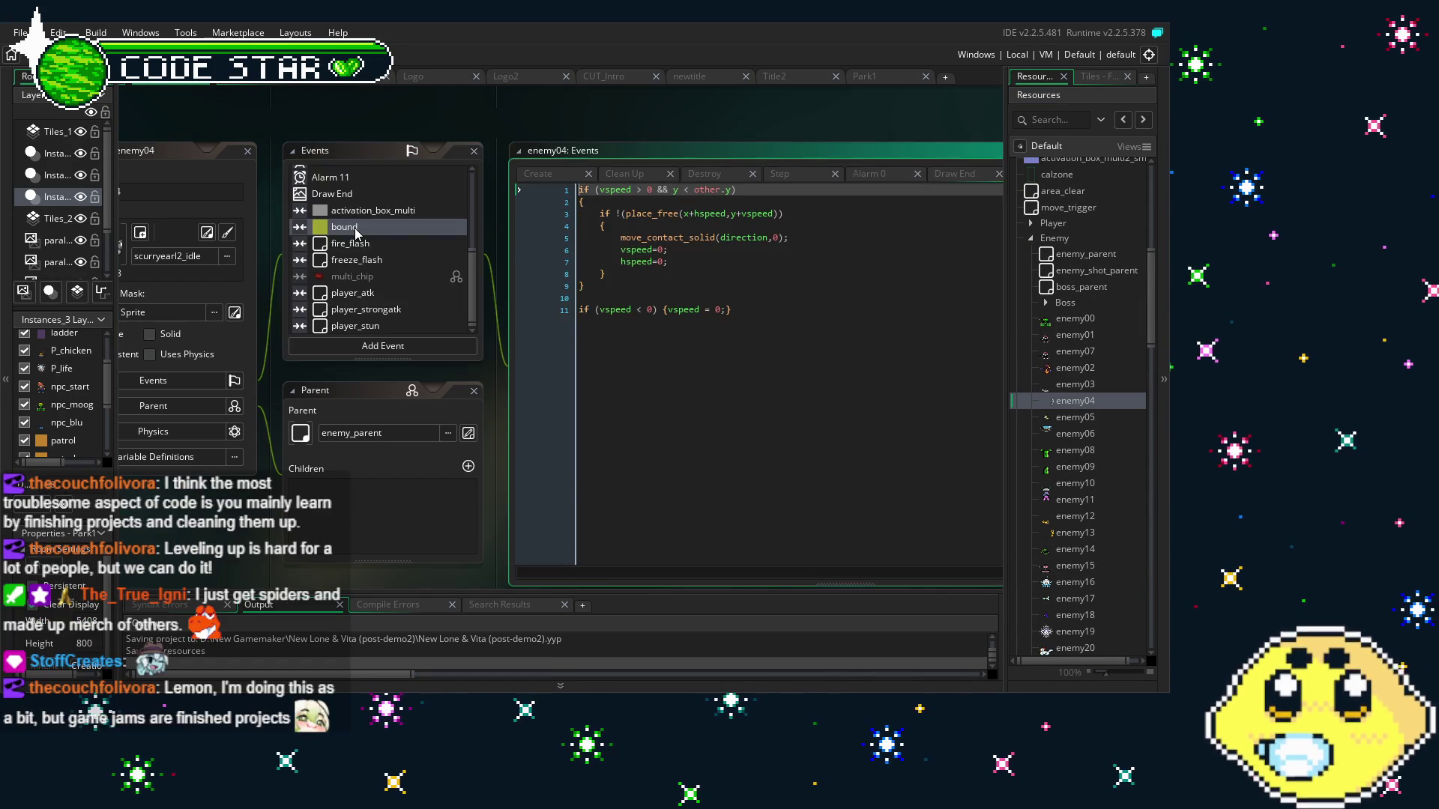
Show enemy04's Clean Up event code, the line deleting path01 if it exists
{"action": "right_click", "coordinate": [357, 234]}
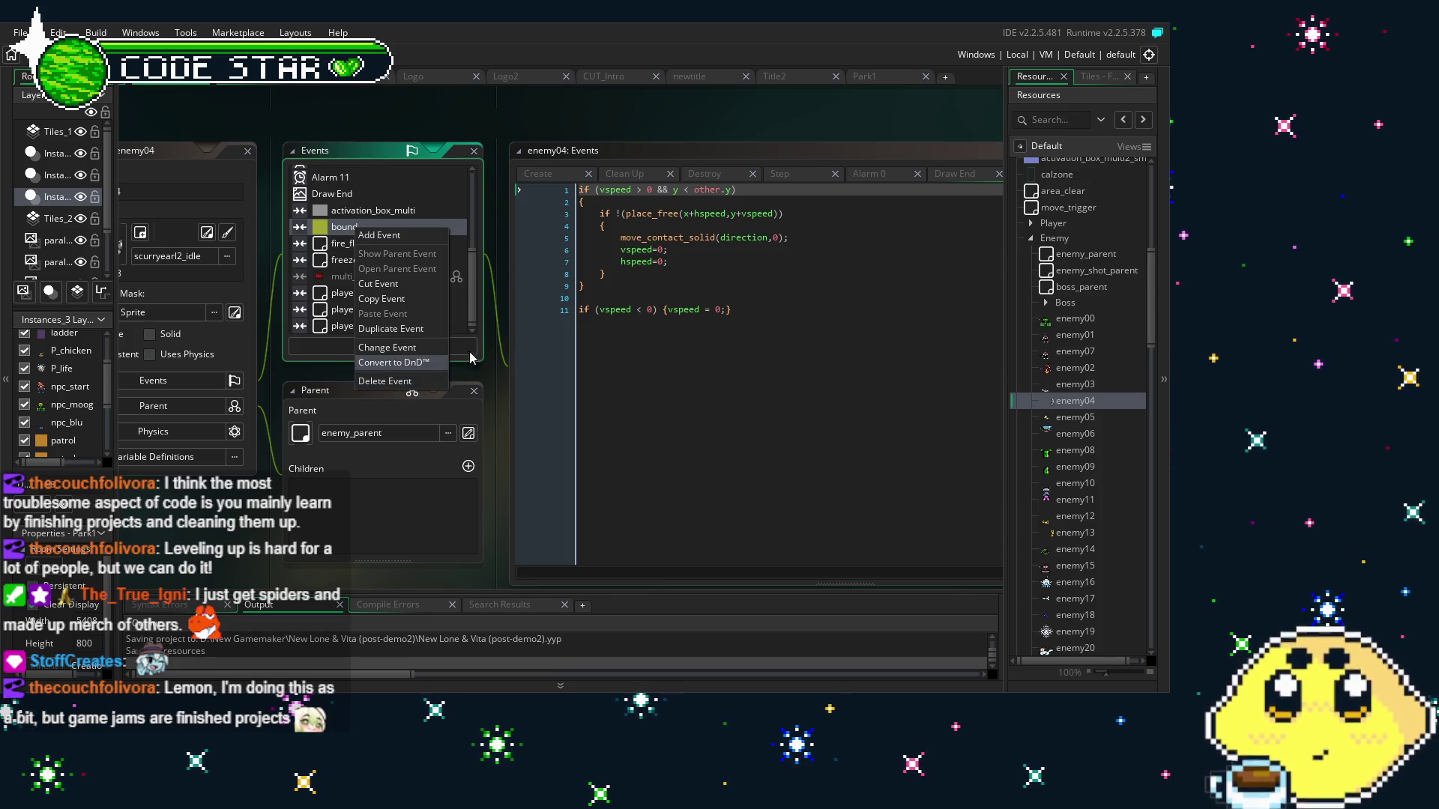
{"action": "left_click", "coordinate": [518, 310]}
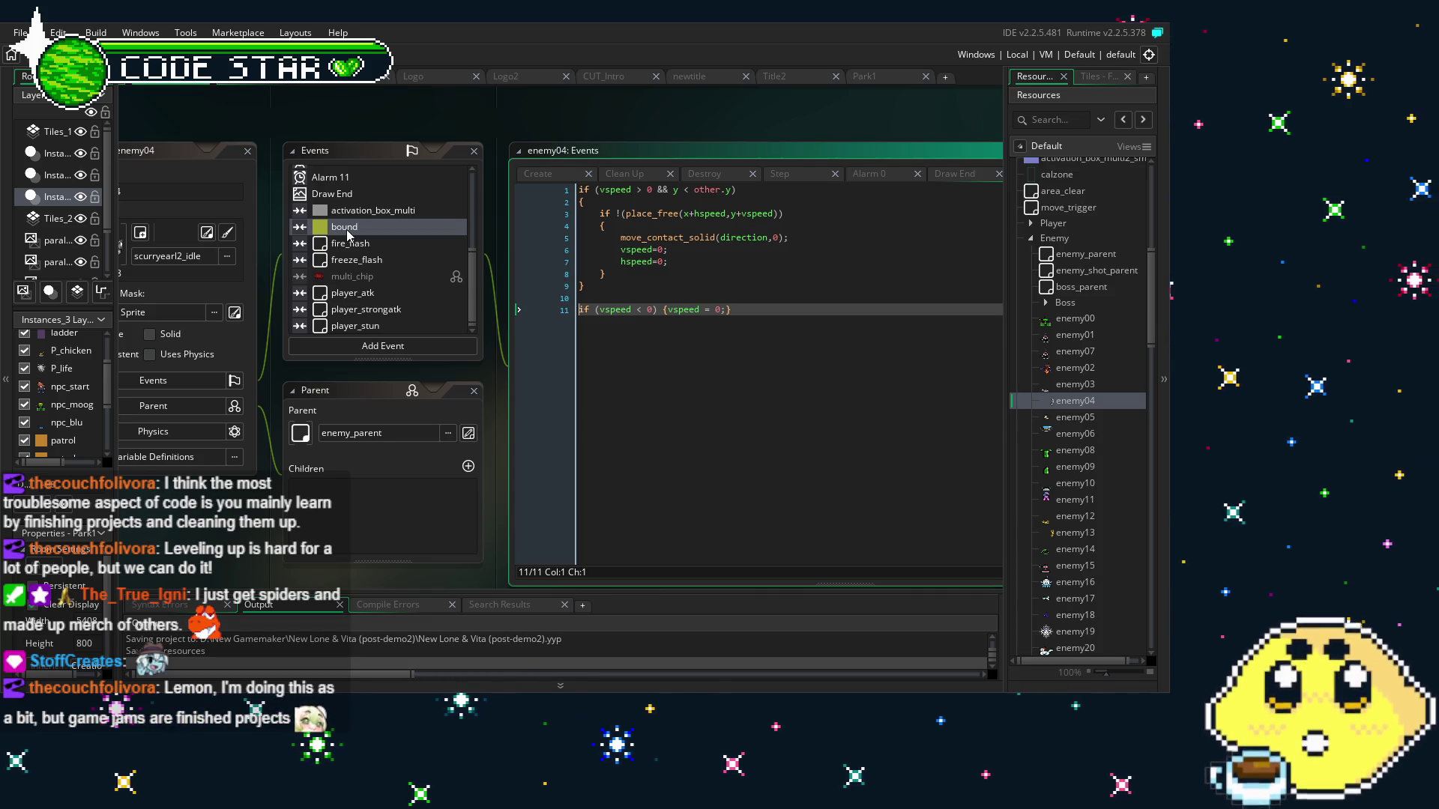
{"action": "scroll", "coordinate": [347, 235], "scroll_direction": "up", "scroll_amount": 3}
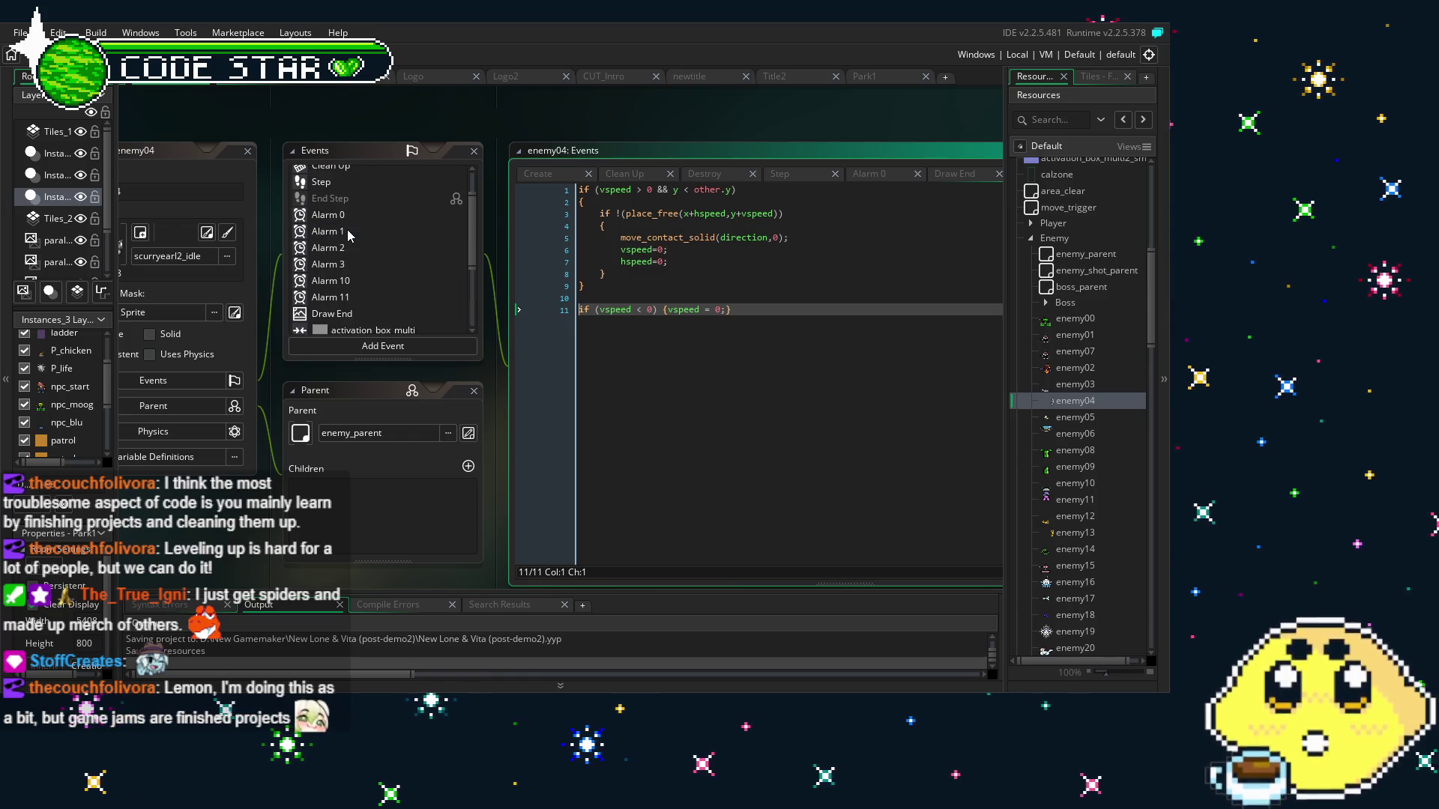
{"action": "scroll", "coordinate": [347, 235], "scroll_direction": "up", "scroll_amount": 1}
{"action": "scroll", "coordinate": [347, 235], "scroll_direction": "down", "scroll_amount": 4}
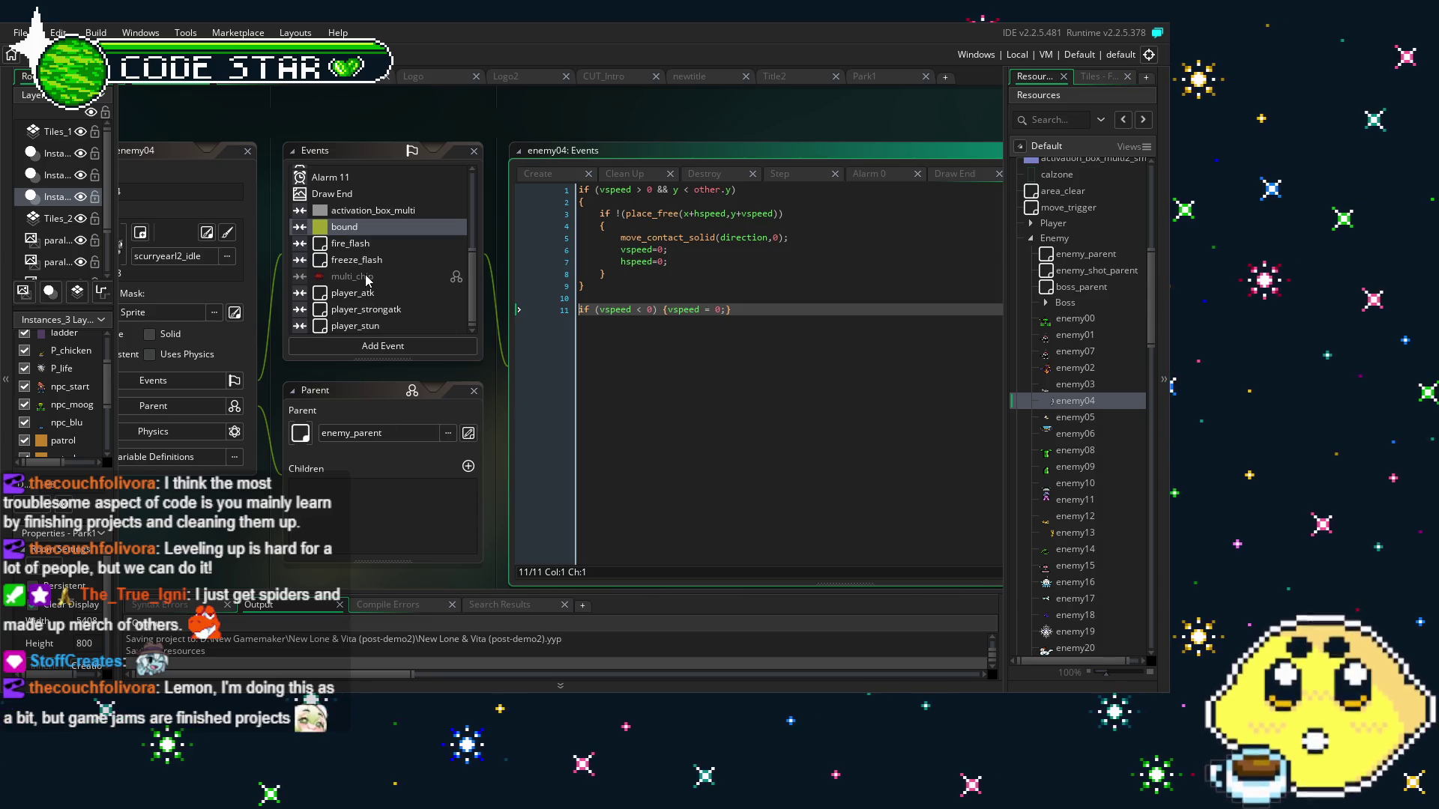
{"action": "scroll", "coordinate": [365, 277], "scroll_direction": "up", "scroll_amount": 4}
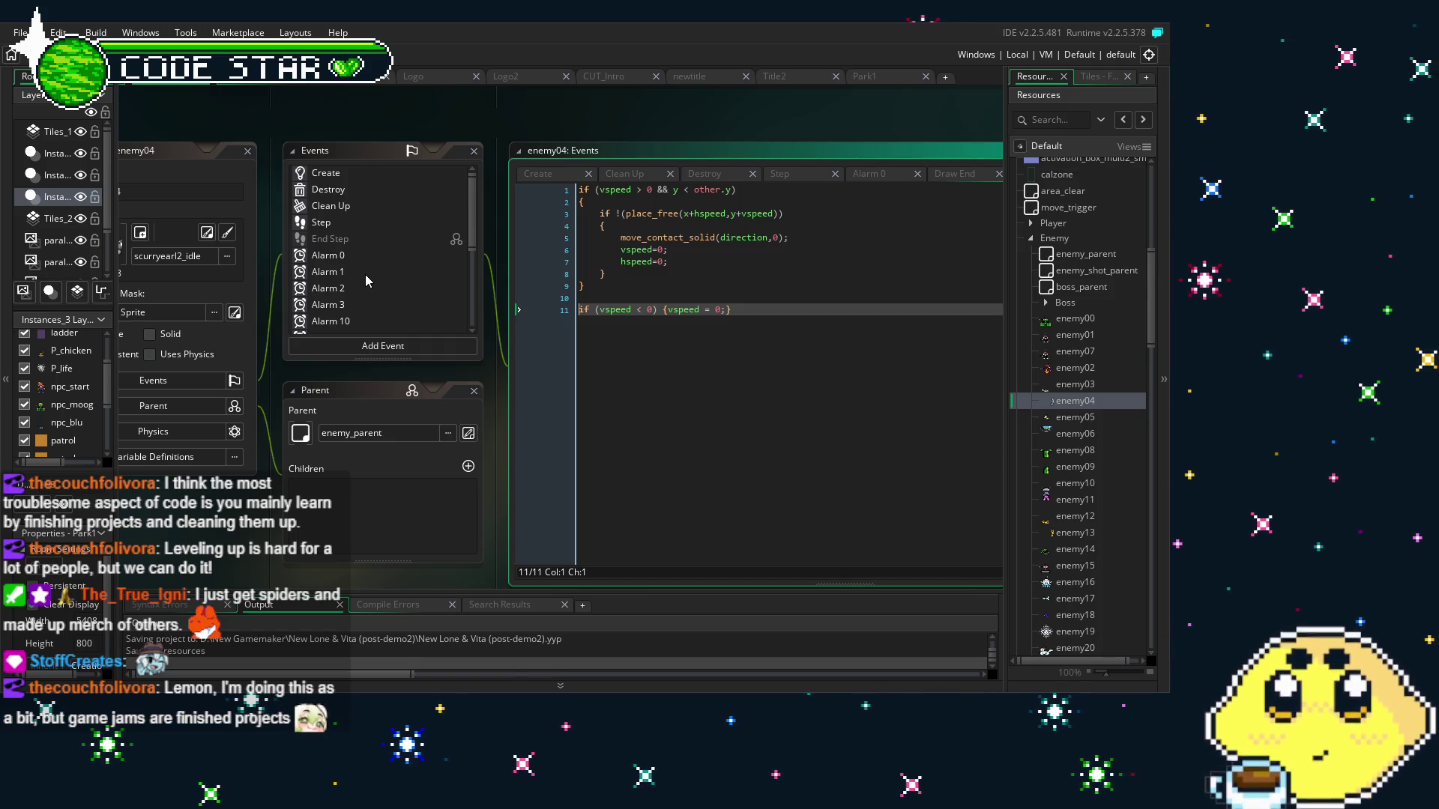
{"action": "left_click", "coordinate": [351, 205]}
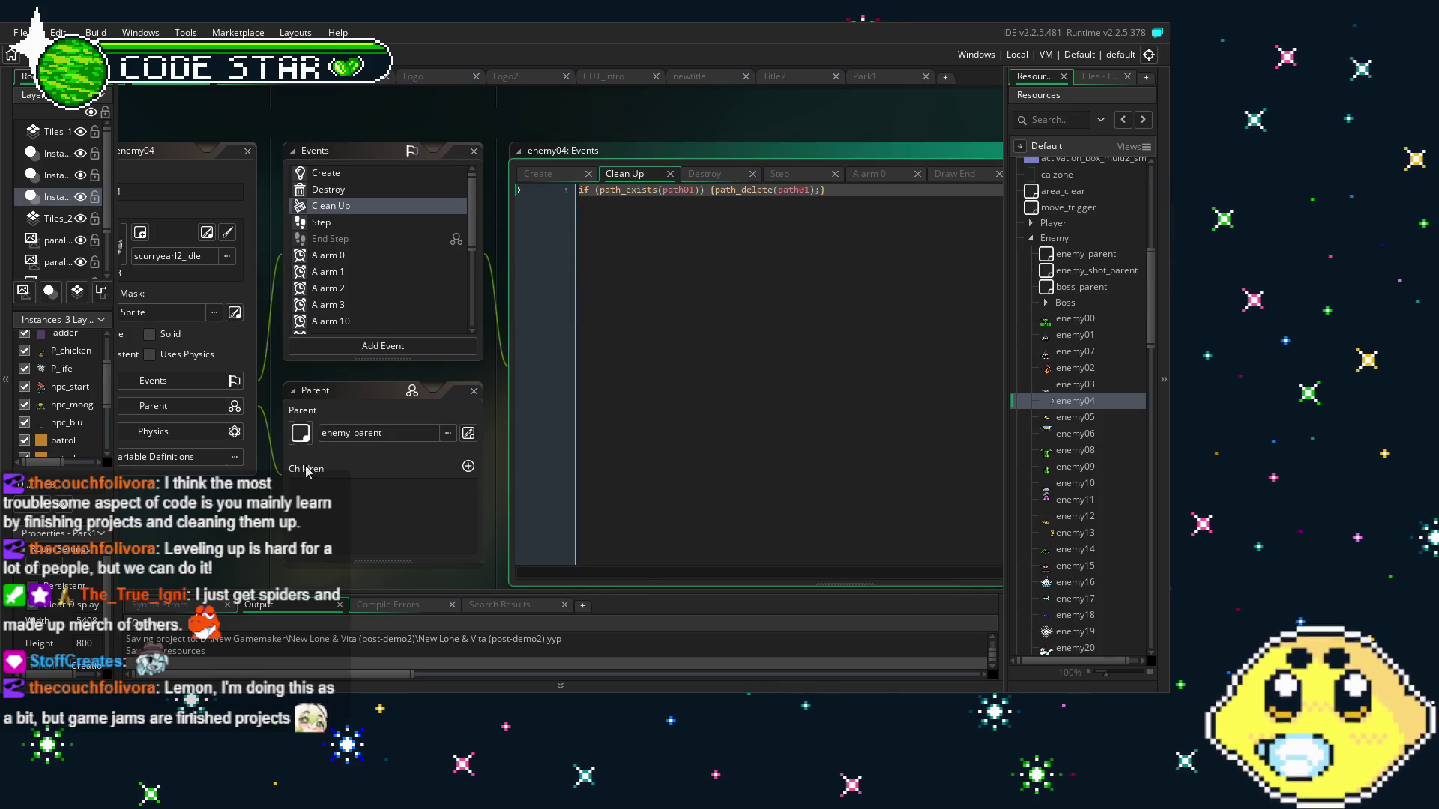
{"action": "left_click", "coordinate": [337, 469]}
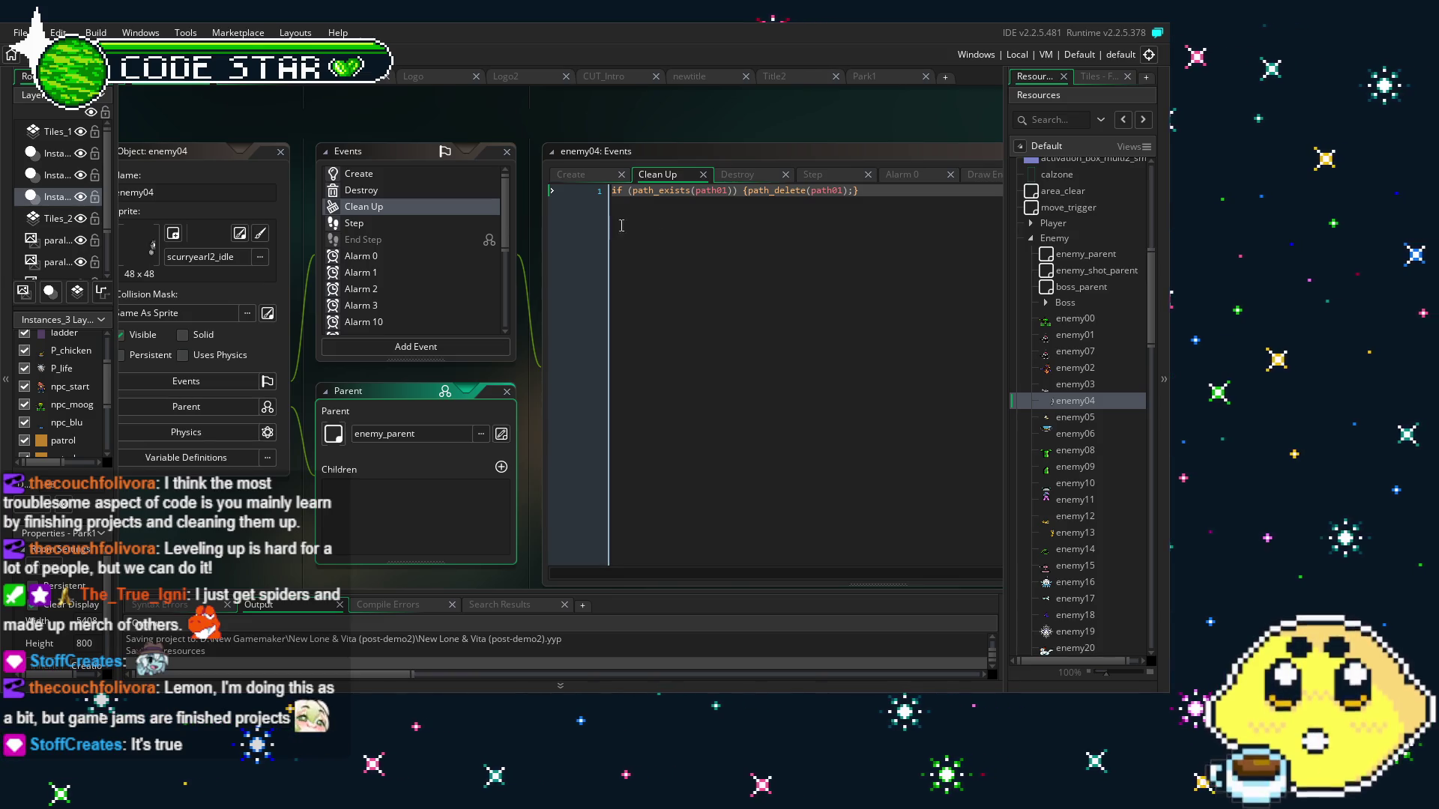
{"action": "left_click", "coordinate": [405, 208]}
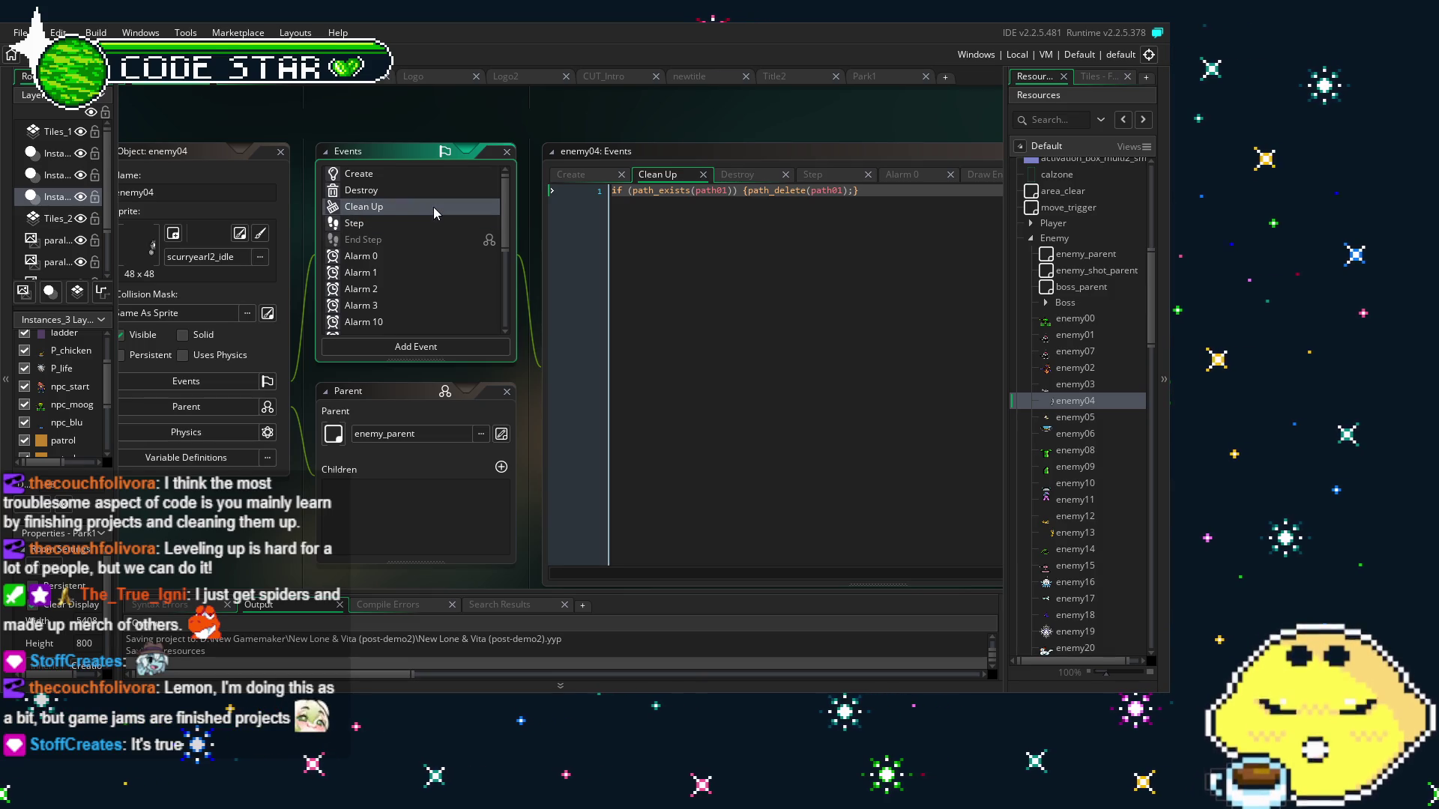
{"action": "left_click", "coordinate": [679, 210]}
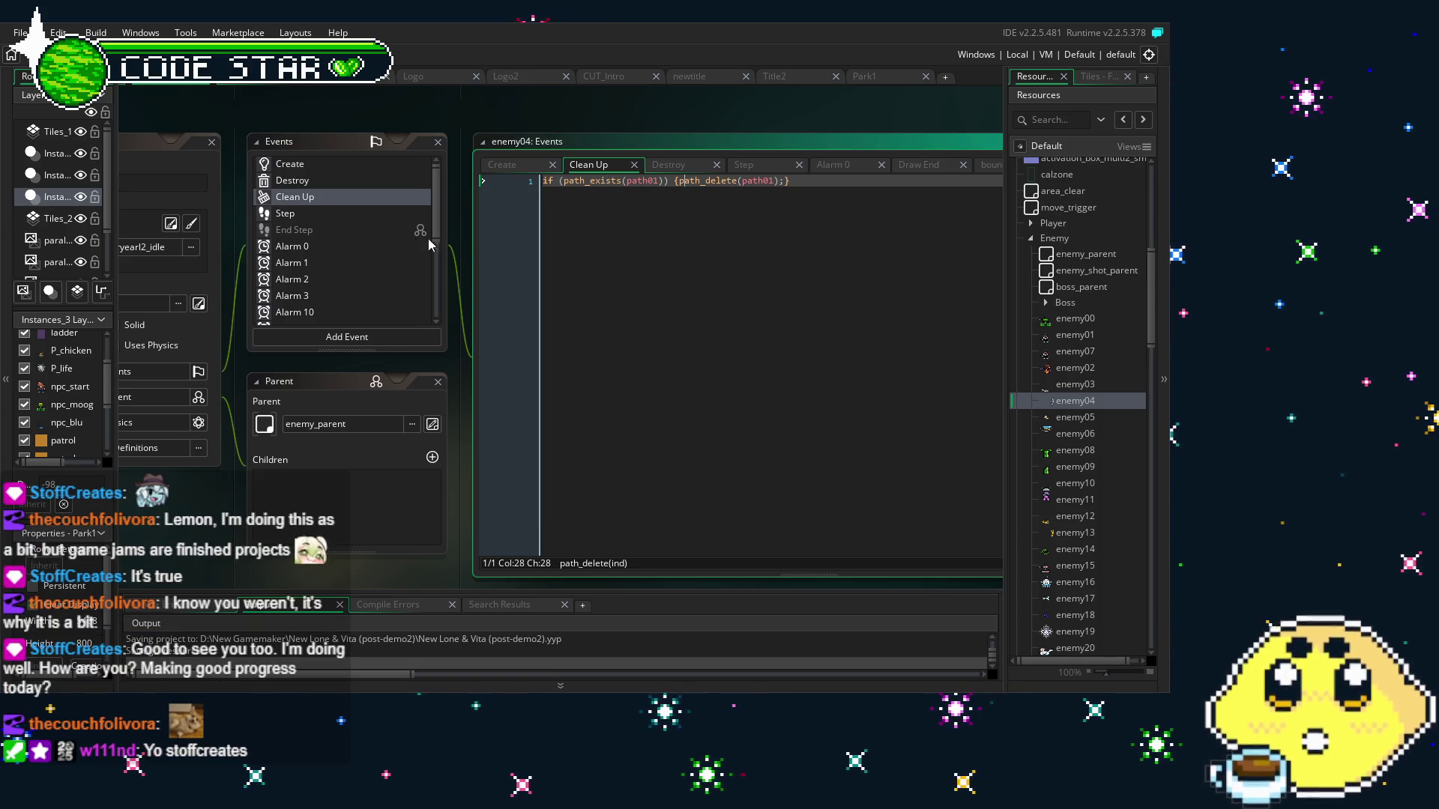
Delete enemy04's Clean Up event, confirming the prompt
{"action": "left_click", "coordinate": [390, 197]}
{"action": "key", "text": "Delete"}
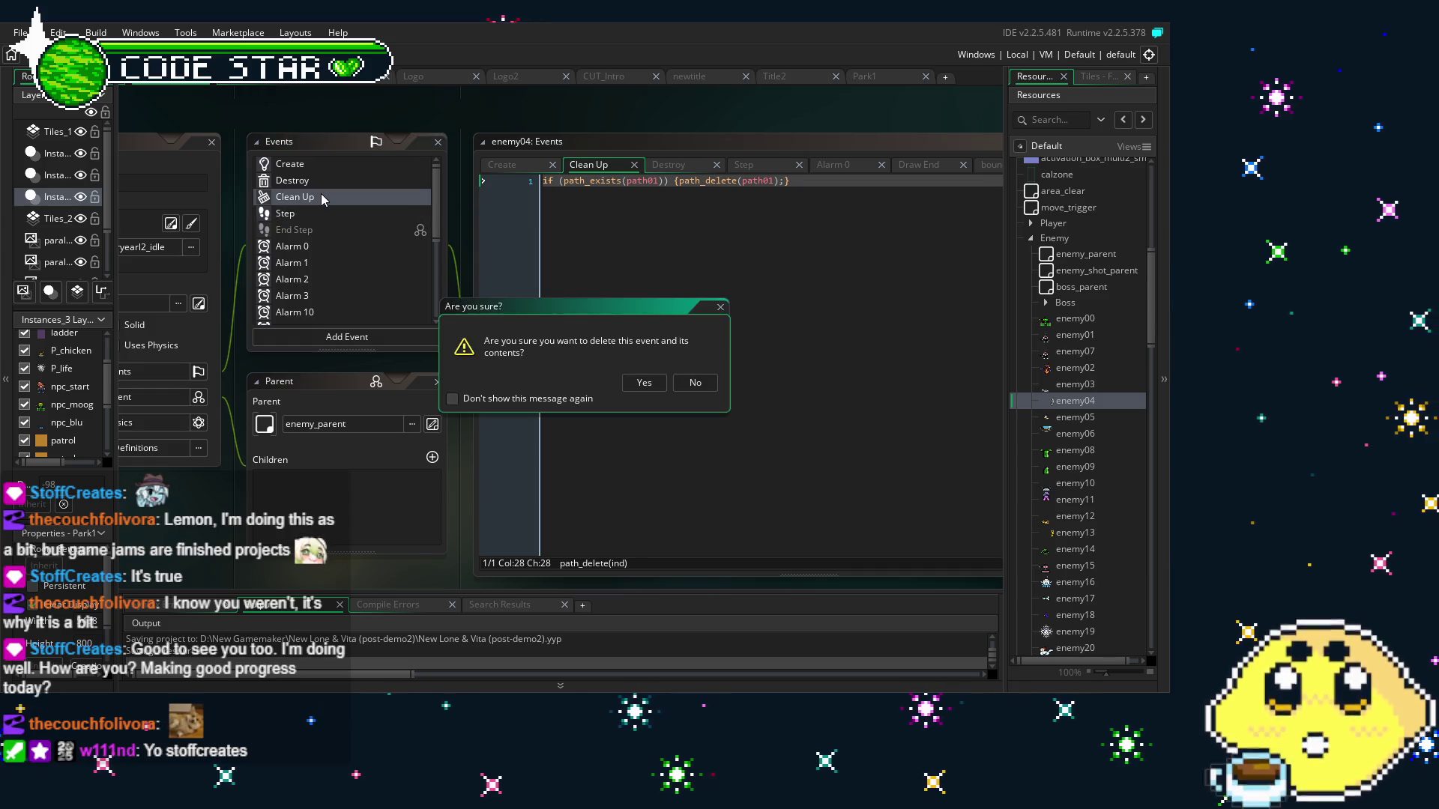
{"action": "key", "text": "Return"}
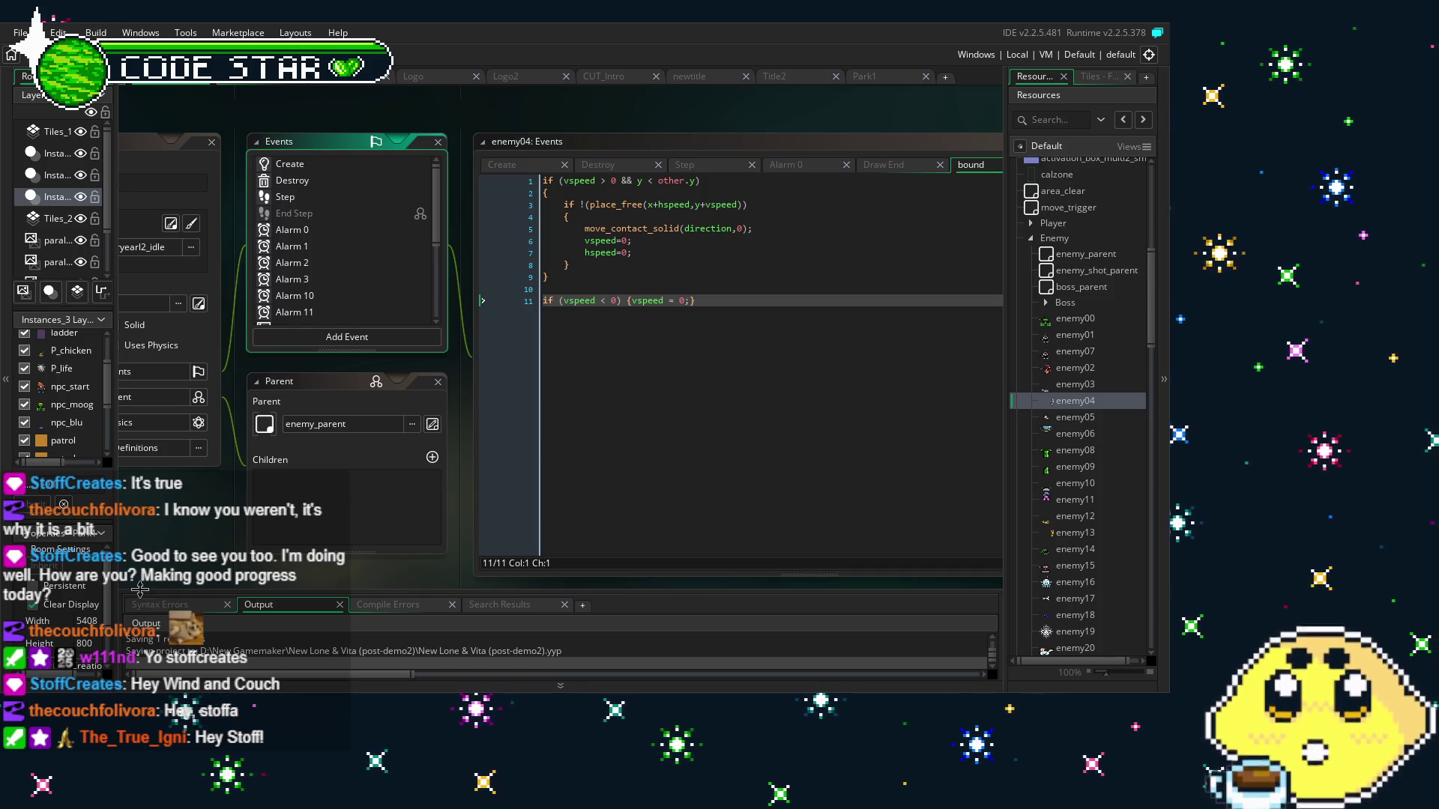
Review enemy04's Create event variables and its Destroy event code
{"action": "scroll", "coordinate": [283, 342], "scroll_direction": "left", "scroll_amount": 2}
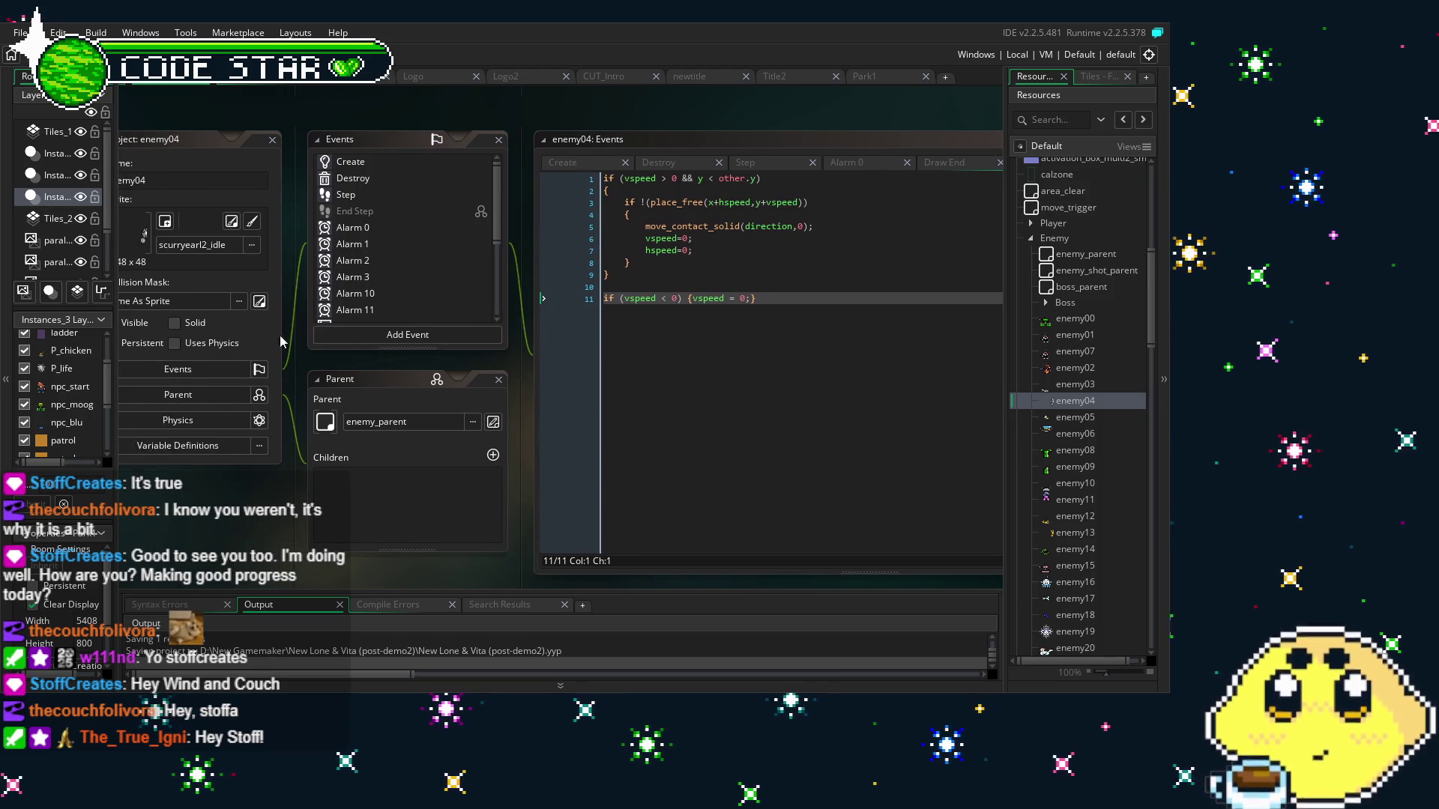
{"action": "left_click", "coordinate": [360, 162]}
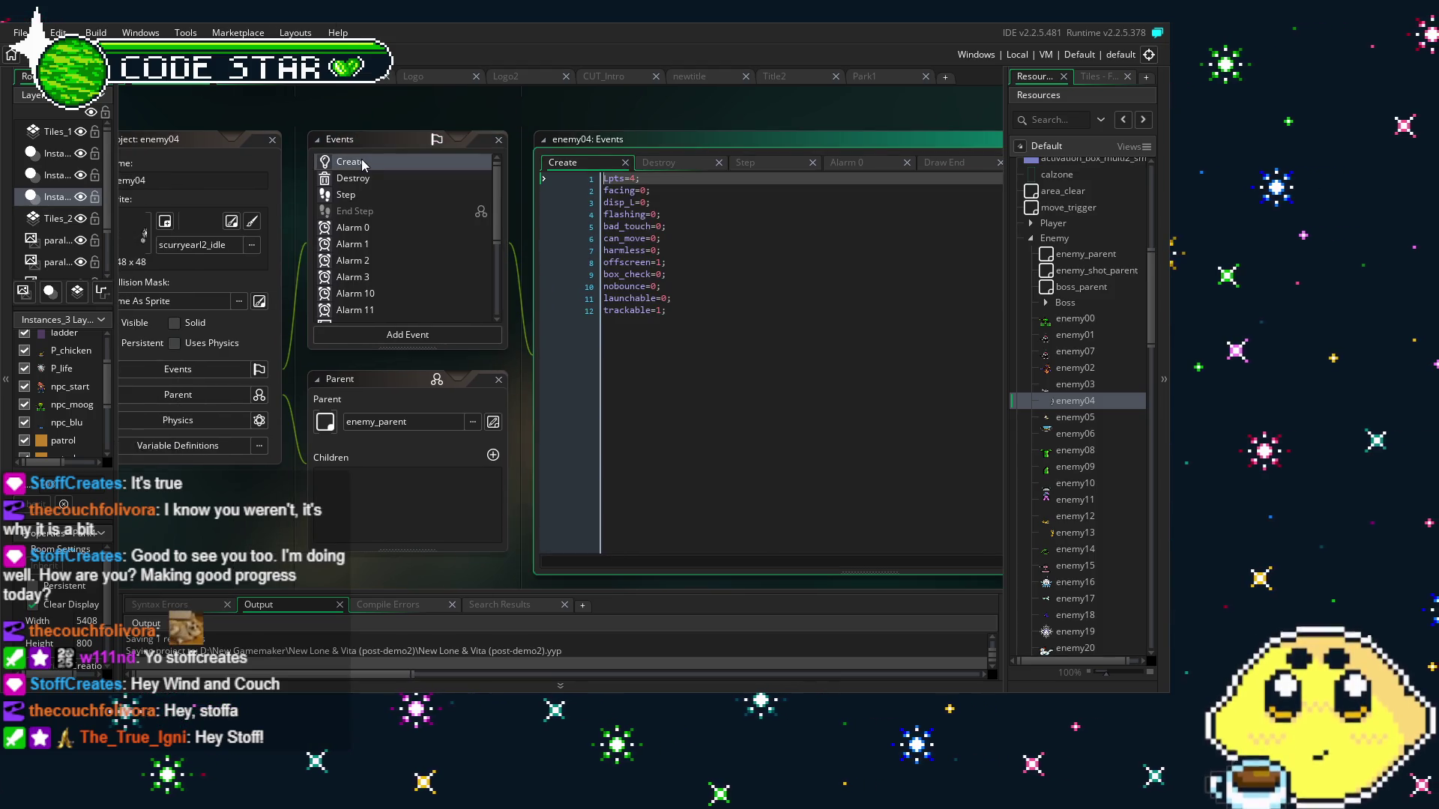
{"action": "left_click", "coordinate": [359, 178]}
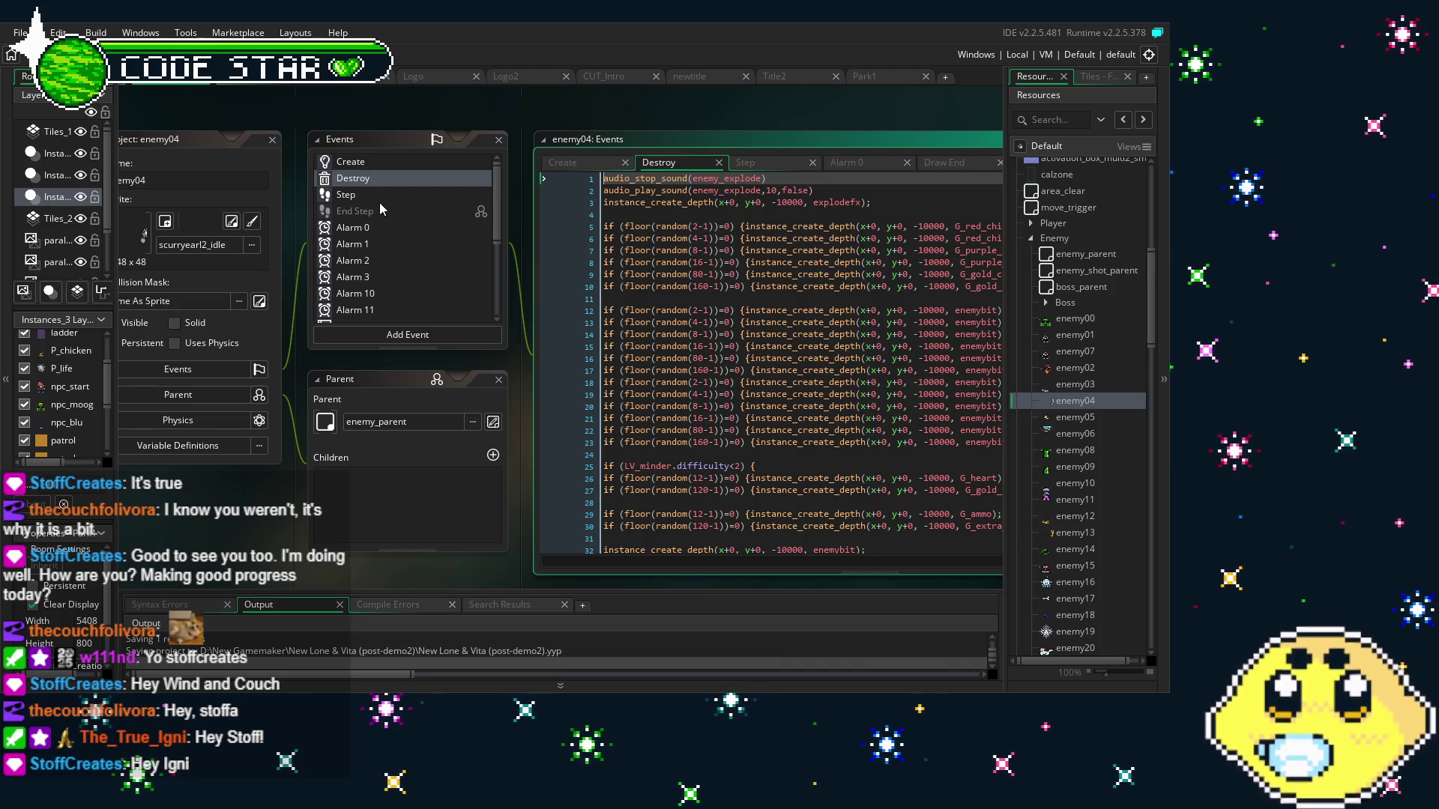
Check the Step, Alarm 0 and Alarm 1 code, then show Alarm 11's path_start(path01,6,3,0)
{"action": "left_click", "coordinate": [379, 201]}
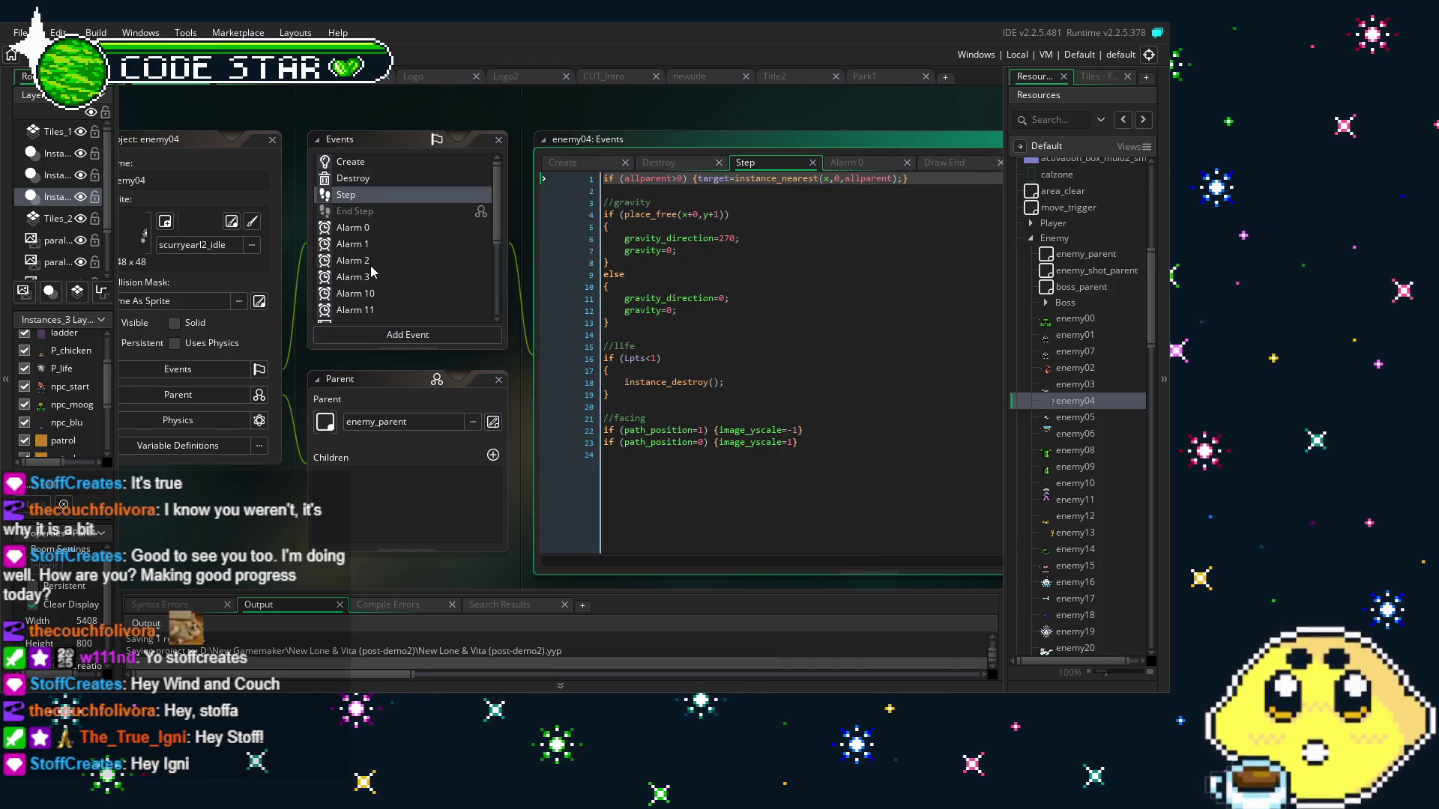
{"action": "left_click", "coordinate": [349, 233]}
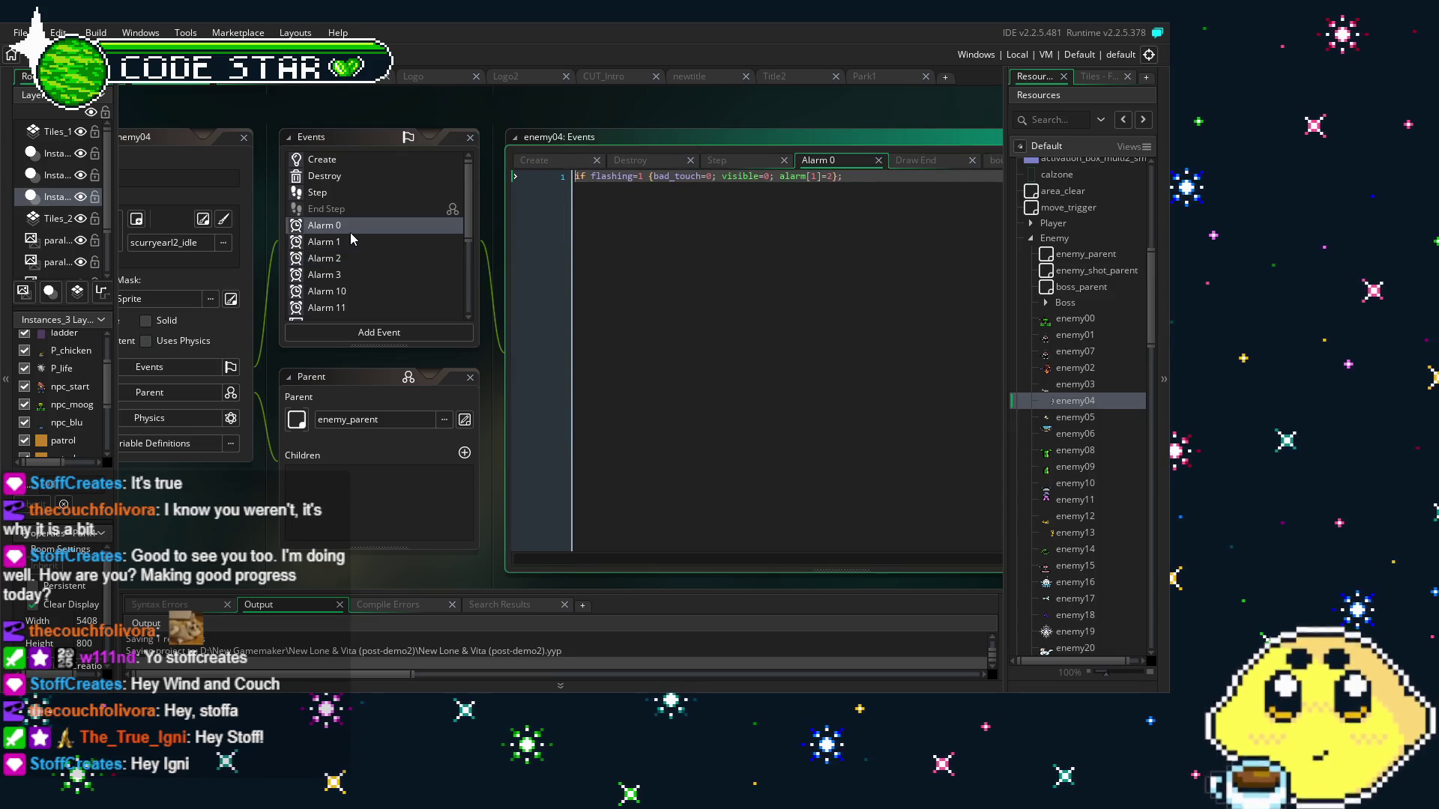
{"action": "left_click", "coordinate": [371, 245]}
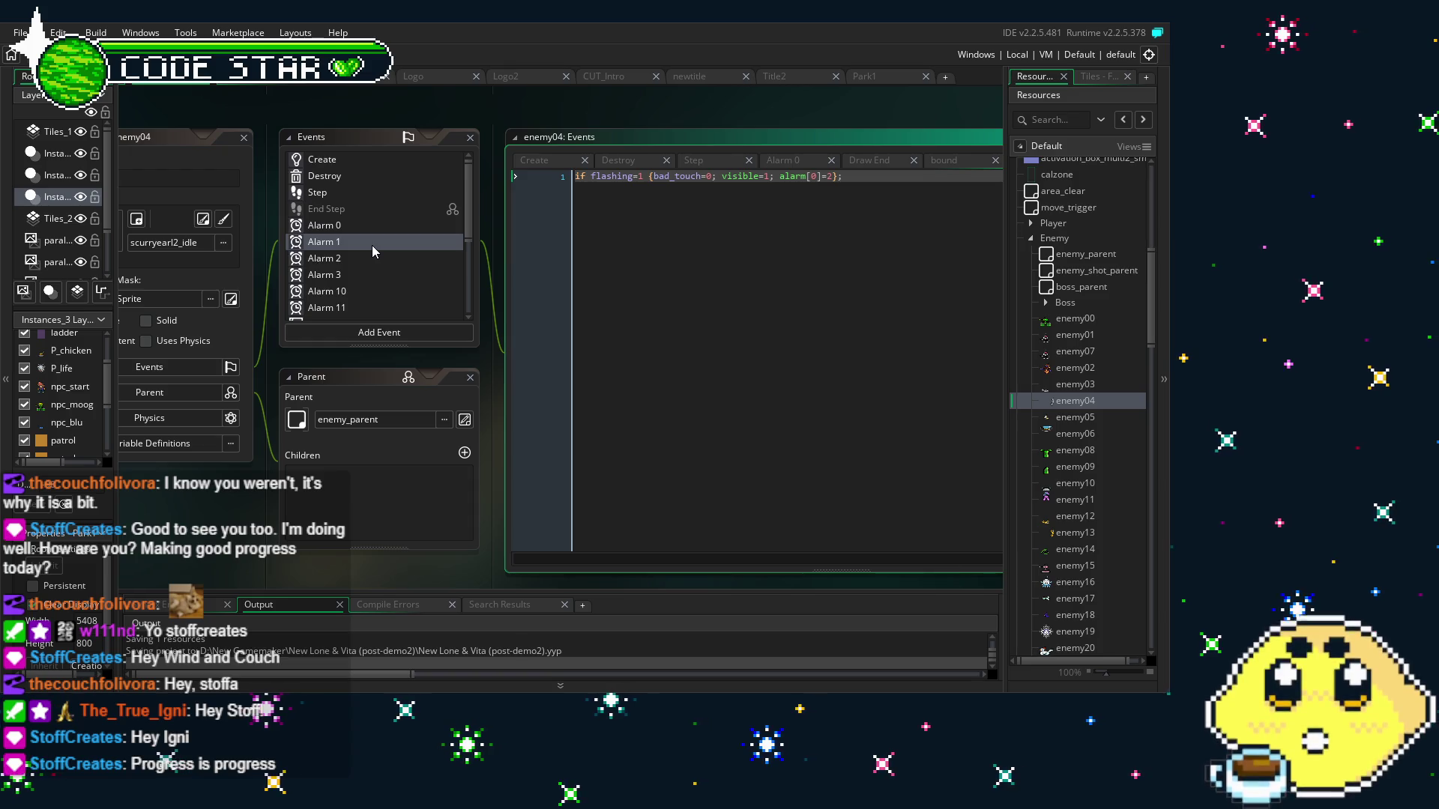
{"action": "scroll", "coordinate": [371, 245], "scroll_direction": "down", "scroll_amount": 2}
{"action": "left_click", "coordinate": [352, 248]}
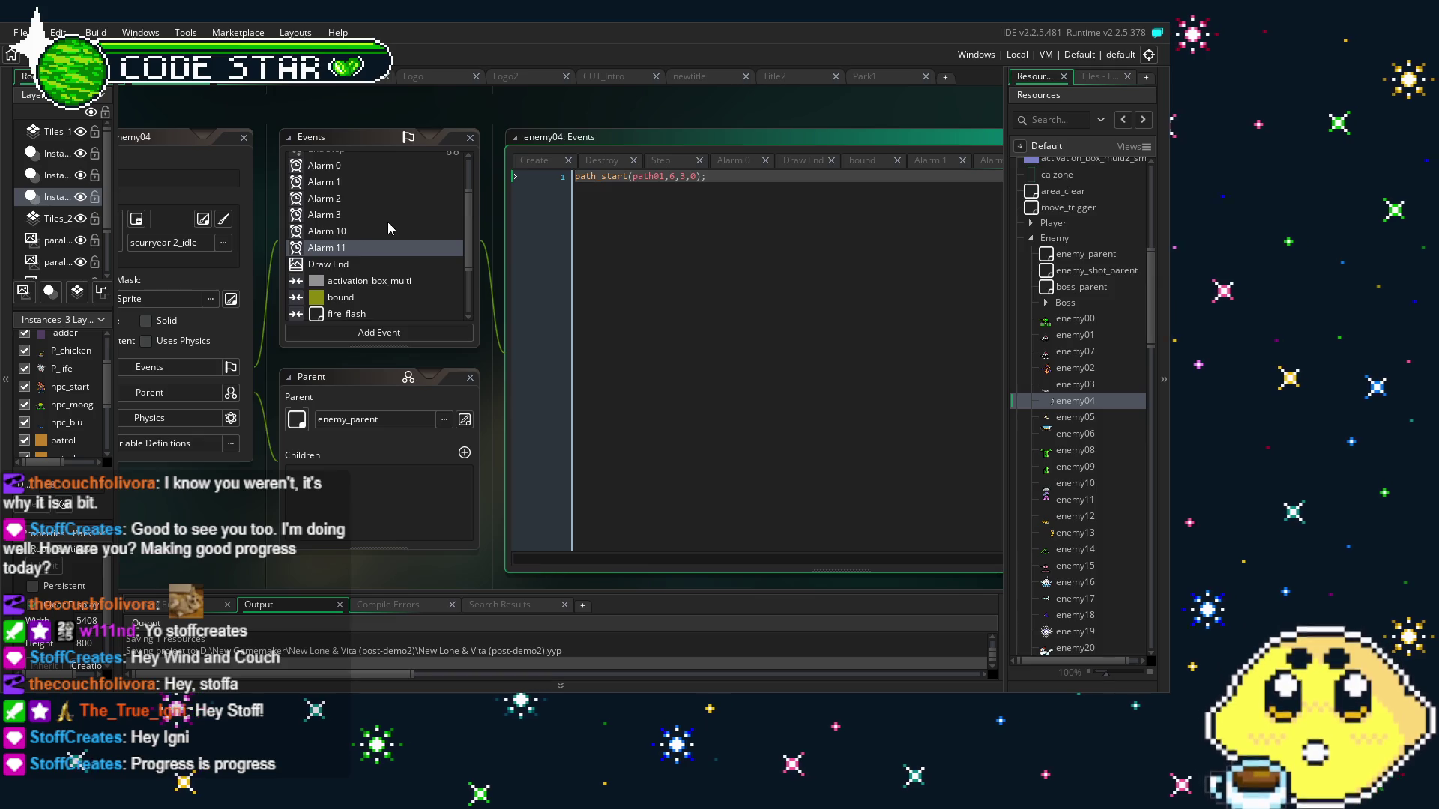
Delete the Alarm 11 event, then undo to restore it
{"action": "left_click", "coordinate": [371, 241]}
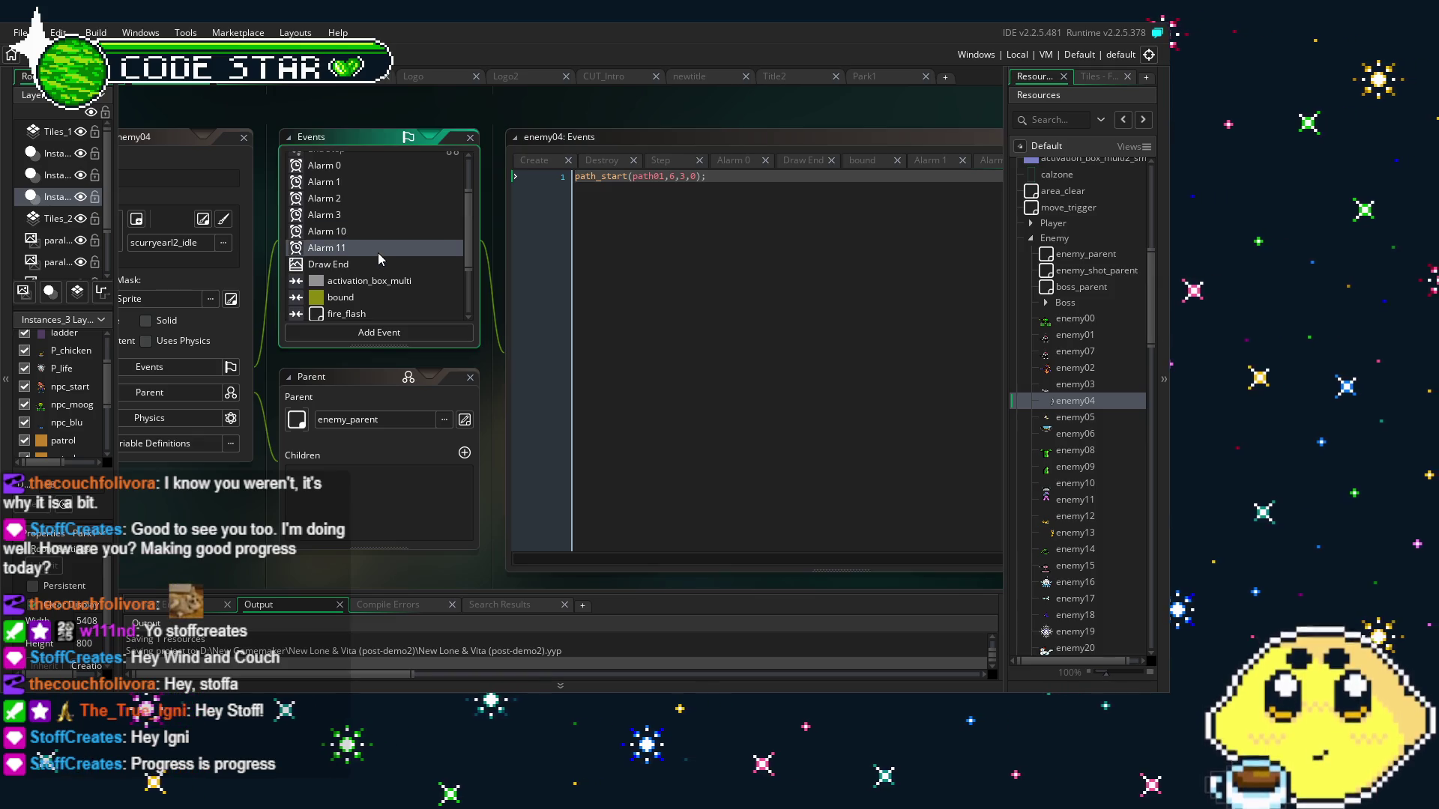
{"action": "key", "text": "Delete"}
{"action": "key", "text": "Return"}
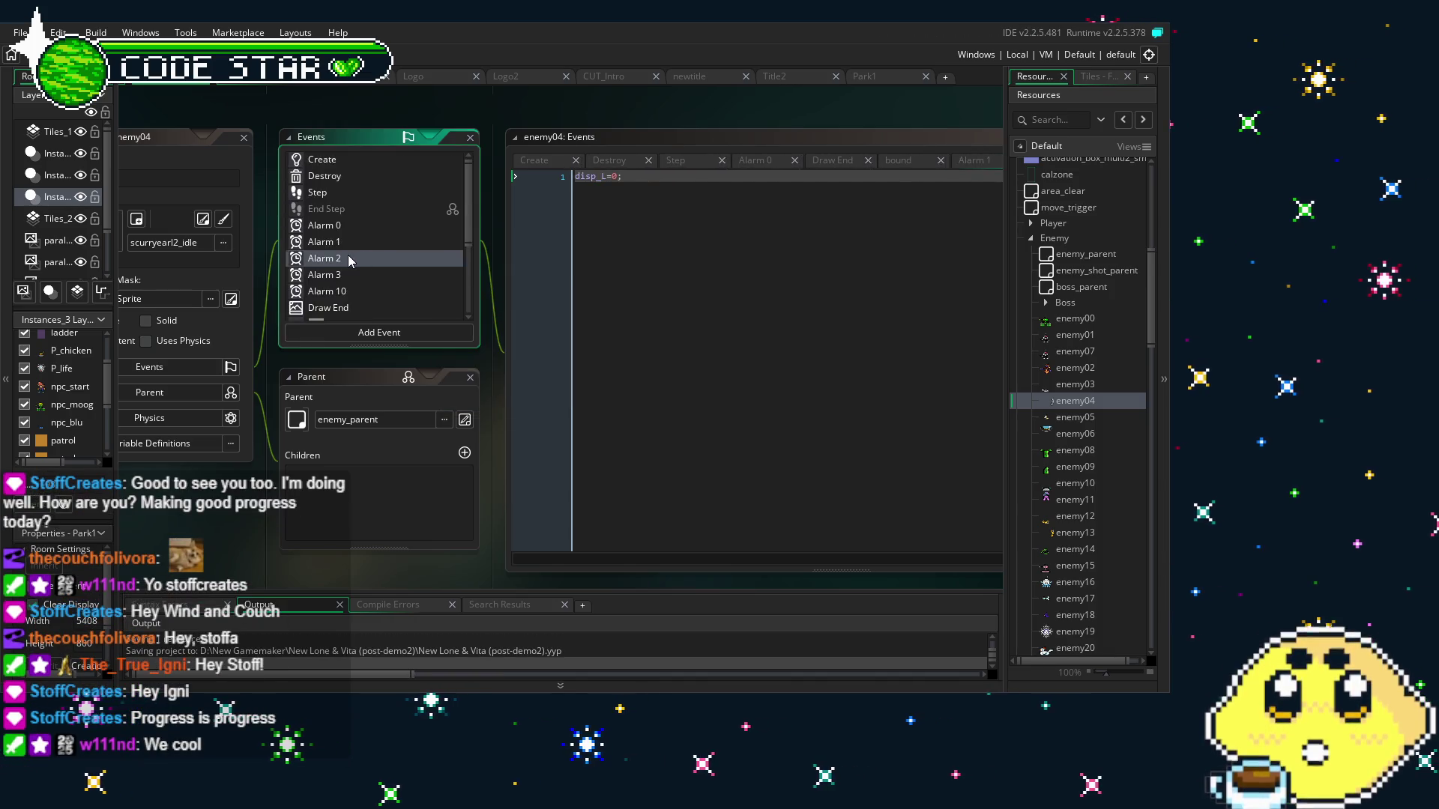
{"action": "key", "text": "ctrl+z"}
Replace Alarm 11's path_start line with vspeed=-6;
{"action": "left_click", "coordinate": [348, 252]}
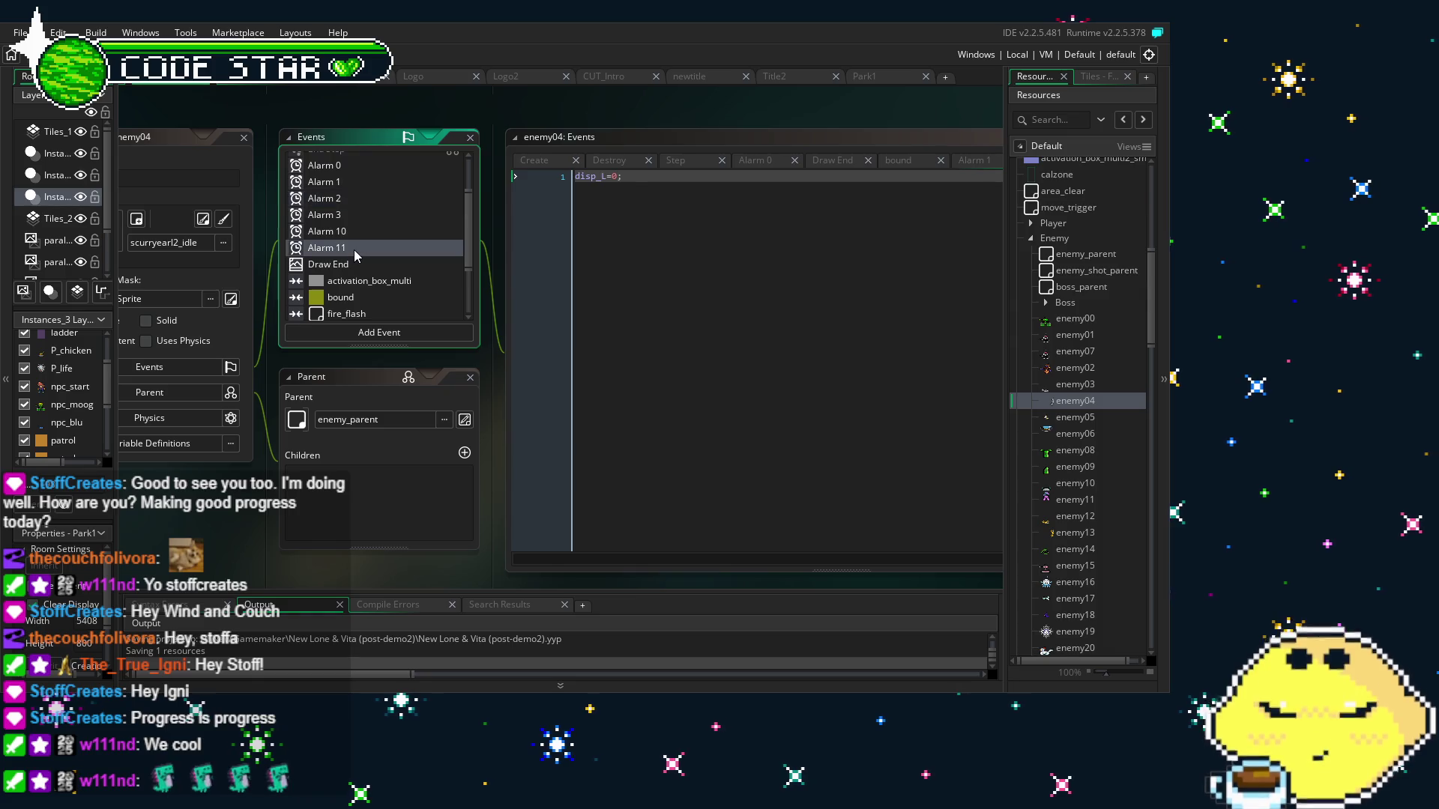
{"action": "key", "text": "ctrl+a"}
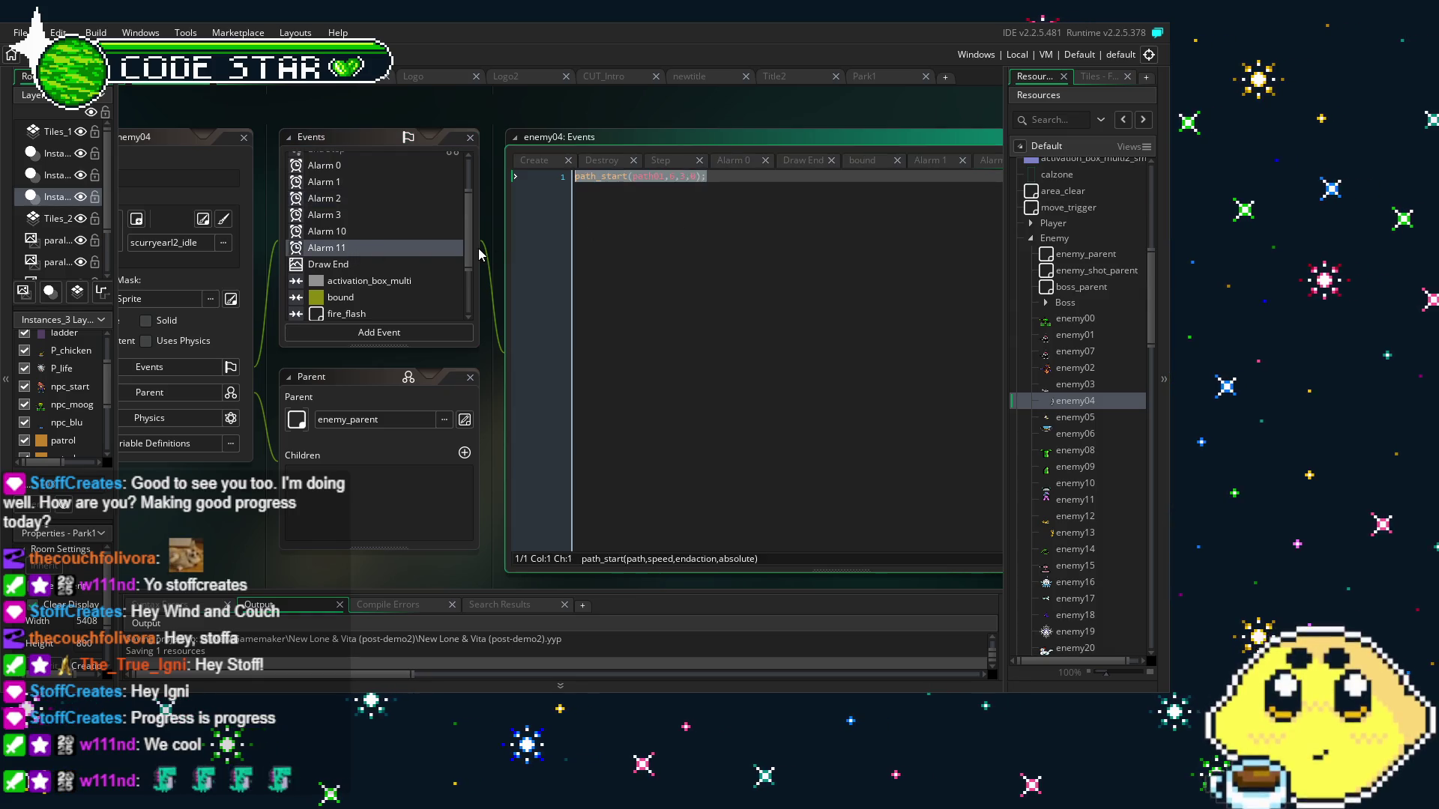
{"action": "type", "text": "=-"}
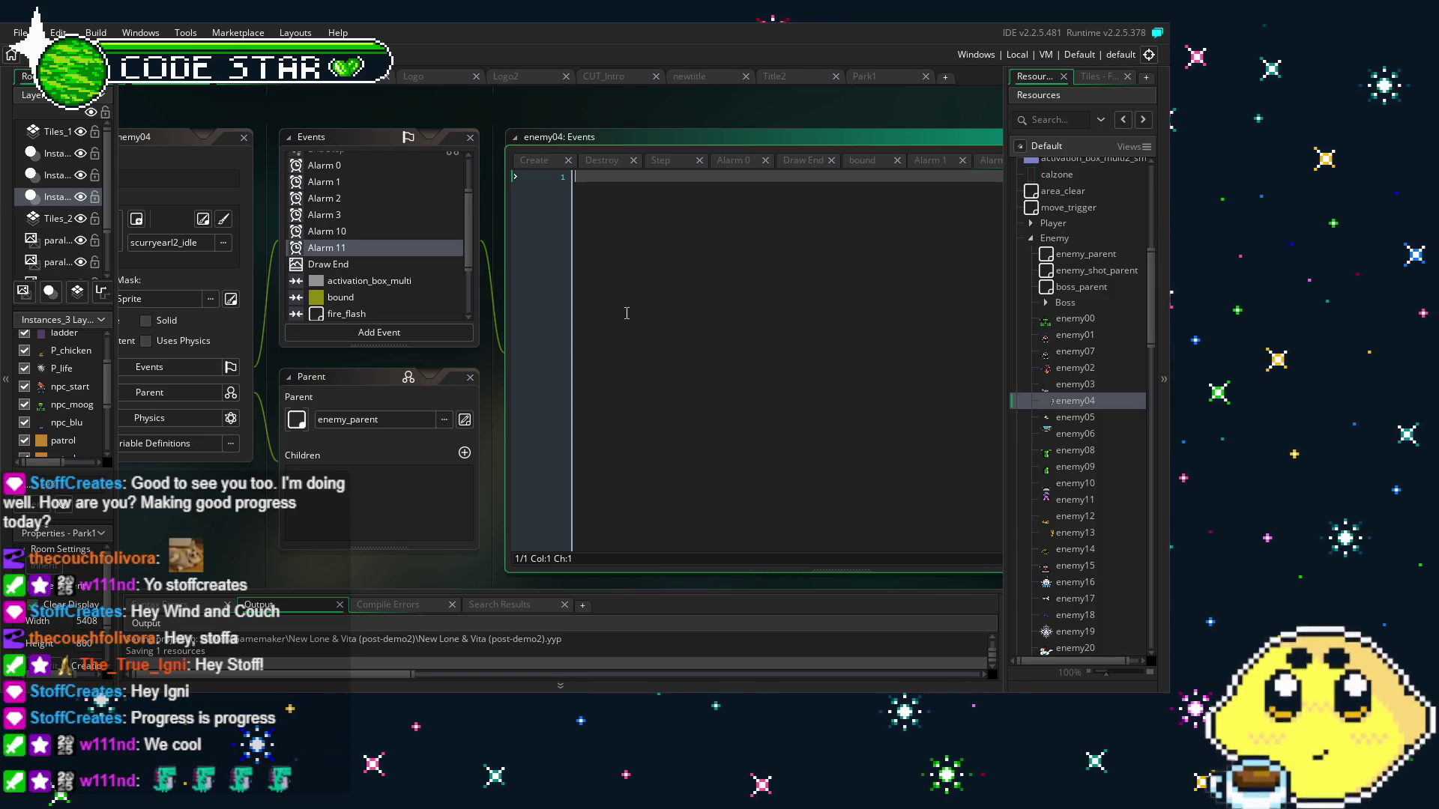
{"action": "mouse_move", "coordinate": [241, 553]}
{"action": "left_mouse_down"}
{"action": "mouse_move", "coordinate": [352, 533]}
{"action": "mouse_move", "coordinate": [493, 448]}
{"action": "left_mouse_up"}
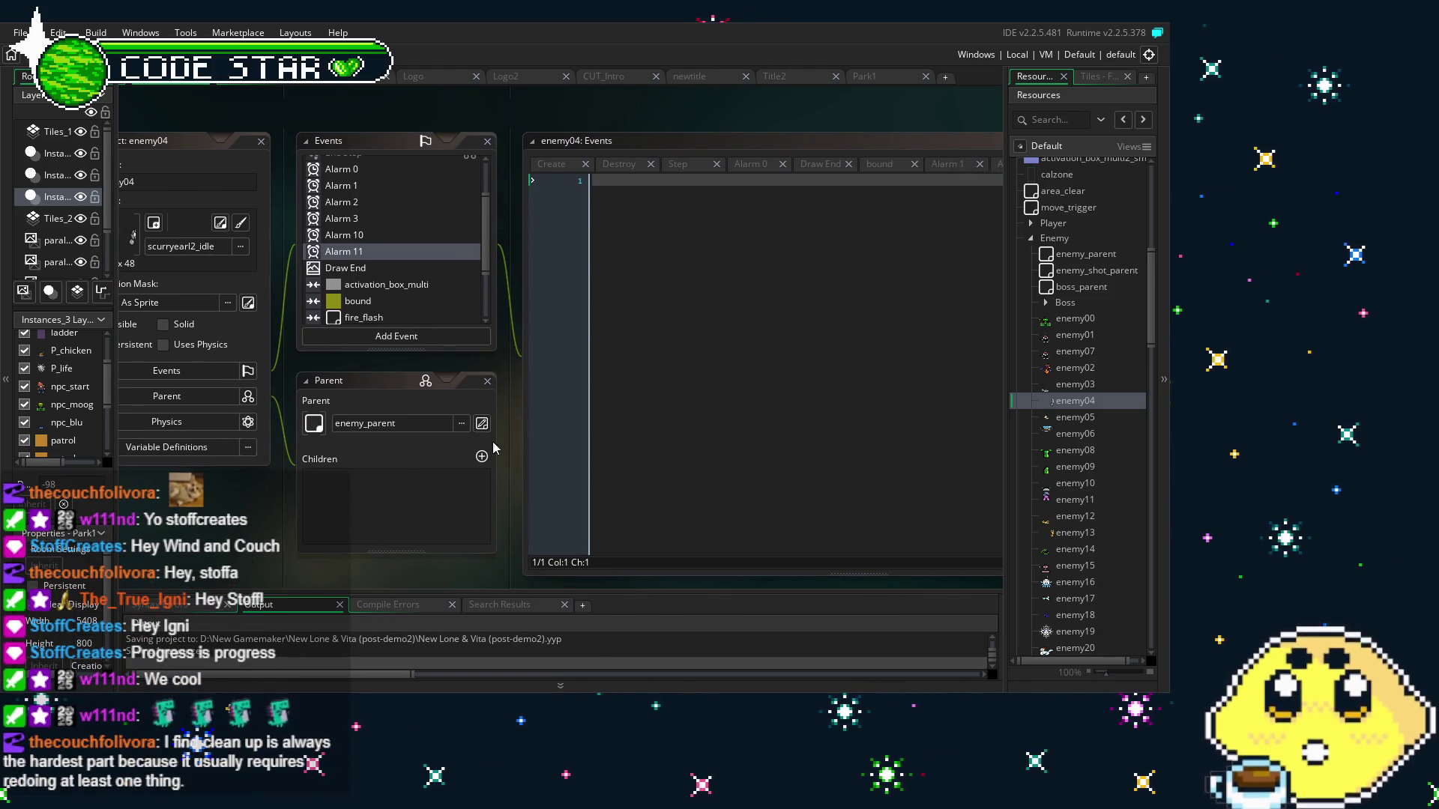
{"action": "left_click", "coordinate": [759, 323]}
{"action": "type", "text": "vspeed=-"}
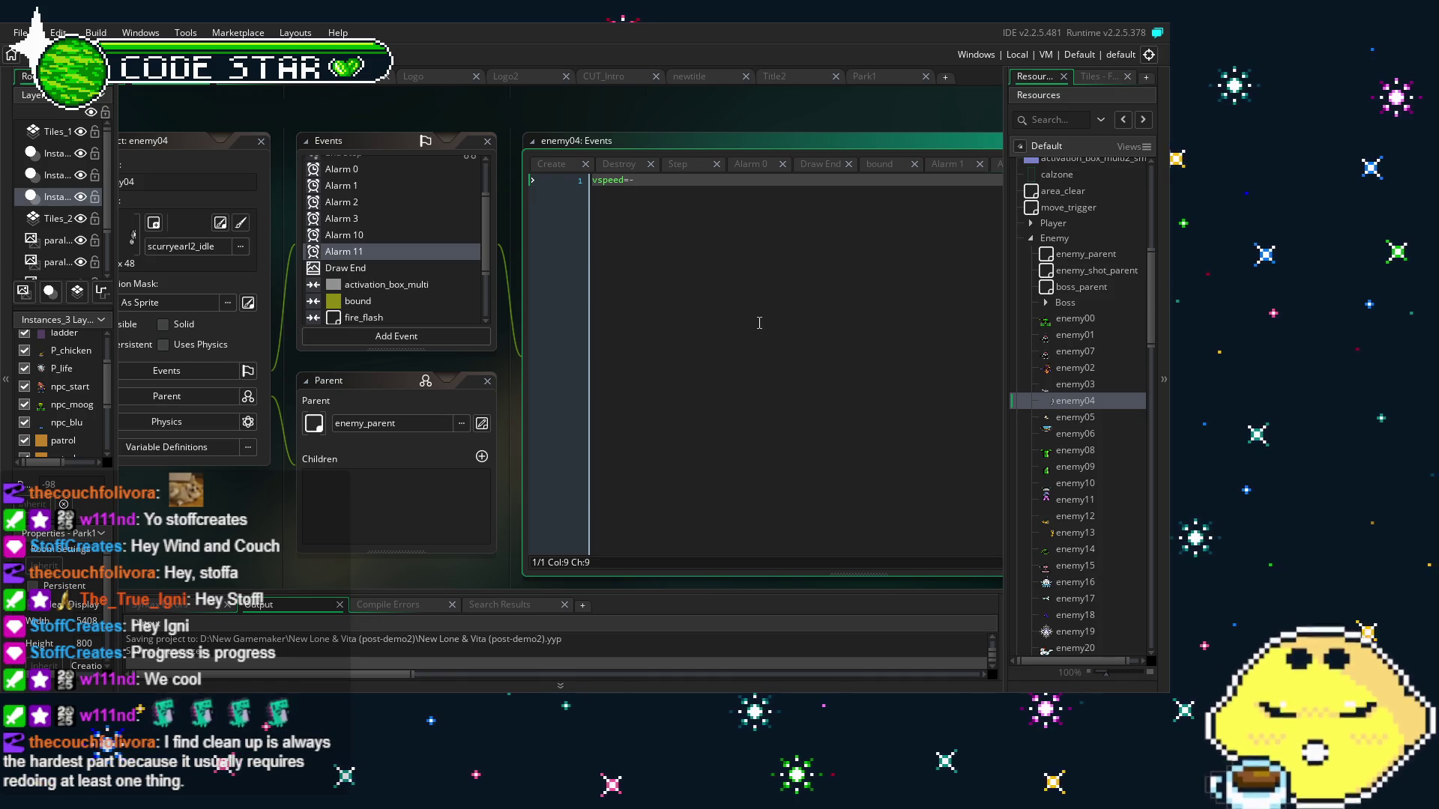
{"action": "type", "text": "6;"}
{"action": "scroll", "coordinate": [385, 254], "scroll_direction": "up", "scroll_amount": 2}
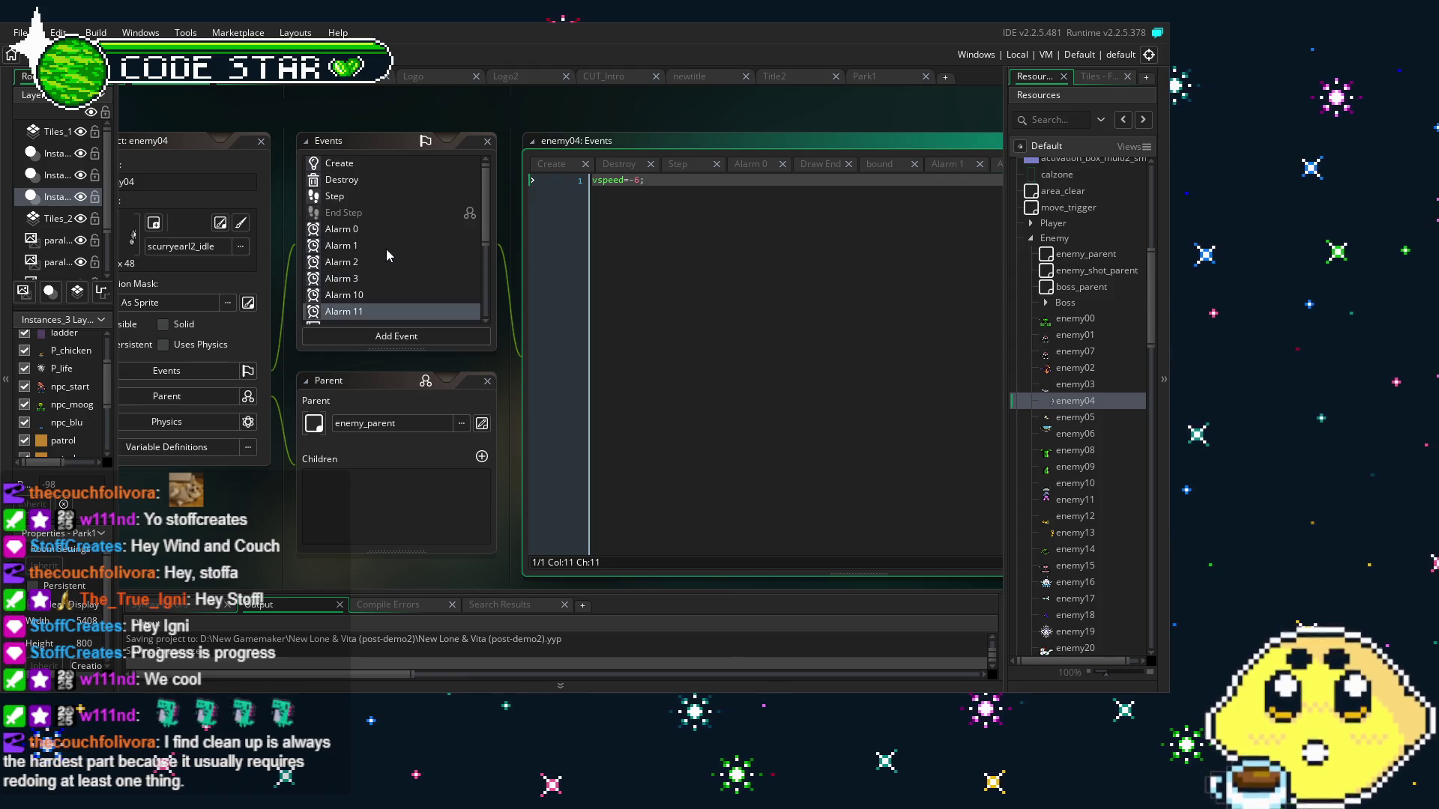
Check the Create variables, then change Alarm 11's vspeed from -6 to -4
{"action": "left_click", "coordinate": [359, 168]}
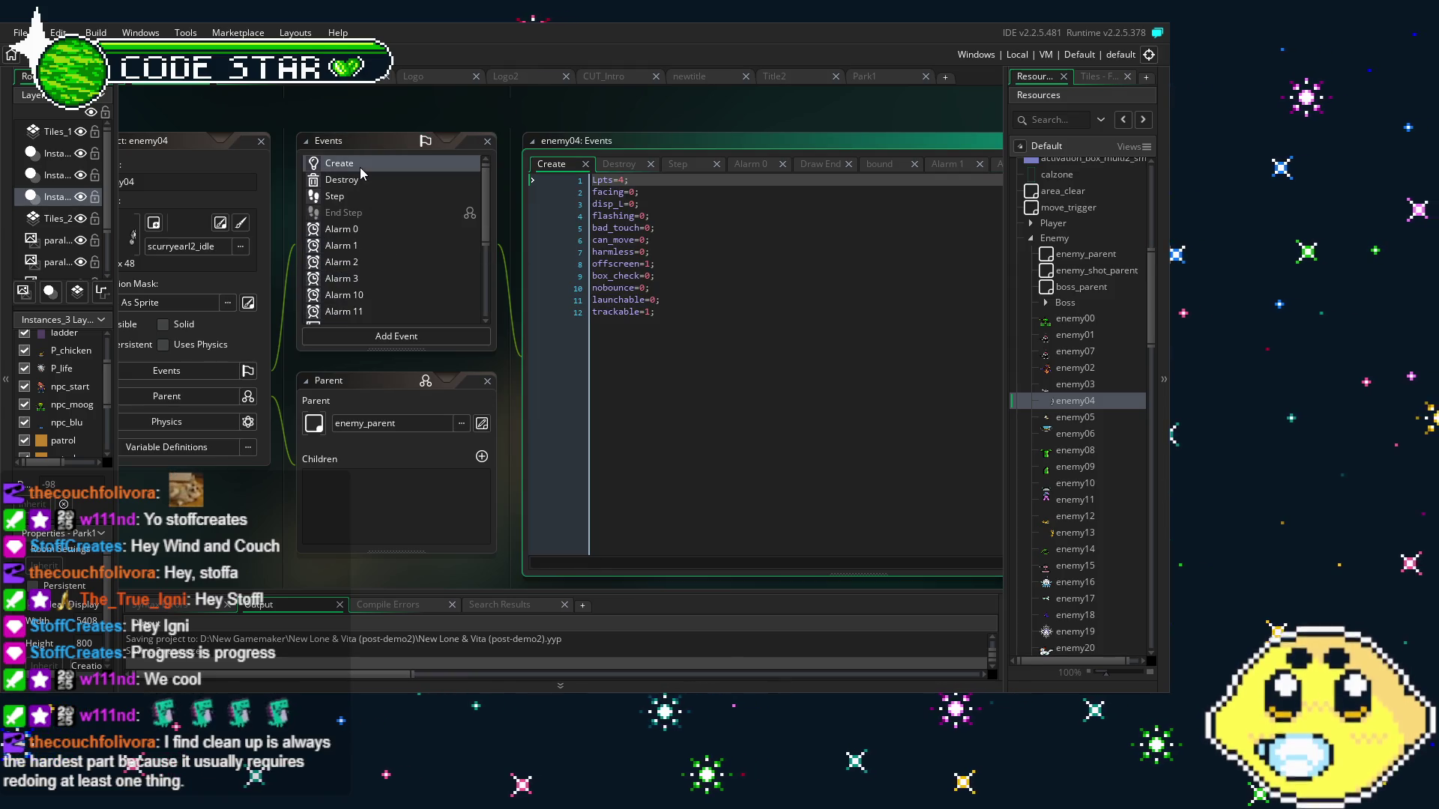
{"action": "scroll", "coordinate": [381, 269], "scroll_direction": "down", "scroll_amount": 2}
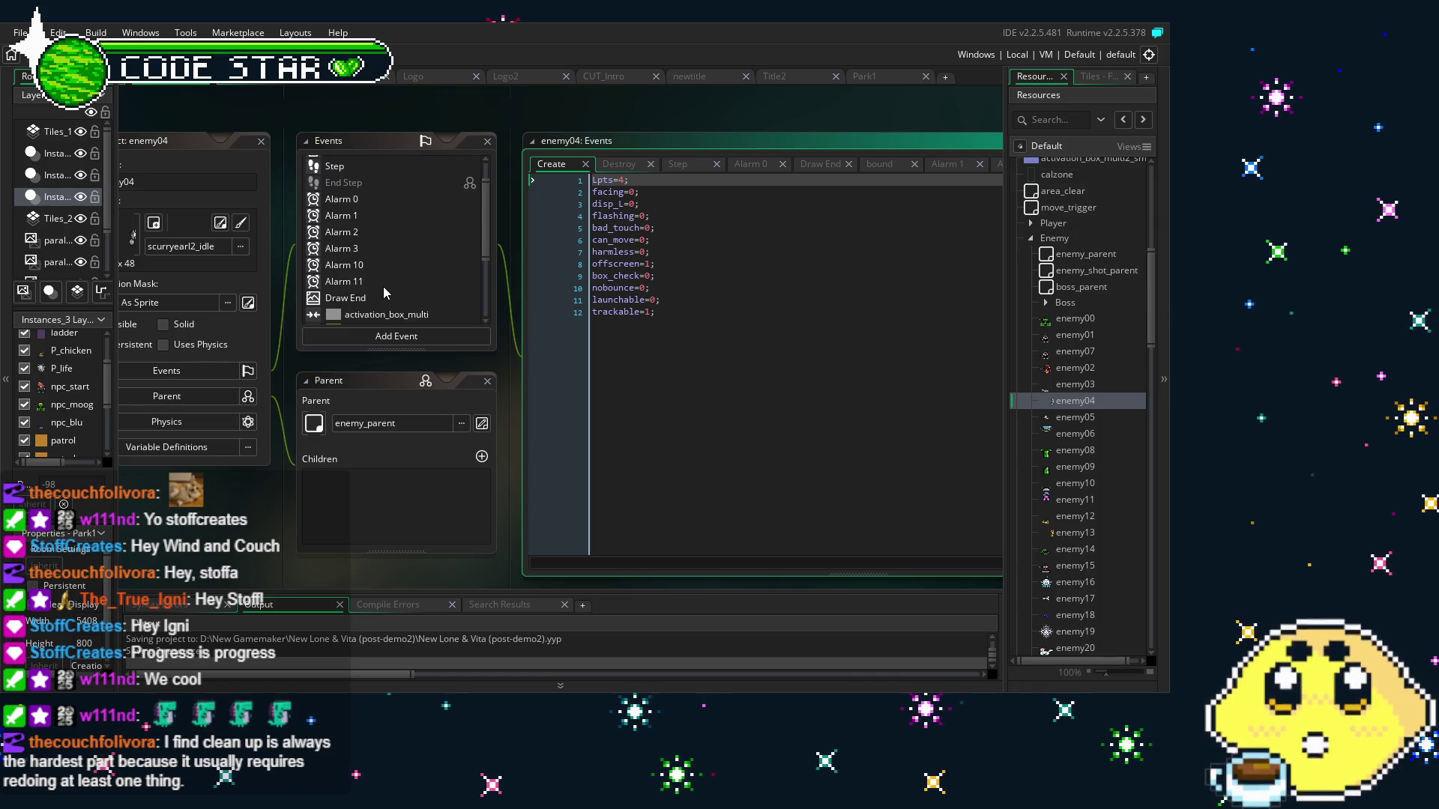
{"action": "left_click", "coordinate": [372, 283]}
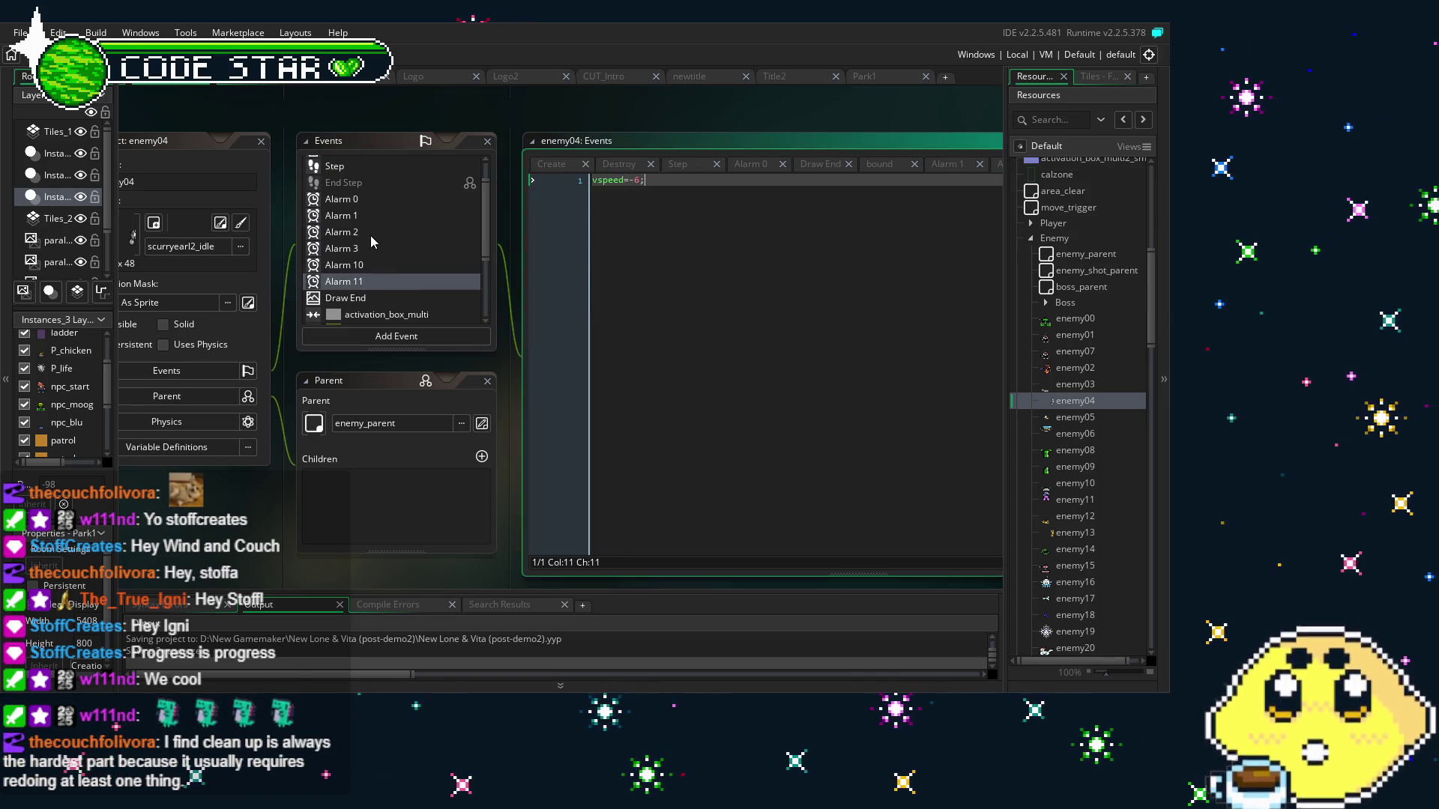
{"action": "left_click", "coordinate": [658, 202]}
{"action": "key", "text": "BackSpace"}
{"action": "type", "text": "4"}
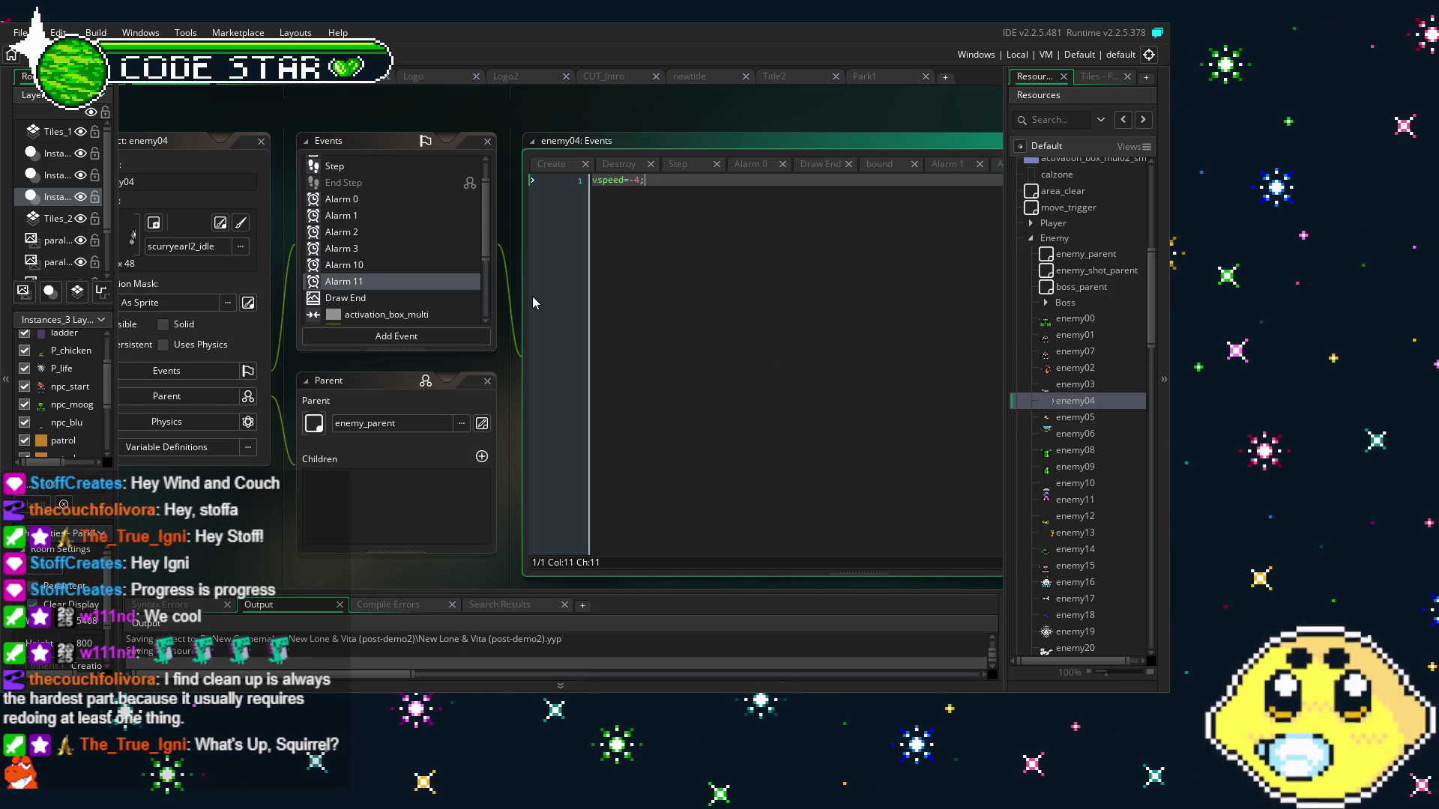
{"action": "scroll", "coordinate": [369, 299], "scroll_direction": "up", "scroll_amount": 2}
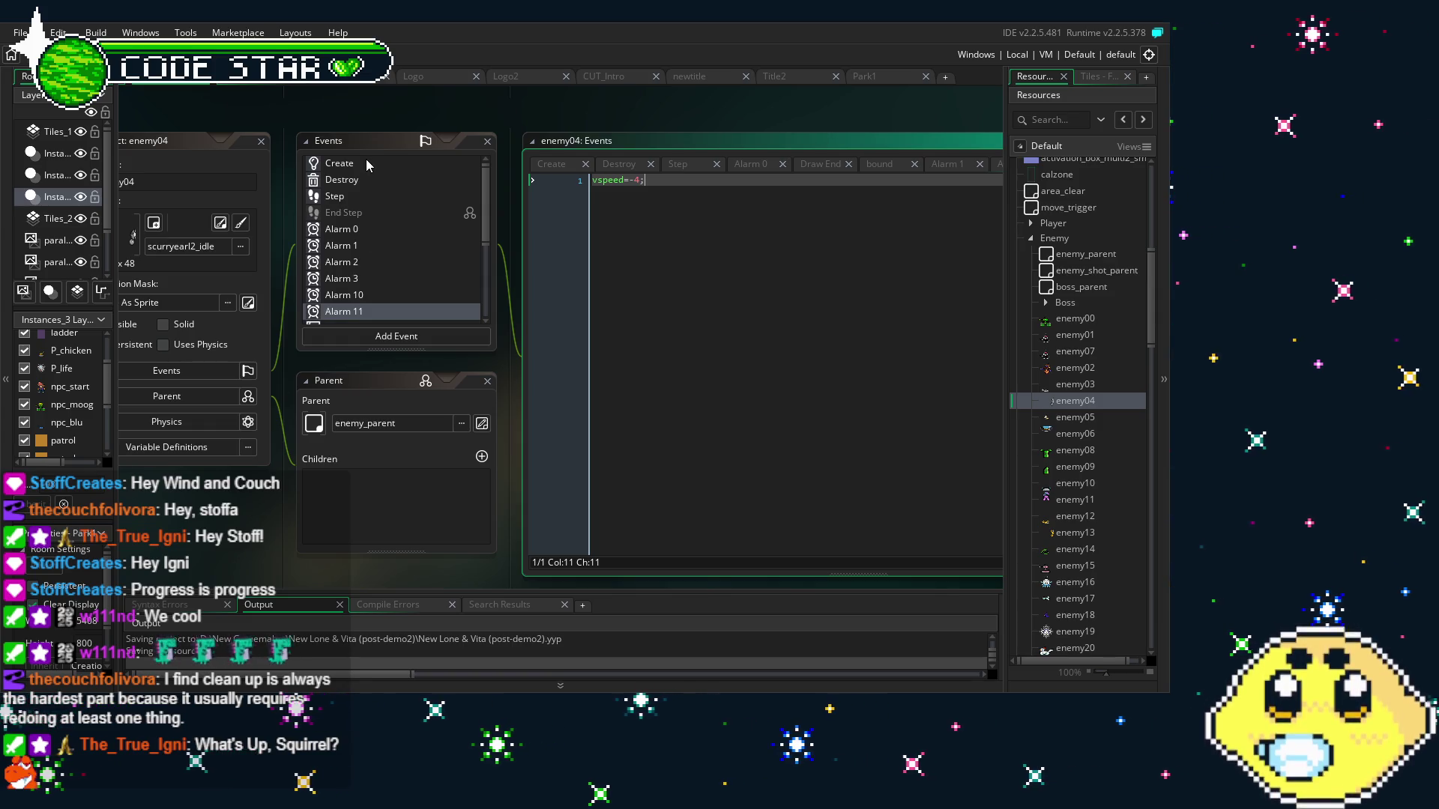
View enemy04's Create and Step event code and select line 1 of the Step code
{"action": "double_click", "coordinate": [340, 163]}
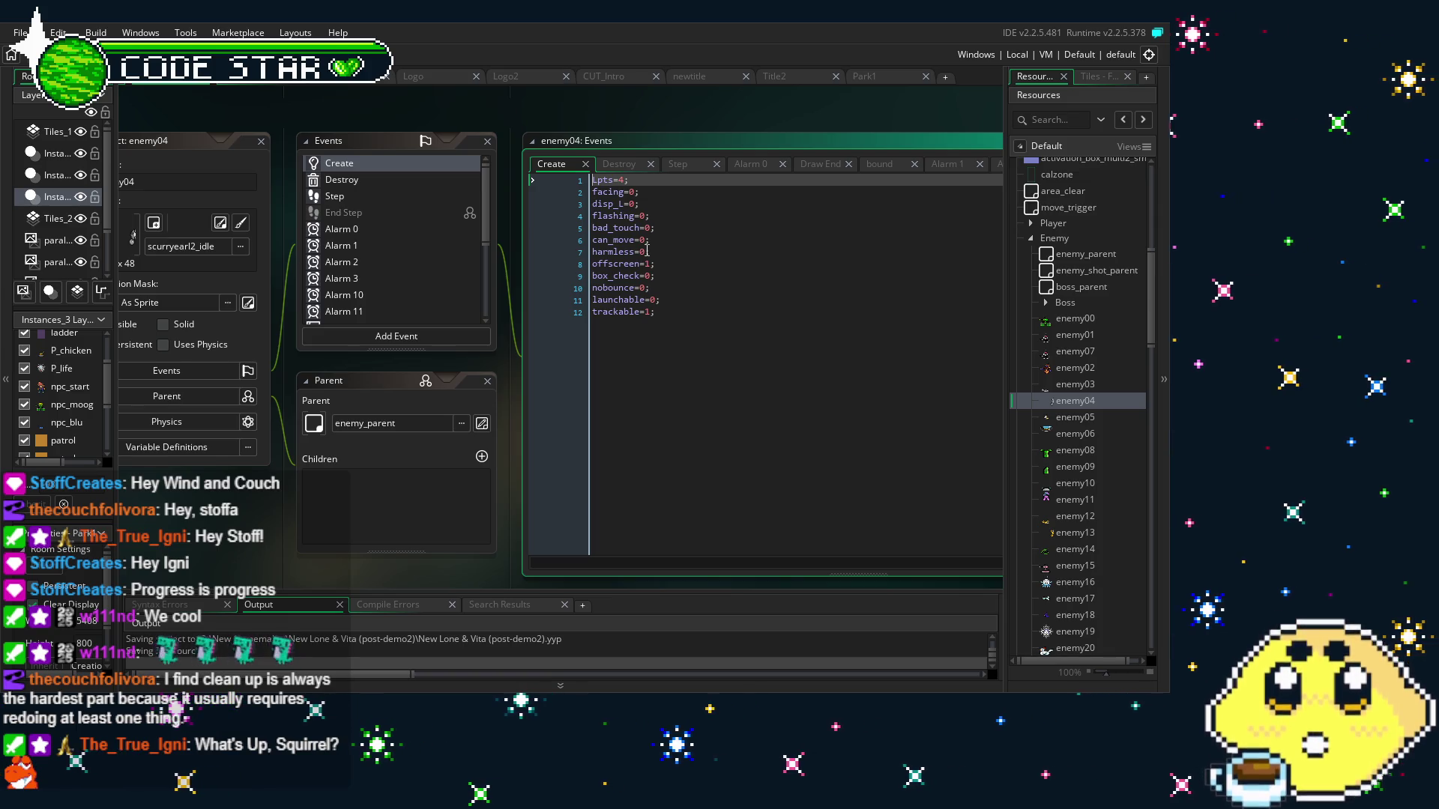
{"action": "double_click", "coordinate": [390, 196]}
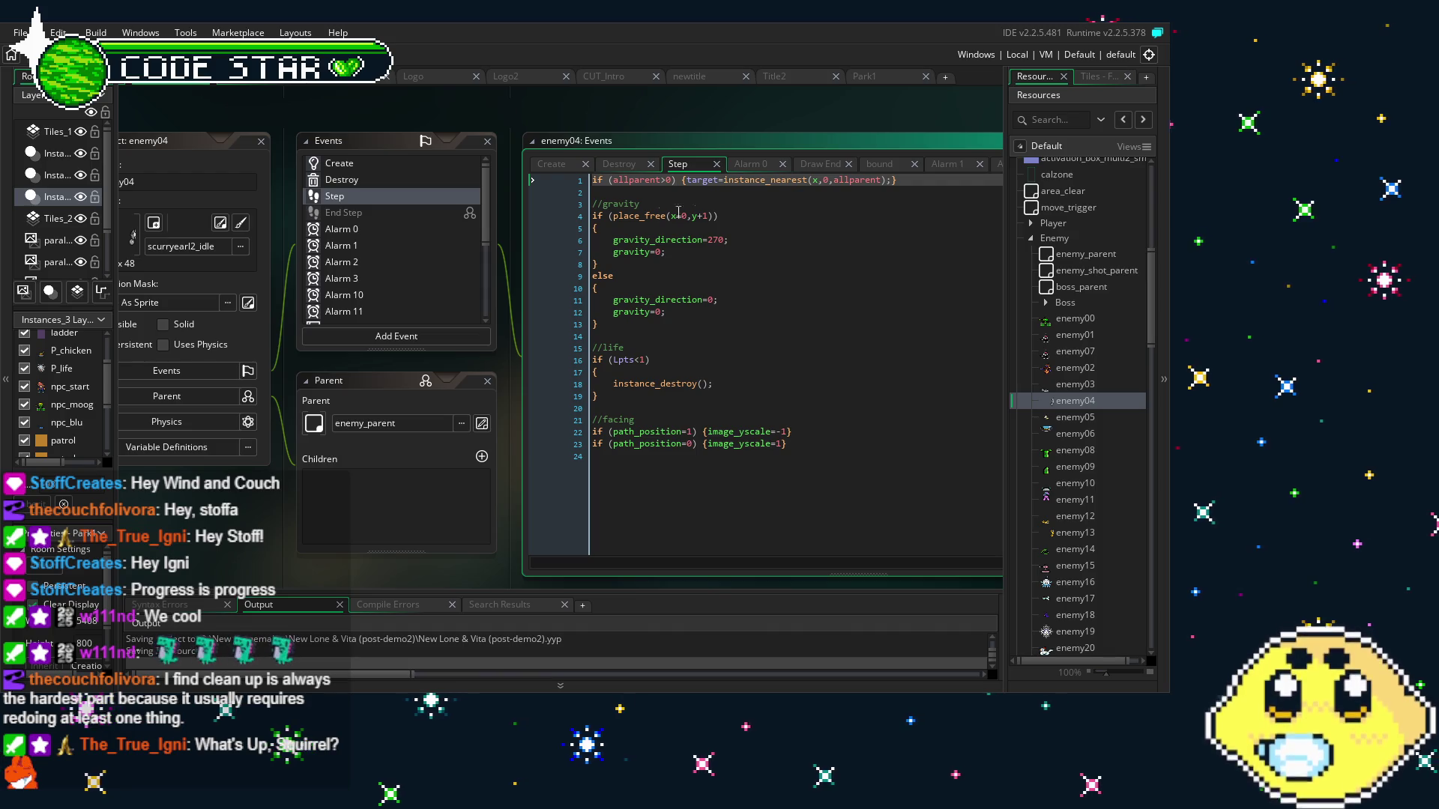
{"action": "left_click", "coordinate": [914, 179]}
{"action": "left_click_drag", "start_coordinate": [914, 179], "coordinate": [592, 180]}
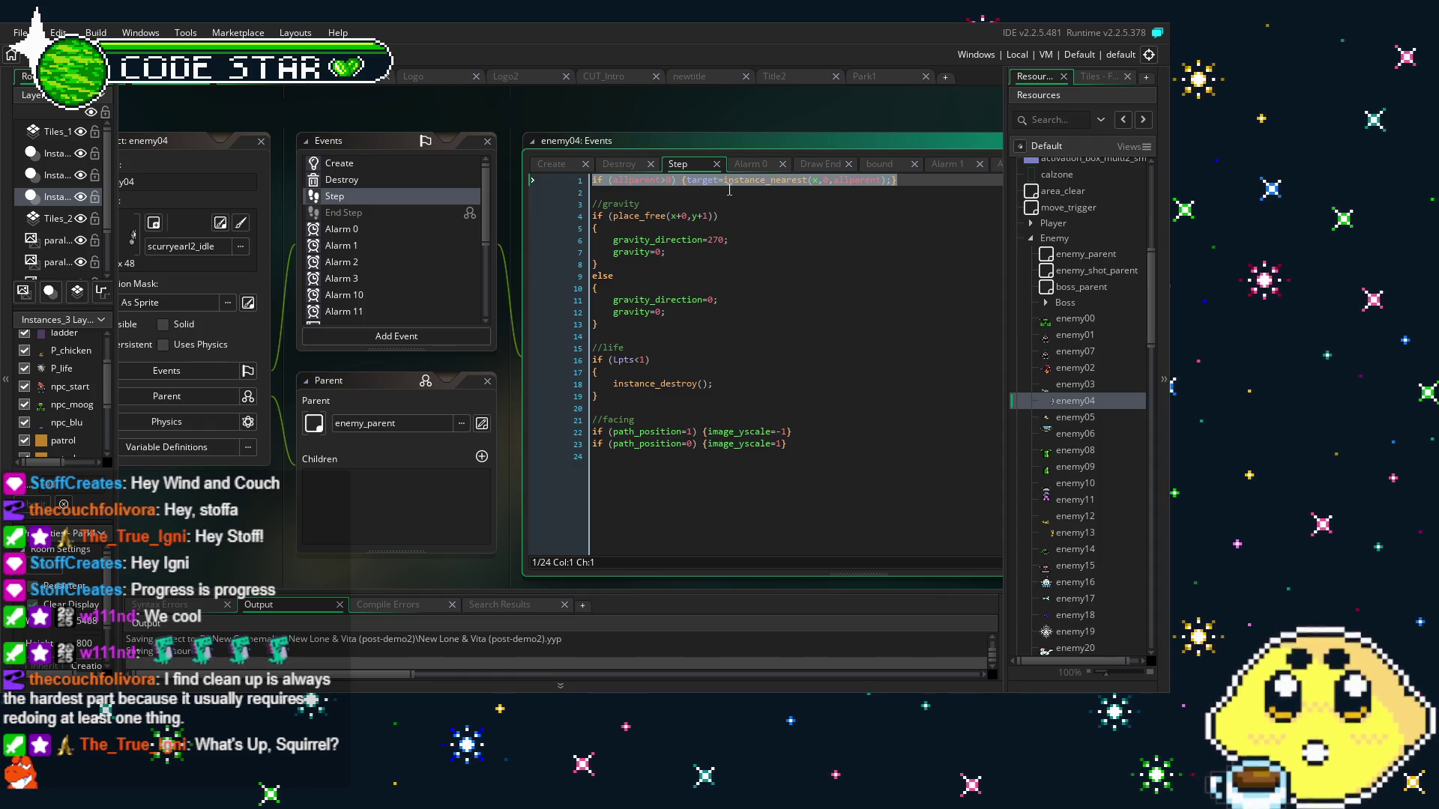
{"action": "left_click", "coordinate": [730, 204]}
Reselect the first Step line, then look at the Create and Destroy event code
{"action": "left_click", "coordinate": [341, 197]}
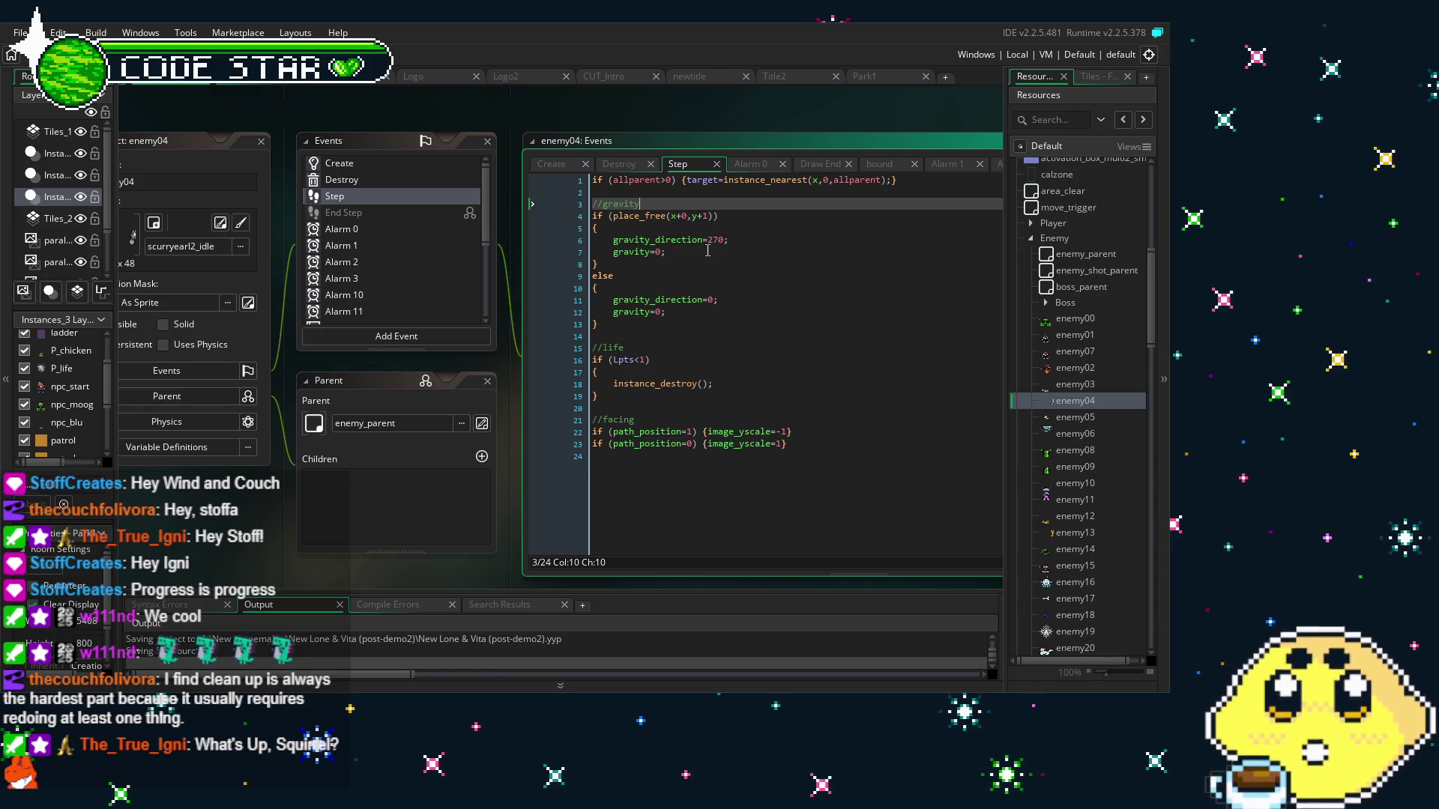
{"action": "scroll", "coordinate": [260, 527], "scroll_direction": "left", "scroll_amount": 1}
{"action": "mouse_move", "coordinate": [260, 526]}
{"action": "left_mouse_down"}
{"action": "mouse_move", "coordinate": [299, 523]}
{"action": "mouse_move", "coordinate": [227, 529]}
{"action": "left_mouse_up"}
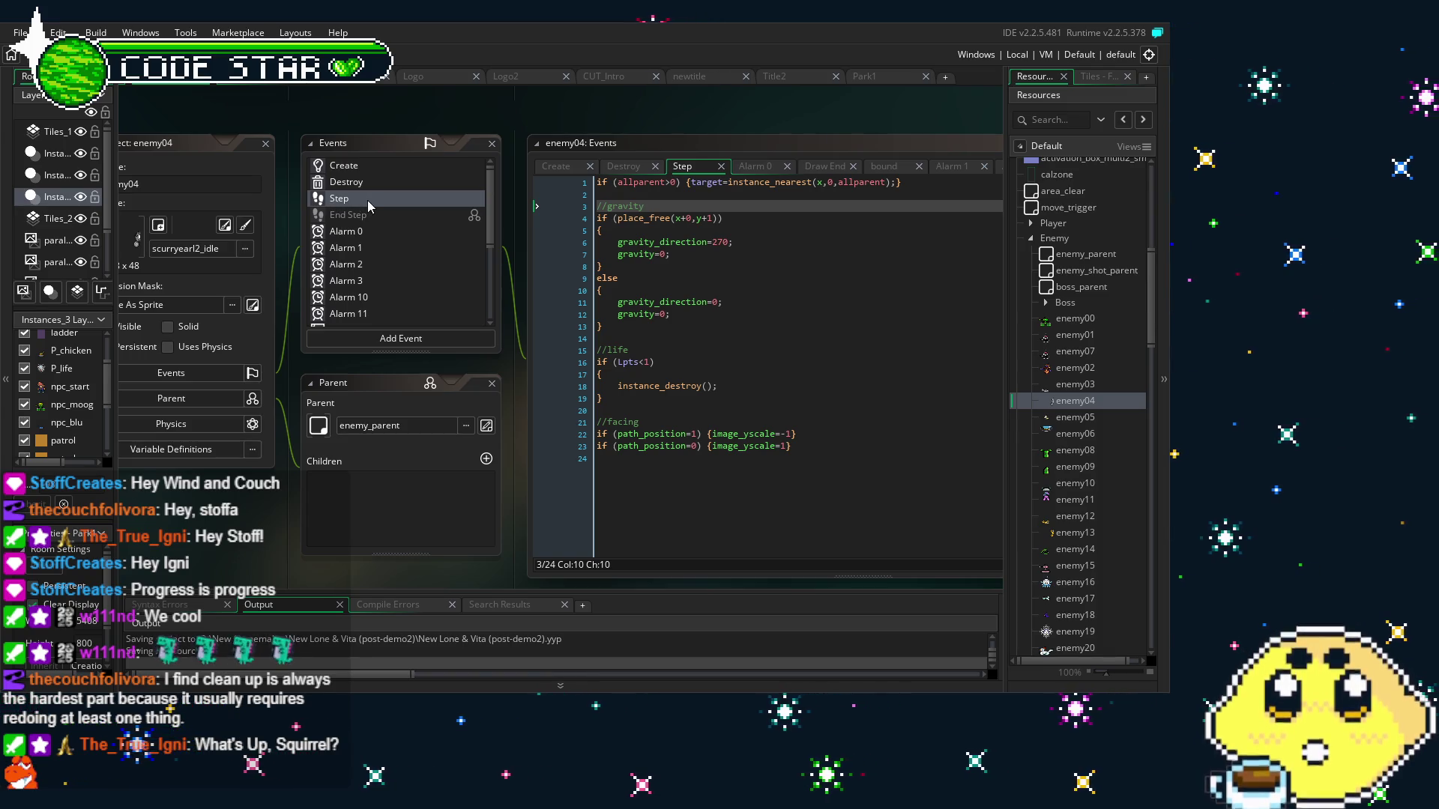
{"action": "left_click", "coordinate": [415, 199]}
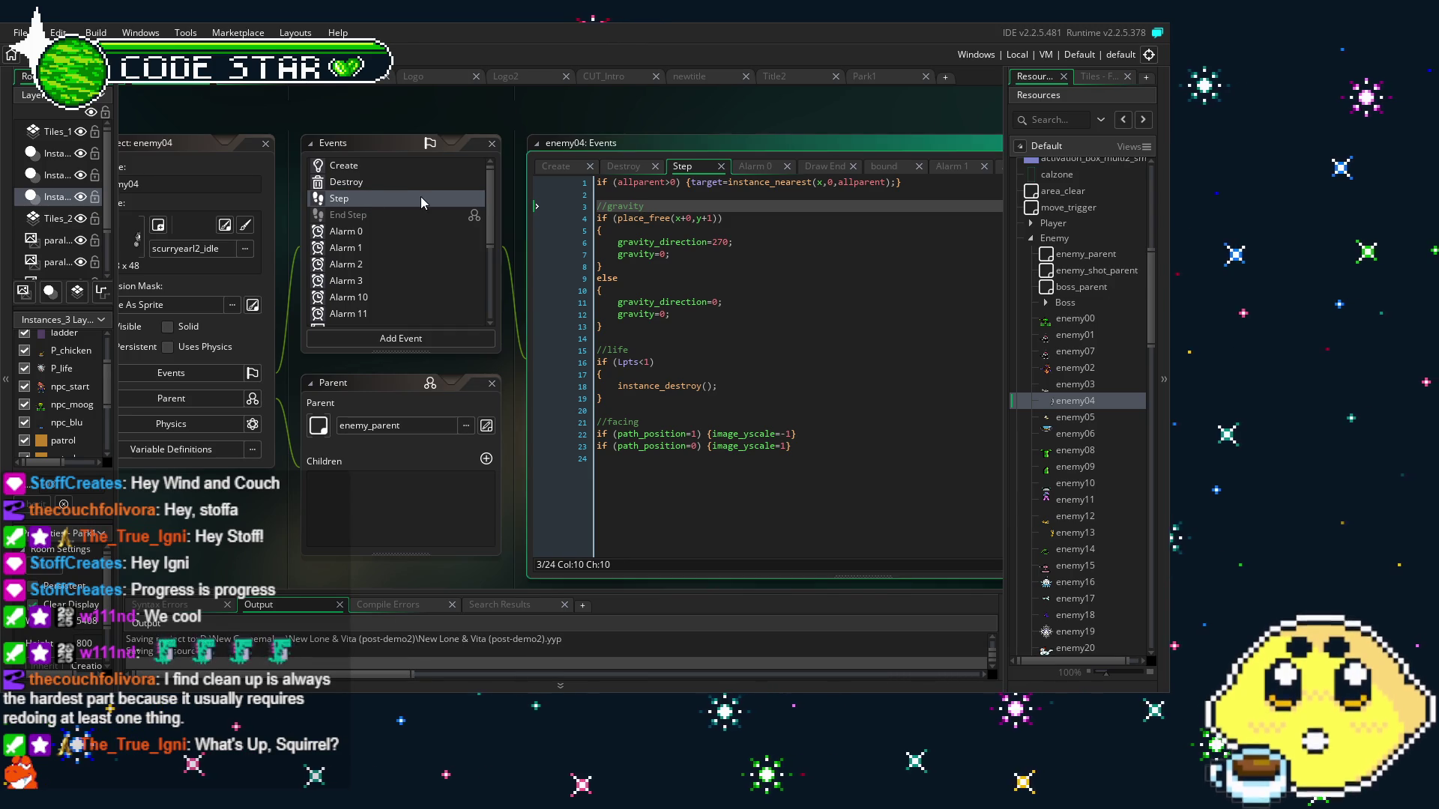
{"action": "left_click", "coordinate": [638, 311]}
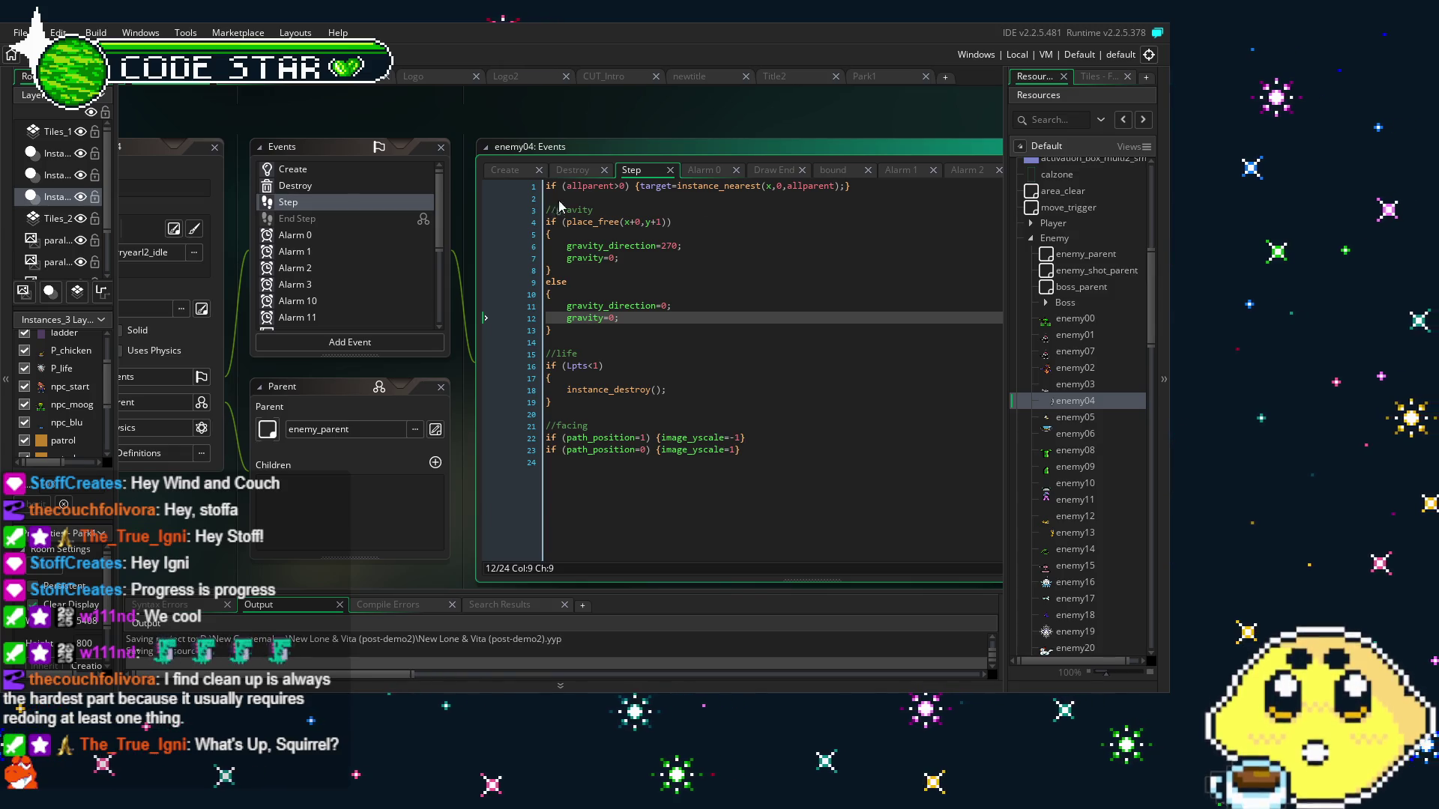
{"action": "left_click", "coordinate": [909, 189]}
{"action": "left_click_drag", "start_coordinate": [909, 189], "coordinate": [544, 188]}
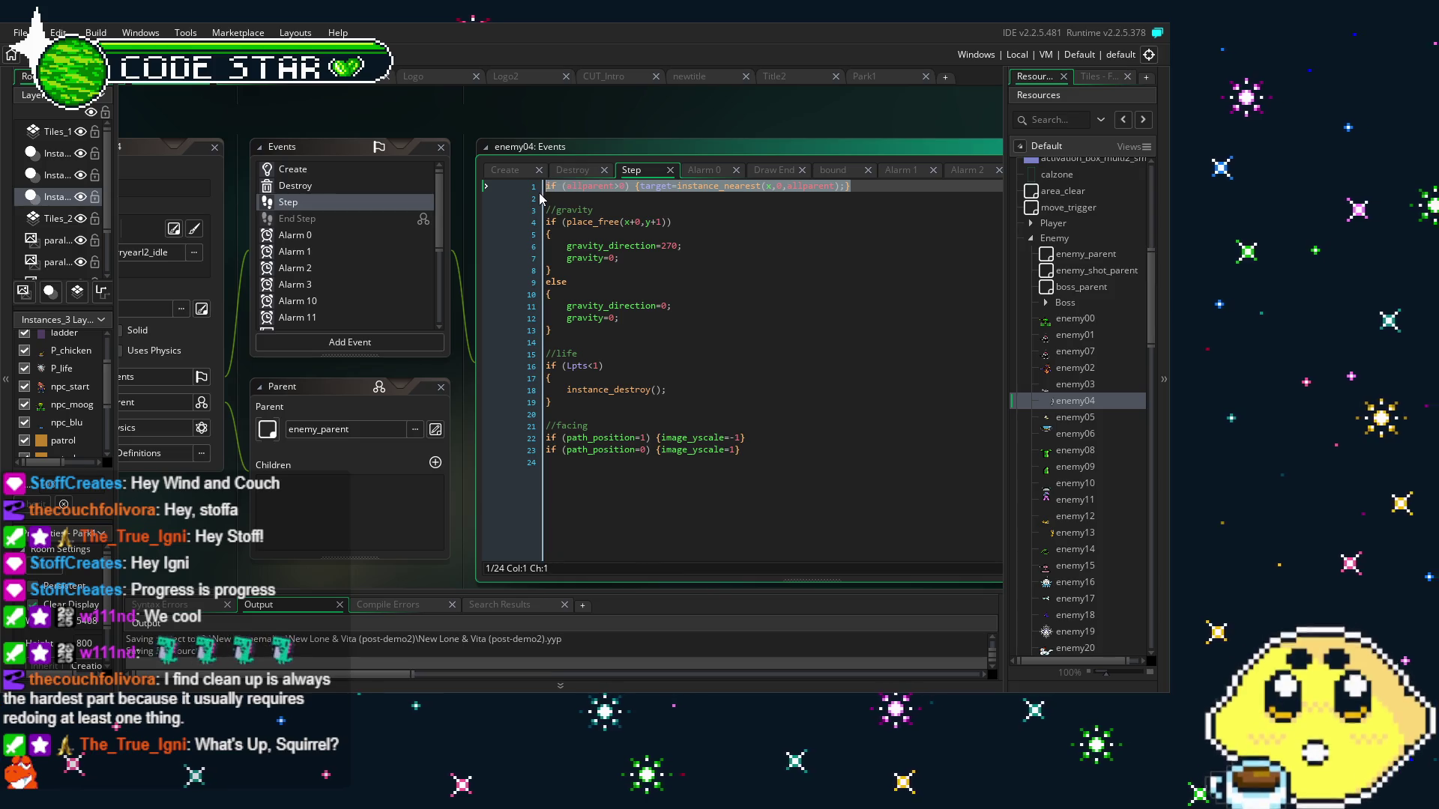
{"action": "left_click", "coordinate": [325, 169]}
{"action": "left_click", "coordinate": [343, 186]}
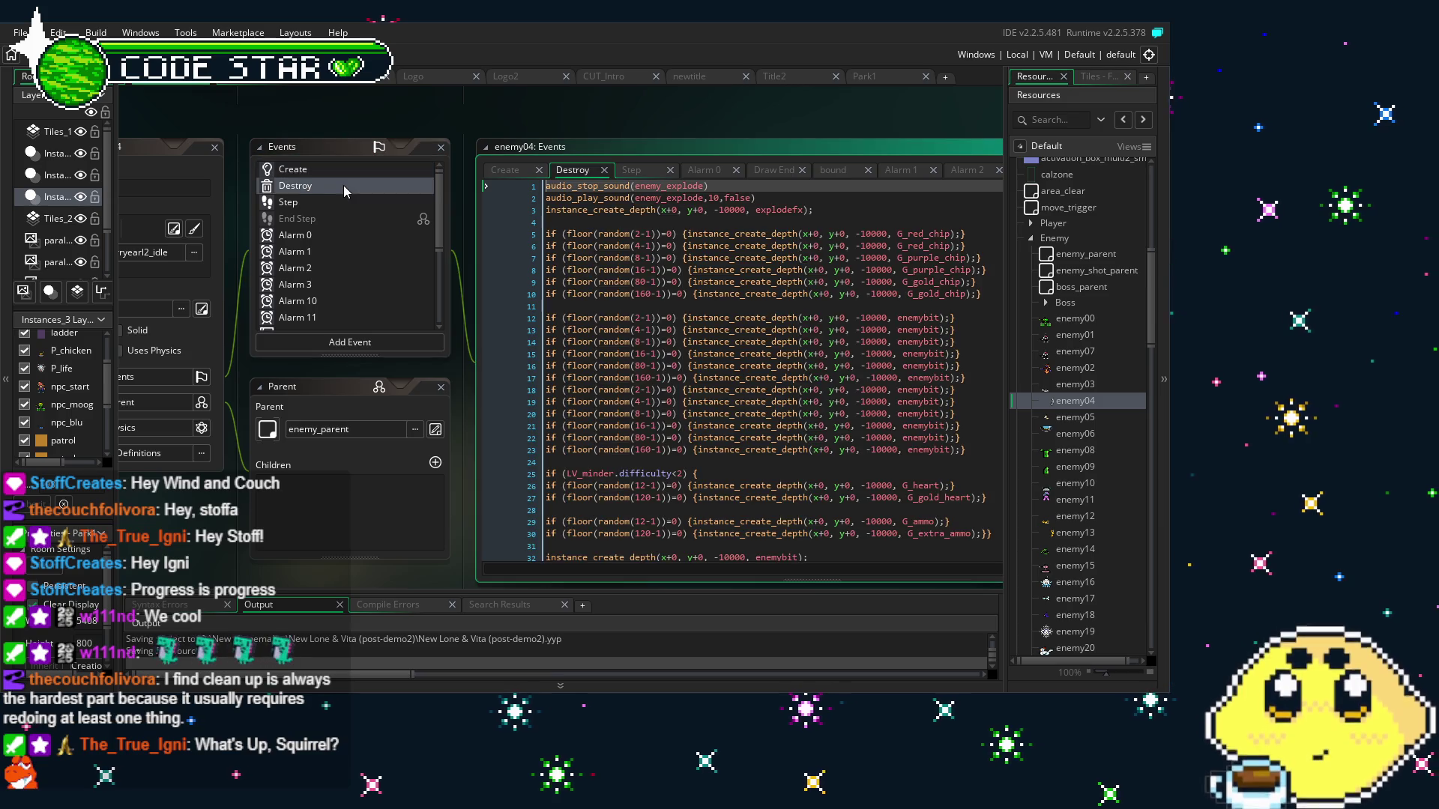
Bring the whole enemy04 panel into view and review its Create variables like hp=4 and trackable=1
{"action": "scroll", "coordinate": [341, 249], "scroll_direction": "down", "scroll_amount": 5}
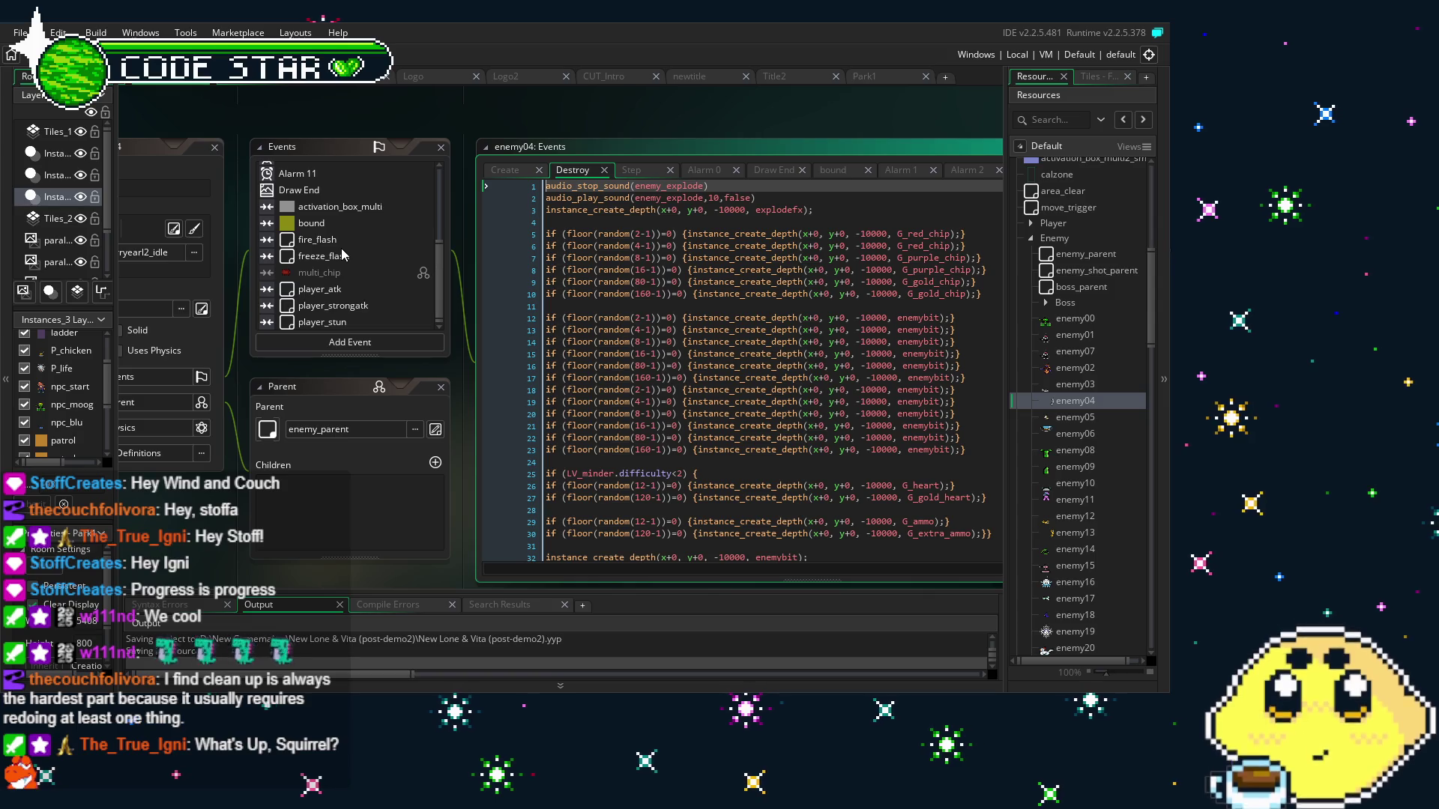
{"action": "scroll", "coordinate": [342, 255], "scroll_direction": "up", "scroll_amount": 2}
{"action": "scroll", "coordinate": [342, 255], "scroll_direction": "up", "scroll_amount": 3}
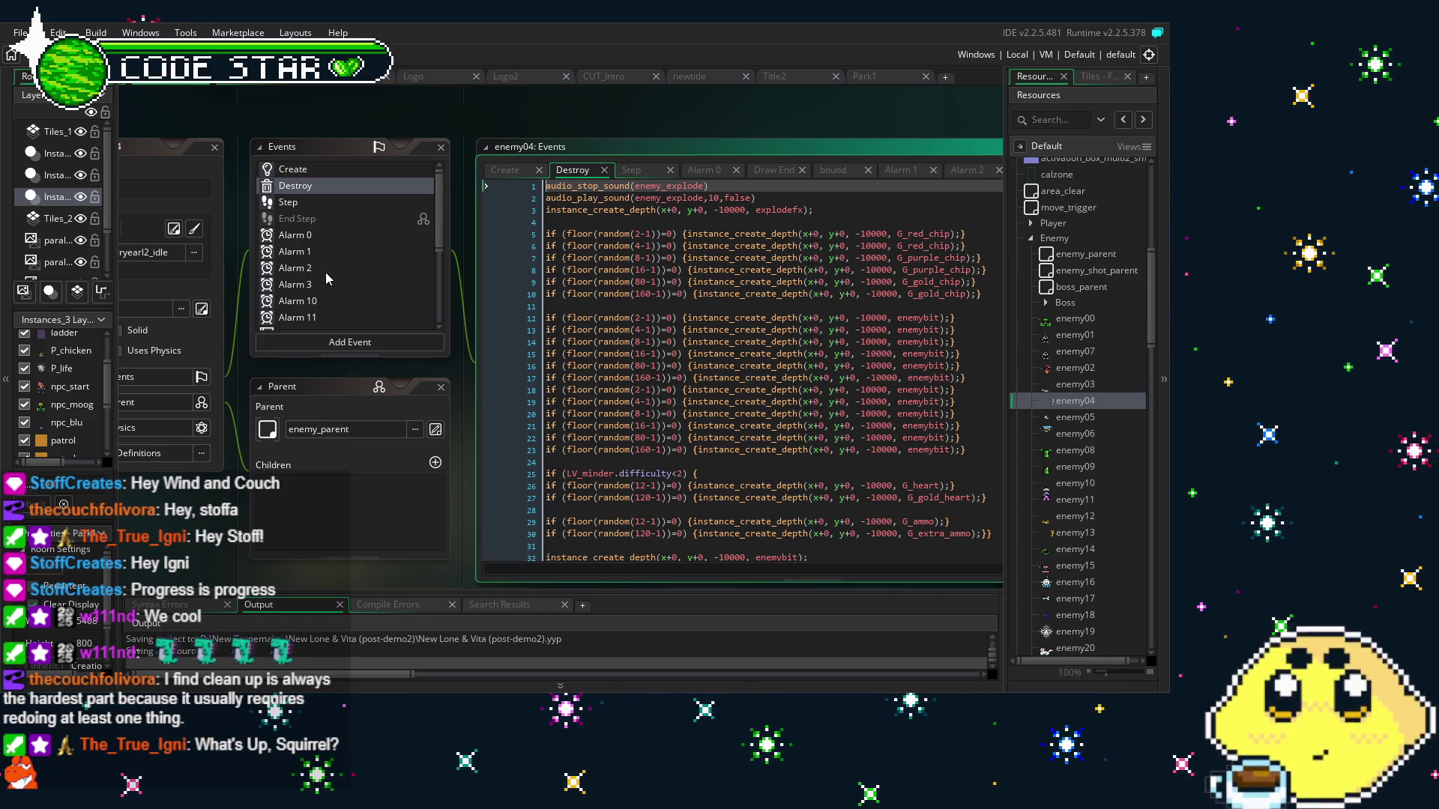
{"action": "left_click_drag", "start_coordinate": [344, 318], "coordinate": [412, 312]}
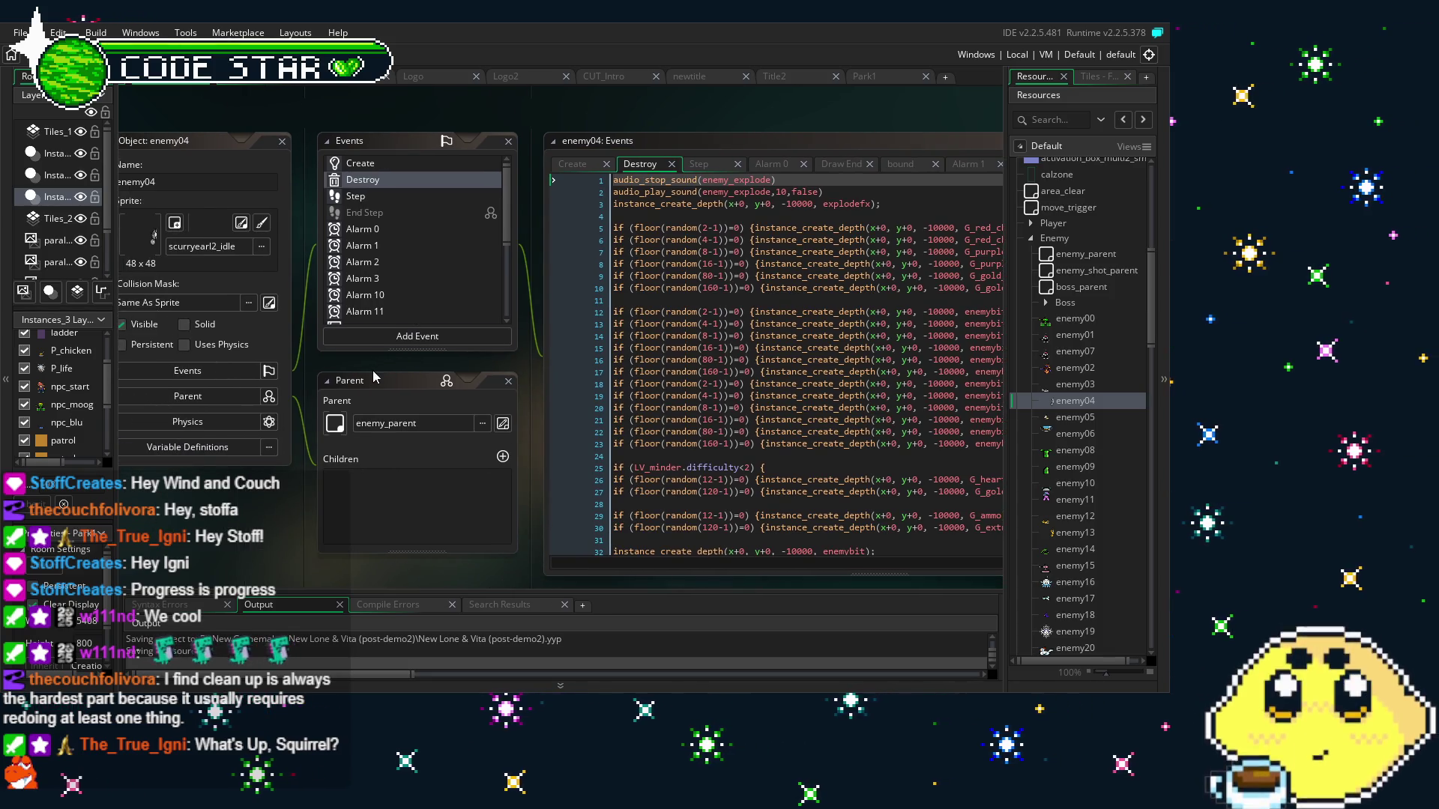
{"action": "mouse_move", "coordinate": [278, 502]}
{"action": "left_mouse_down"}
{"action": "mouse_move", "coordinate": [262, 505]}
{"action": "mouse_move", "coordinate": [290, 502]}
{"action": "left_mouse_up"}
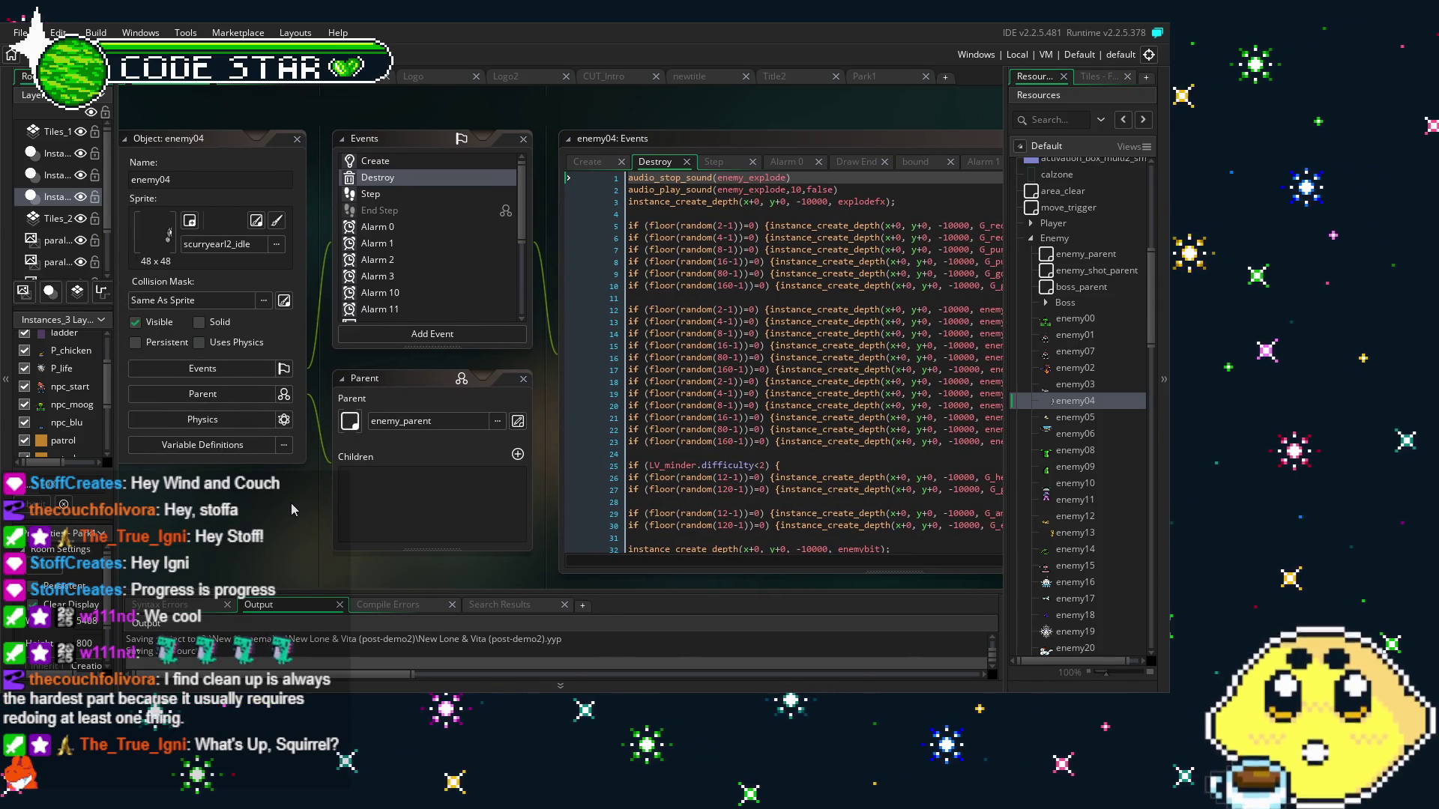
{"action": "left_click", "coordinate": [370, 169]}
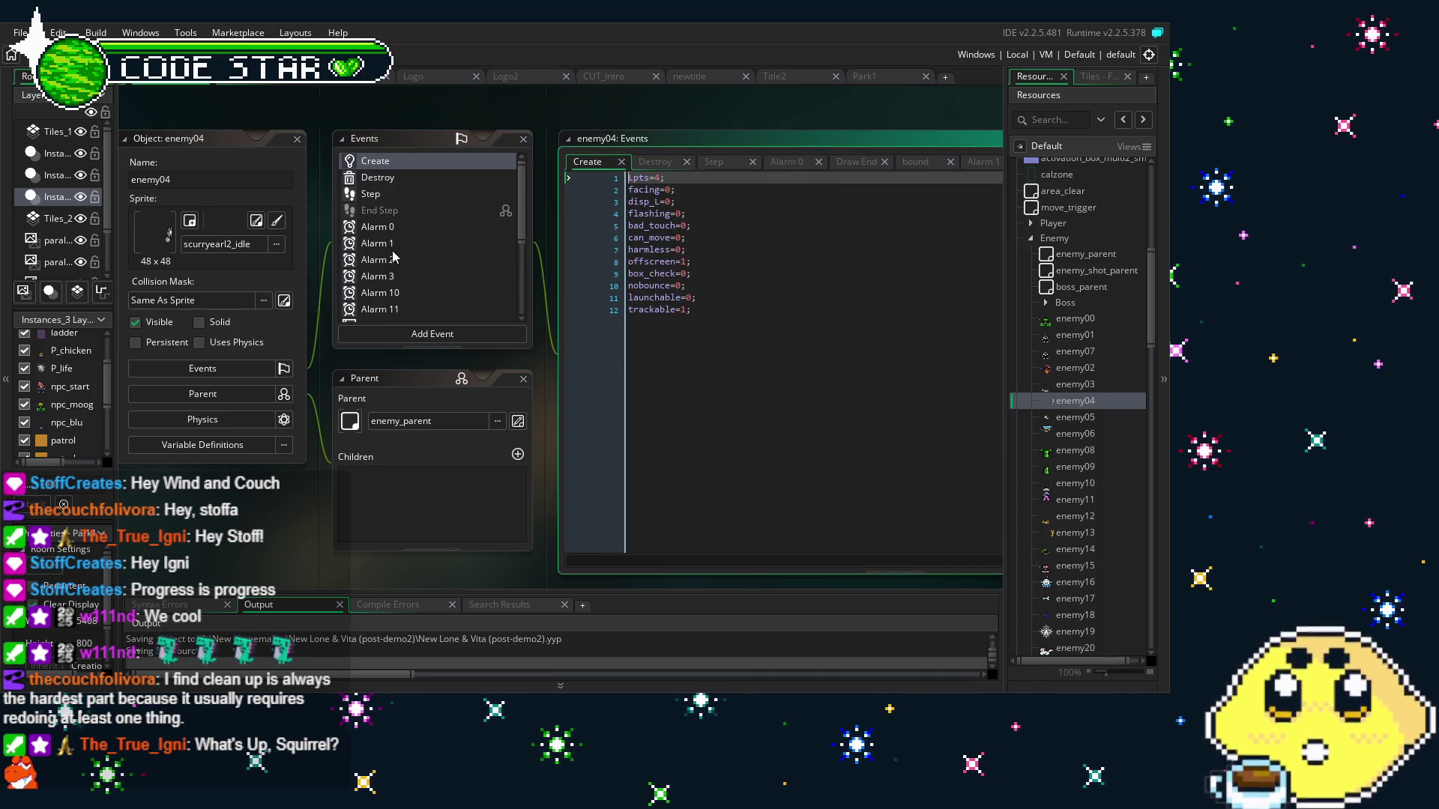
{"action": "scroll", "coordinate": [374, 256], "scroll_direction": "down", "scroll_amount": 3}
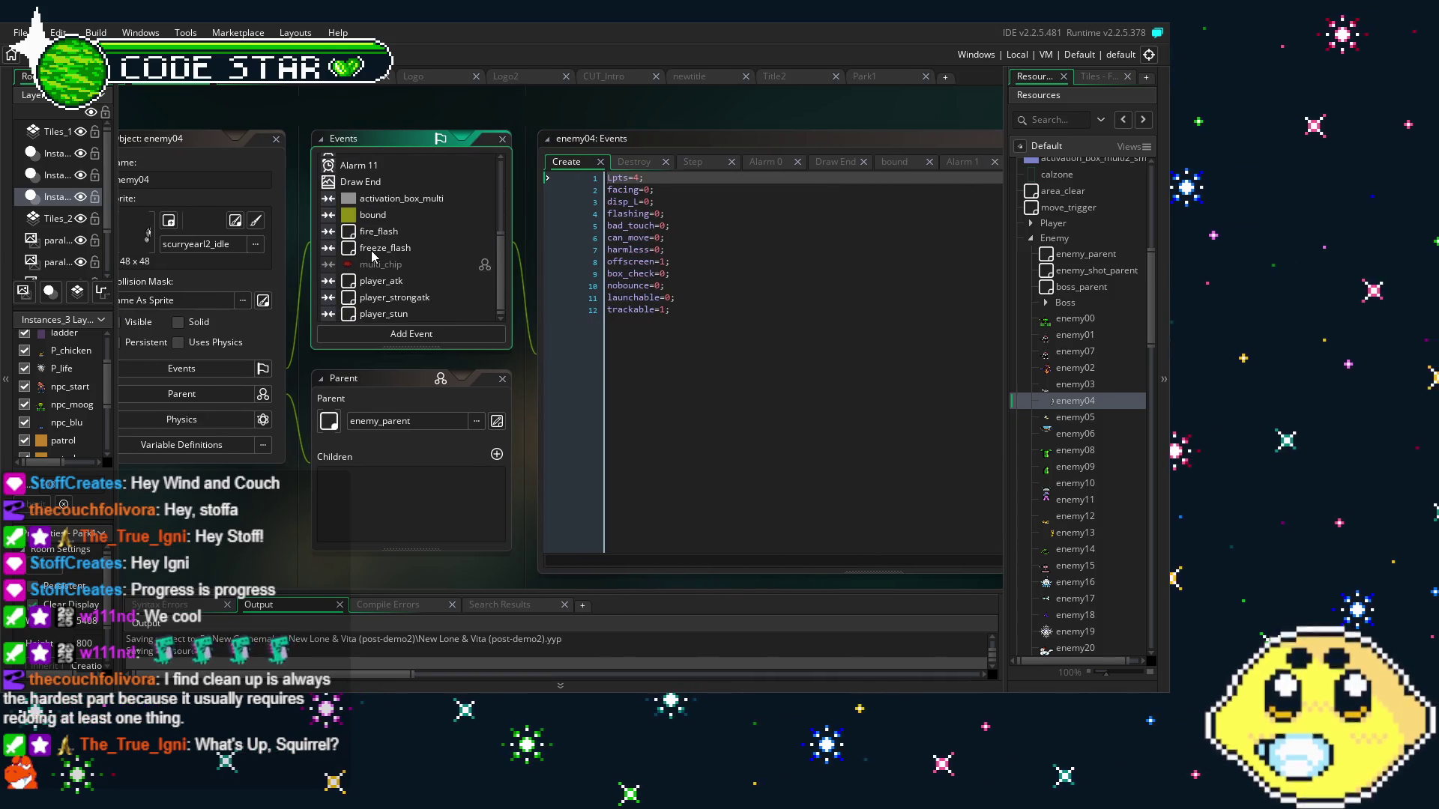
{"action": "scroll", "coordinate": [374, 256], "scroll_direction": "up", "scroll_amount": 3}
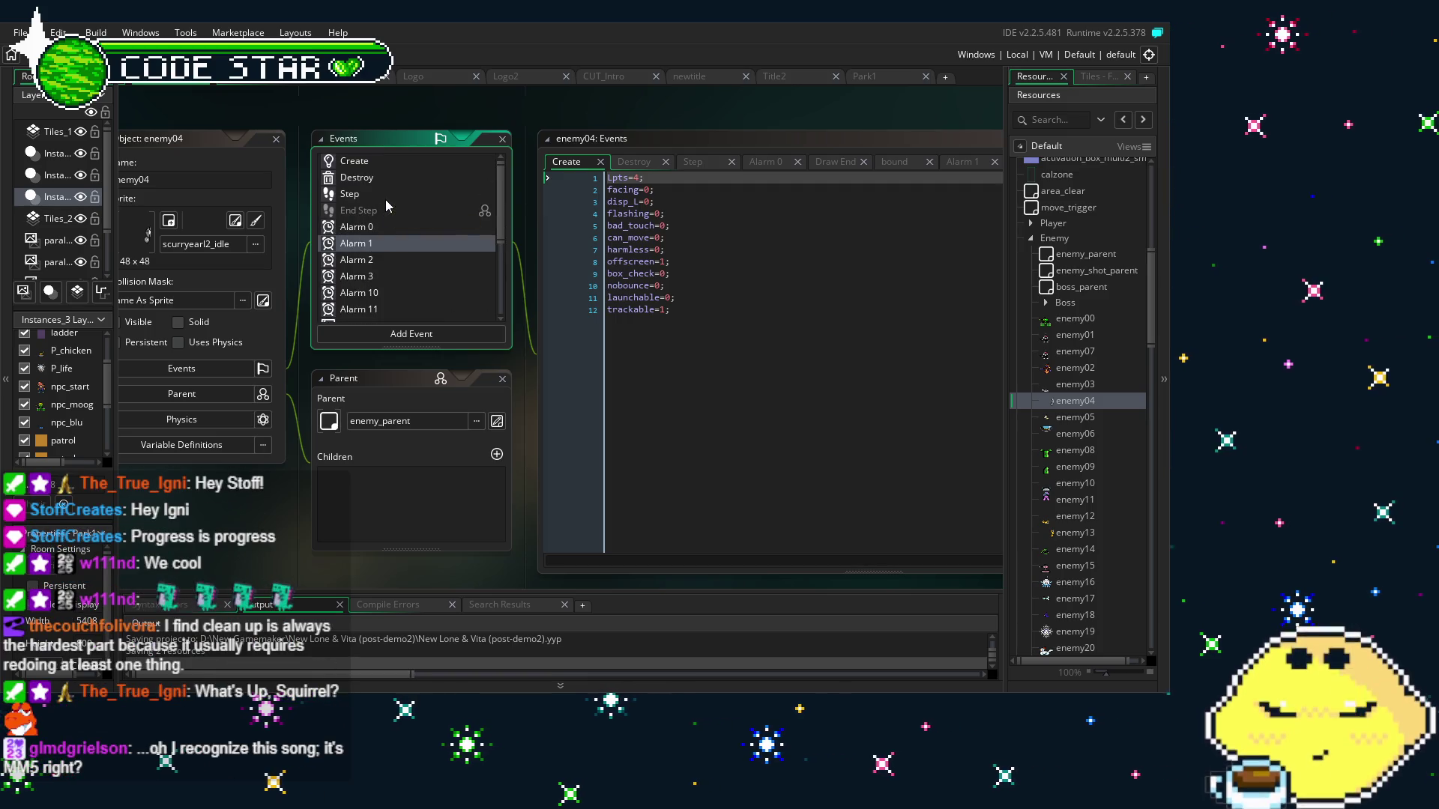
{"action": "scroll", "coordinate": [398, 255], "scroll_direction": "down", "scroll_amount": 3}
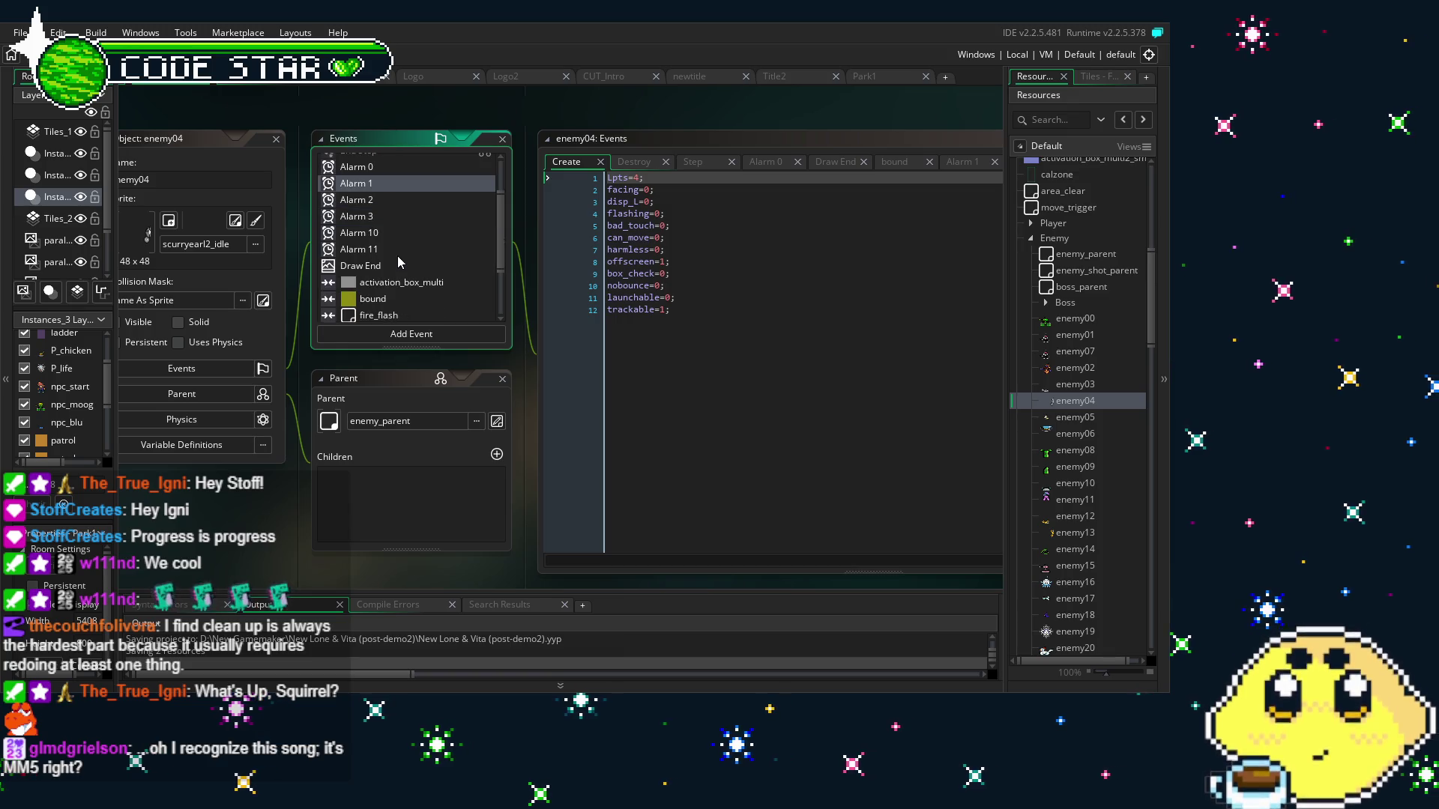
{"action": "scroll", "coordinate": [397, 255], "scroll_direction": "up", "scroll_amount": 3}
{"action": "scroll", "coordinate": [397, 261], "scroll_direction": "down", "scroll_amount": 5}
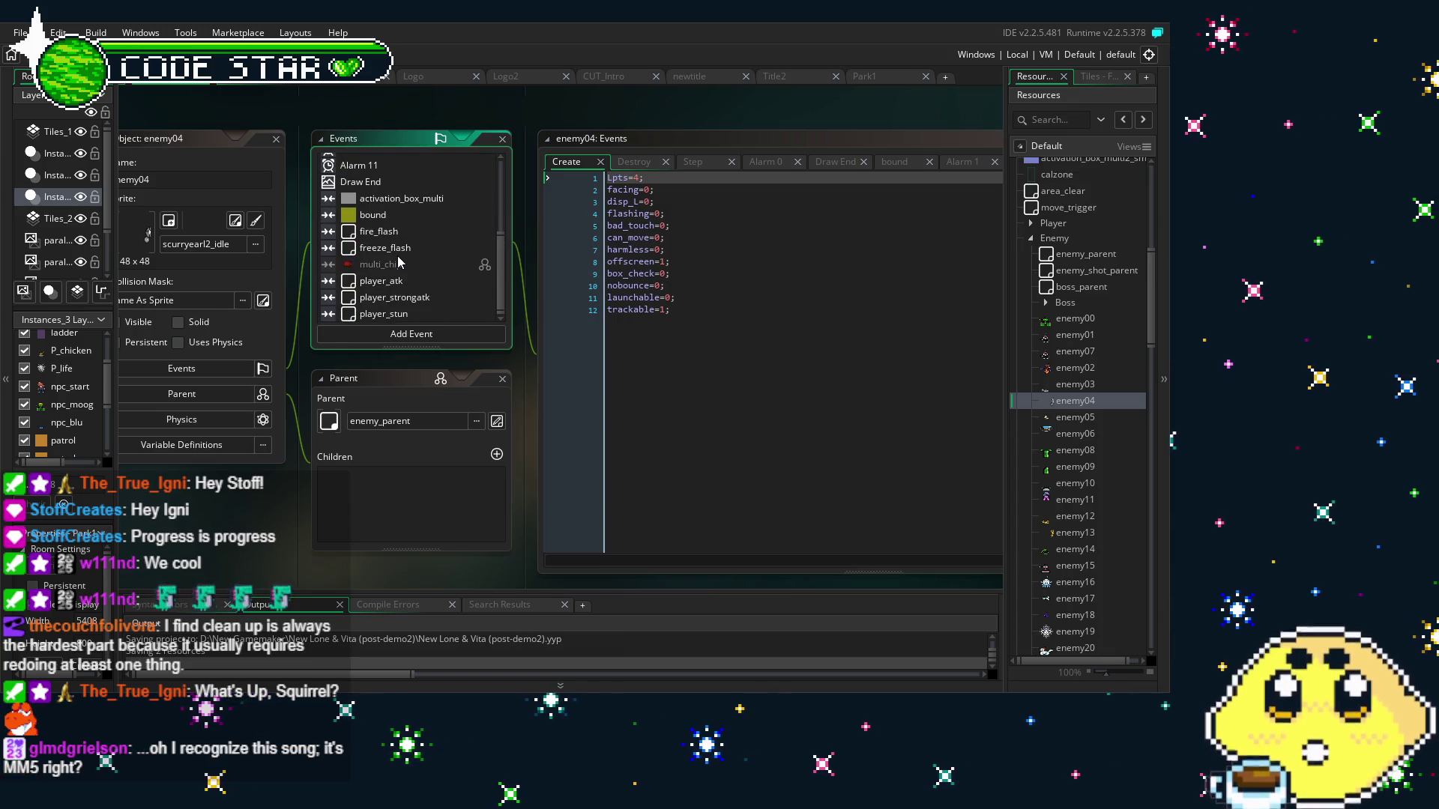
{"action": "right_click", "coordinate": [384, 218]}
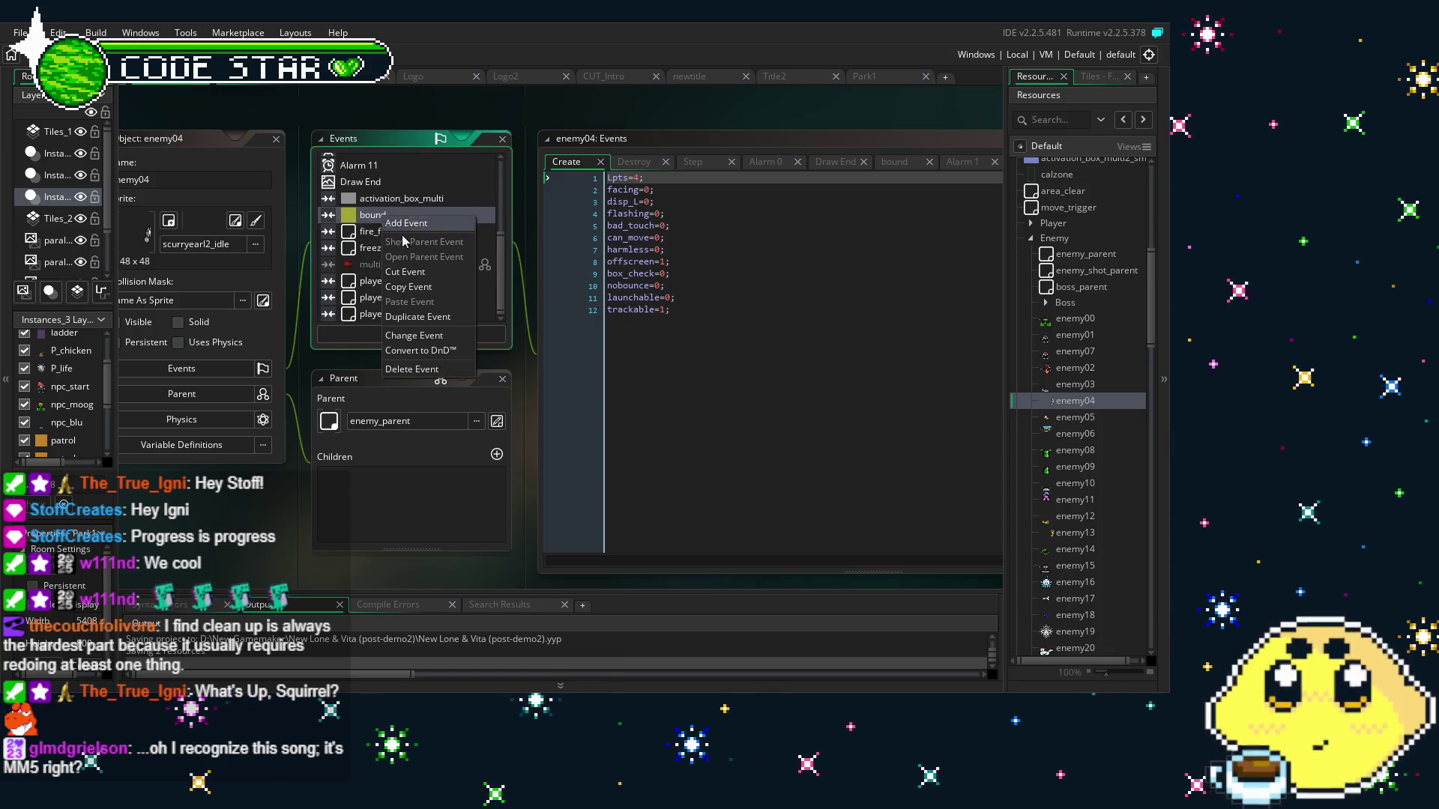
Duplicate the bound collision event as a Collision > patrol event, then return to the Step code
{"action": "left_click", "coordinate": [420, 335]}
{"action": "mouse_move", "coordinate": [472, 526]}
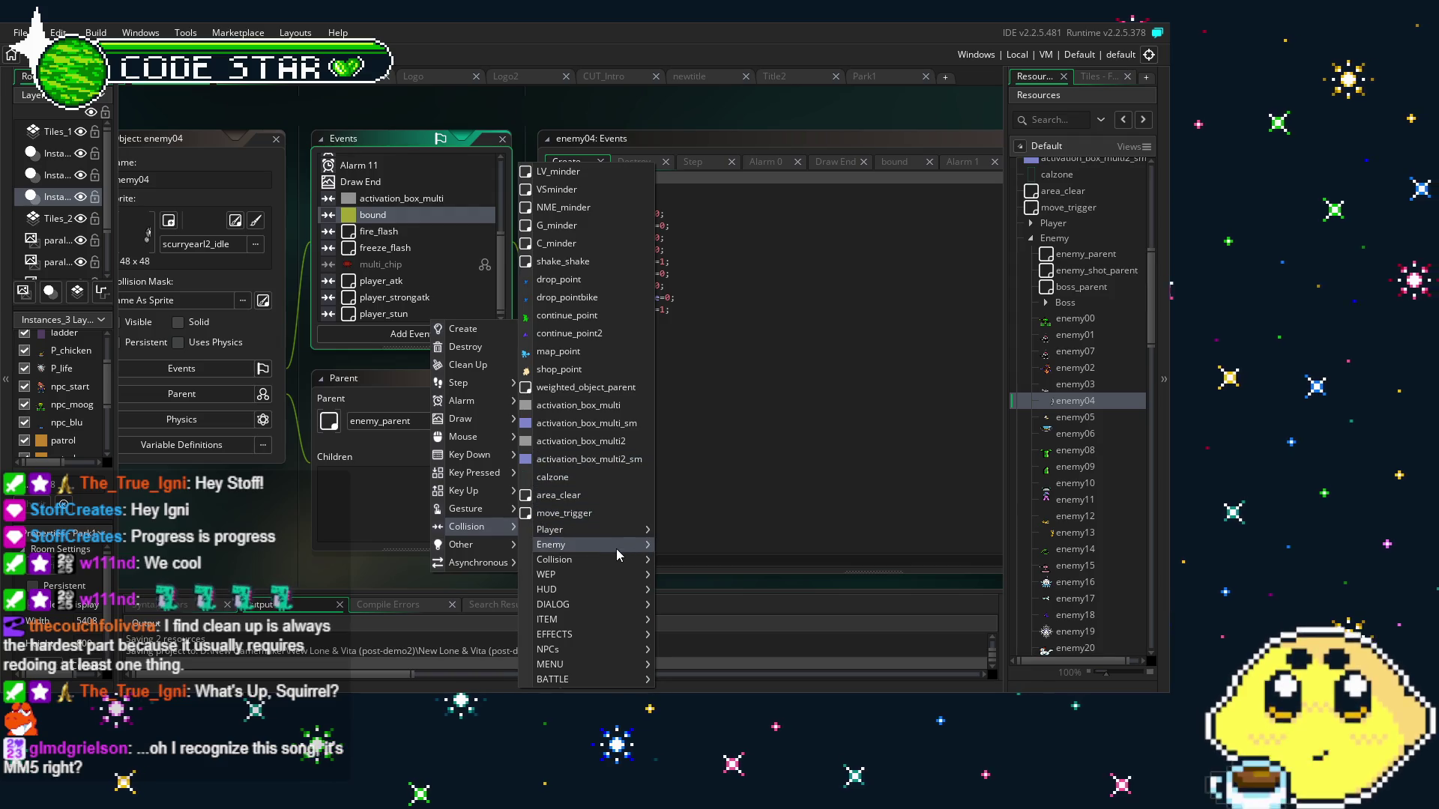
{"action": "mouse_move", "coordinate": [615, 547]}
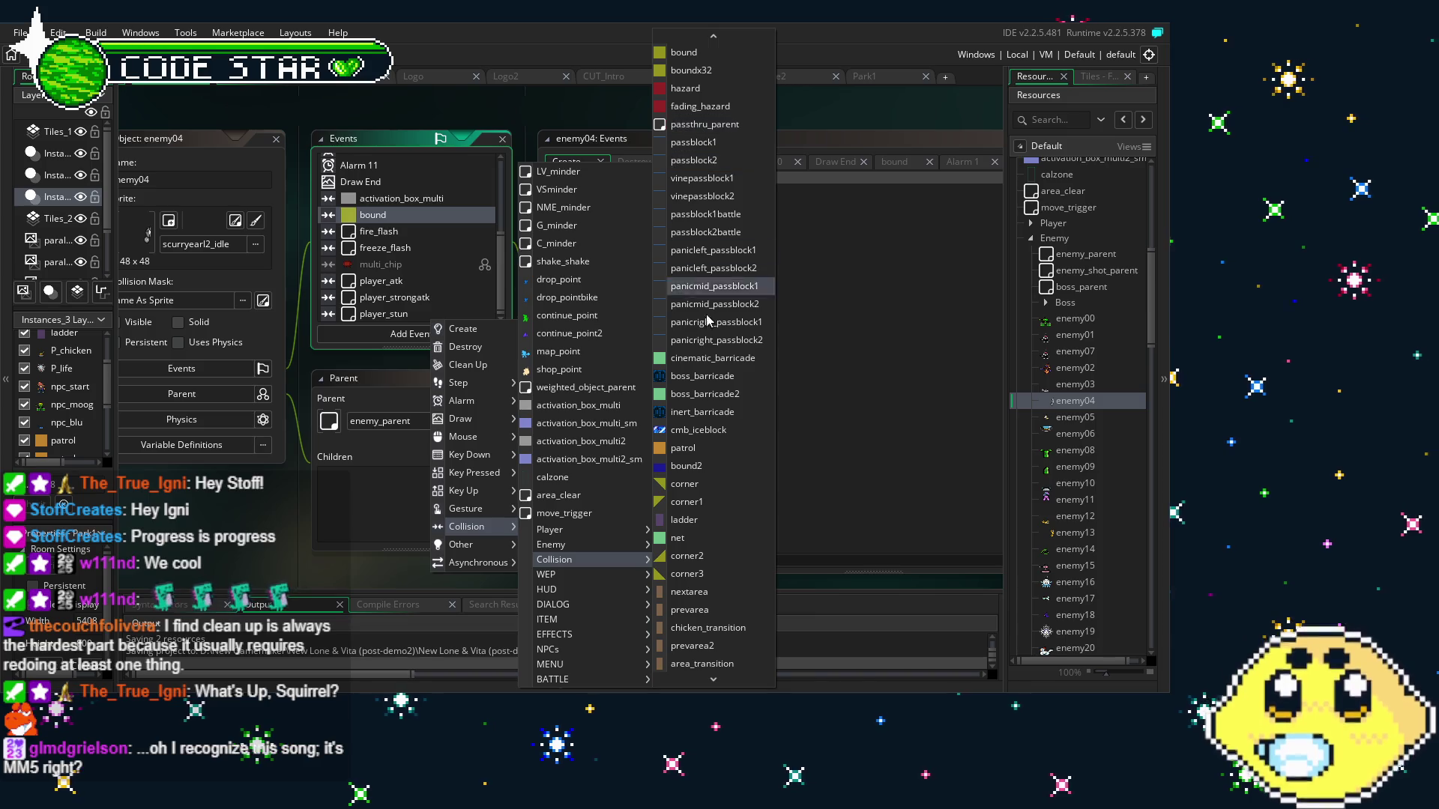
{"action": "left_click", "coordinate": [718, 453]}
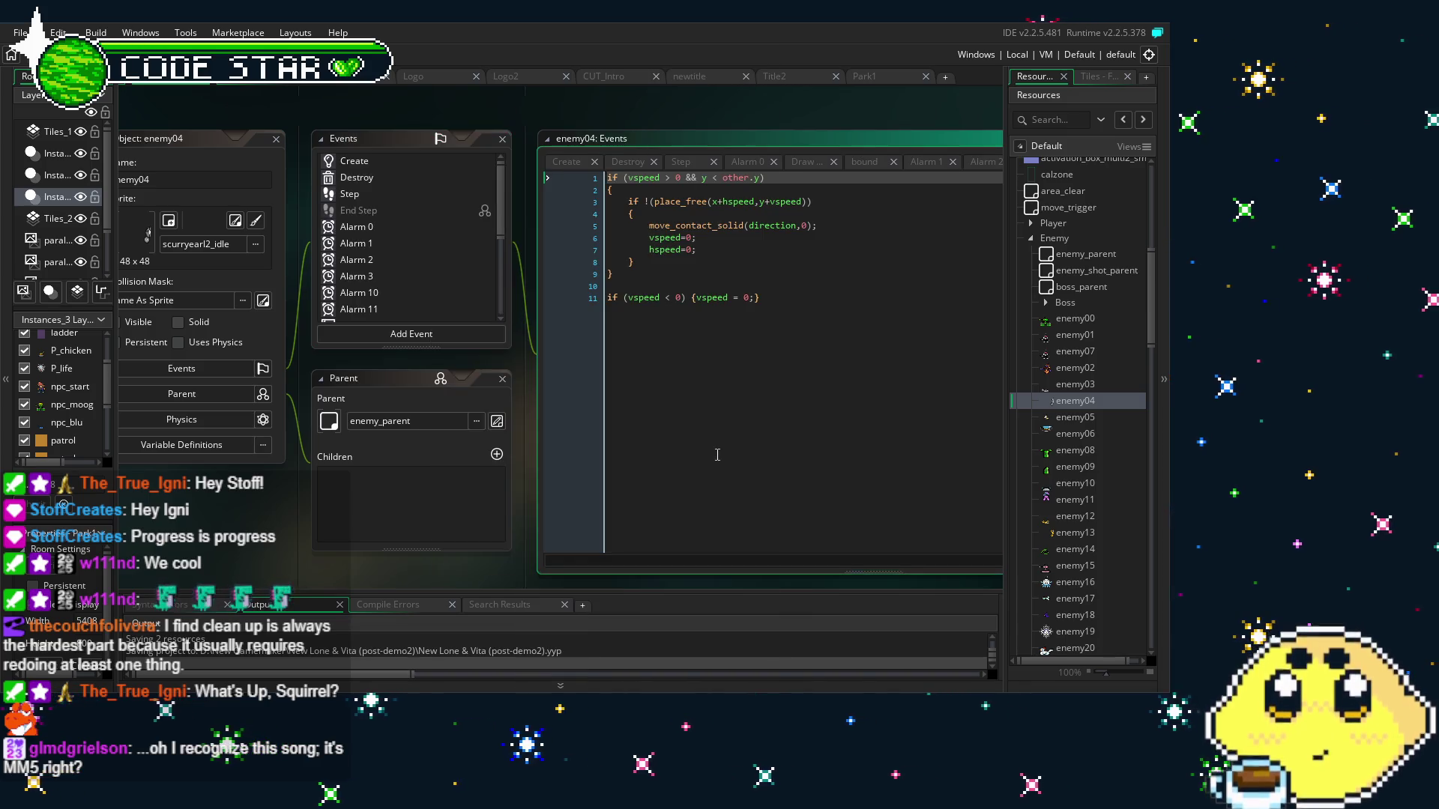
{"action": "scroll", "coordinate": [389, 226], "scroll_direction": "down", "scroll_amount": 5}
{"action": "scroll", "coordinate": [389, 226], "scroll_direction": "up", "scroll_amount": 5}
{"action": "left_click", "coordinate": [370, 184]}
{"action": "left_click", "coordinate": [389, 189]}
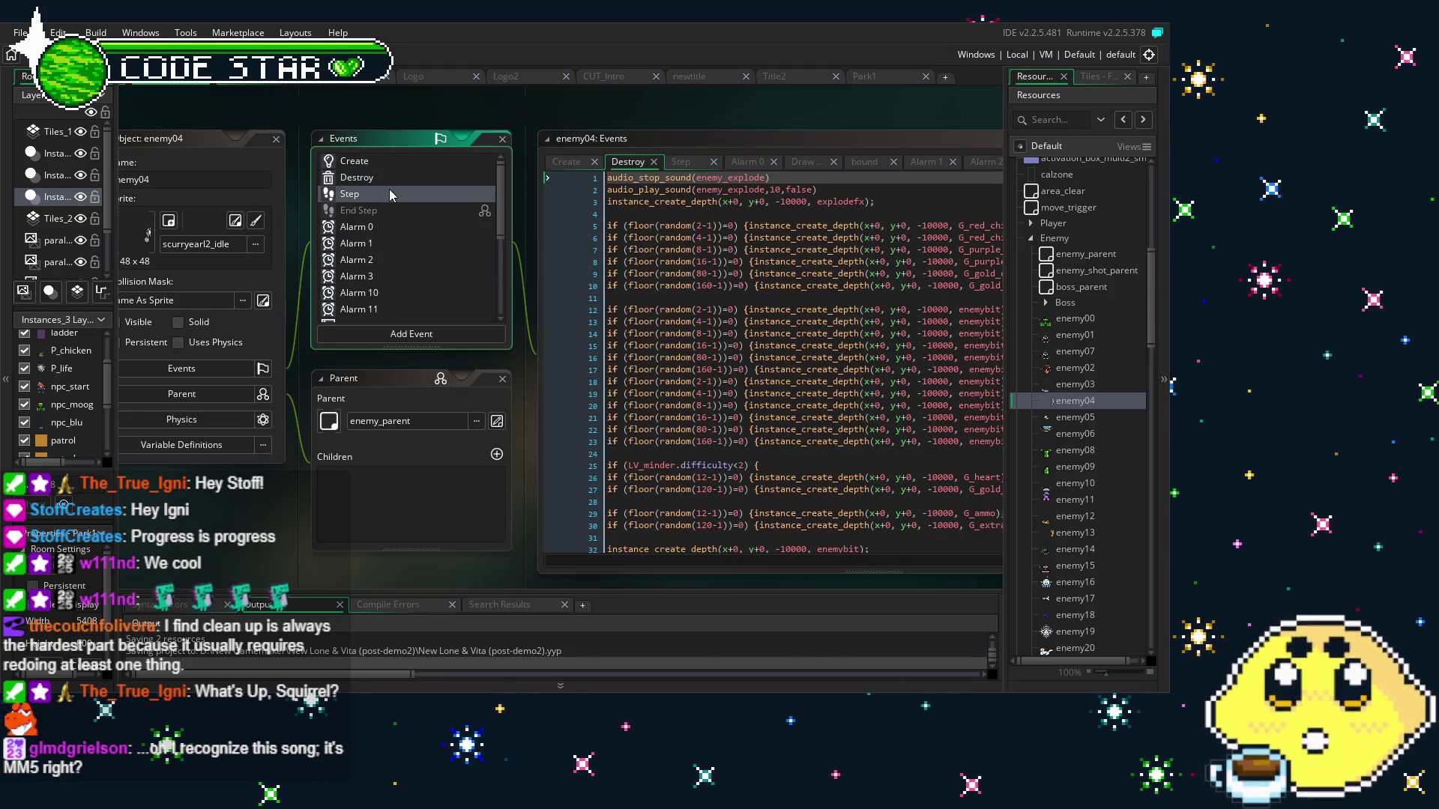
{"action": "left_click", "coordinate": [335, 505]}
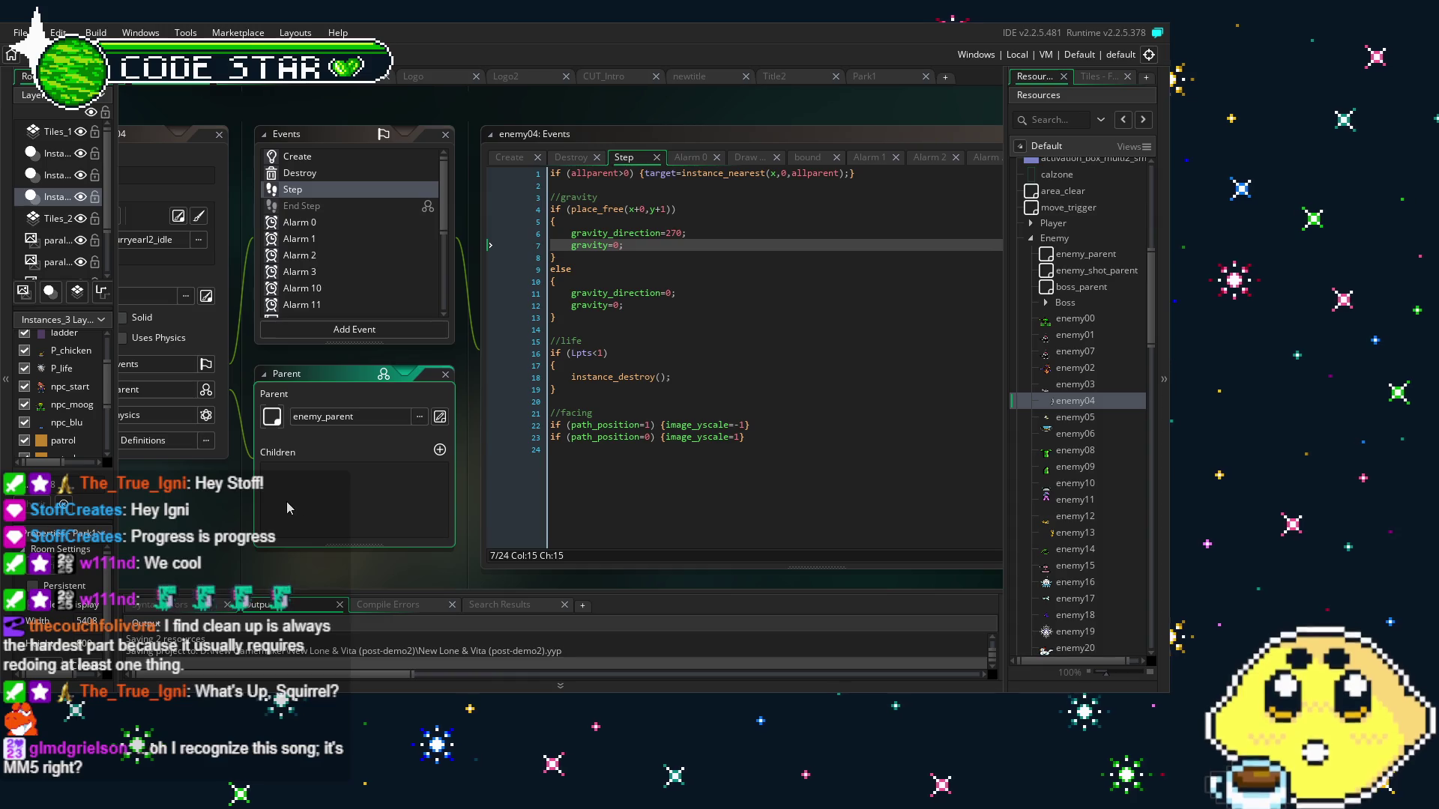
{"action": "left_click", "coordinate": [772, 438]}
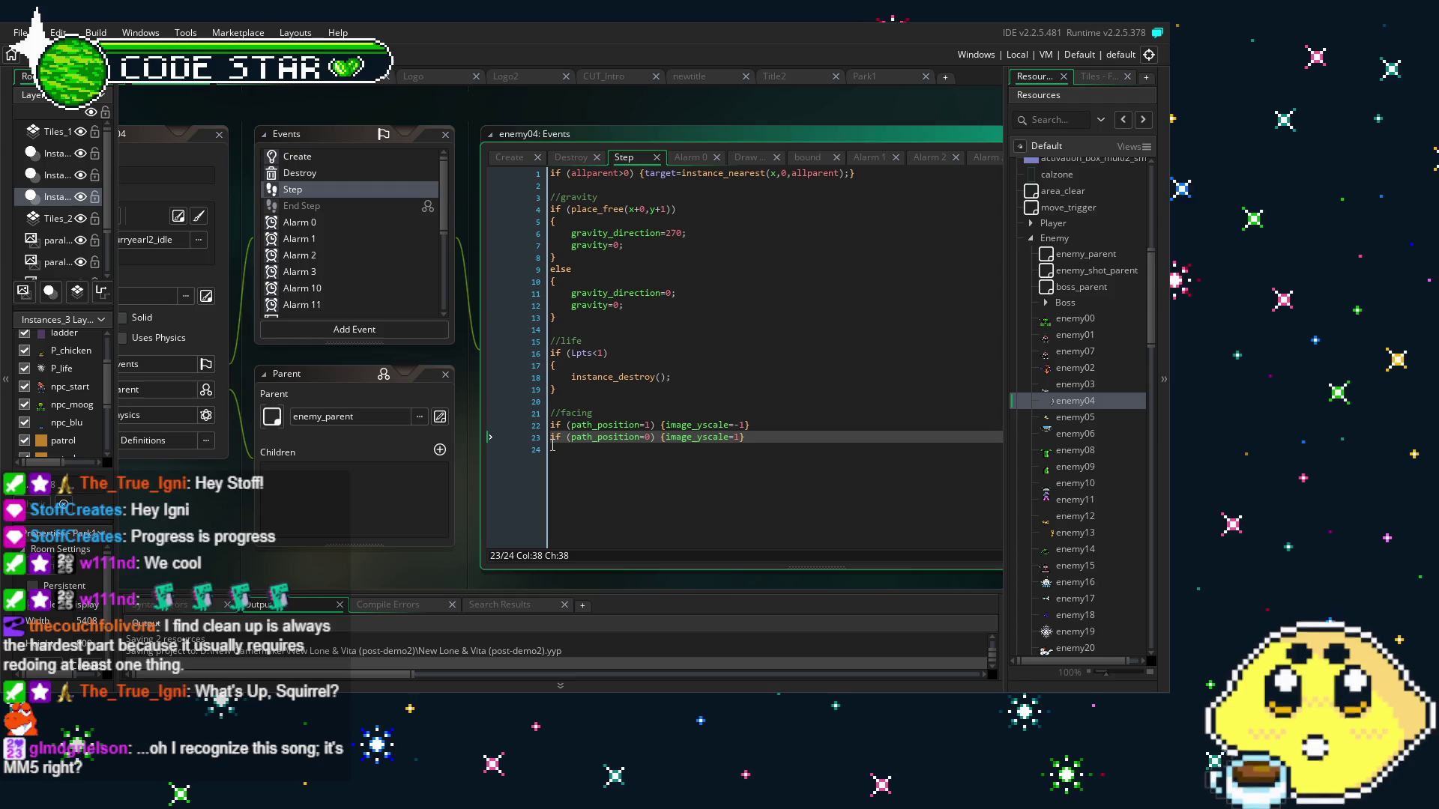
Open enemy00 and scroll through its bound collision code for comparison
{"action": "double_click", "coordinate": [1100, 320]}
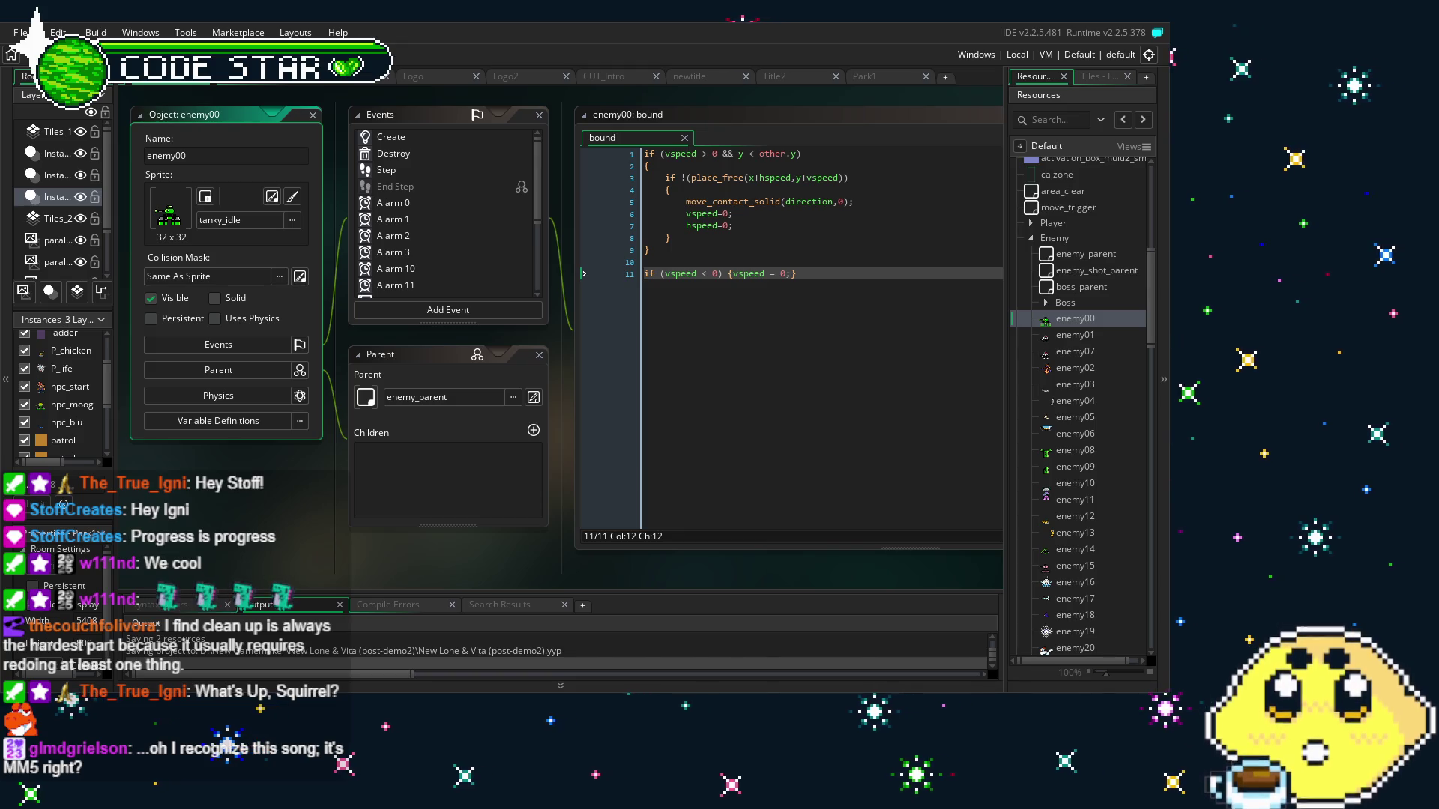
{"action": "left_click", "coordinate": [706, 293]}
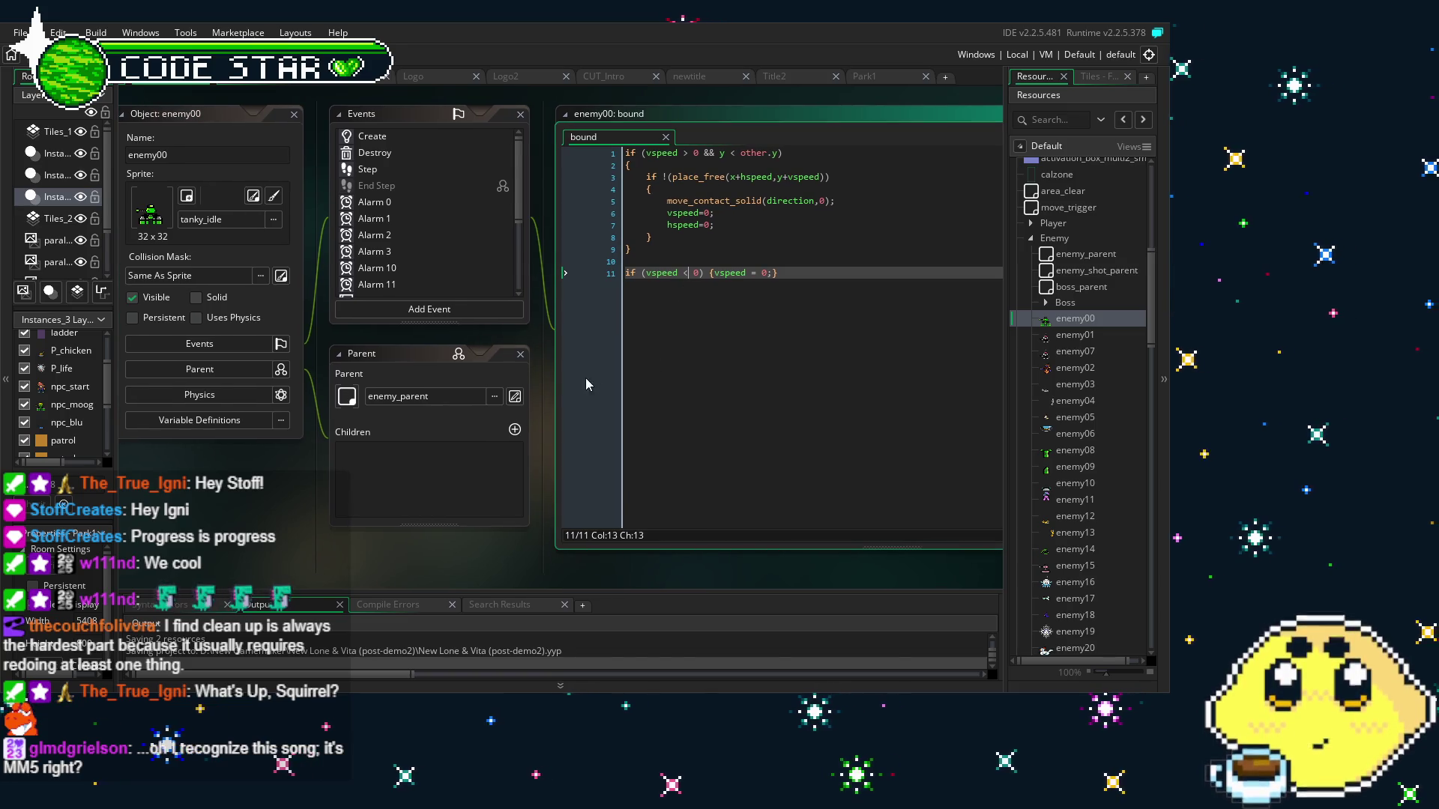
{"action": "scroll", "coordinate": [471, 271], "scroll_direction": "down", "scroll_amount": 3}
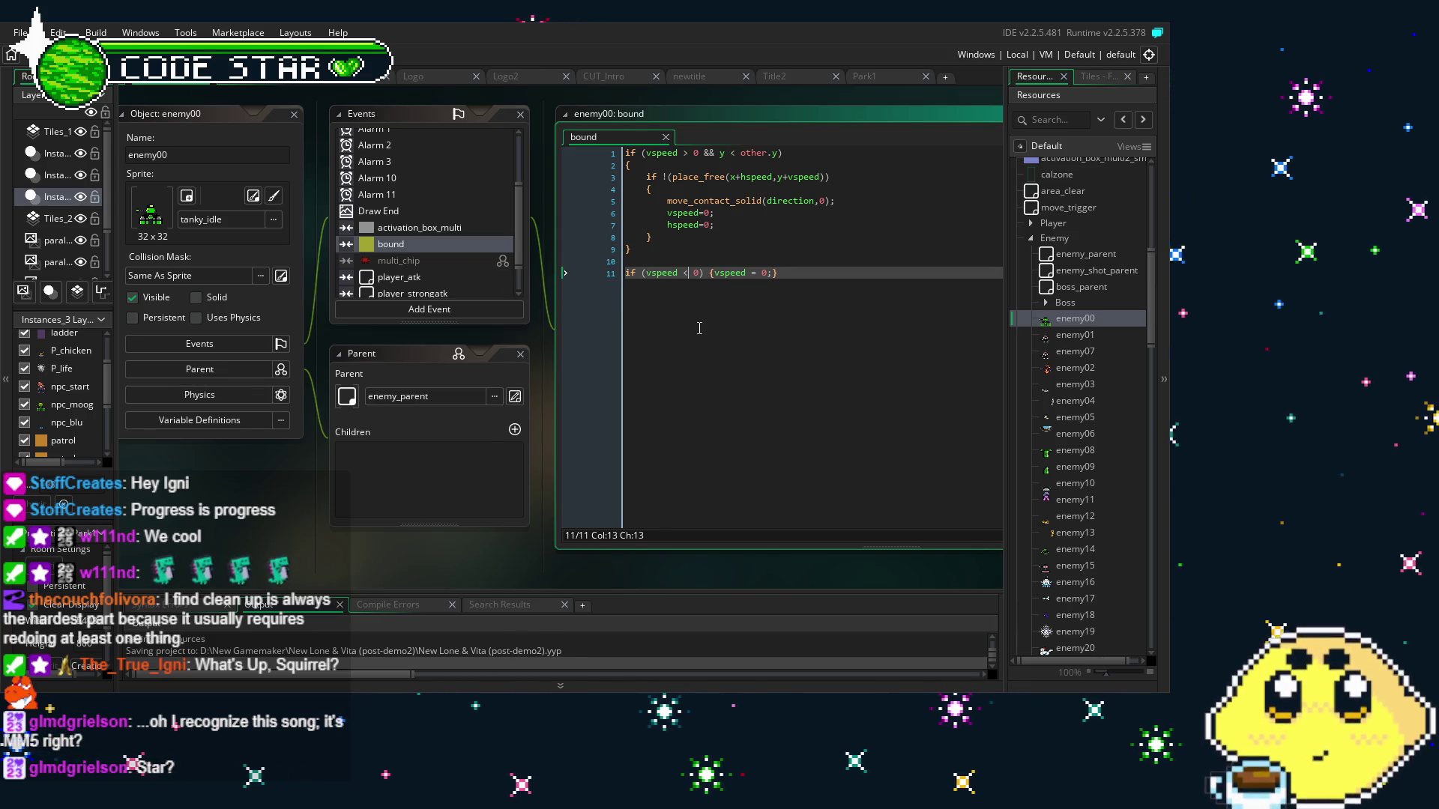
{"action": "key", "text": "Right"}
{"action": "key", "text": "Right"}
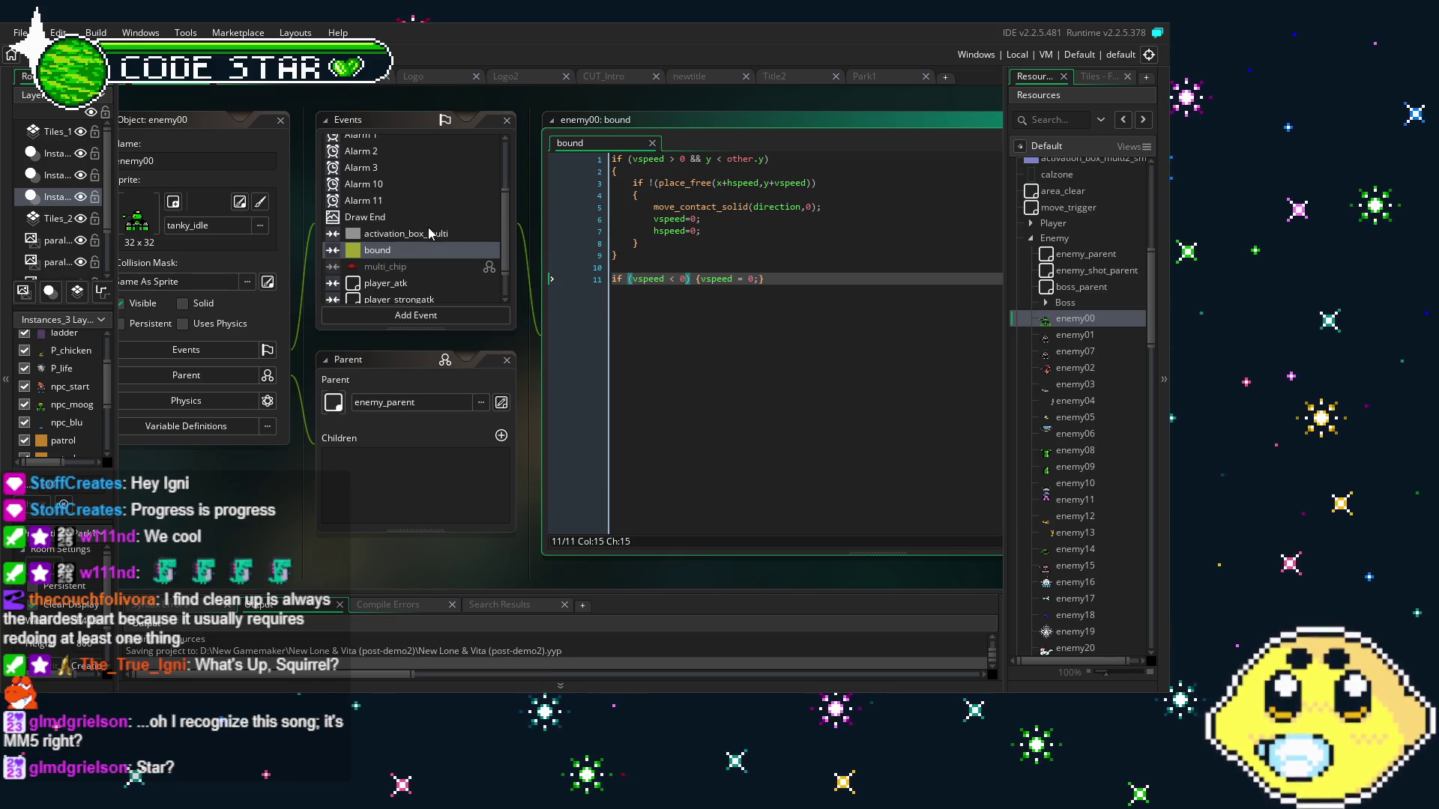
{"action": "scroll", "coordinate": [429, 230], "scroll_direction": "down", "scroll_amount": 1}
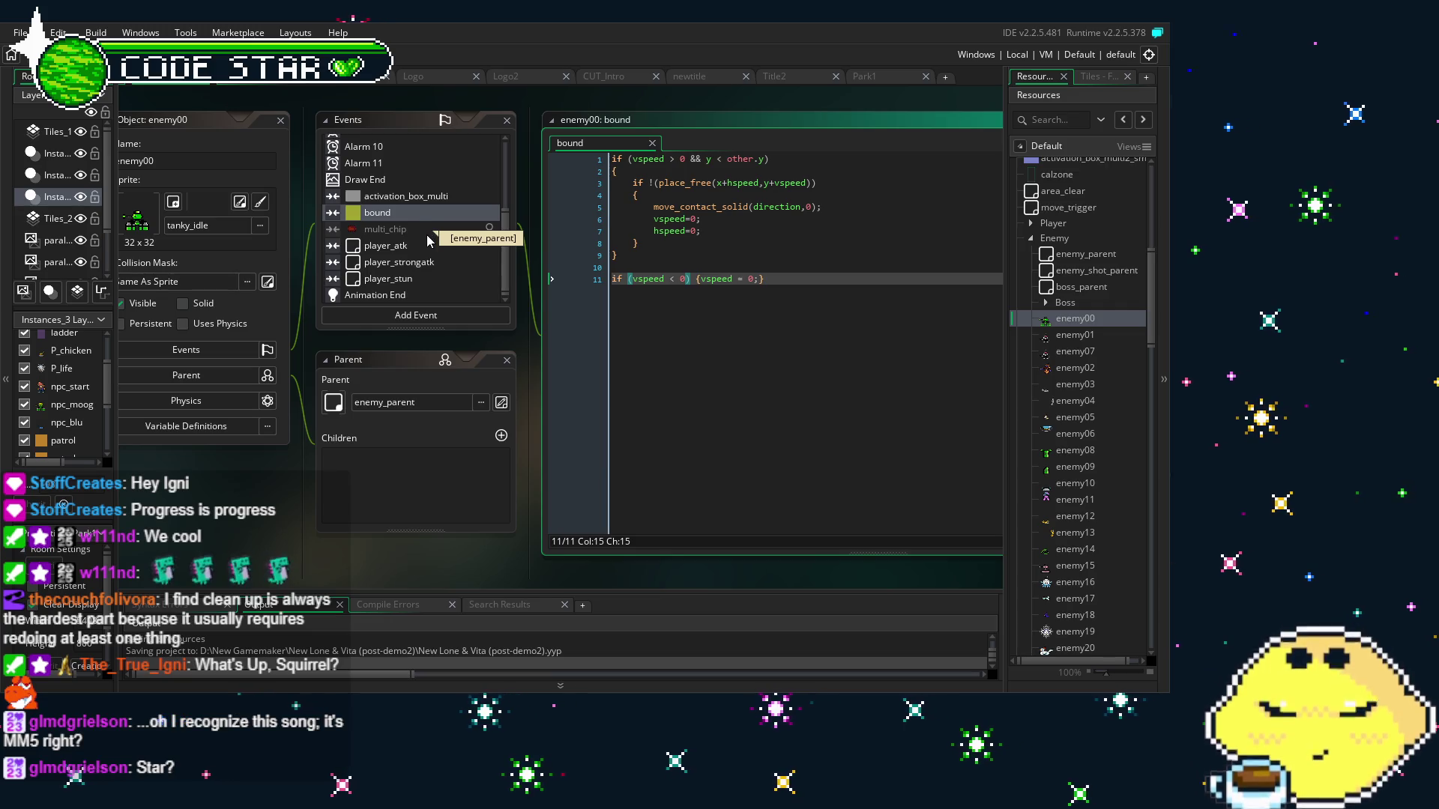
{"action": "scroll", "coordinate": [431, 247], "scroll_direction": "up", "scroll_amount": 1}
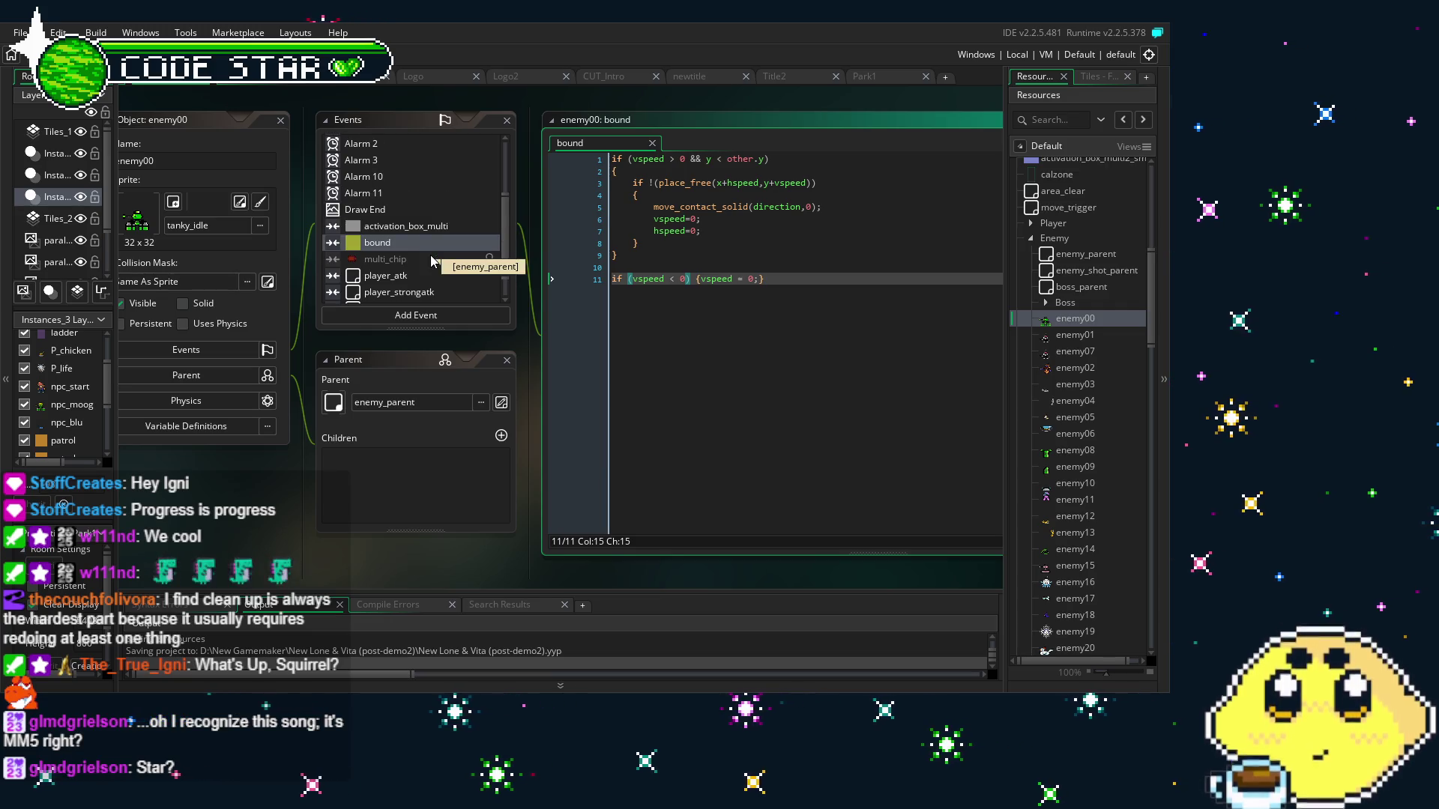
{"action": "scroll", "coordinate": [433, 260], "scroll_direction": "down", "scroll_amount": 1}
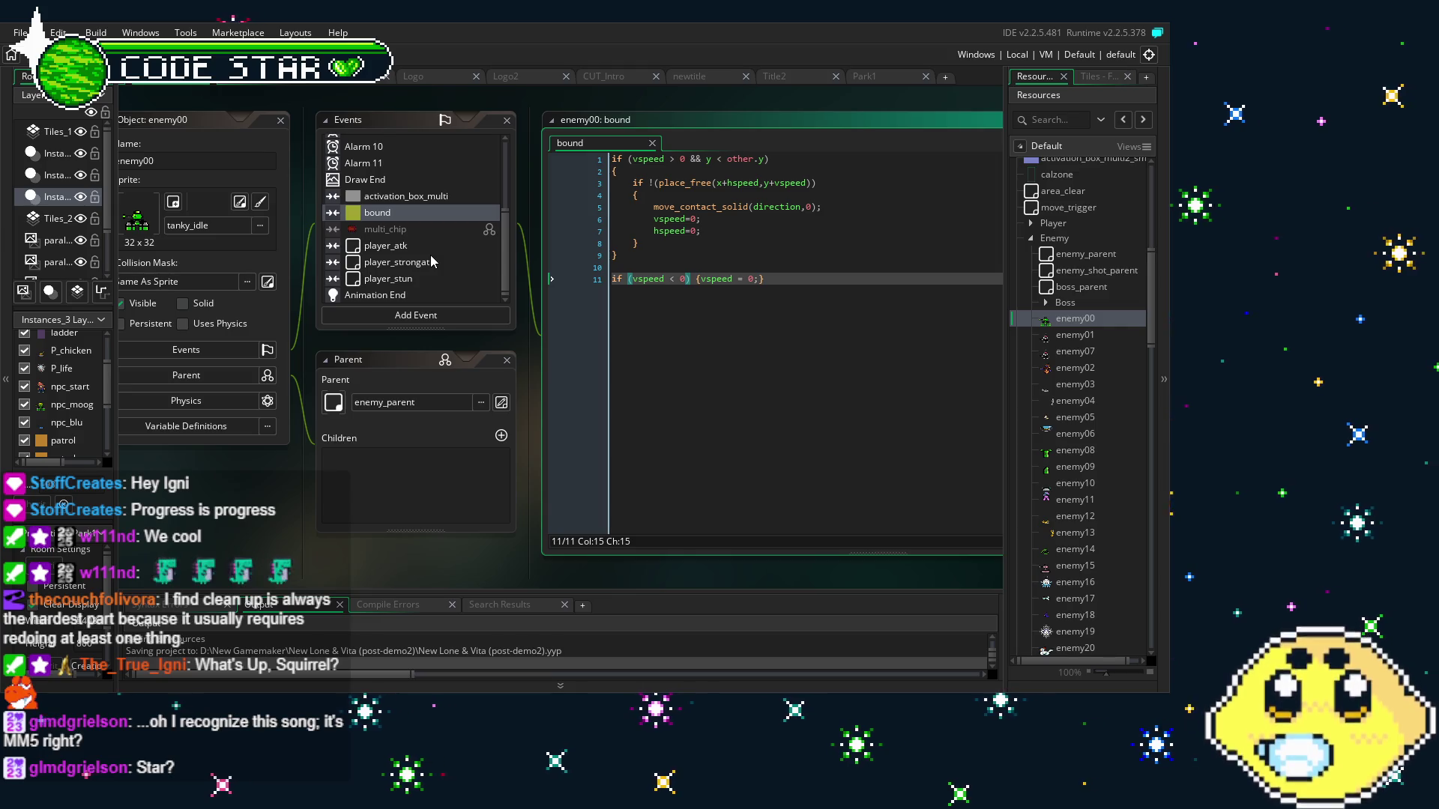
{"action": "scroll", "coordinate": [378, 227], "scroll_direction": "up", "scroll_amount": 3}
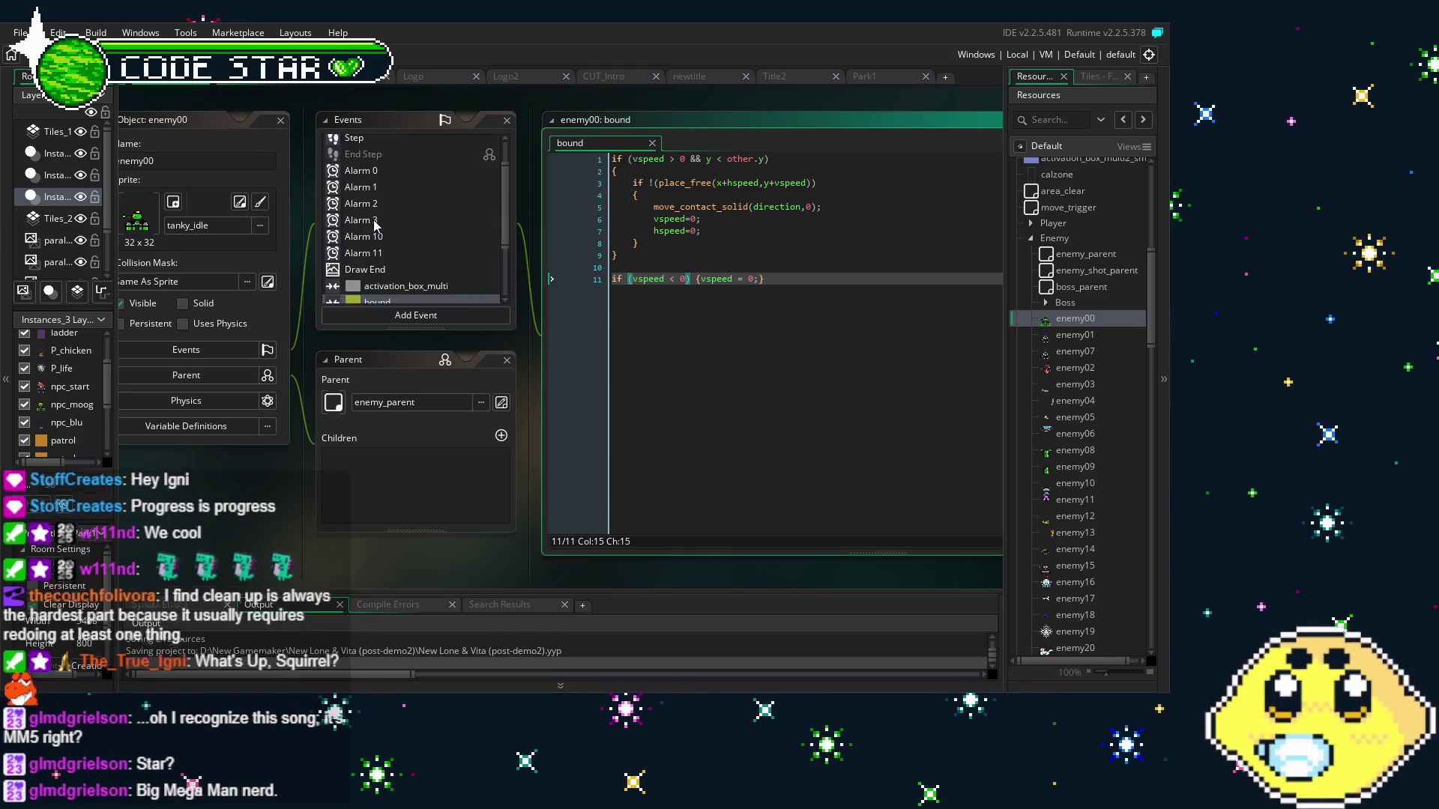
{"action": "scroll", "coordinate": [375, 225], "scroll_direction": "down", "scroll_amount": 3}
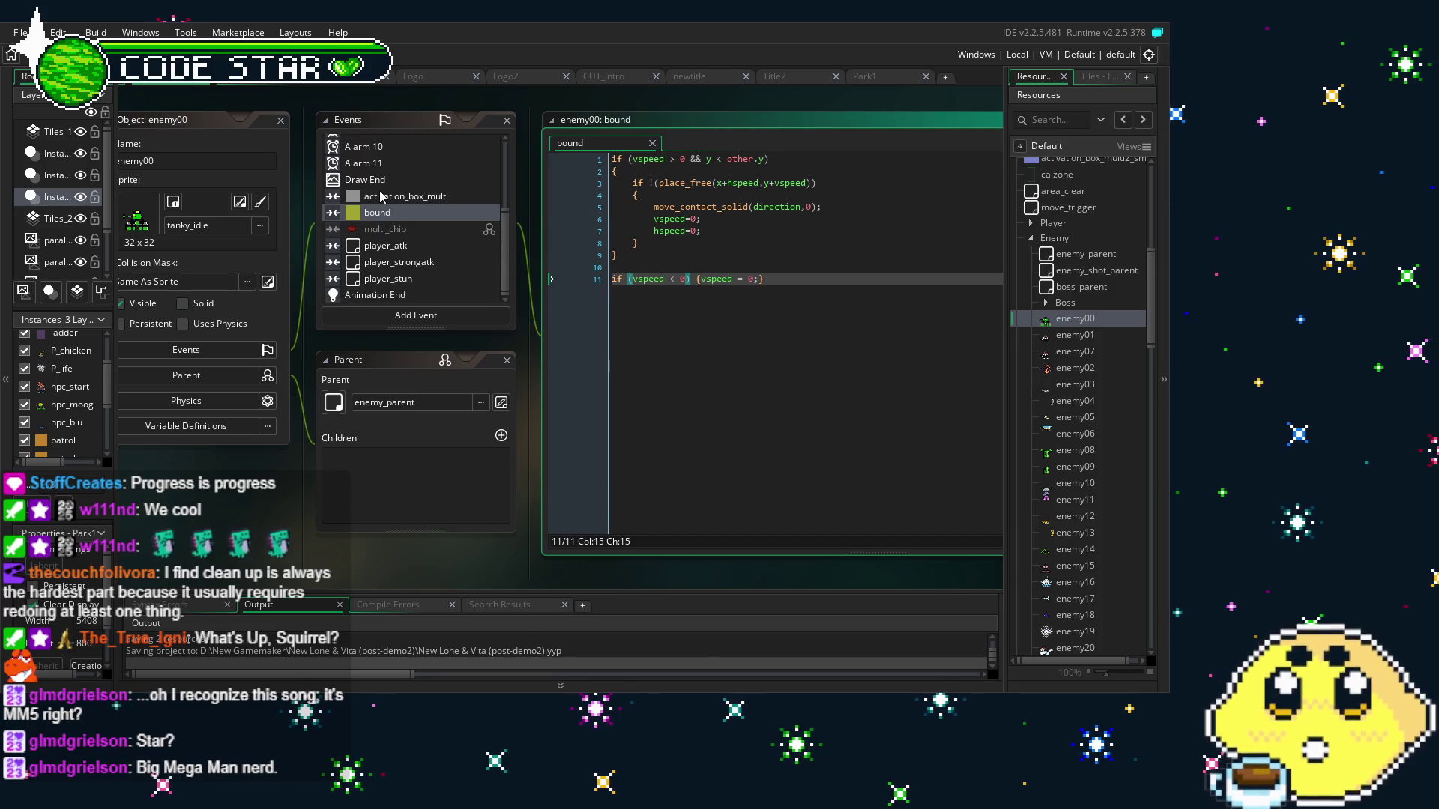
{"action": "scroll", "coordinate": [380, 196], "scroll_direction": "up", "scroll_amount": 3}
{"action": "left_click", "coordinate": [386, 175]}
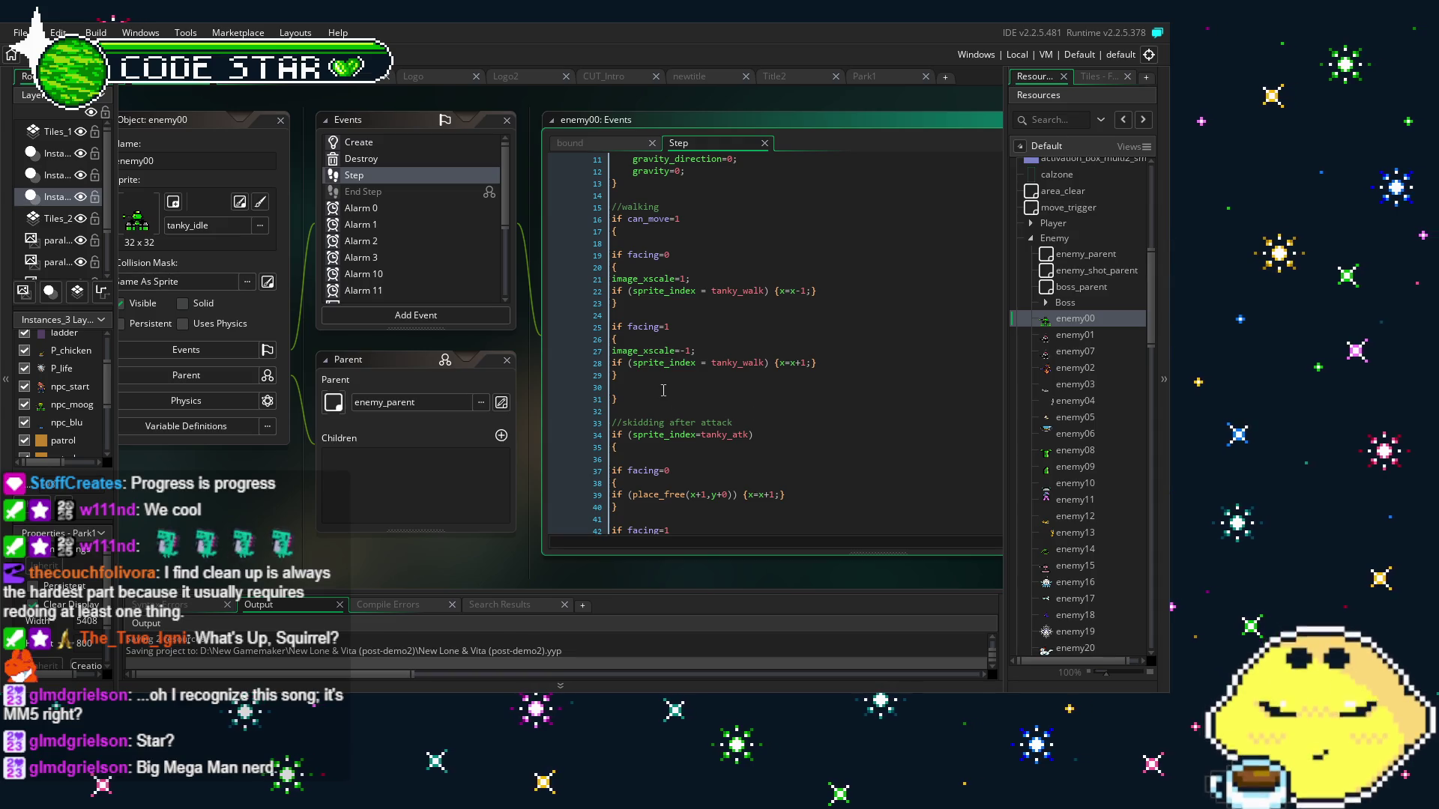
Select and copy enemy00's boundary turn-around code on Step lines 50–54
{"action": "scroll", "coordinate": [673, 431], "scroll_direction": "down", "scroll_amount": 2}
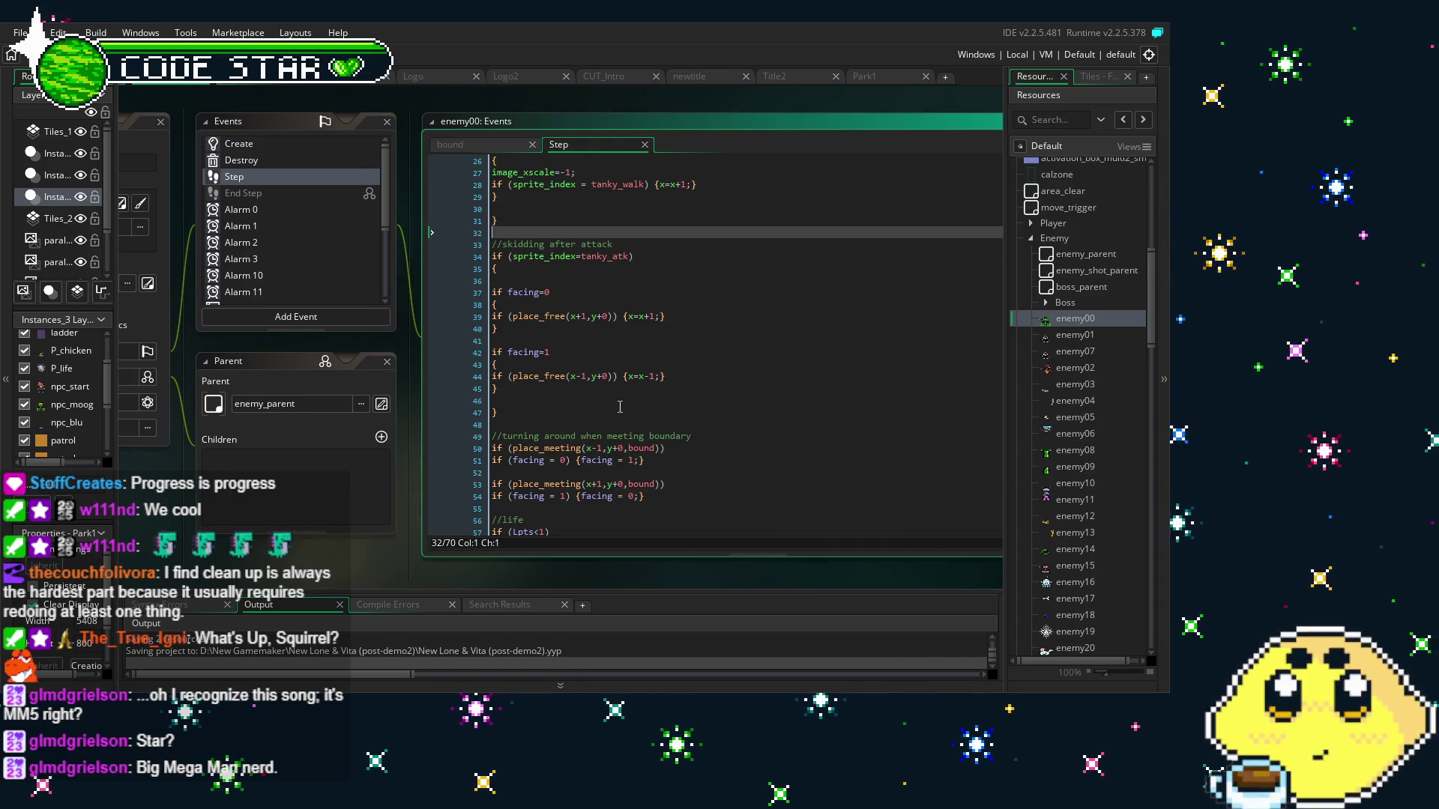
{"action": "left_click", "coordinate": [496, 323]}
{"action": "scroll", "coordinate": [497, 294], "scroll_direction": "down", "scroll_amount": 5}
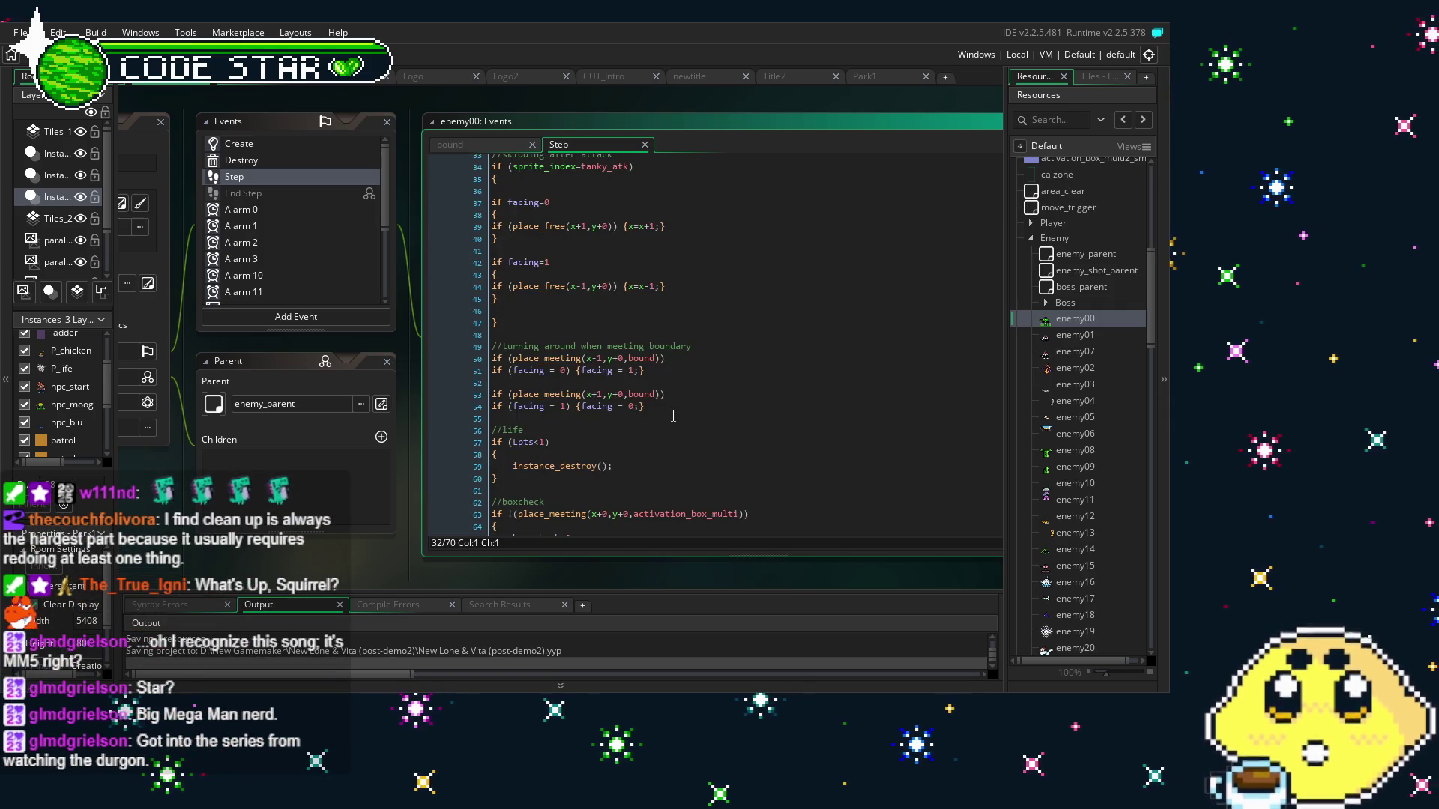
{"action": "mouse_move", "coordinate": [645, 406]}
{"action": "left_mouse_down"}
{"action": "mouse_move", "coordinate": [510, 393]}
{"action": "mouse_move", "coordinate": [487, 349]}
{"action": "left_mouse_up"}
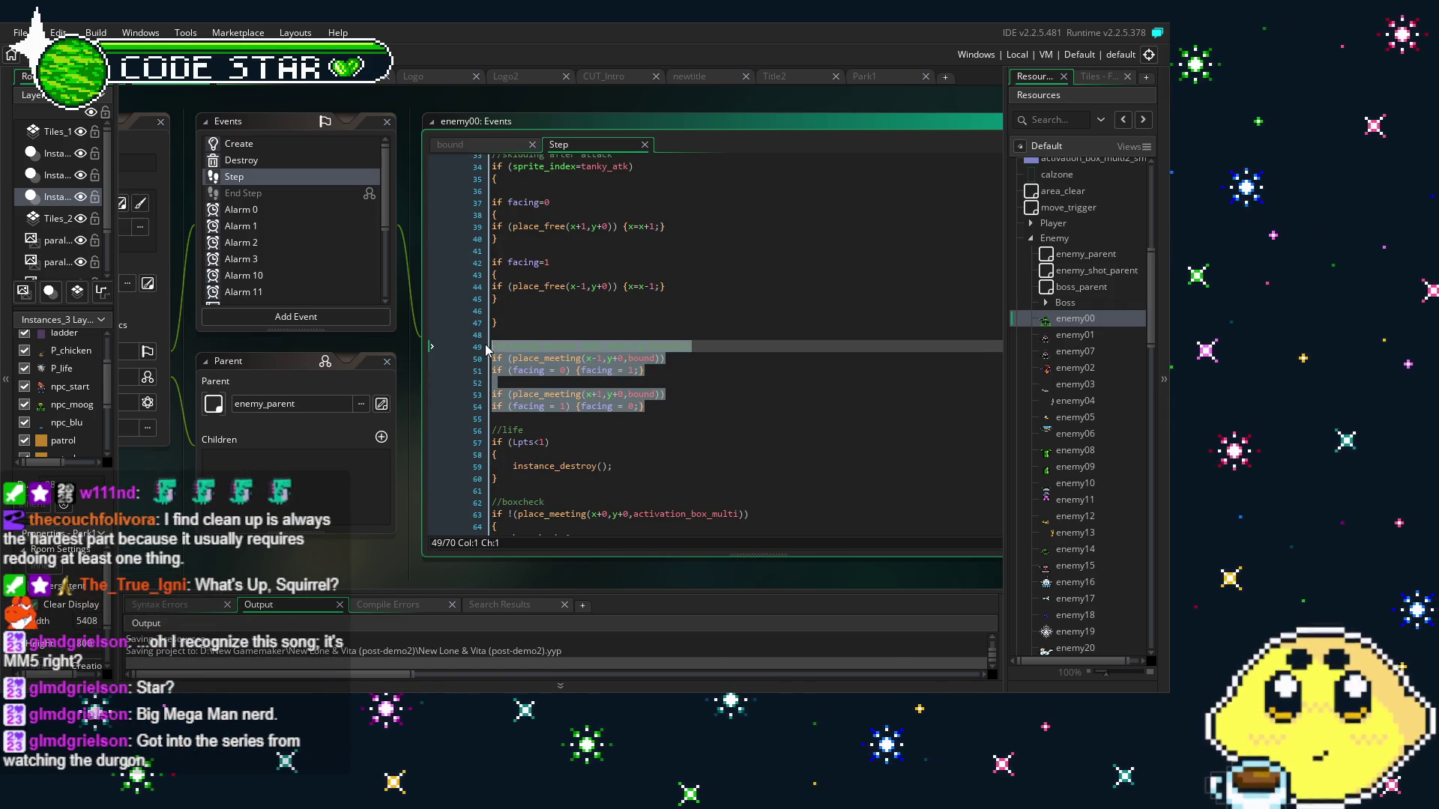
{"action": "left_click", "coordinate": [626, 358]}
Test-paste the copied code after the walking block, then undo the paste
{"action": "scroll", "coordinate": [626, 363], "scroll_direction": "up", "scroll_amount": 7}
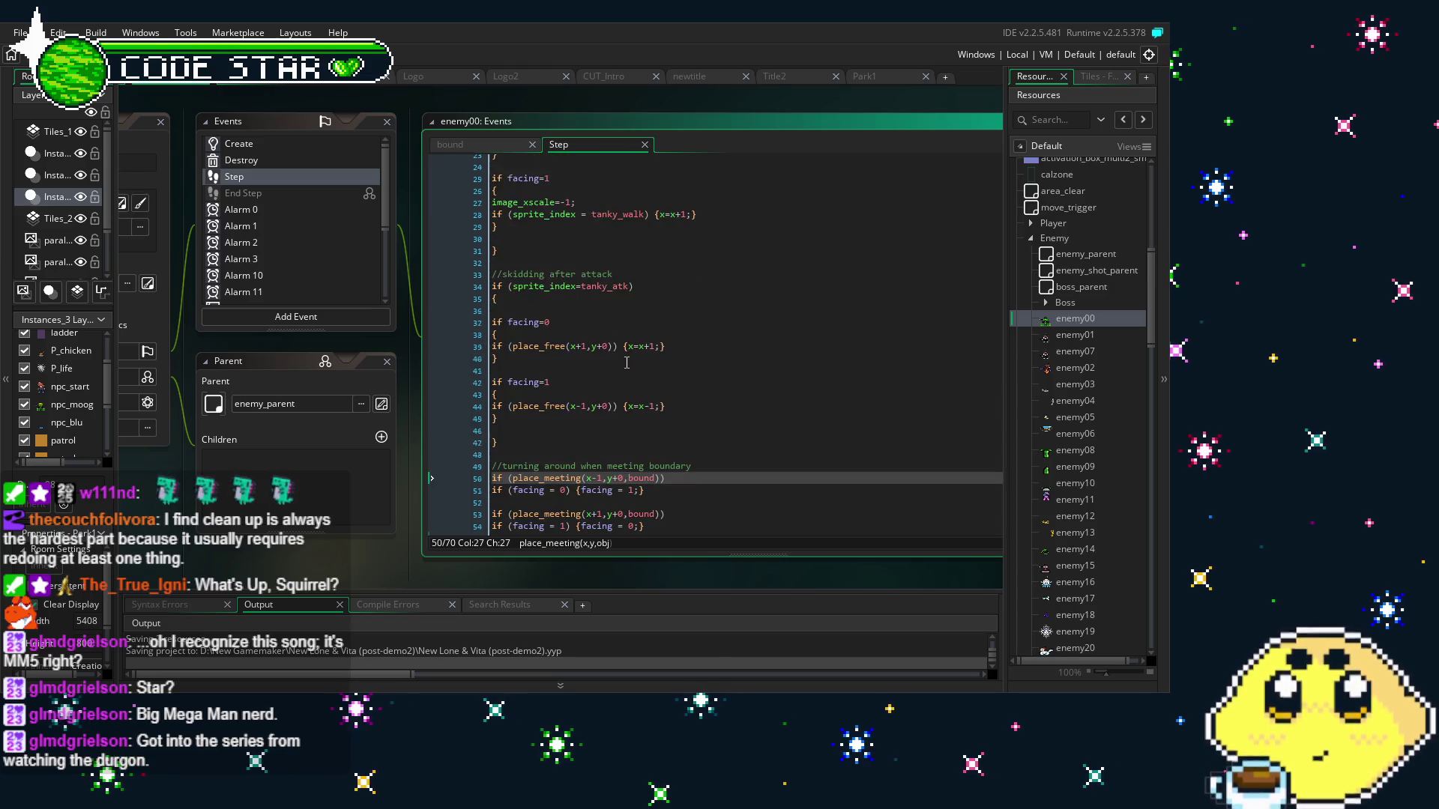
{"action": "left_click", "coordinate": [572, 372]}
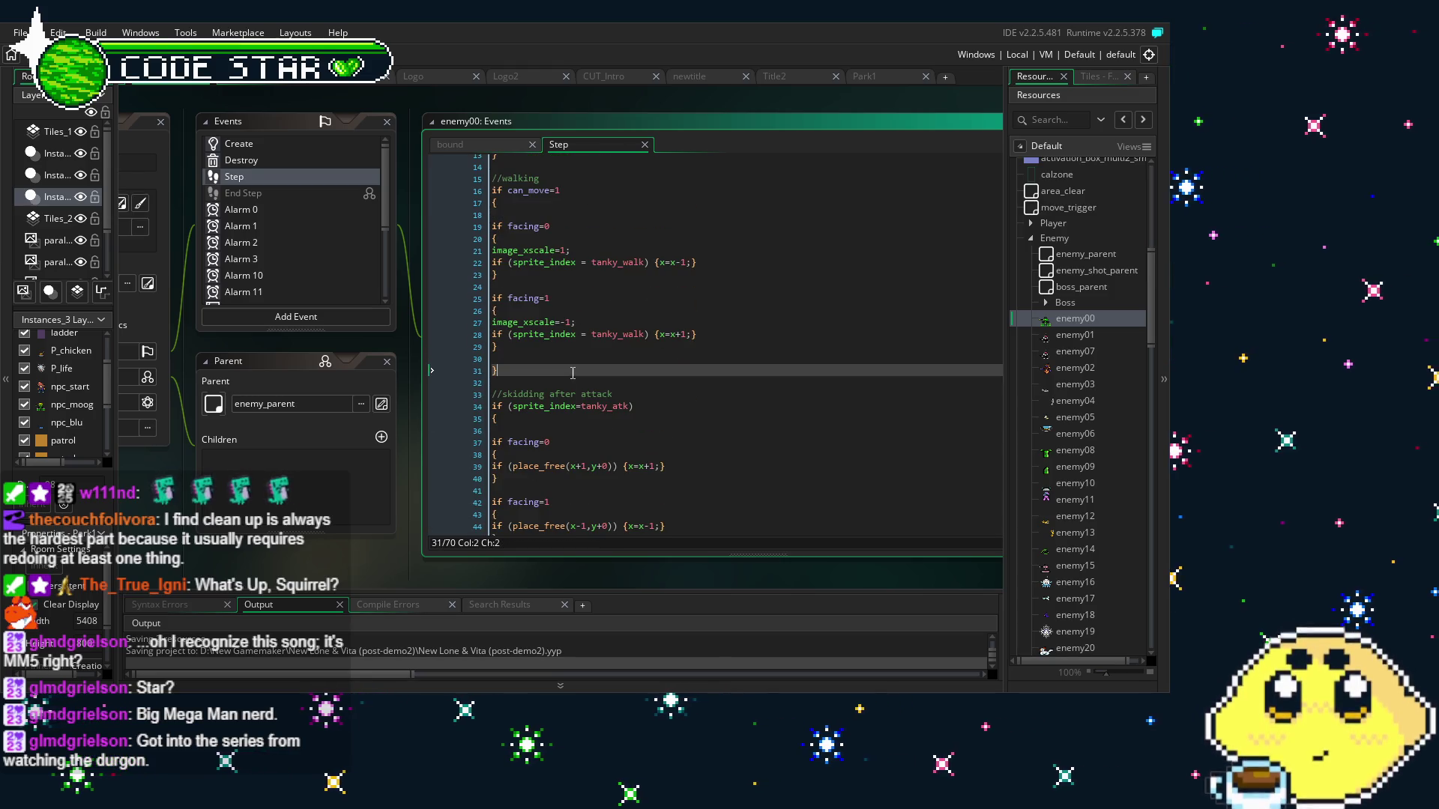
{"action": "key", "text": "Return"}
{"action": "key", "text": "Return"}
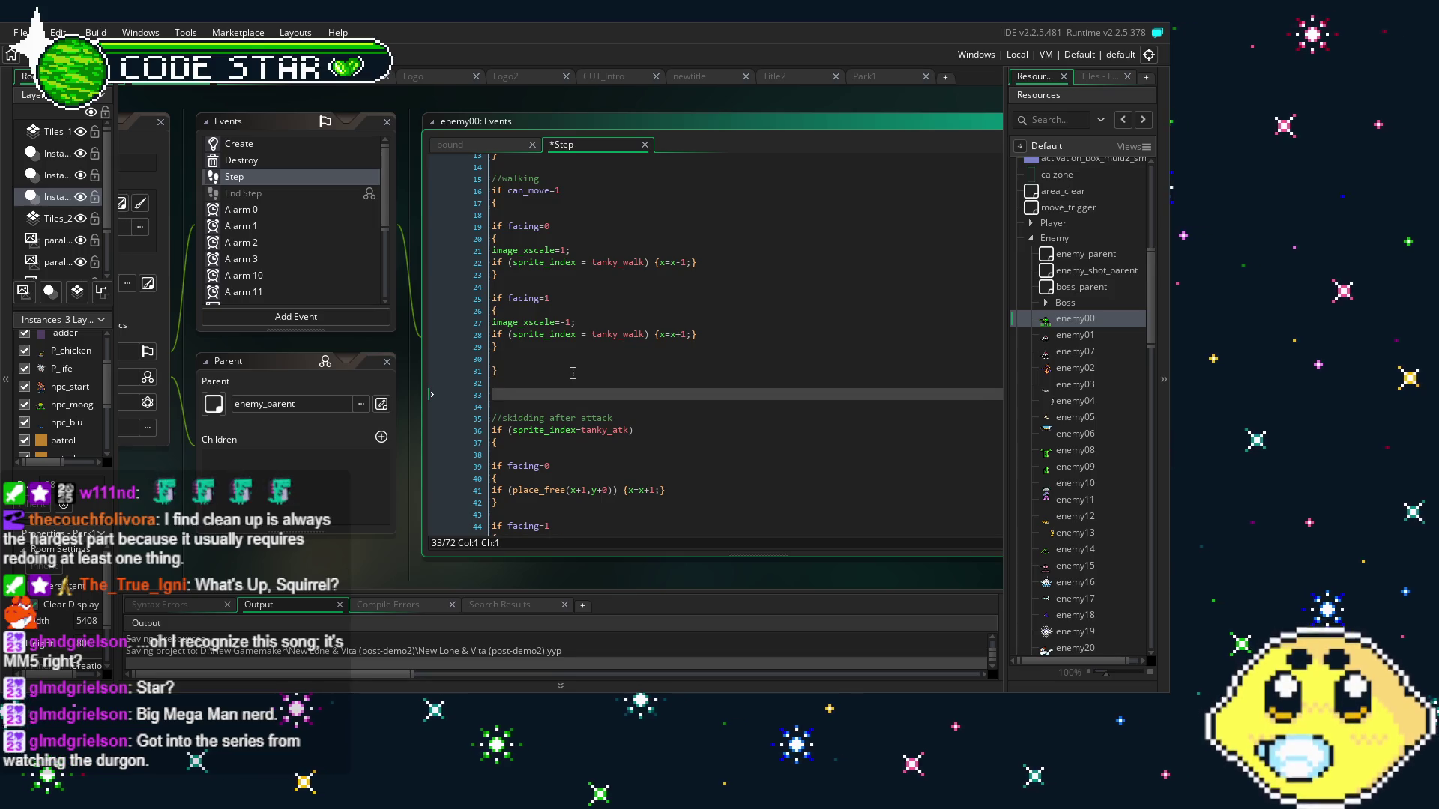
{"action": "type", "text": "//turning around when meeting boundary if (place_meeting(x-1,y+0,bound)) if (facing = 0) {facing = 1;}  if (place_meeting(x+1,y+0,bound)) if (facing = 1) {facing = 0;}"}
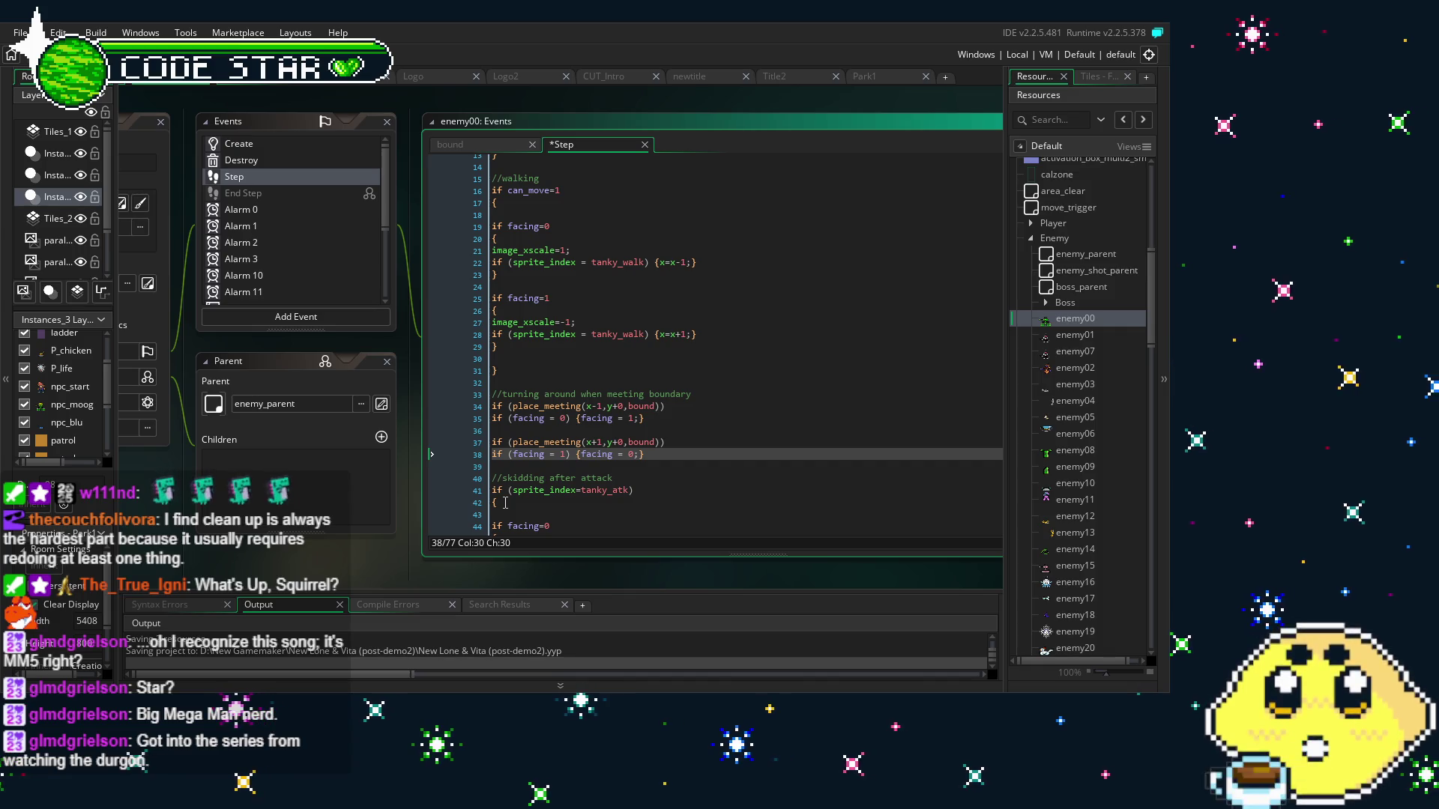
{"action": "key", "text": "ctrl+z"}
{"action": "key", "text": "ctrl+z"}
{"action": "key", "text": "ctrl+z"}
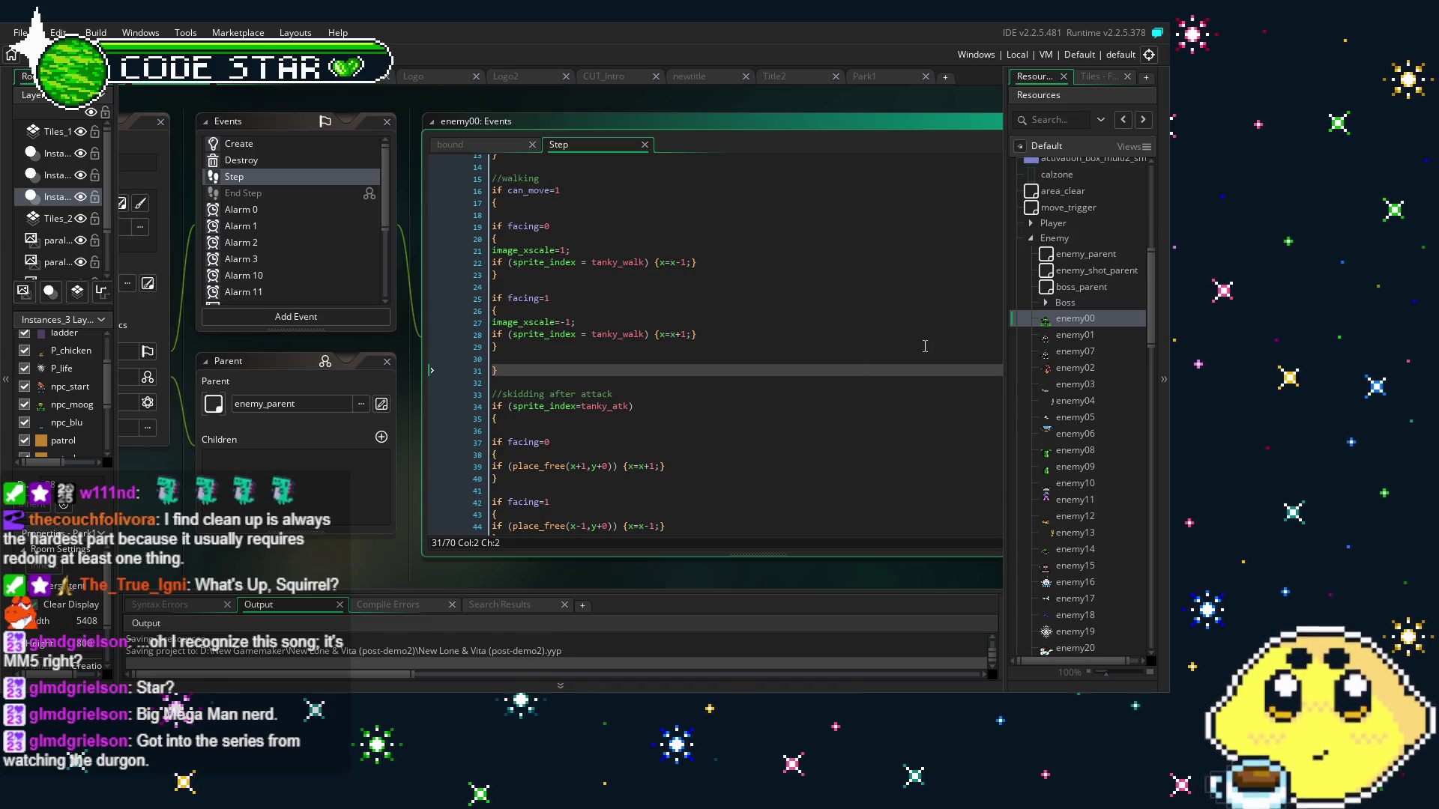
{"action": "left_click_drag", "start_coordinate": [419, 478], "coordinate": [491, 470]}
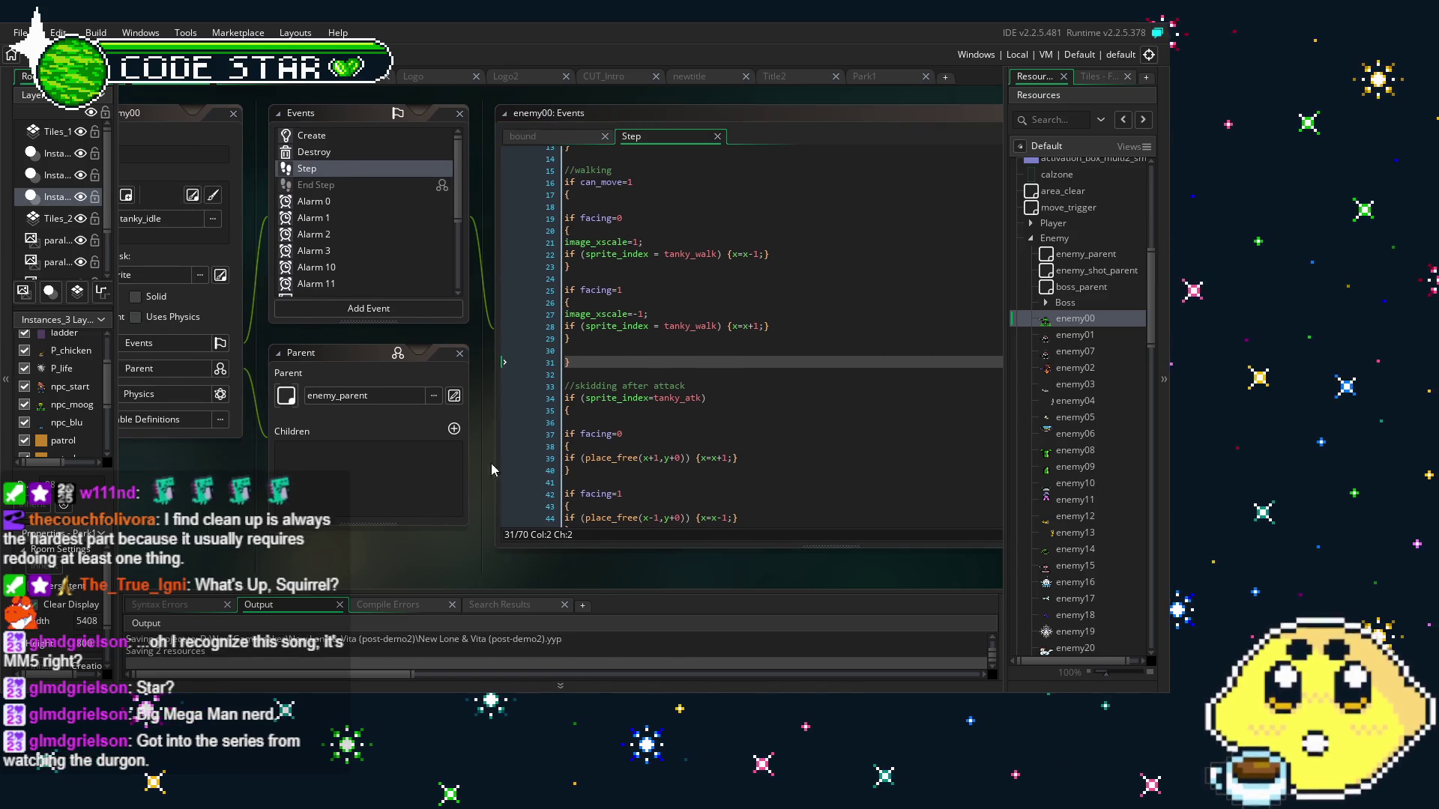
Open enemy04 and check its Create event code, then its Step code
{"action": "double_click", "coordinate": [1079, 401]}
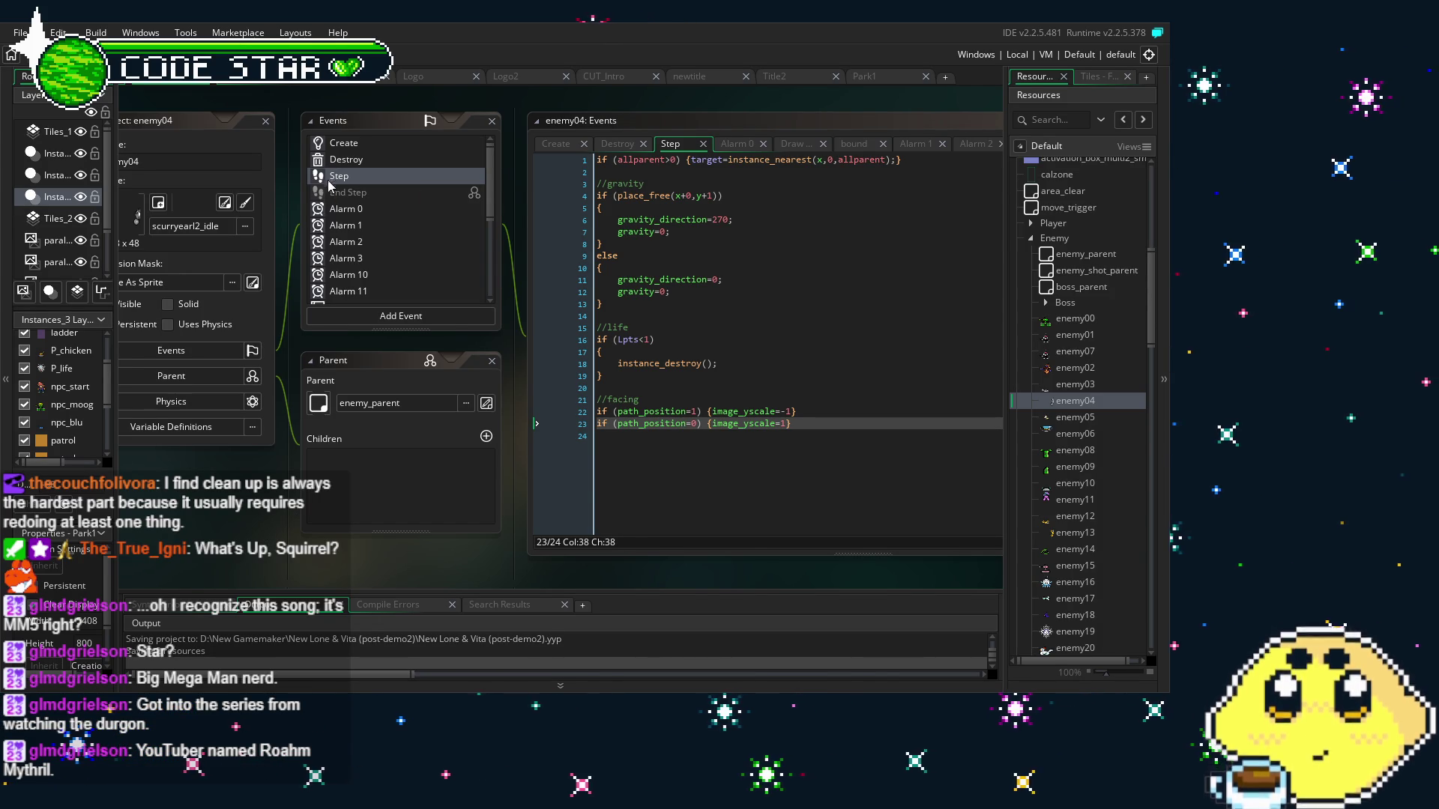
{"action": "left_click", "coordinate": [345, 145]}
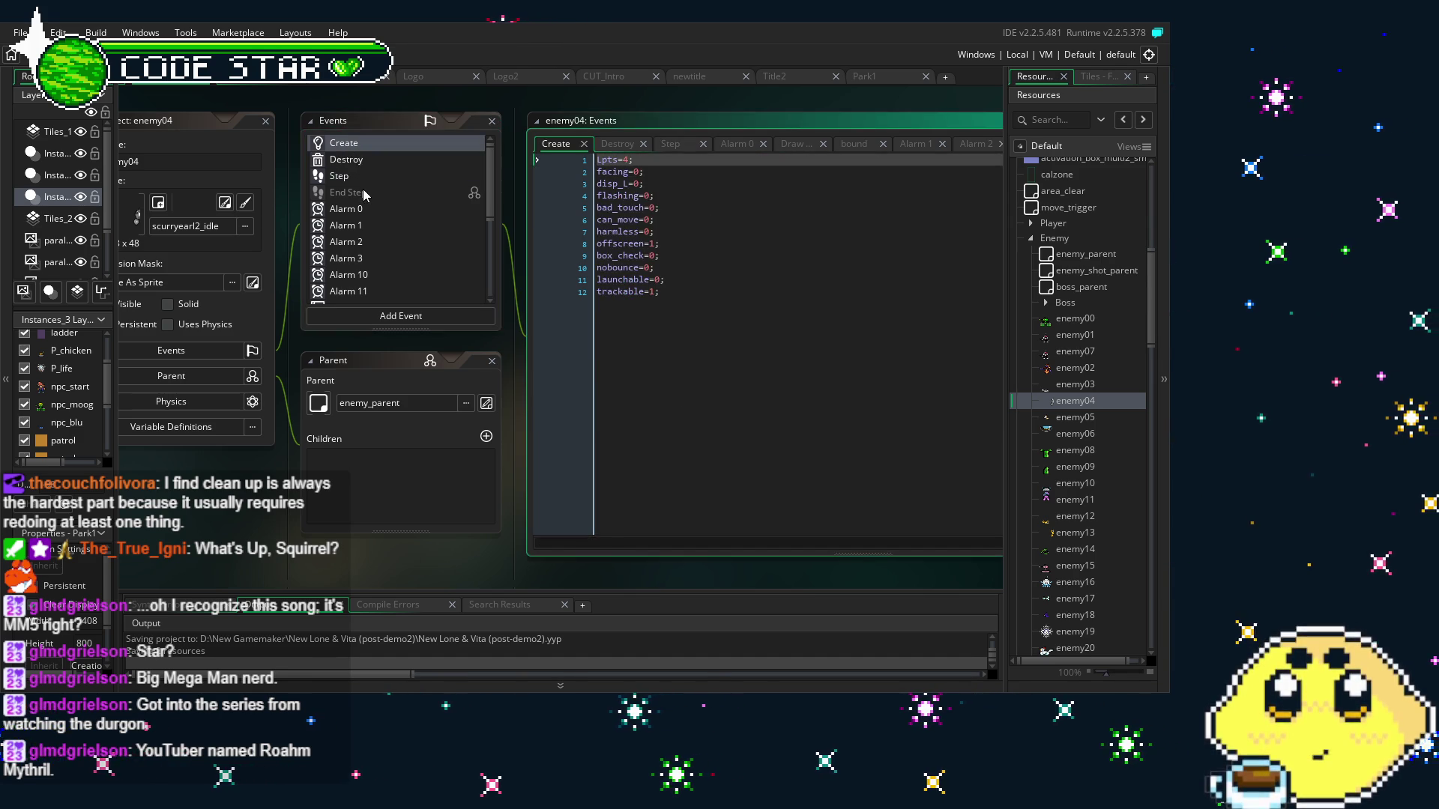
{"action": "left_click", "coordinate": [352, 176]}
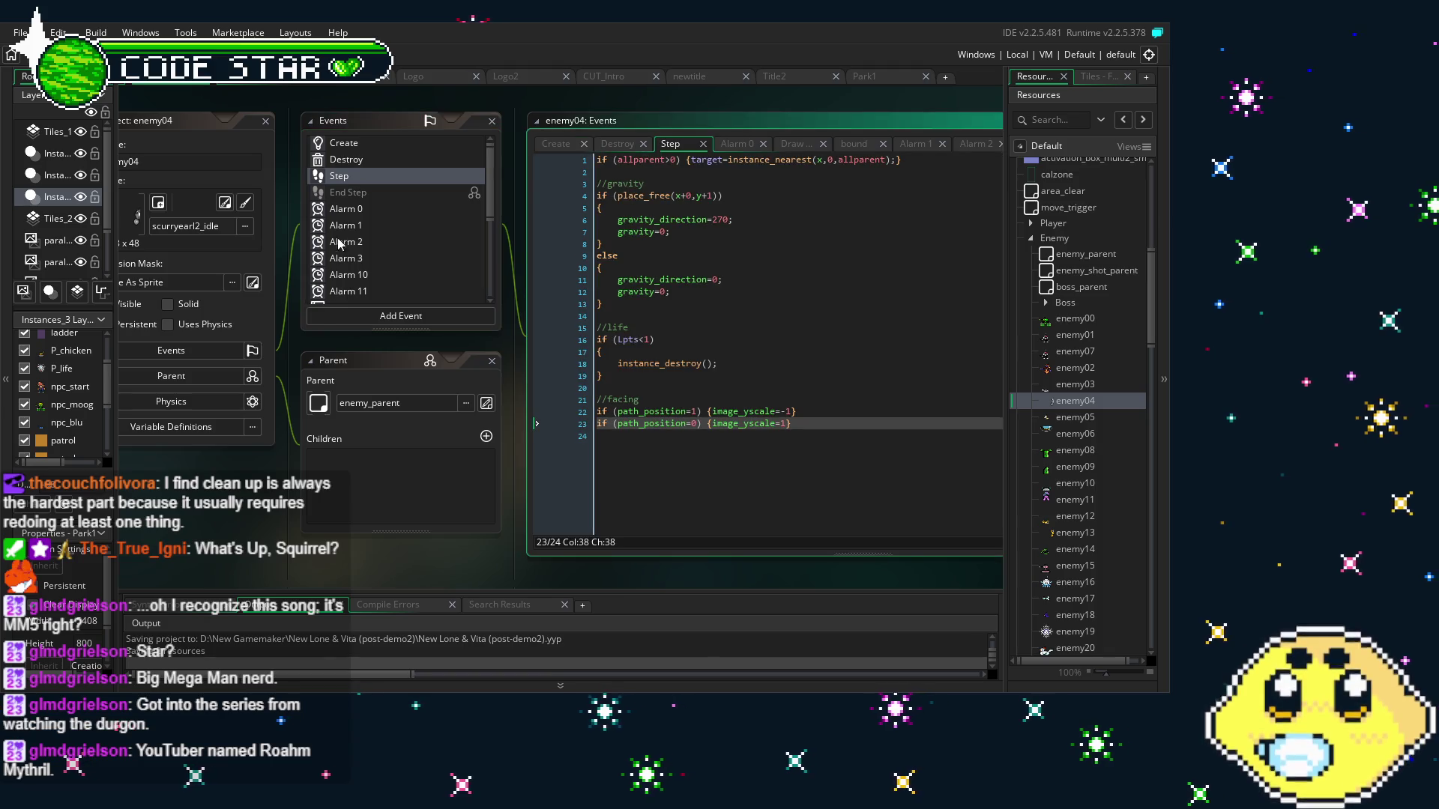
{"action": "left_click_drag", "start_coordinate": [309, 532], "coordinate": [285, 538]}
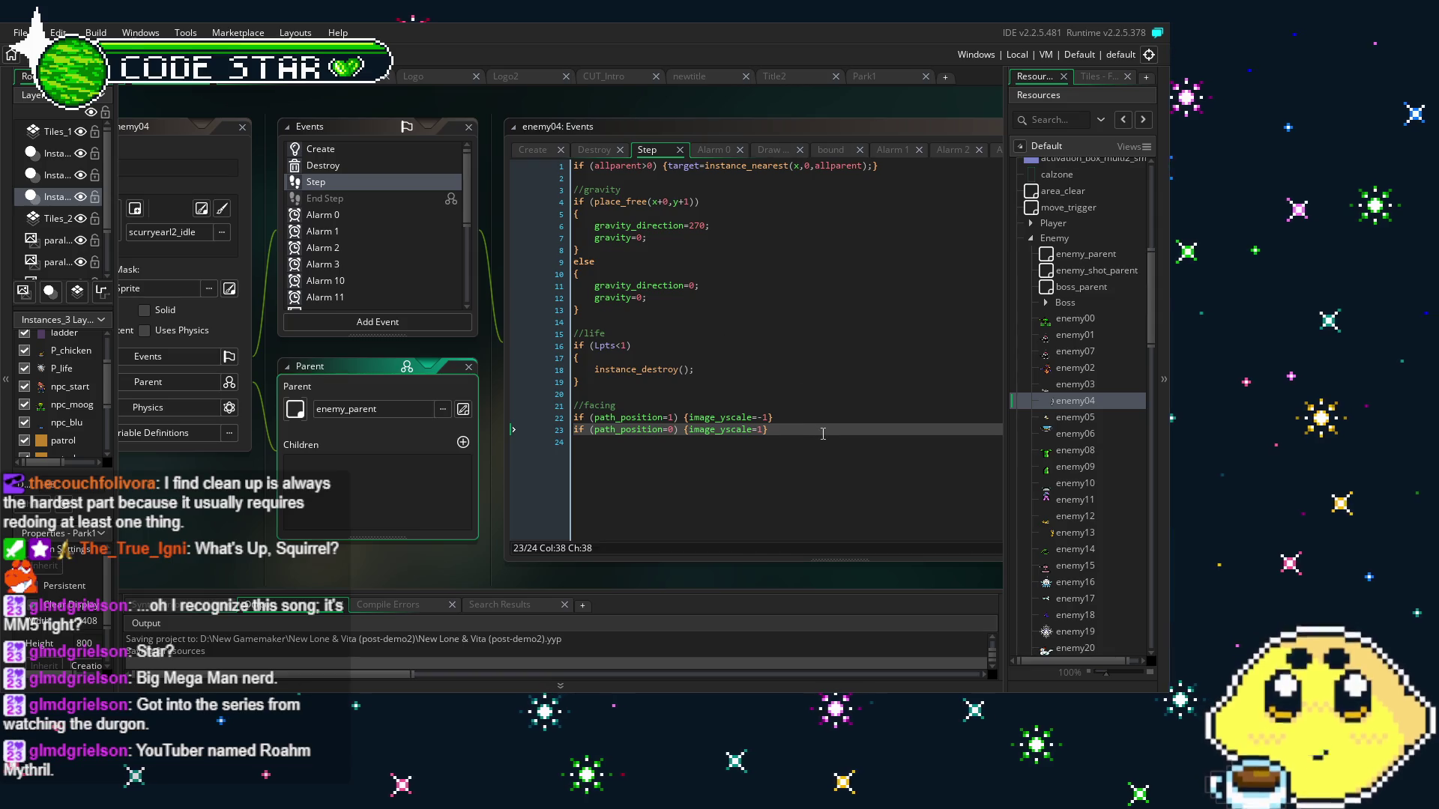
Try pasting the copied code over the facing lines, then undo to restore them
{"action": "left_click_drag", "start_coordinate": [771, 431], "coordinate": [560, 406]}
{"action": "type", "text": "//turning around when meeting boundary if (place_meeting(x-1,y+0,bound)) if (facing = 0) {facing = 1;}  if (place_meeting(x+1,y+0,bound)) if (facing = 1) {facing = 0;}"}
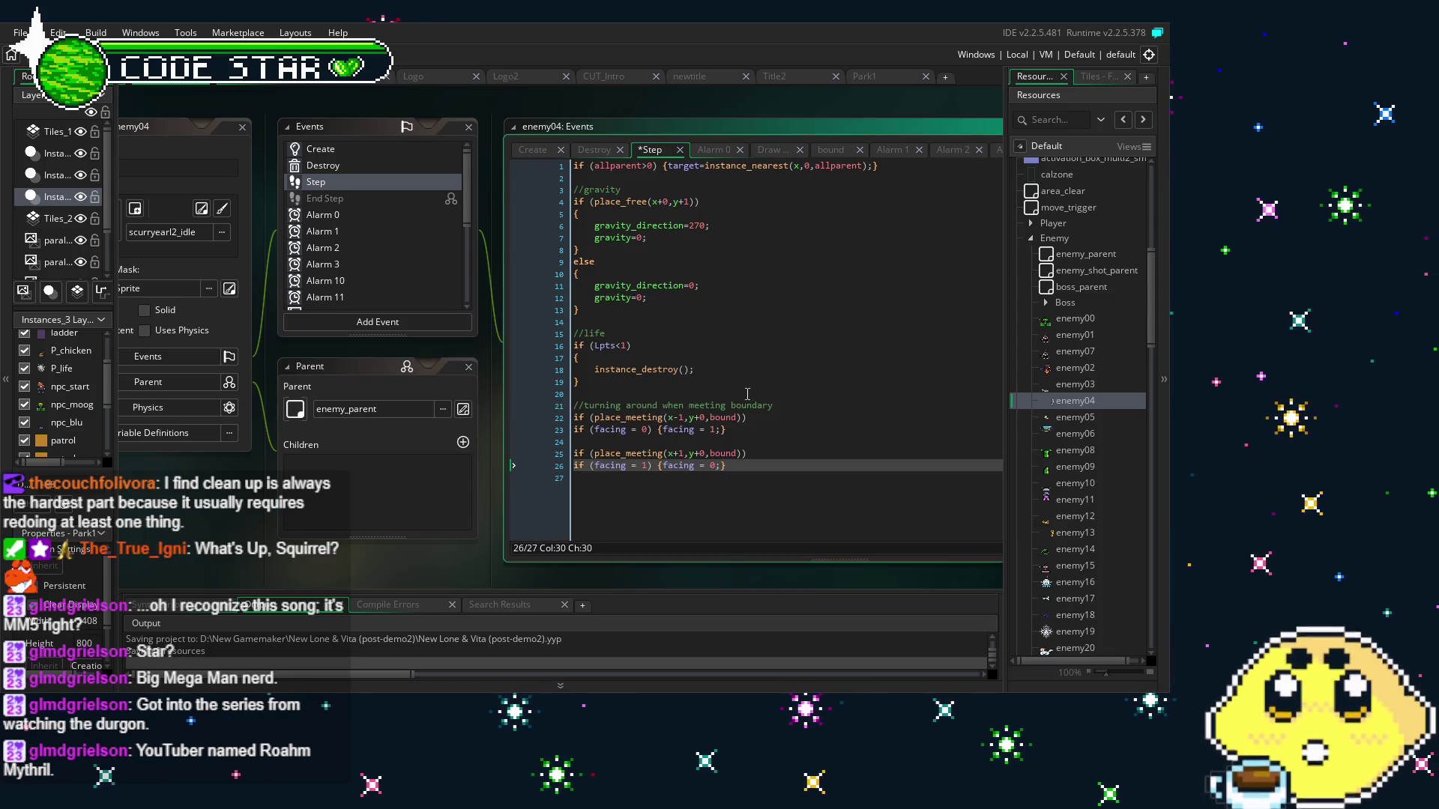
{"action": "key", "text": "ctrl+z"}
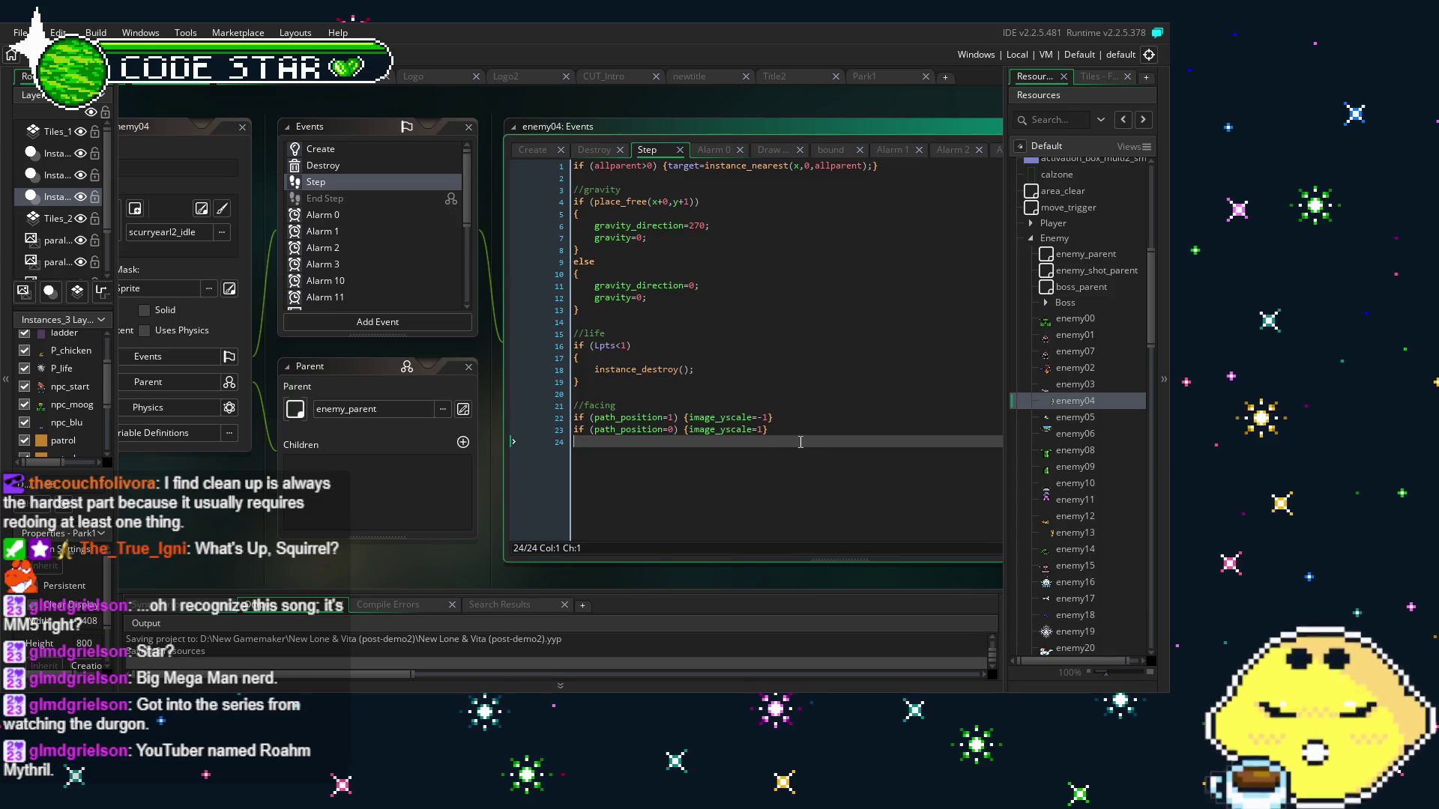
{"action": "left_click", "coordinate": [738, 463]}
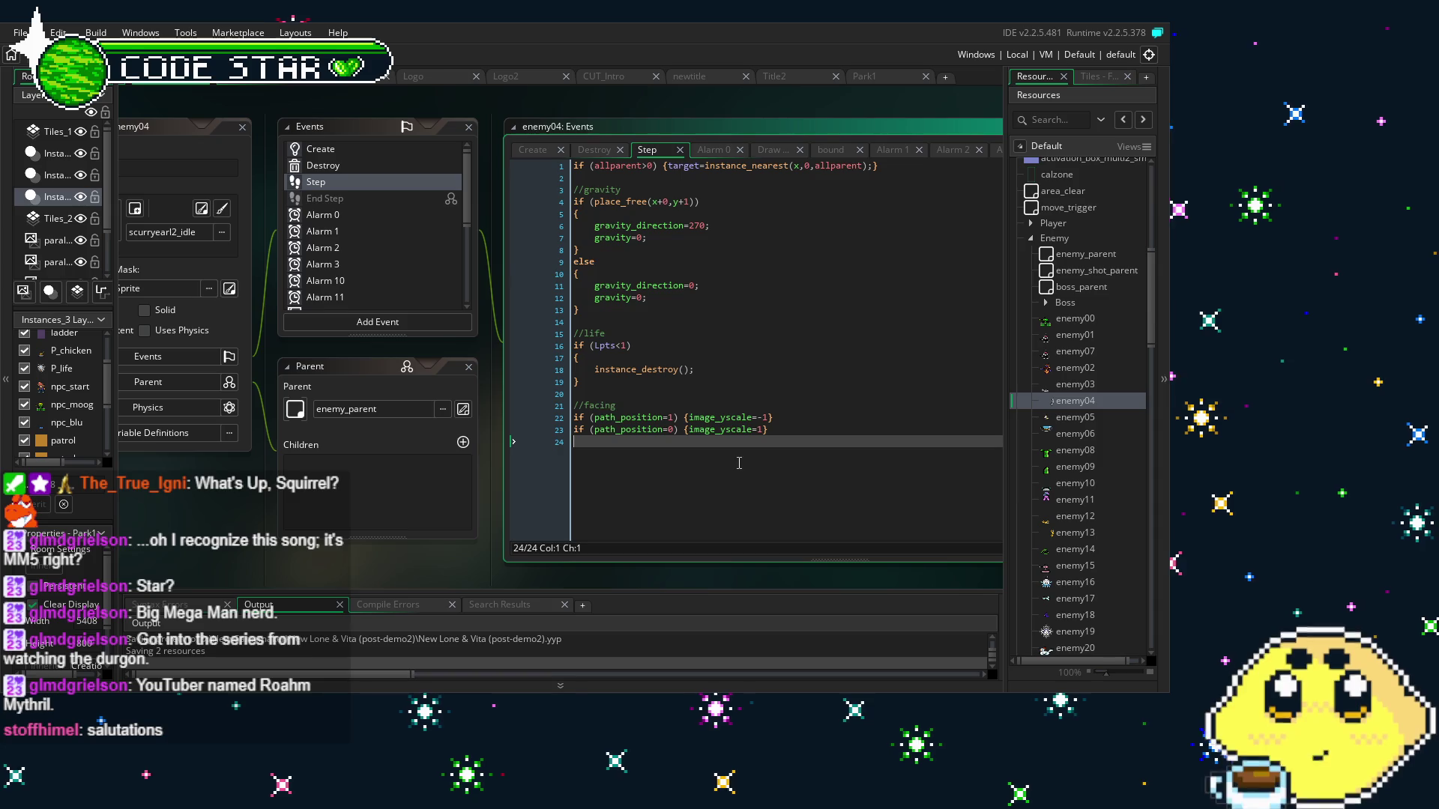
{"action": "left_click", "coordinate": [355, 183]}
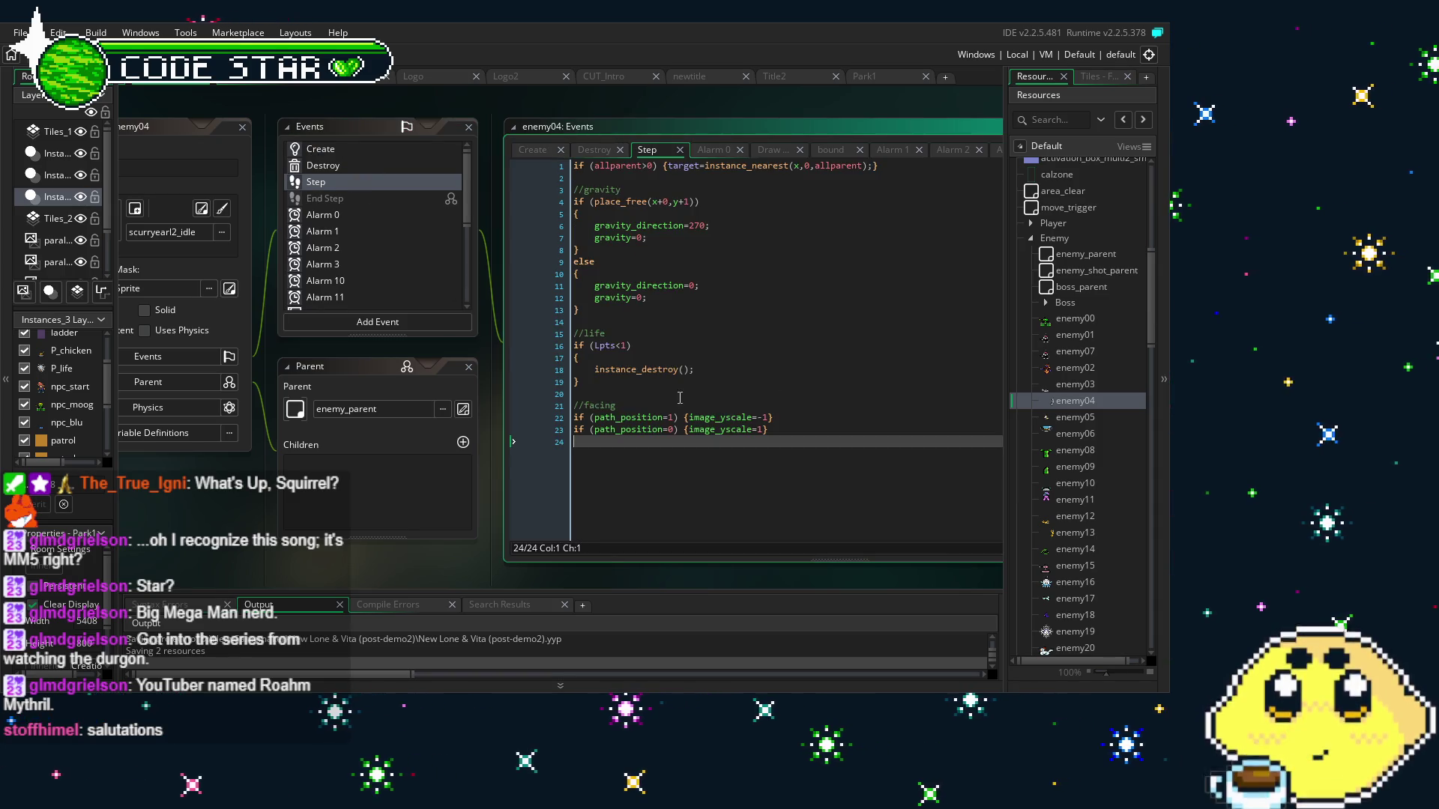
Replace path_position with facing in the image_yscale lines 22 and 23
{"action": "double_click", "coordinate": [634, 418]}
{"action": "type", "text": "facing"}
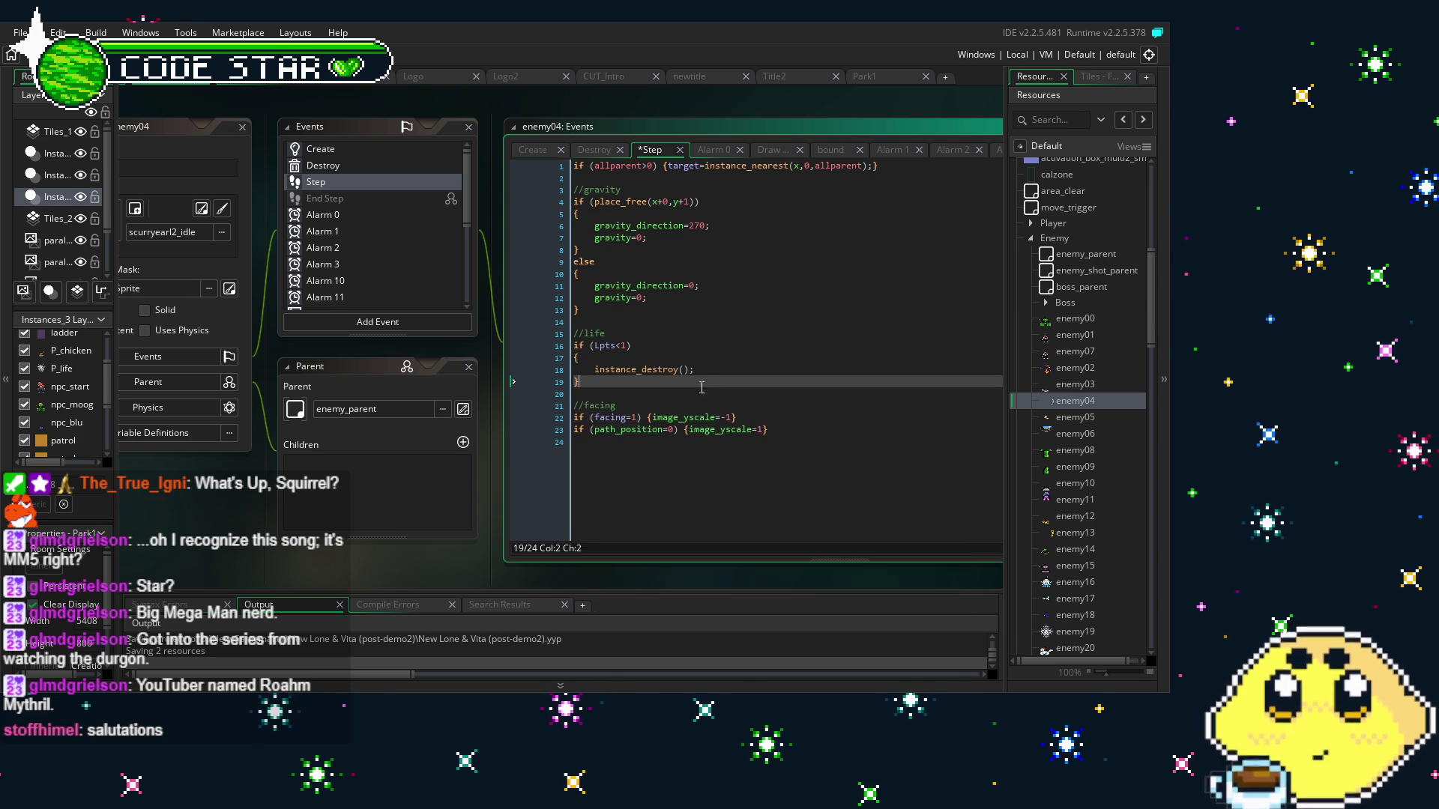
{"action": "double_click", "coordinate": [637, 431]}
{"action": "type", "text": "facing"}
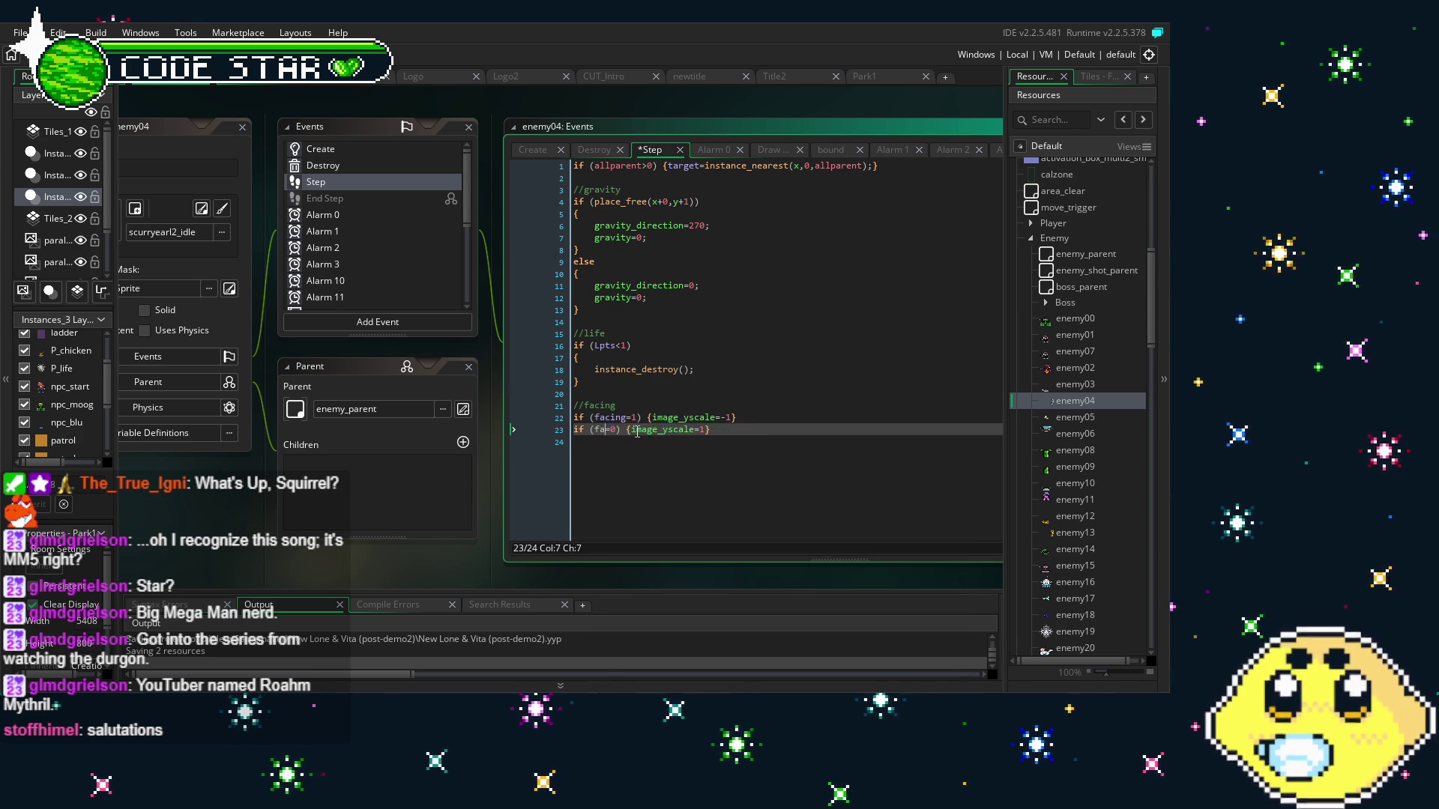
{"action": "key", "text": "Escape"}
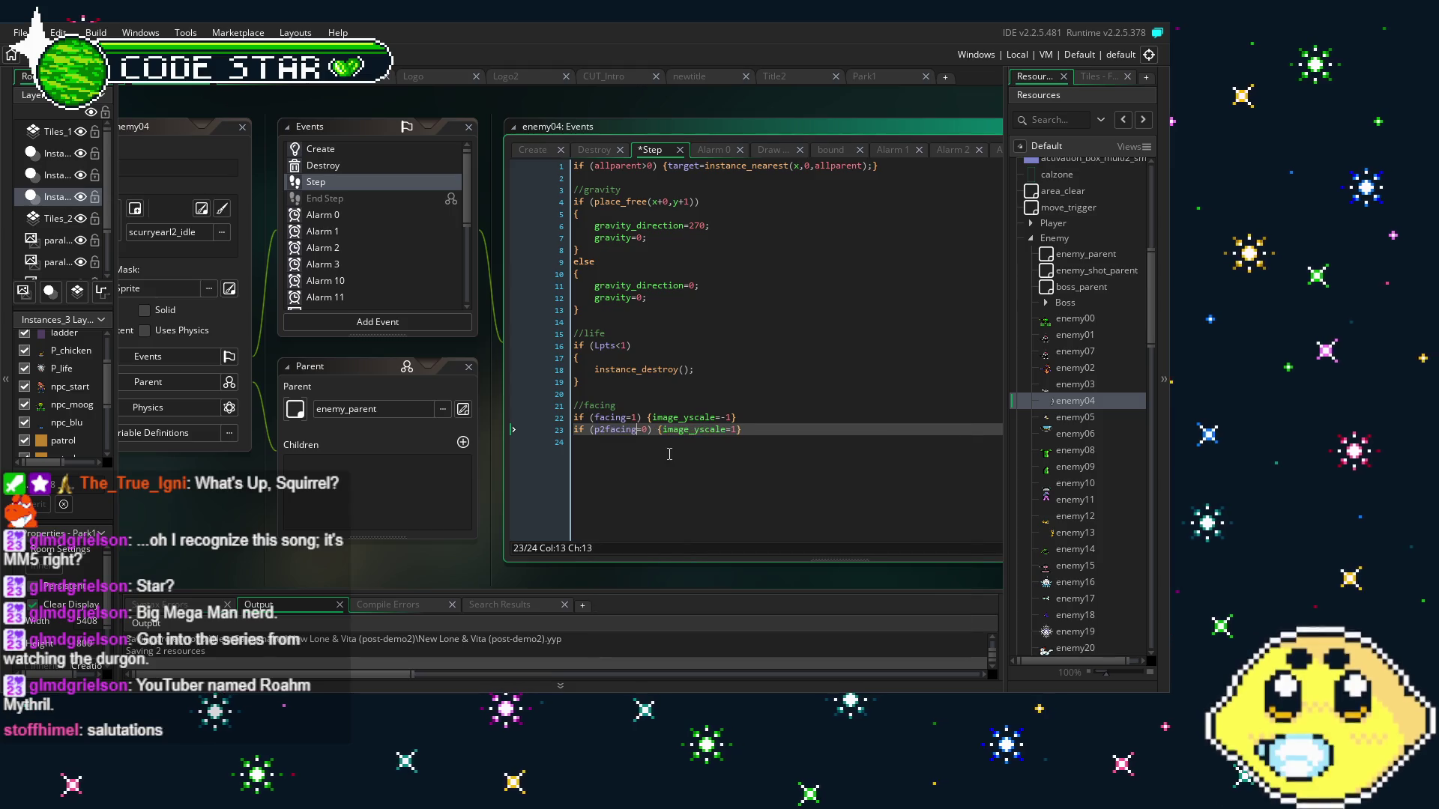
Paste the boundary turn-around code on a new line after the facing lines
{"action": "left_click", "coordinate": [785, 450]}
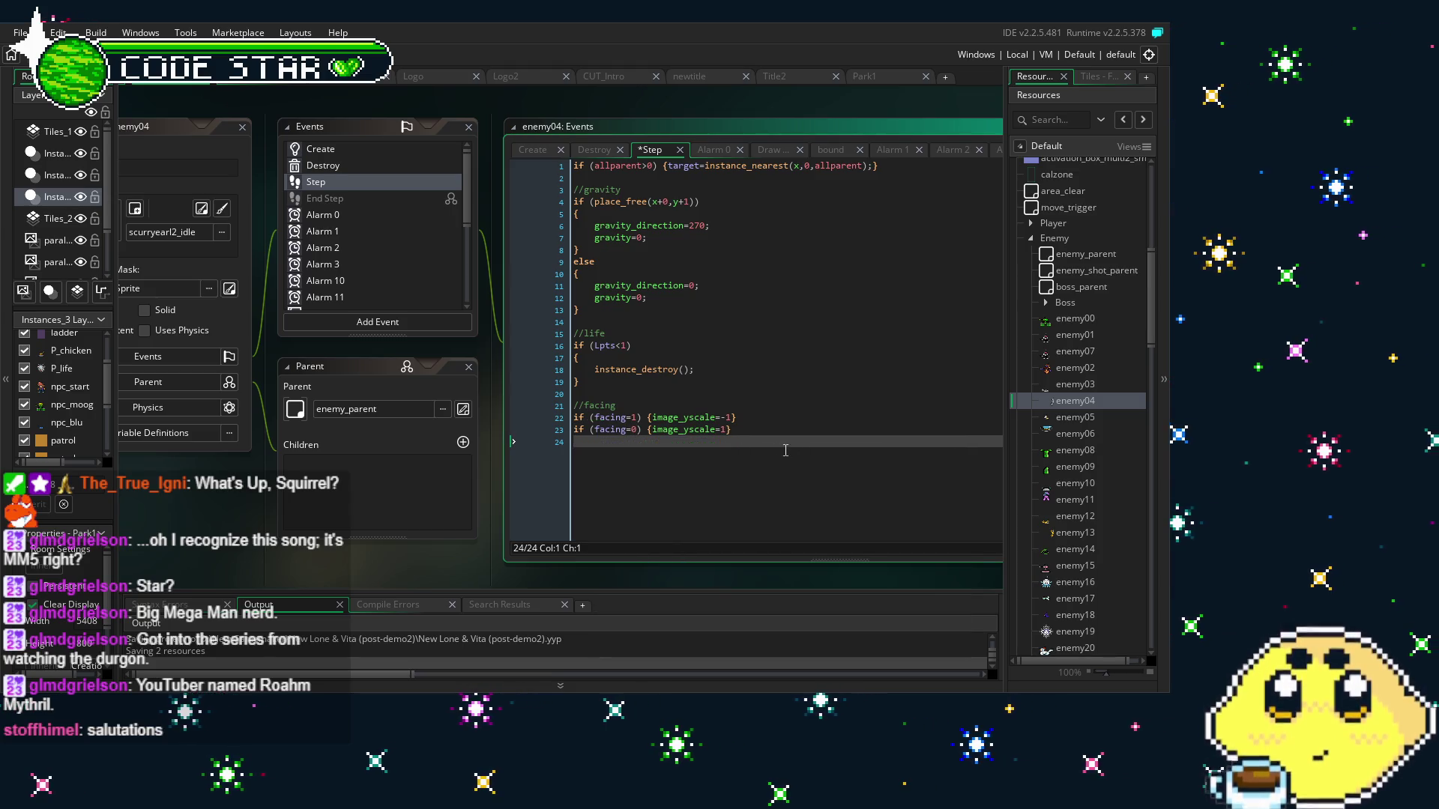
{"action": "key", "text": "Return"}
{"action": "type", "text": "//turning around when meeting boundary if (place_meeting(x-1,y+0,bound)) if (facing = 0) {facing = 1;}  if (place_meeting(x+1,y+0,bound)) if (facing = 1) {facing = 0;}"}
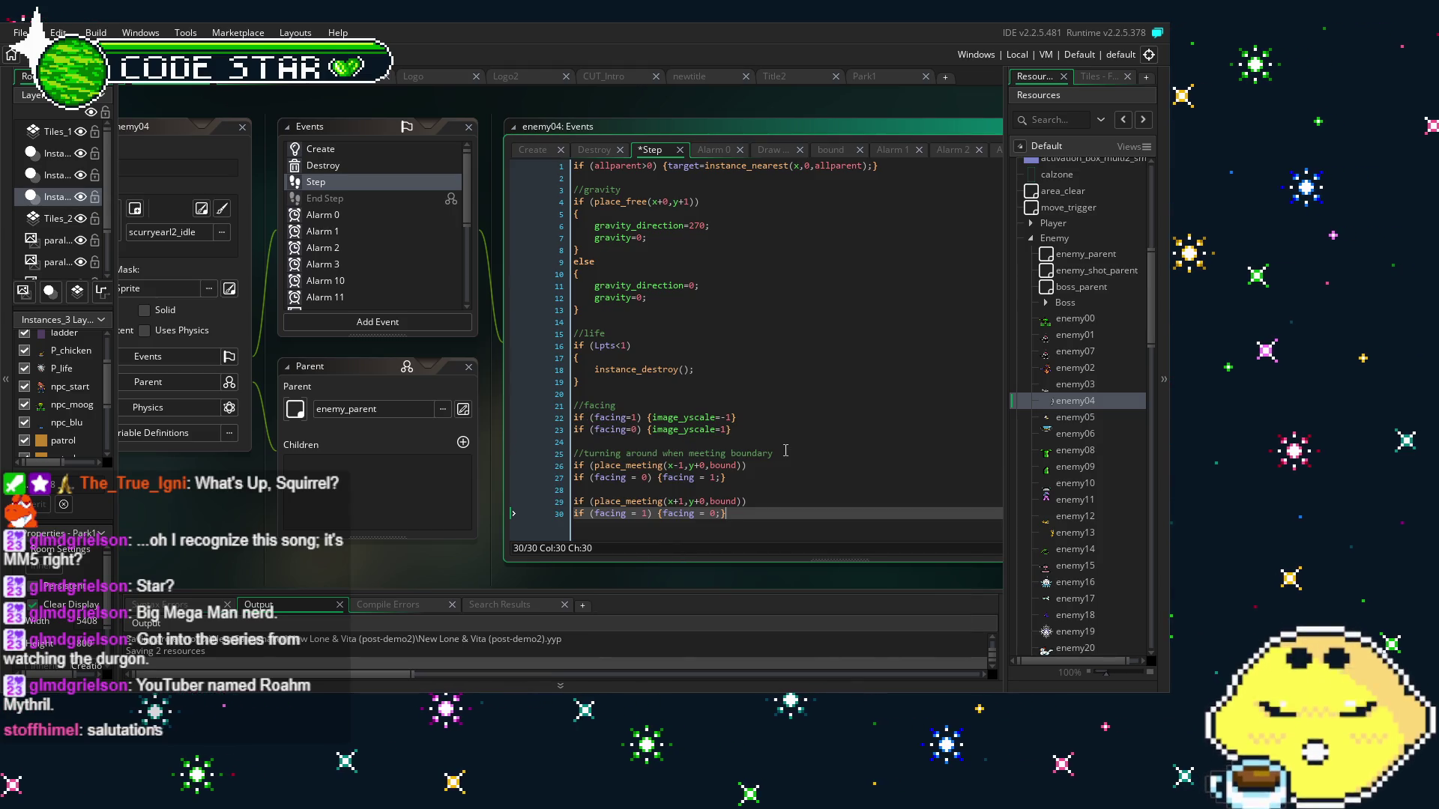
{"action": "left_click_drag", "start_coordinate": [428, 552], "coordinate": [392, 493]}
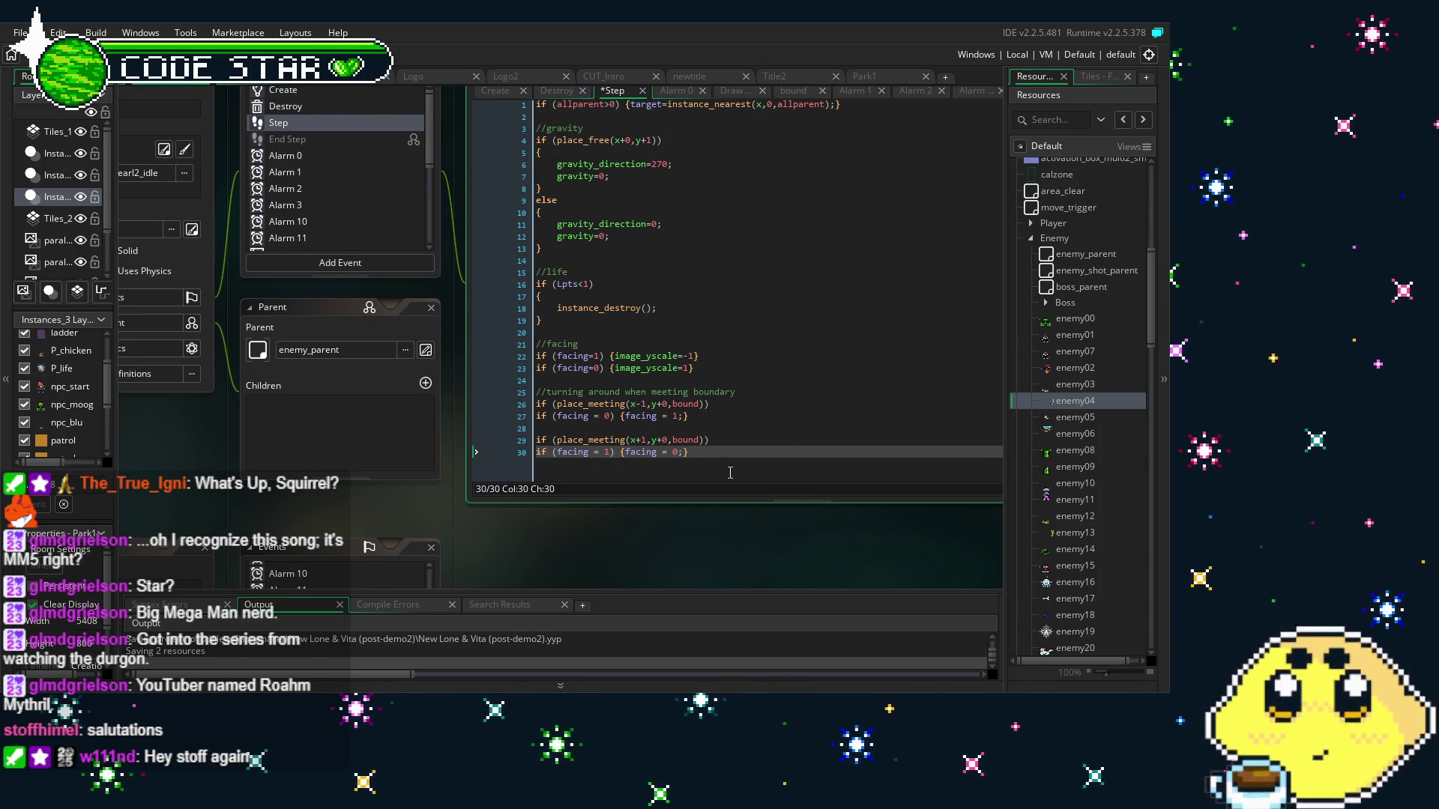
{"action": "mouse_move", "coordinate": [286, 501]}
{"action": "left_mouse_down"}
{"action": "mouse_move", "coordinate": [362, 518]}
{"action": "mouse_move", "coordinate": [343, 519]}
{"action": "left_mouse_up"}
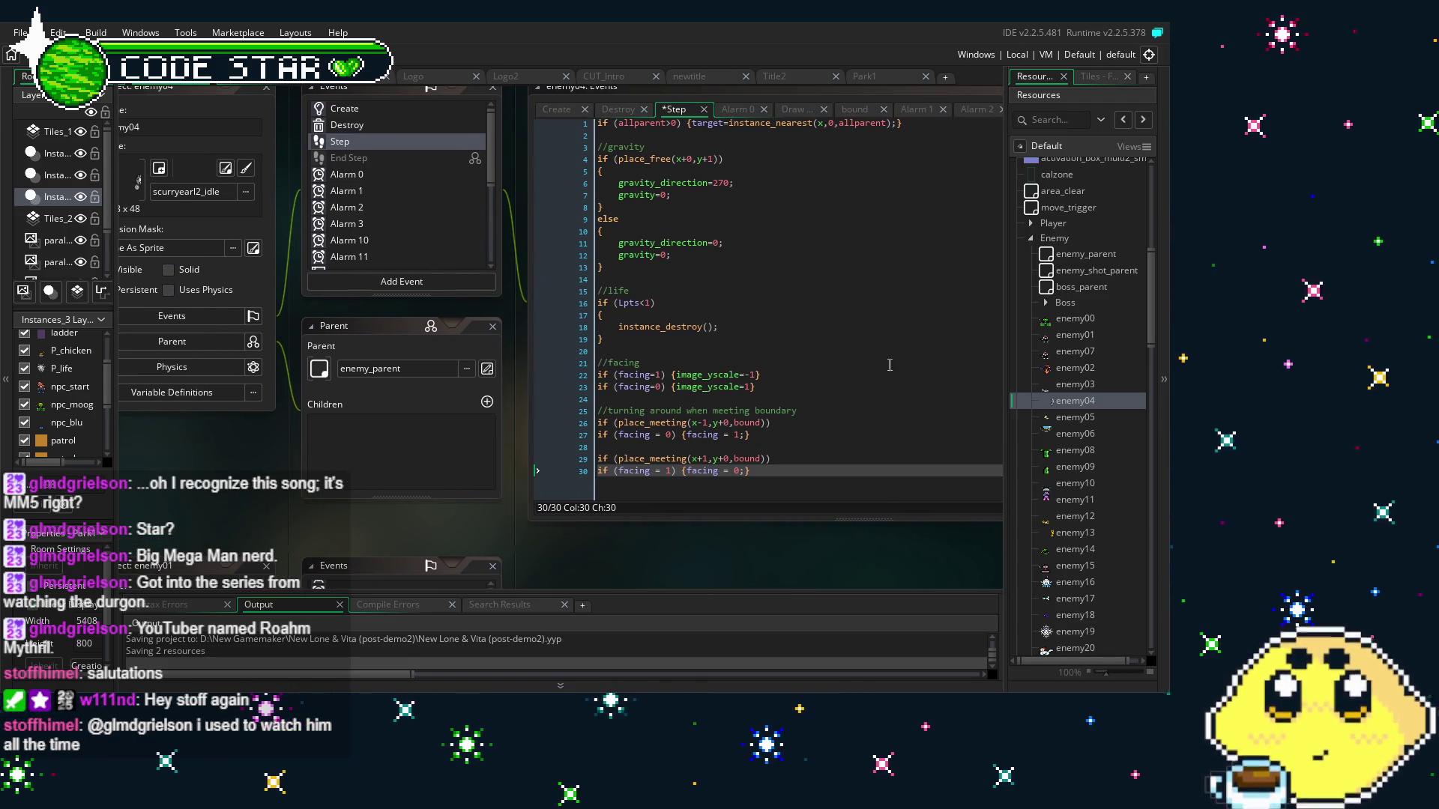
{"action": "left_click_drag", "start_coordinate": [660, 509], "coordinate": [605, 520]}
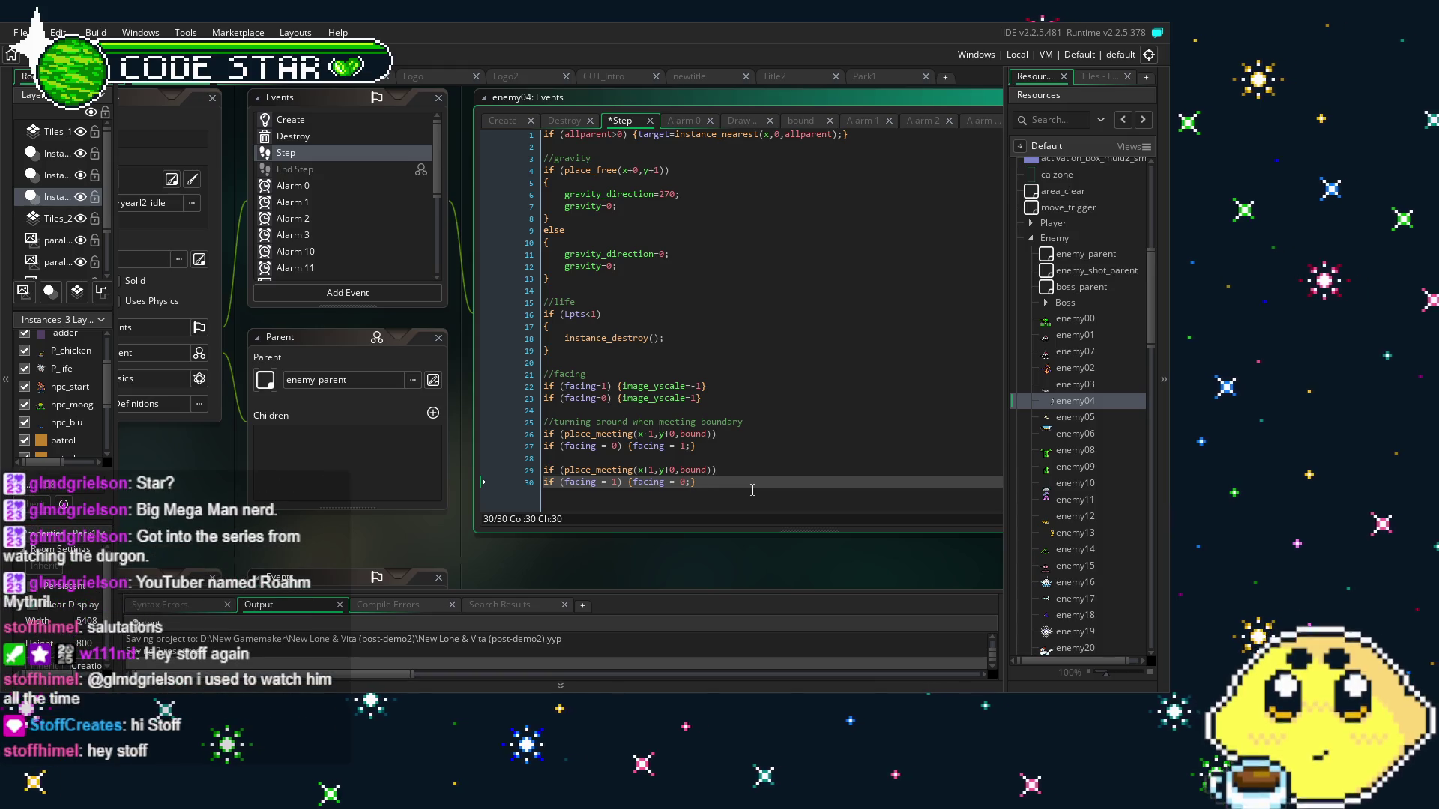
Add a second turn-around block checking patrol instead of bound, commented 'patrol point', and save
{"action": "key", "text": "Return"}
{"action": "key", "text": "Return"}
{"action": "type", "text": "//turning around when meeting boundary if (place_meeting(x-1,y+0,bound)) if (facing = 0) {facing = 1;}  if (place_meeting(x+1,y+0,bound)) if (facing = 1) {facing = 0;}"}
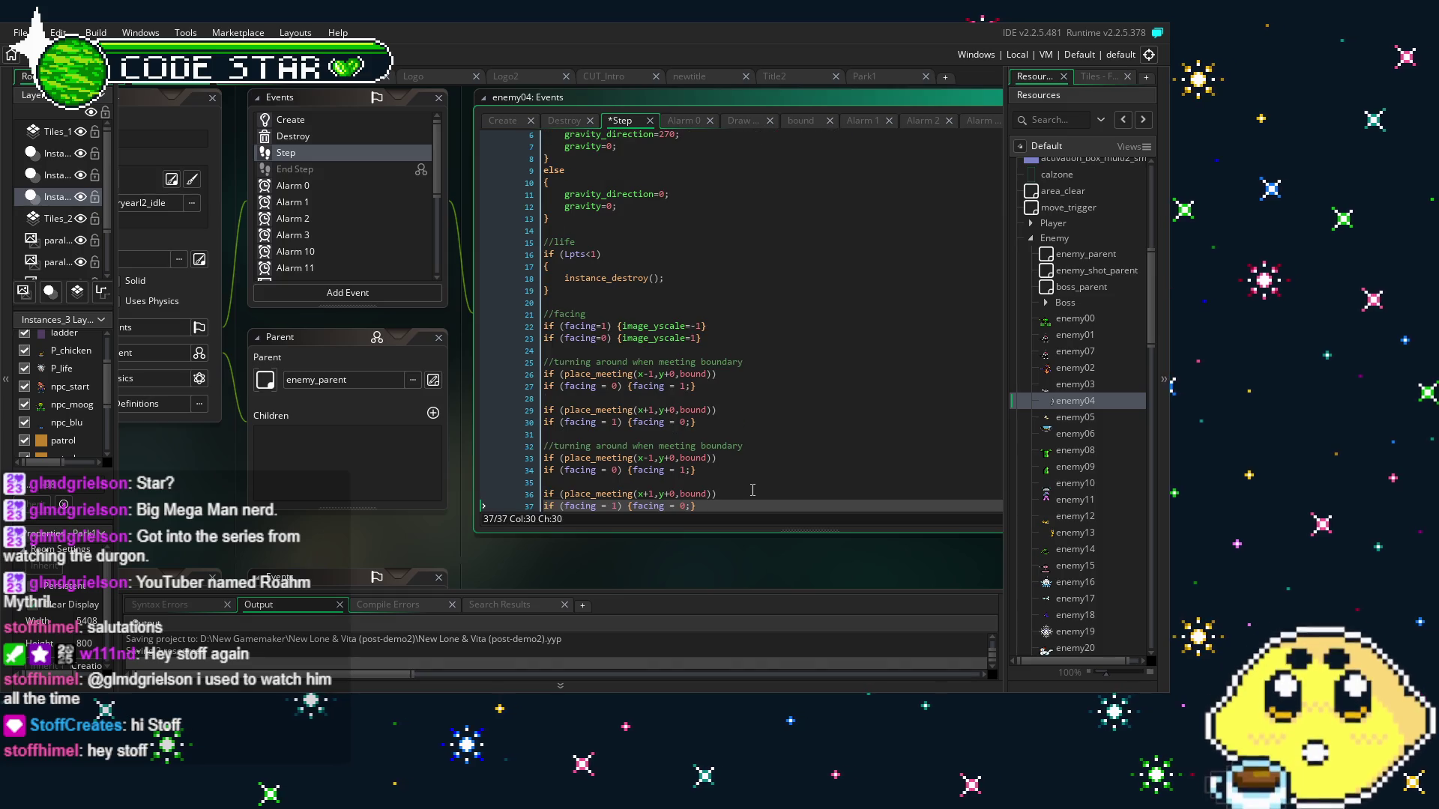
{"action": "scroll", "coordinate": [752, 490], "scroll_direction": "down", "scroll_amount": 1}
{"action": "double_click", "coordinate": [692, 434]}
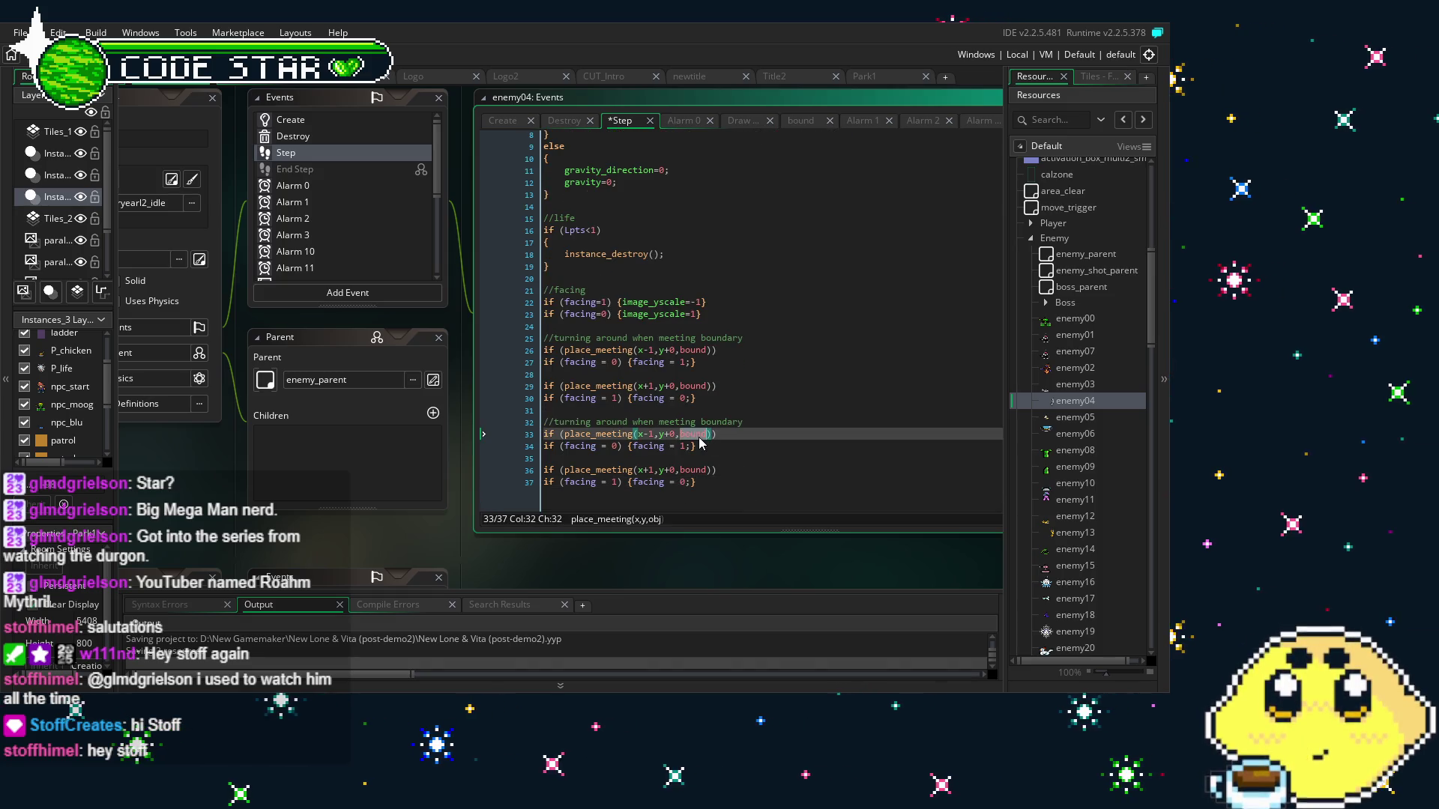
{"action": "type", "text": "patrol"}
{"action": "key", "text": "Up"}
{"action": "key", "text": "Up"}
{"action": "key", "text": "Up"}
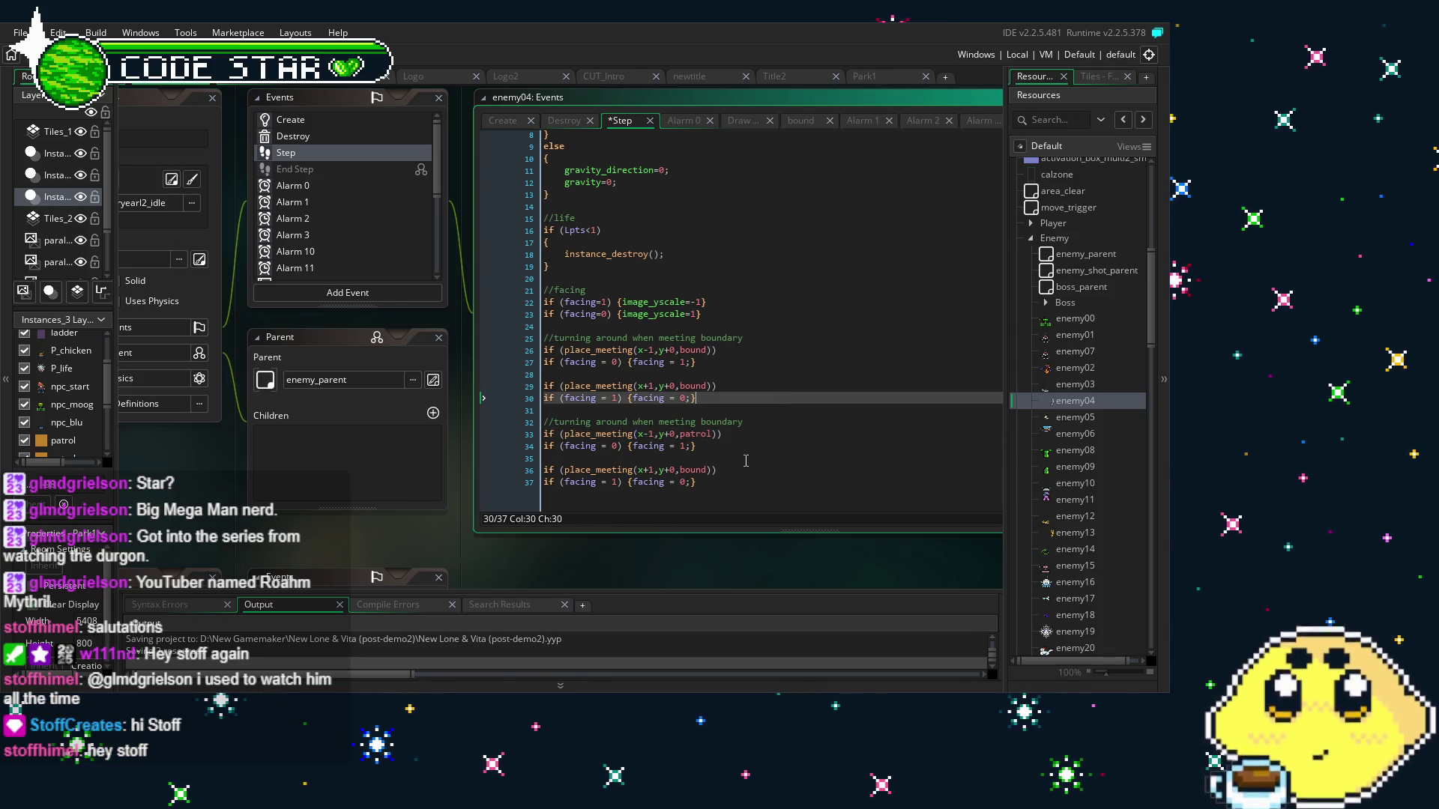
{"action": "double_click", "coordinate": [691, 470]}
{"action": "type", "text": "patrol"}
{"action": "double_click", "coordinate": [726, 423]}
{"action": "type", "text": "patrol p"}
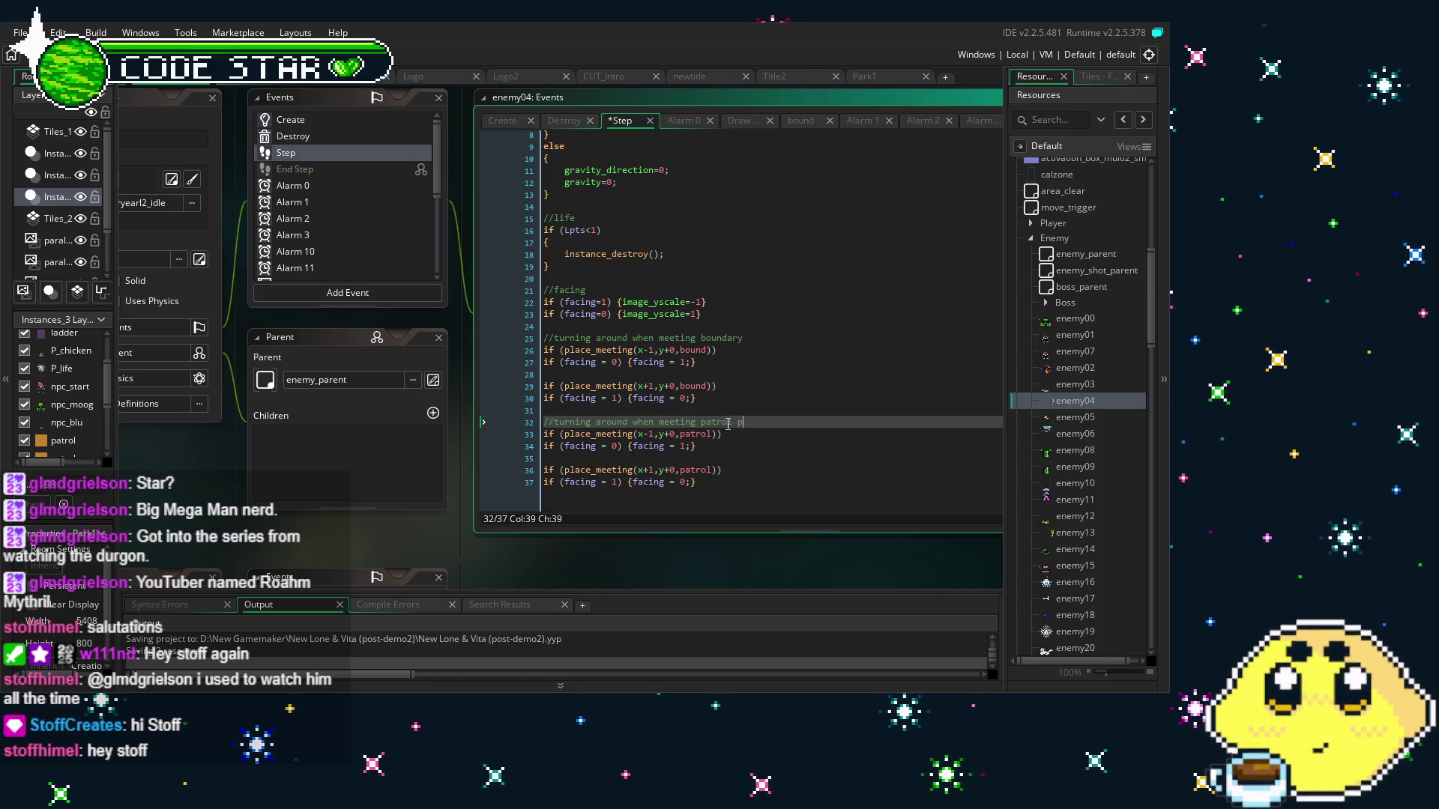
{"action": "type", "text": "oint"}
{"action": "left_click", "coordinate": [804, 438]}
{"action": "key", "text": "ctrl+s"}
Look over enemy04's Create, Destroy and Step event code
{"action": "left_click_drag", "start_coordinate": [344, 556], "coordinate": [463, 537]}
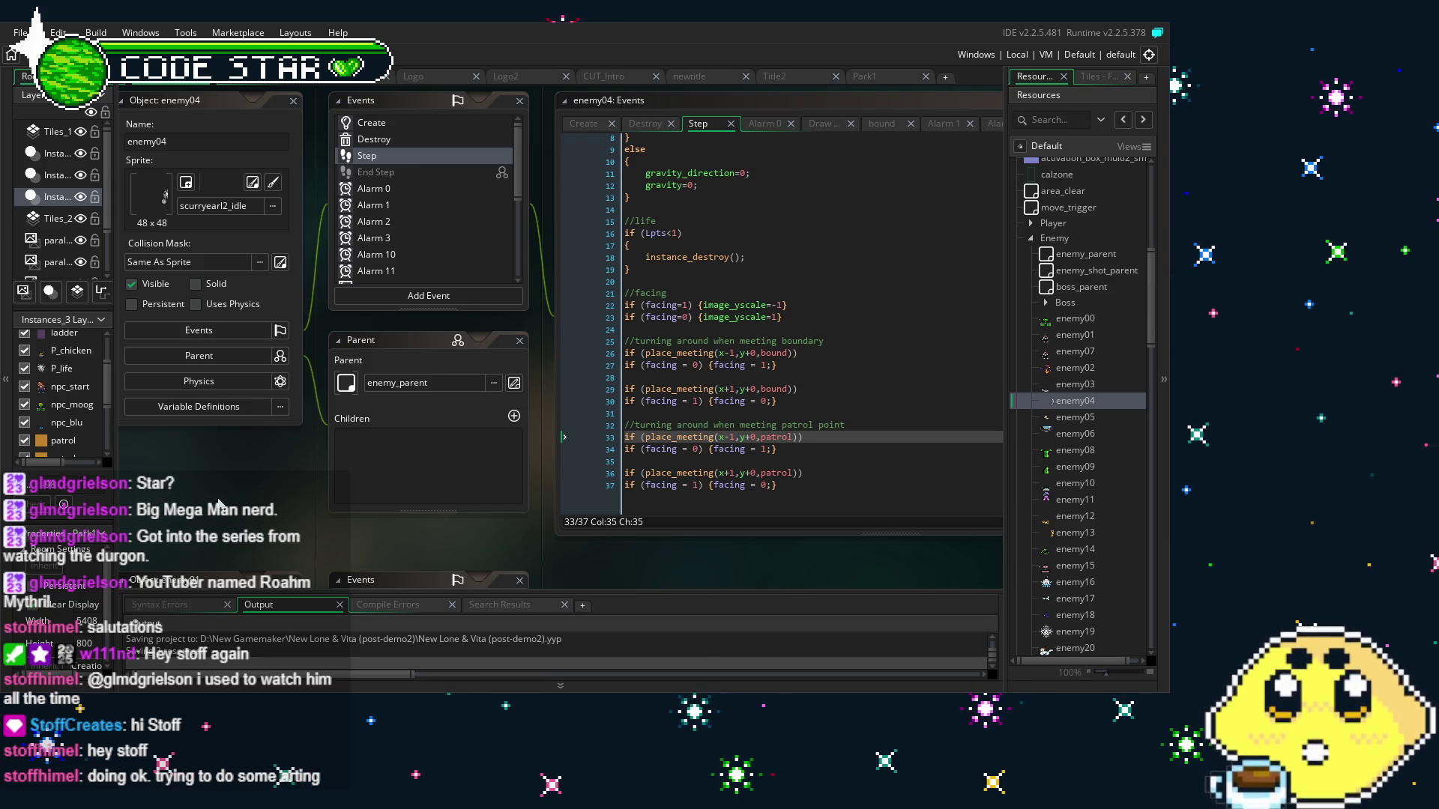
{"action": "left_click_drag", "start_coordinate": [220, 503], "coordinate": [213, 505]}
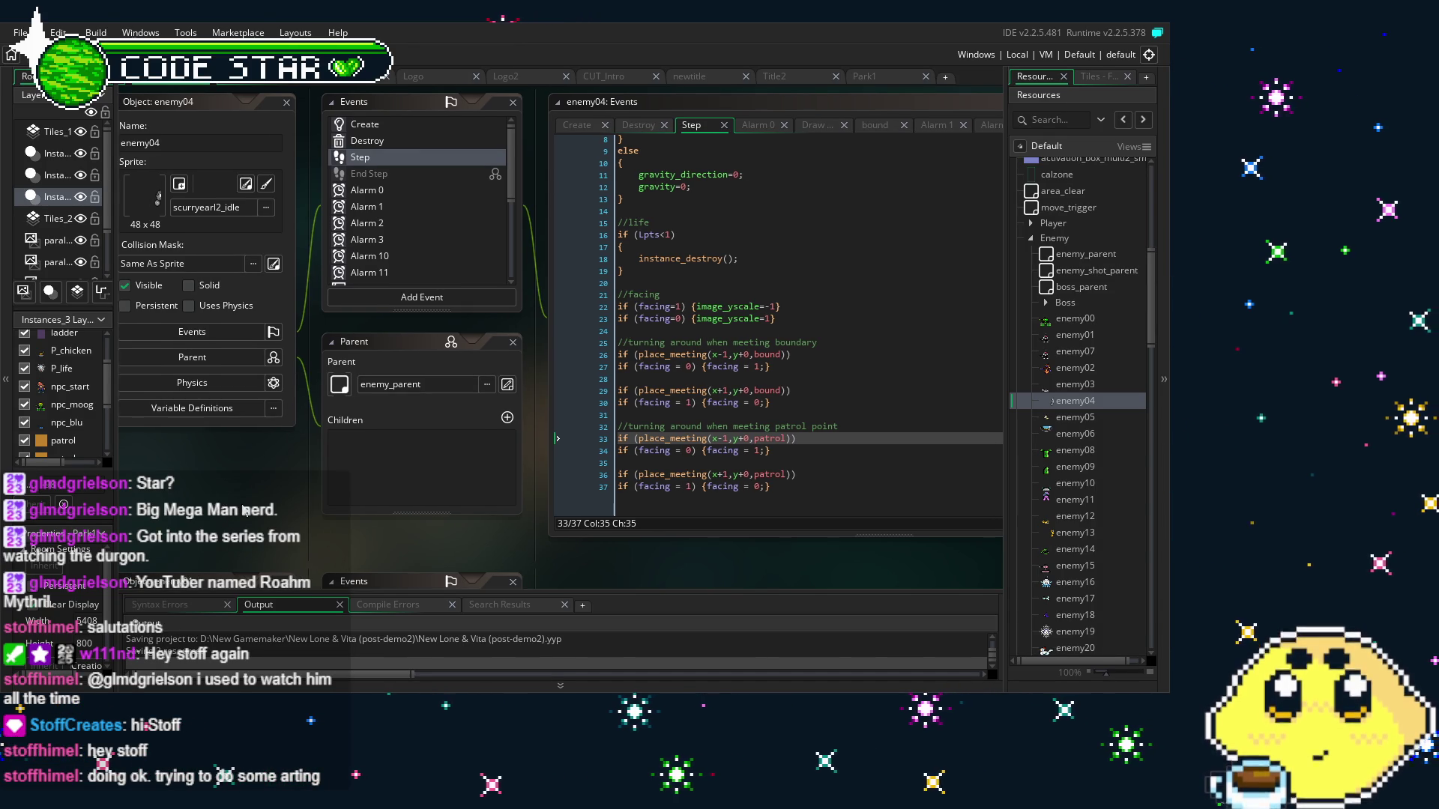
{"action": "double_click", "coordinate": [367, 125]}
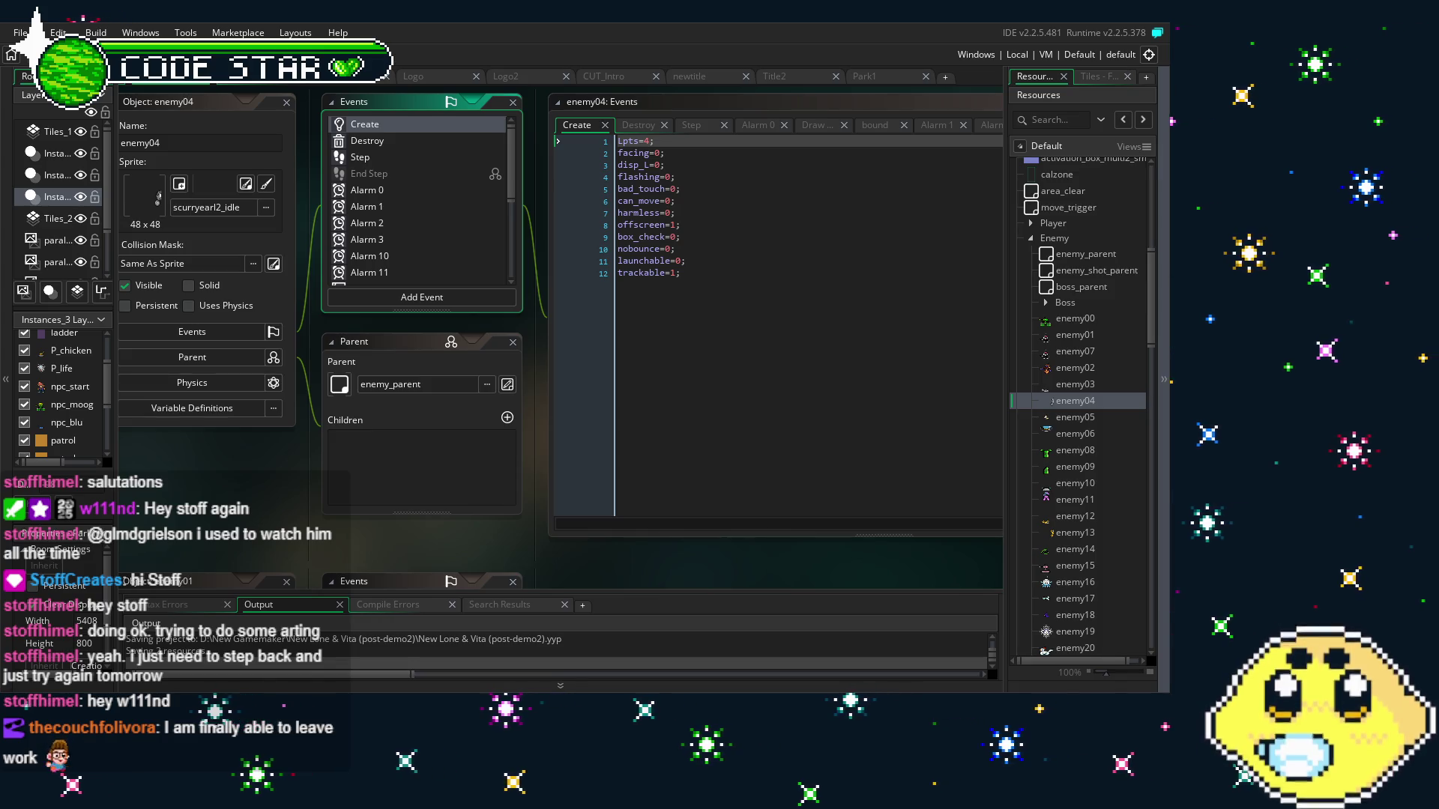
{"action": "mouse_move", "coordinate": [284, 474]}
{"action": "left_mouse_down"}
{"action": "mouse_move", "coordinate": [303, 474]}
{"action": "mouse_move", "coordinate": [284, 475]}
{"action": "mouse_move", "coordinate": [294, 576]}
{"action": "mouse_move", "coordinate": [294, 534]}
{"action": "left_mouse_up"}
{"action": "left_click_drag", "start_coordinate": [193, 541], "coordinate": [243, 538]}
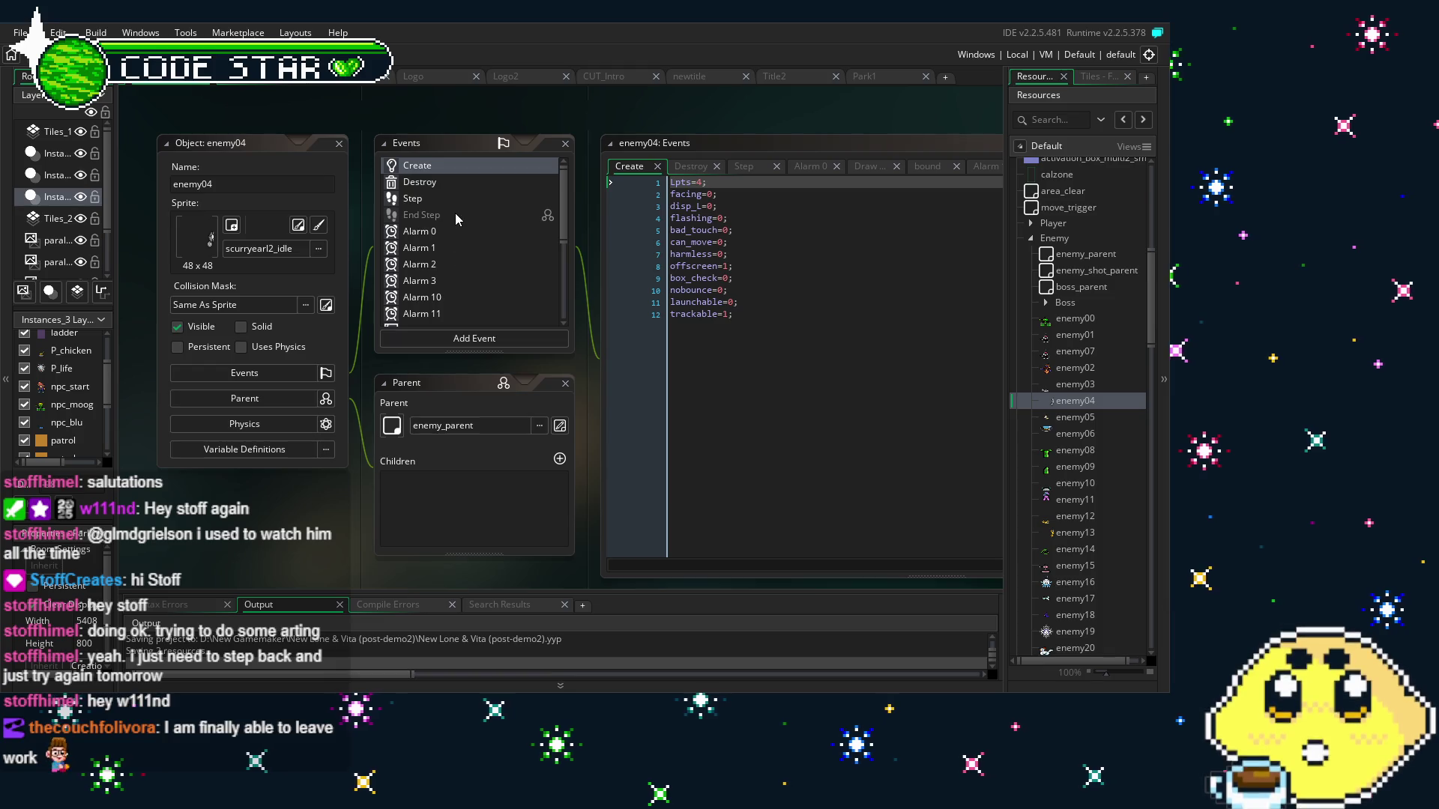
{"action": "left_click", "coordinate": [442, 182]}
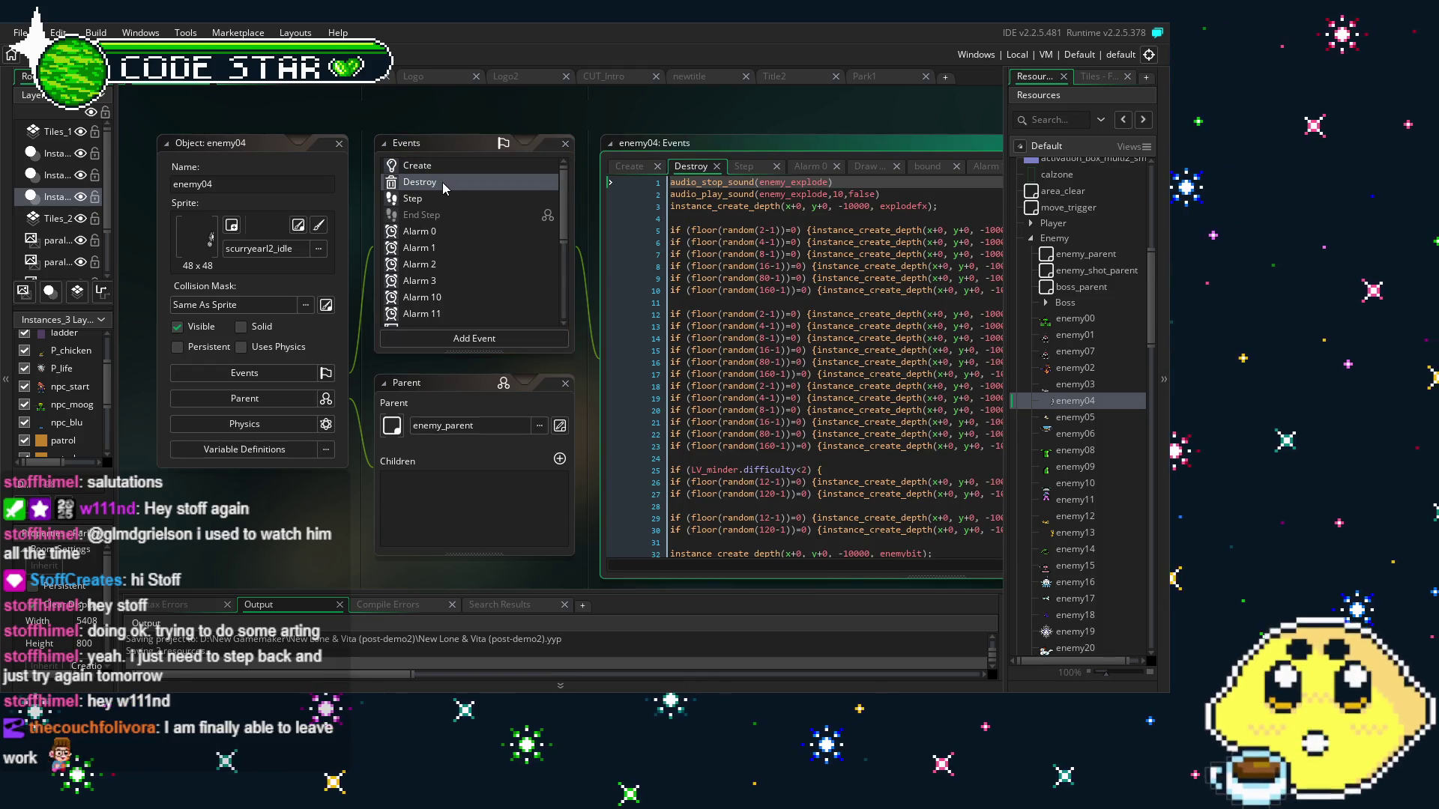
{"action": "left_click", "coordinate": [481, 205]}
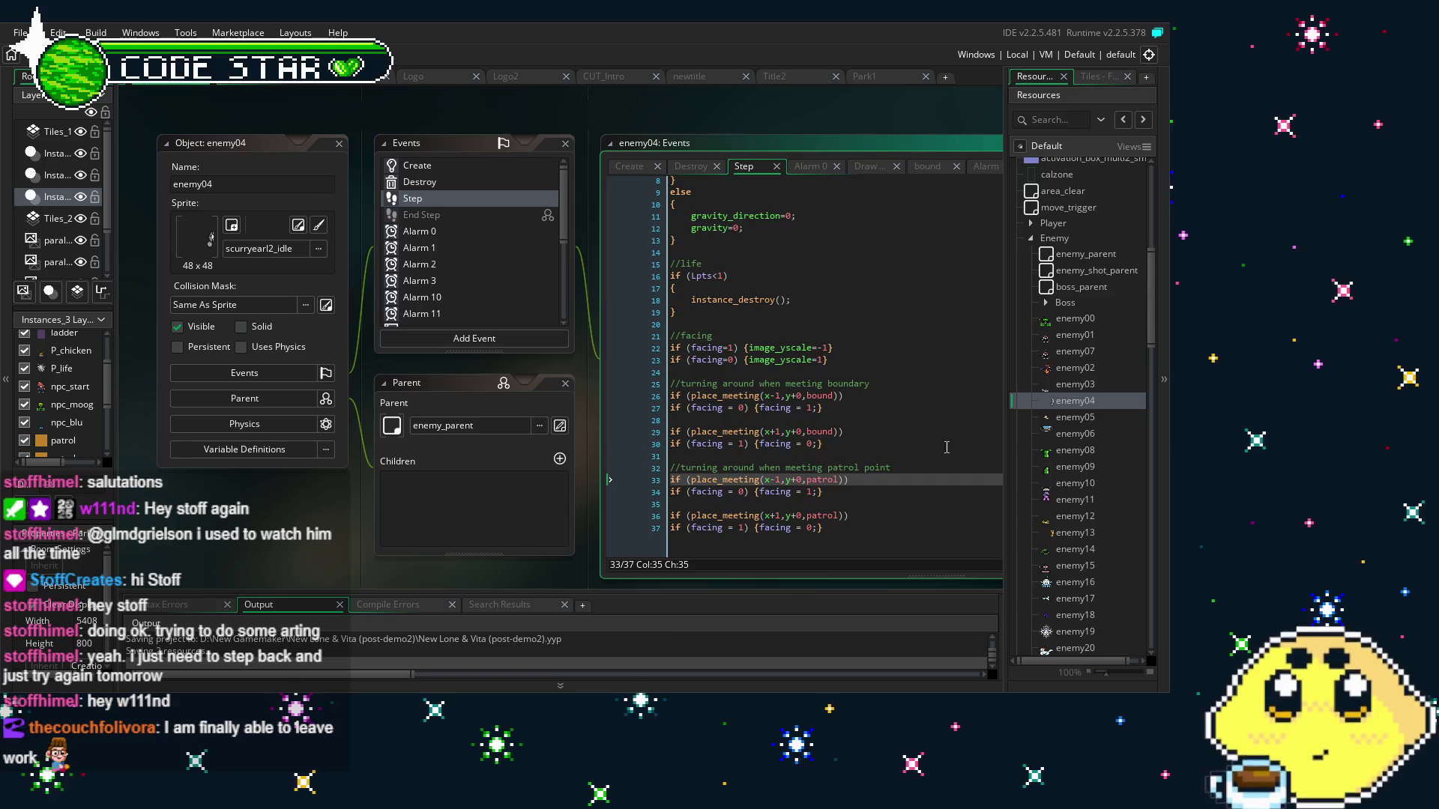
Review the patrol-point turning lines in Step, then open the patrol collision event's code
{"action": "left_click", "coordinate": [790, 455]}
{"action": "scroll", "coordinate": [396, 261], "scroll_direction": "down", "scroll_amount": 5}
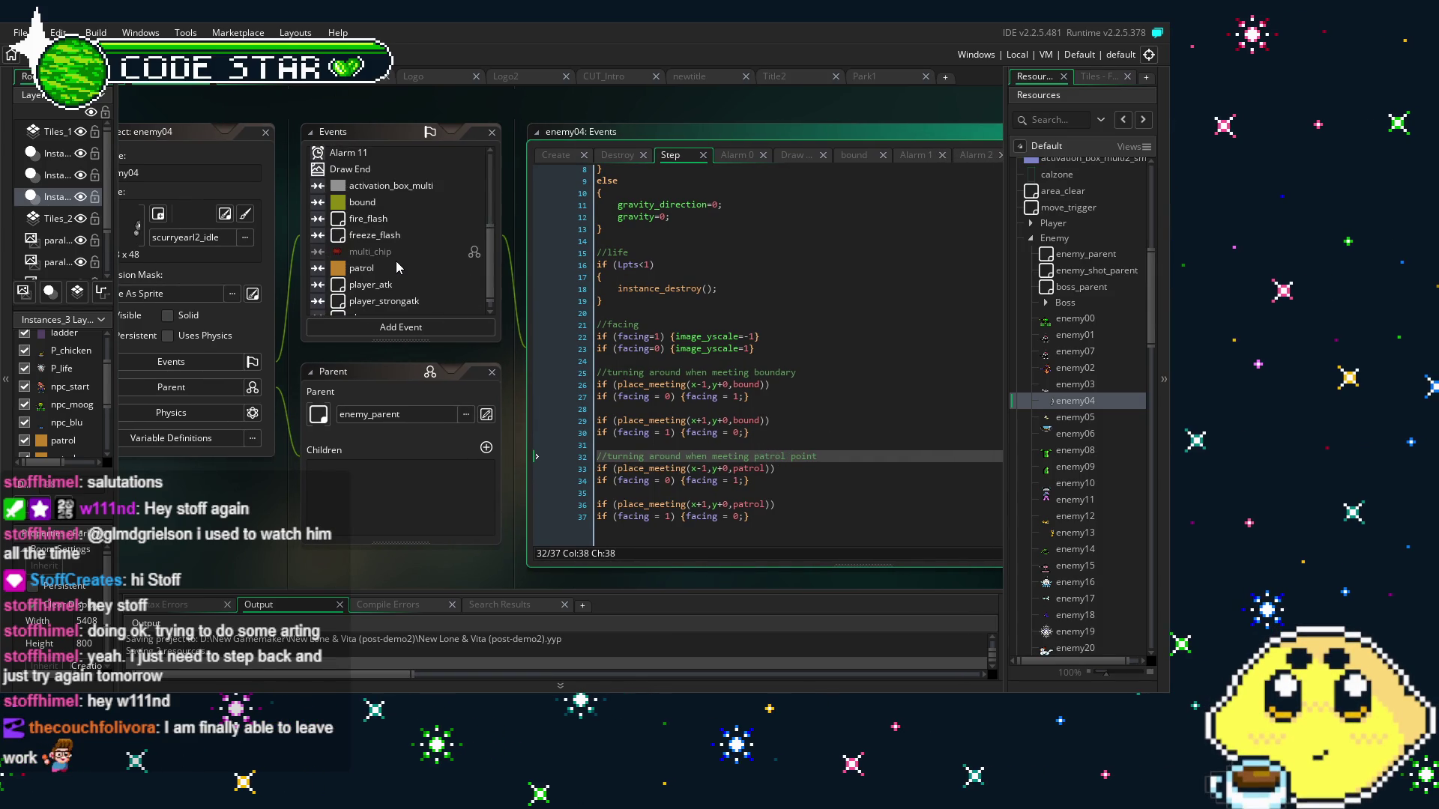
{"action": "scroll", "coordinate": [395, 260], "scroll_direction": "up", "scroll_amount": 5}
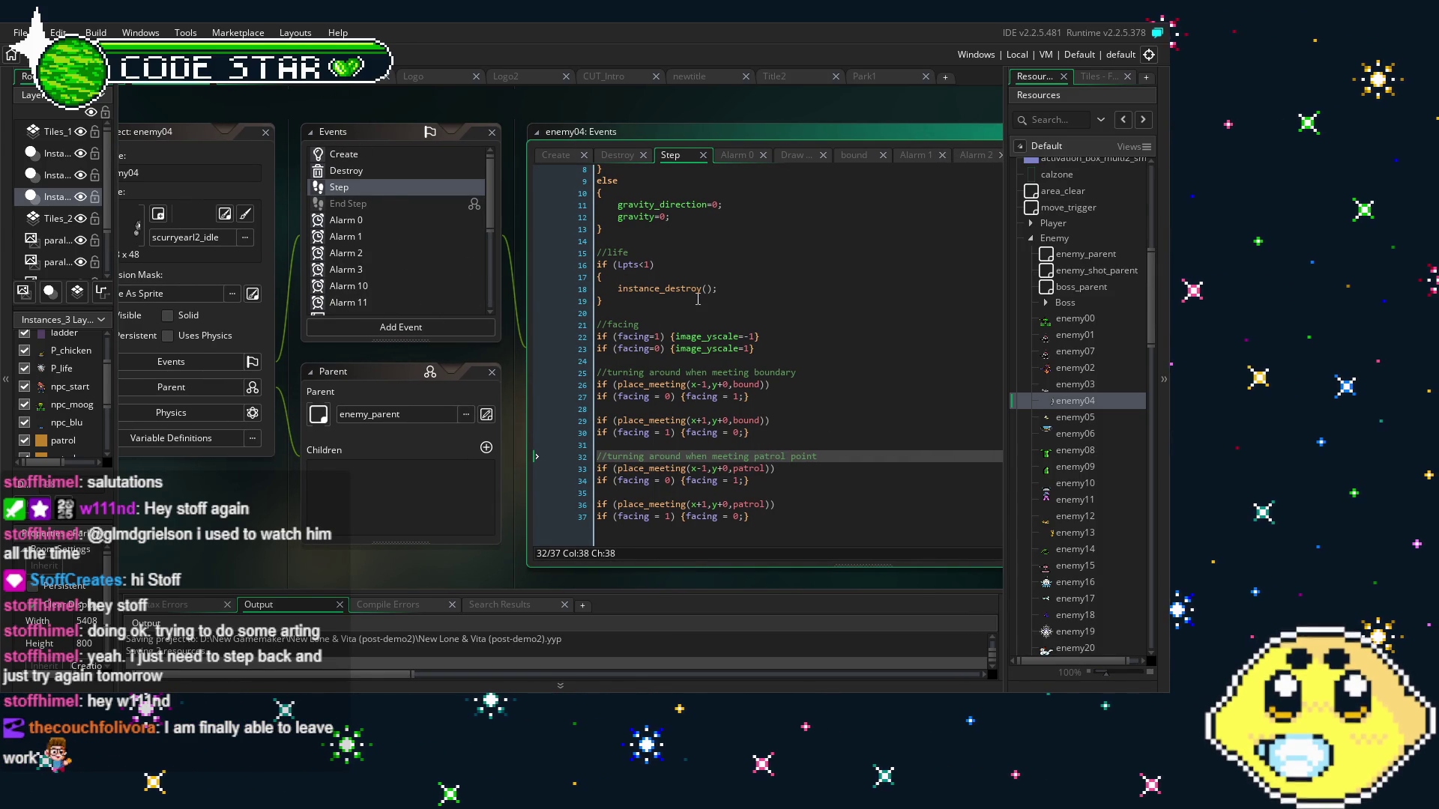
{"action": "left_click", "coordinate": [393, 189]}
{"action": "key", "text": "Up"}
{"action": "key", "text": "Up"}
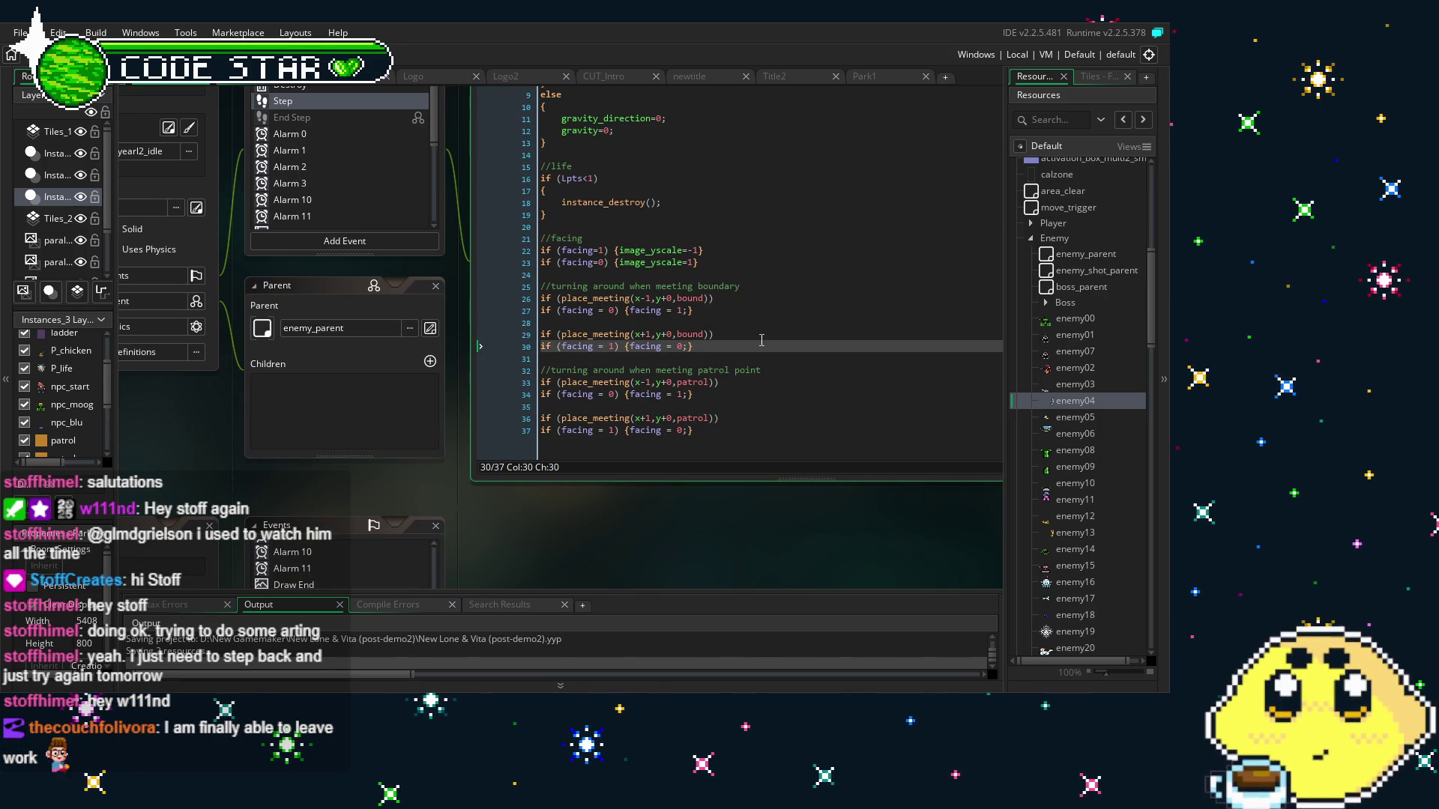
{"action": "scroll", "coordinate": [315, 165], "scroll_direction": "down", "scroll_amount": 5}
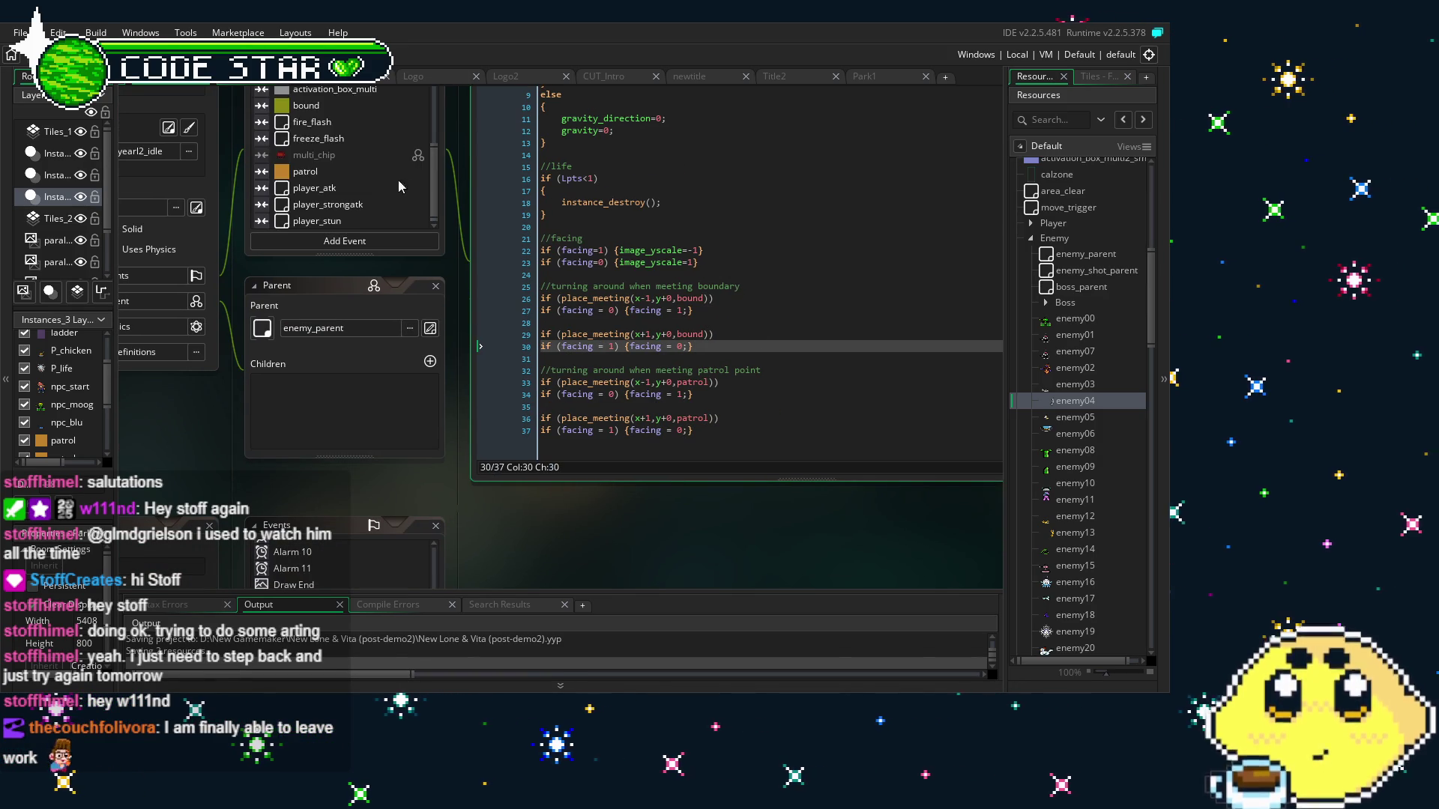
{"action": "left_click", "coordinate": [304, 175]}
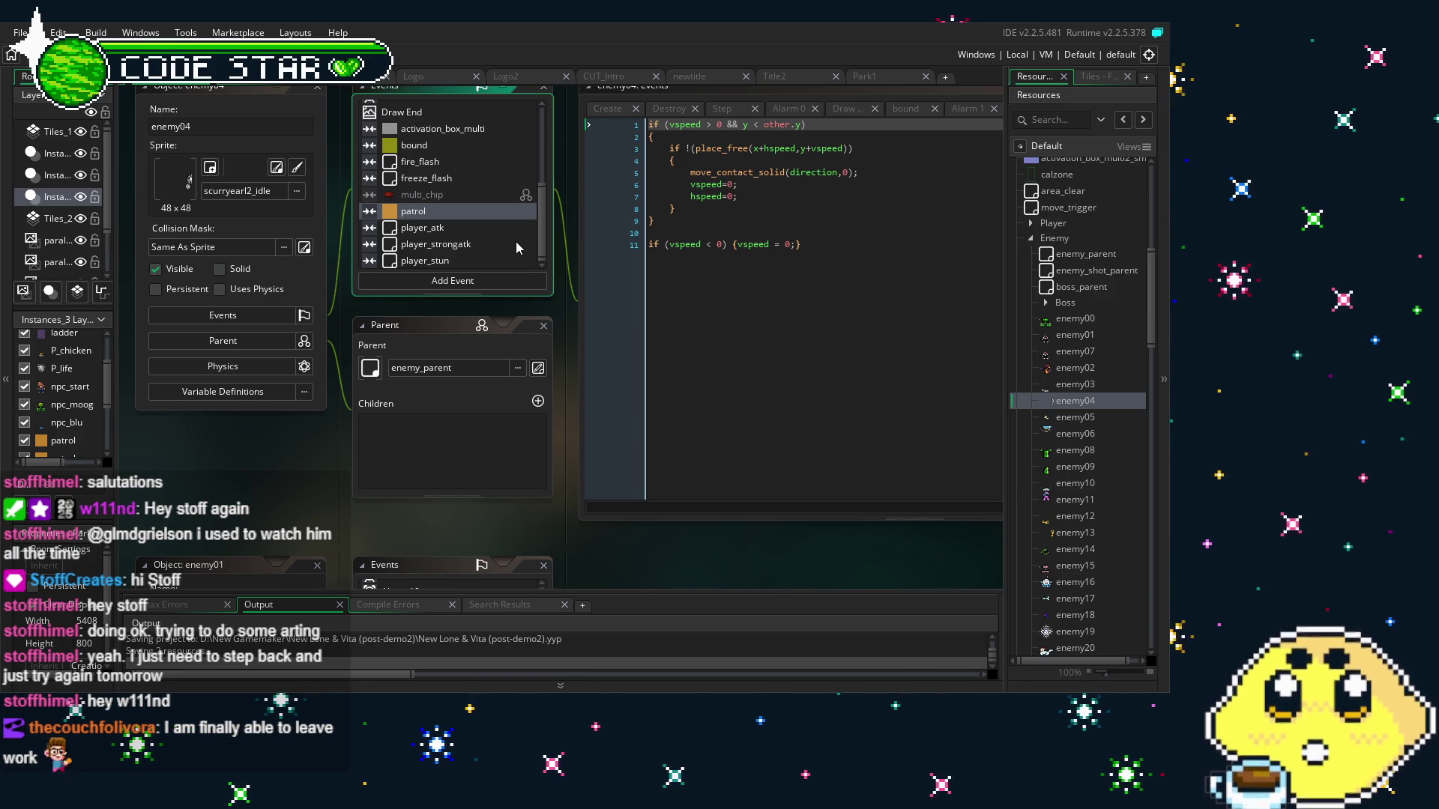
Delete the patrol collision event, confirming Yes, and view the bound collision code
{"action": "key", "text": "Delete"}
{"action": "key", "text": "Return"}
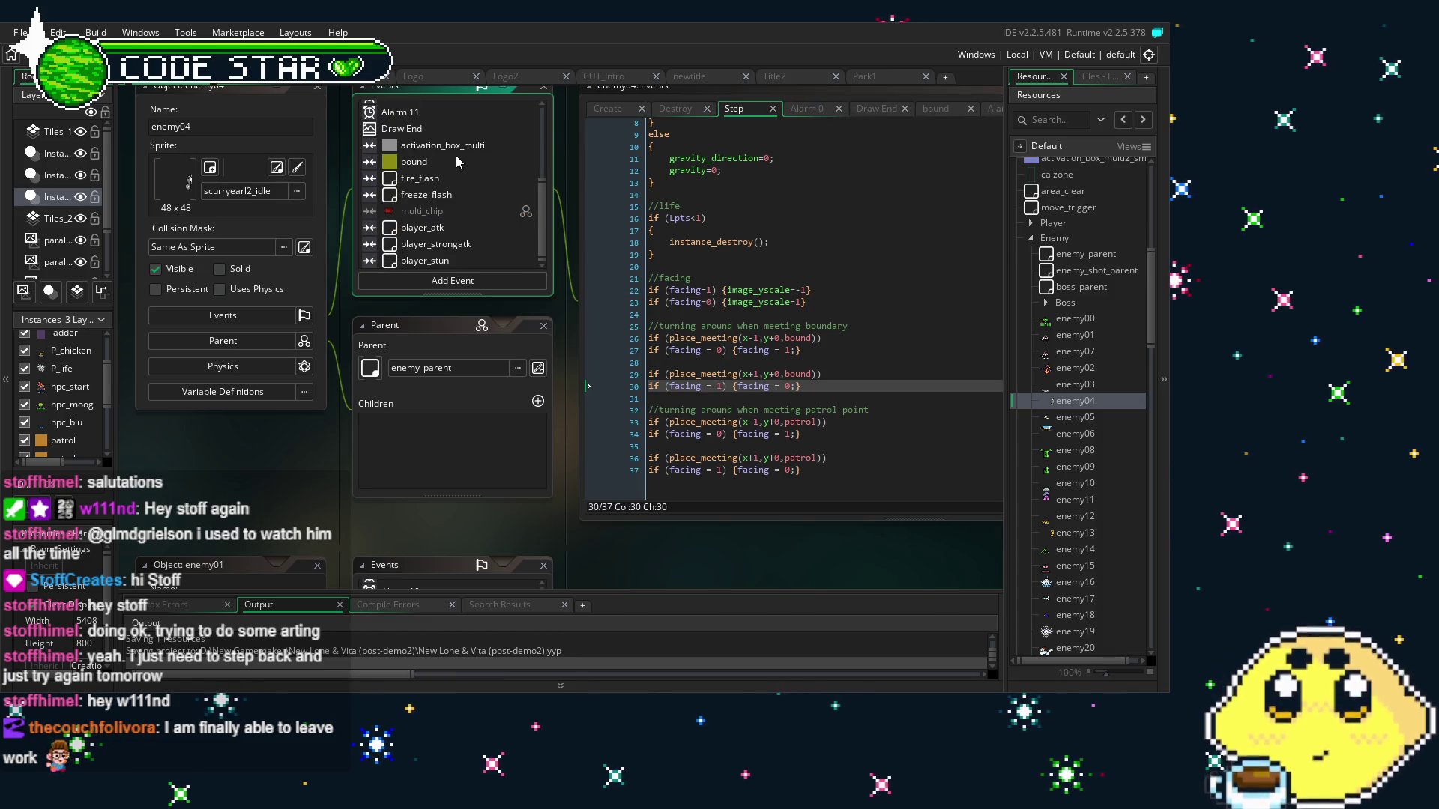
{"action": "left_click", "coordinate": [455, 159]}
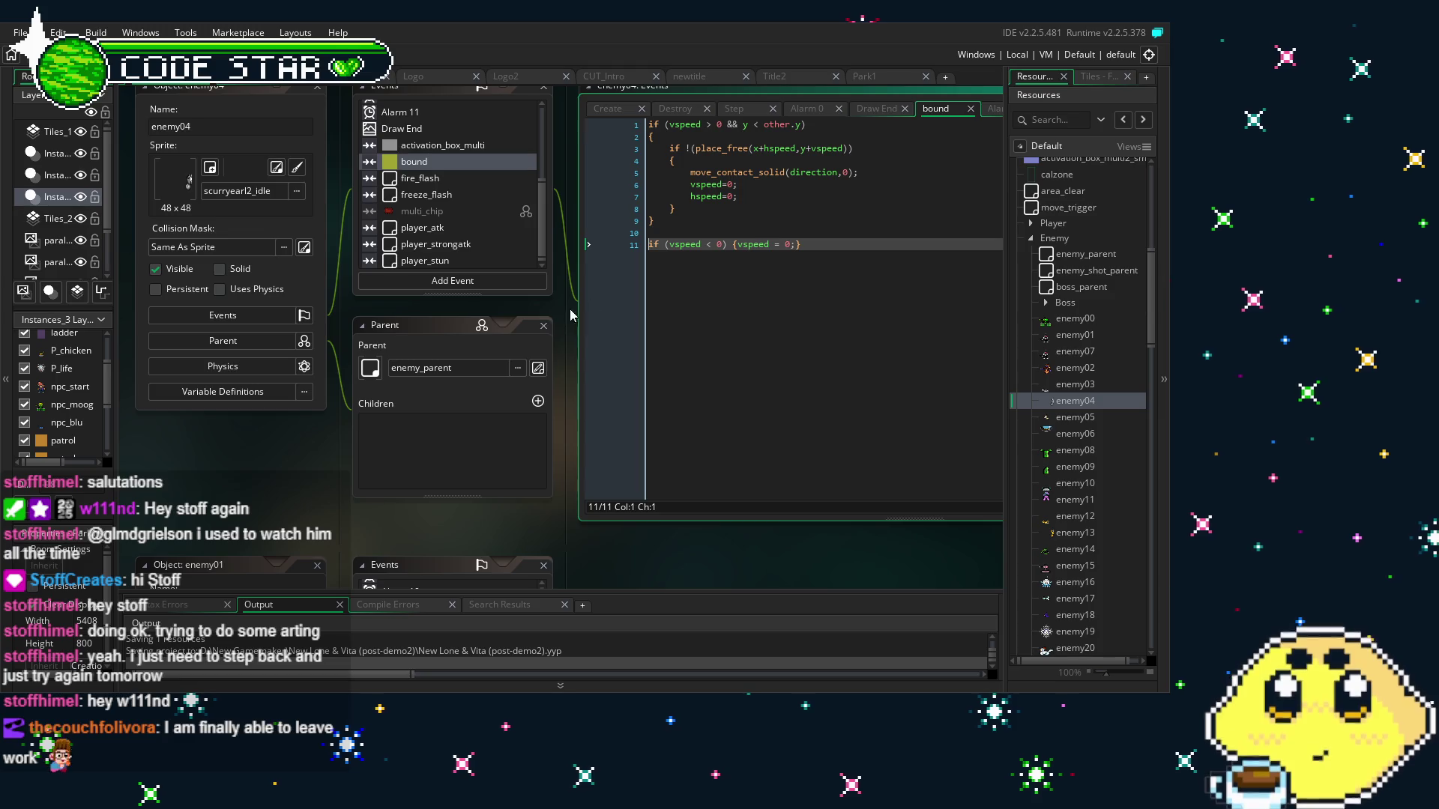
{"action": "scroll", "coordinate": [177, 469], "scroll_direction": "up", "scroll_amount": 2}
{"action": "scroll", "coordinate": [380, 304], "scroll_direction": "up", "scroll_amount": 3}
Check the Step, Create and activation_box_multi event code
{"action": "left_click", "coordinate": [439, 230]}
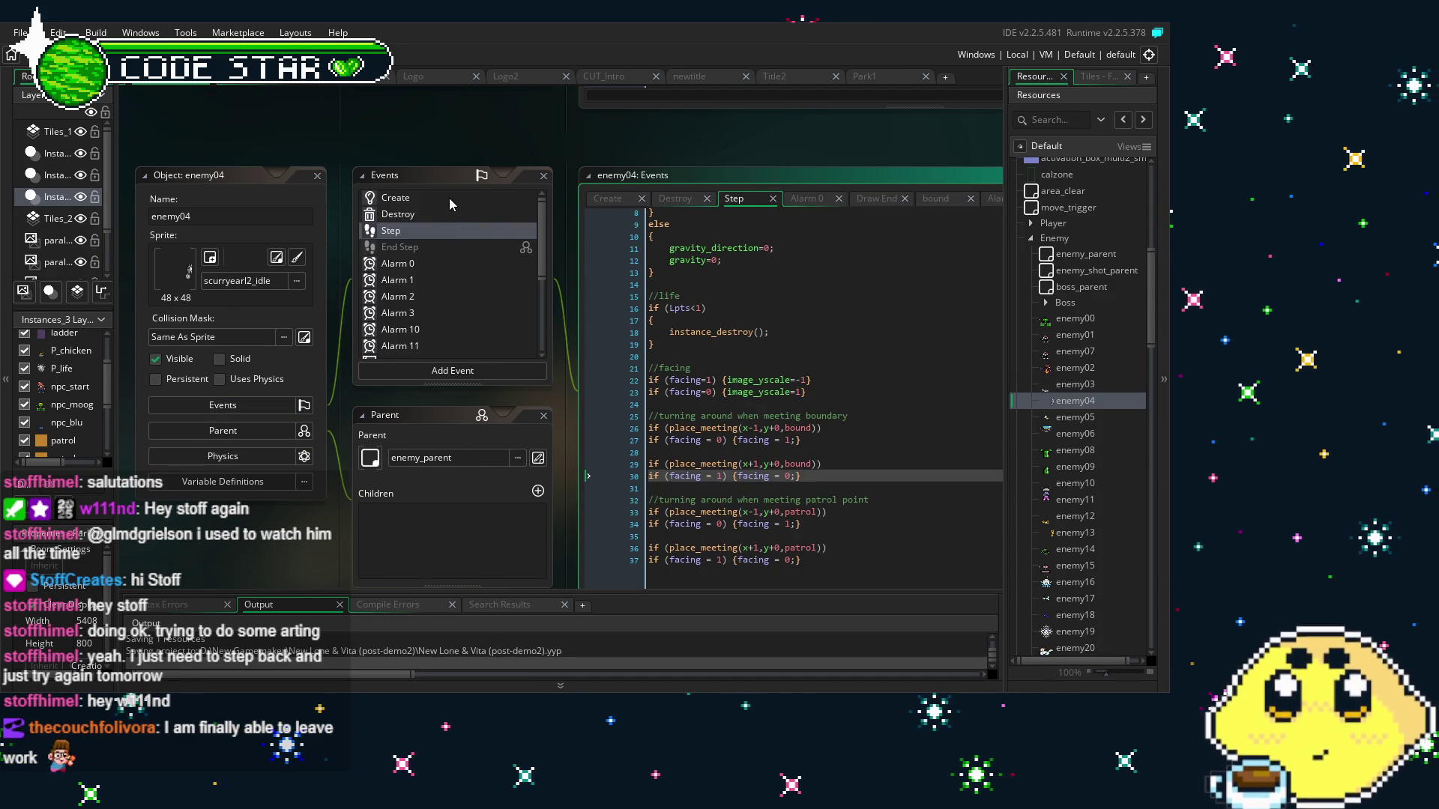
{"action": "left_click", "coordinate": [449, 196]}
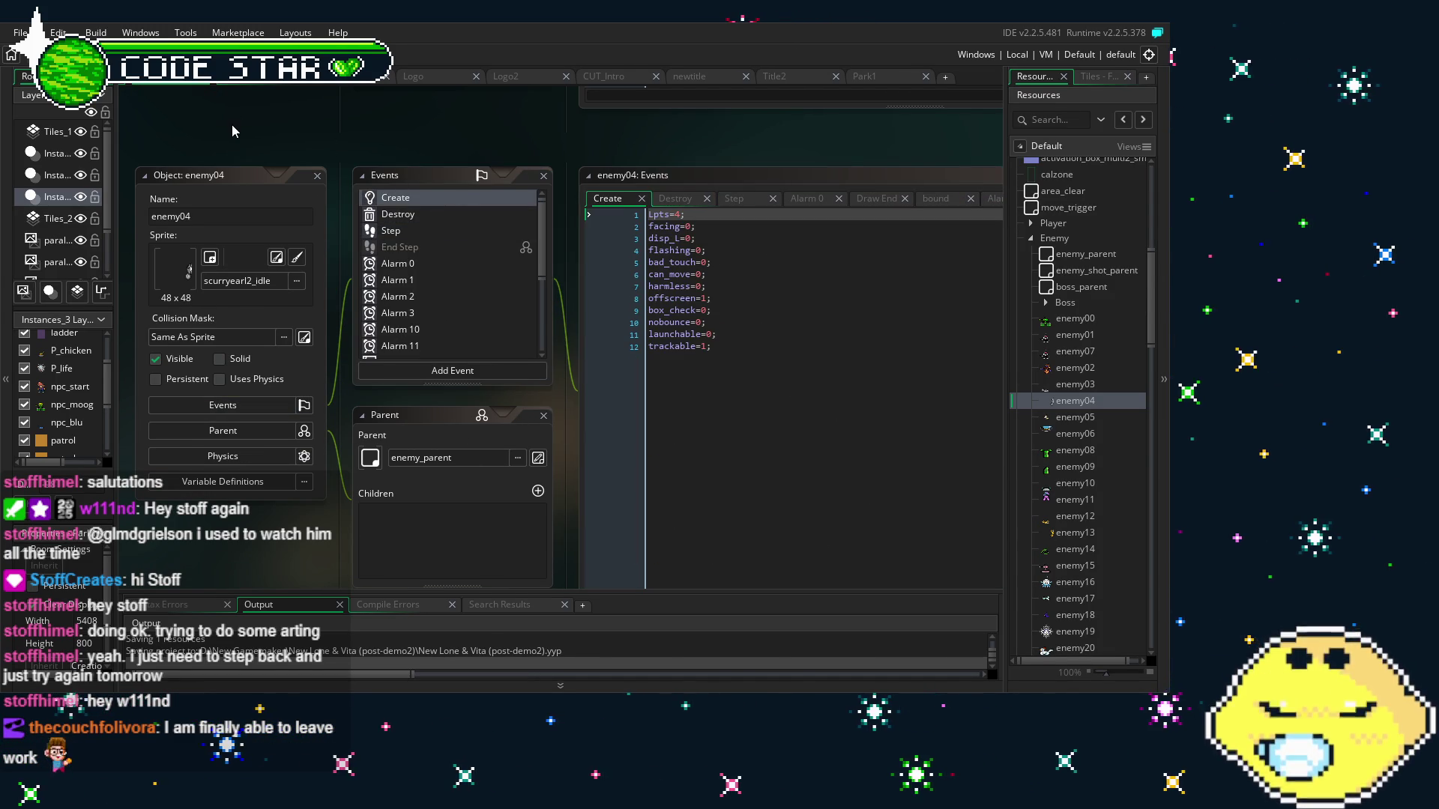
{"action": "scroll", "coordinate": [434, 267], "scroll_direction": "down", "scroll_amount": 4}
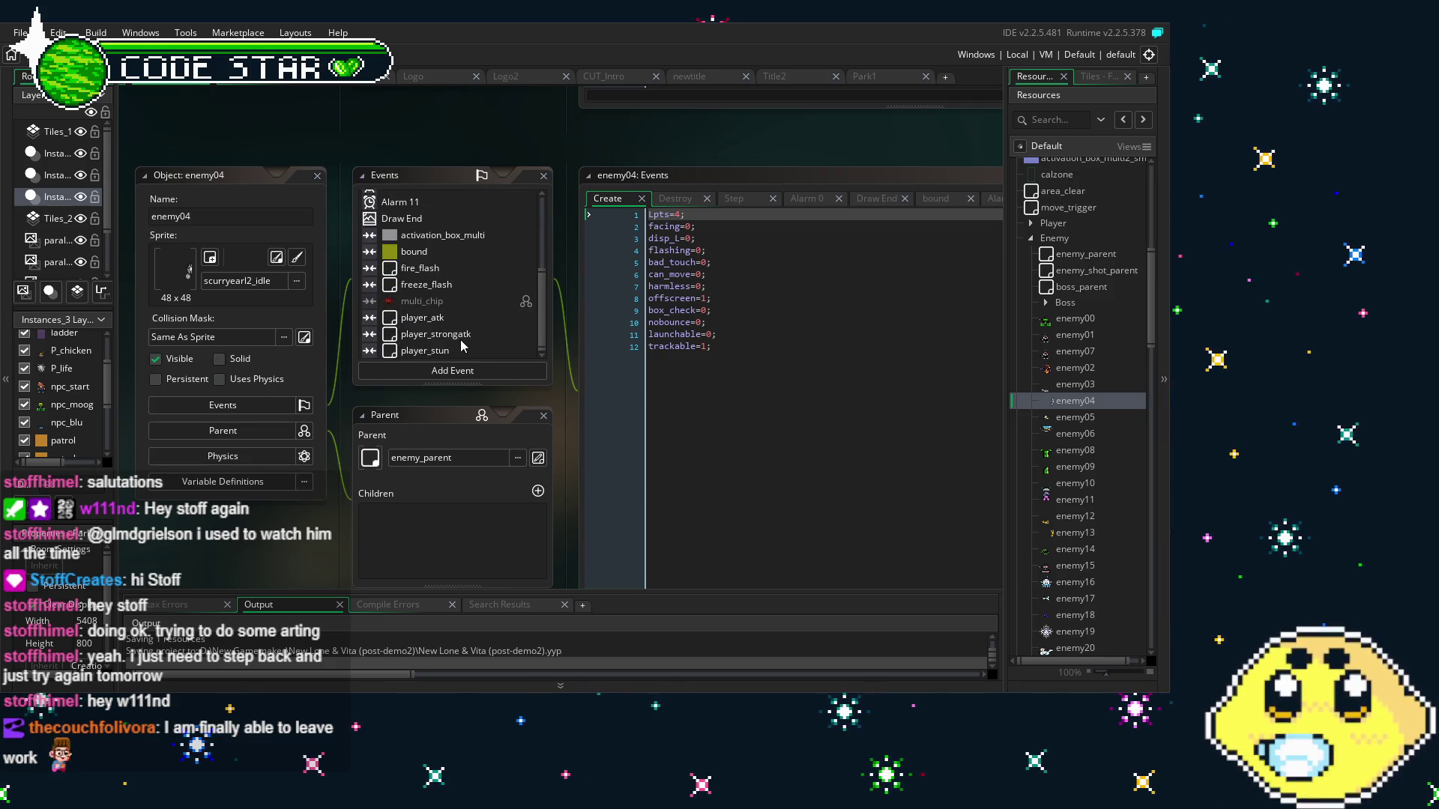
{"action": "left_click", "coordinate": [460, 237]}
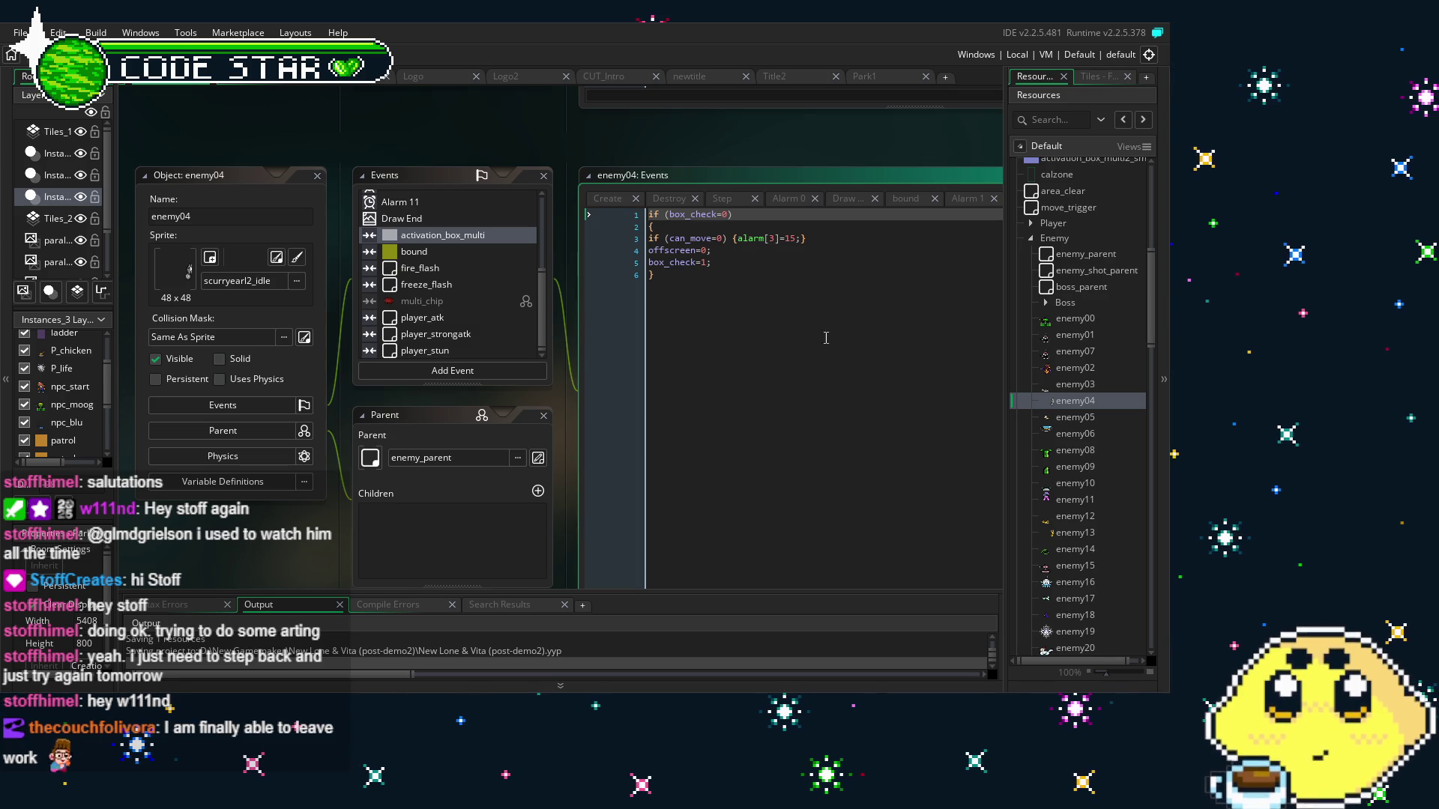
{"action": "scroll", "coordinate": [433, 237], "scroll_direction": "up", "scroll_amount": 4}
{"action": "left_click", "coordinate": [433, 231]}
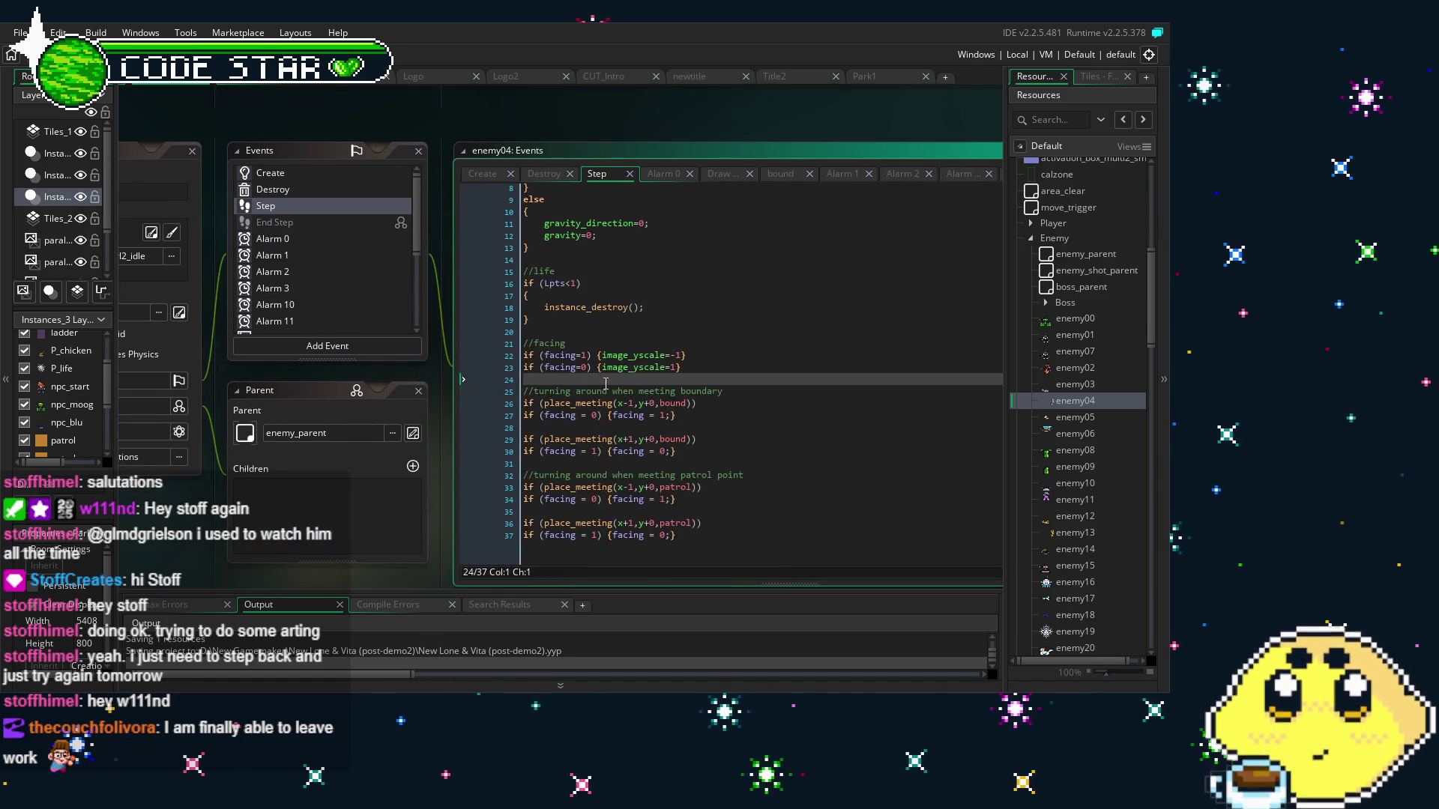
{"action": "scroll", "coordinate": [607, 383], "scroll_direction": "down", "scroll_amount": 3}
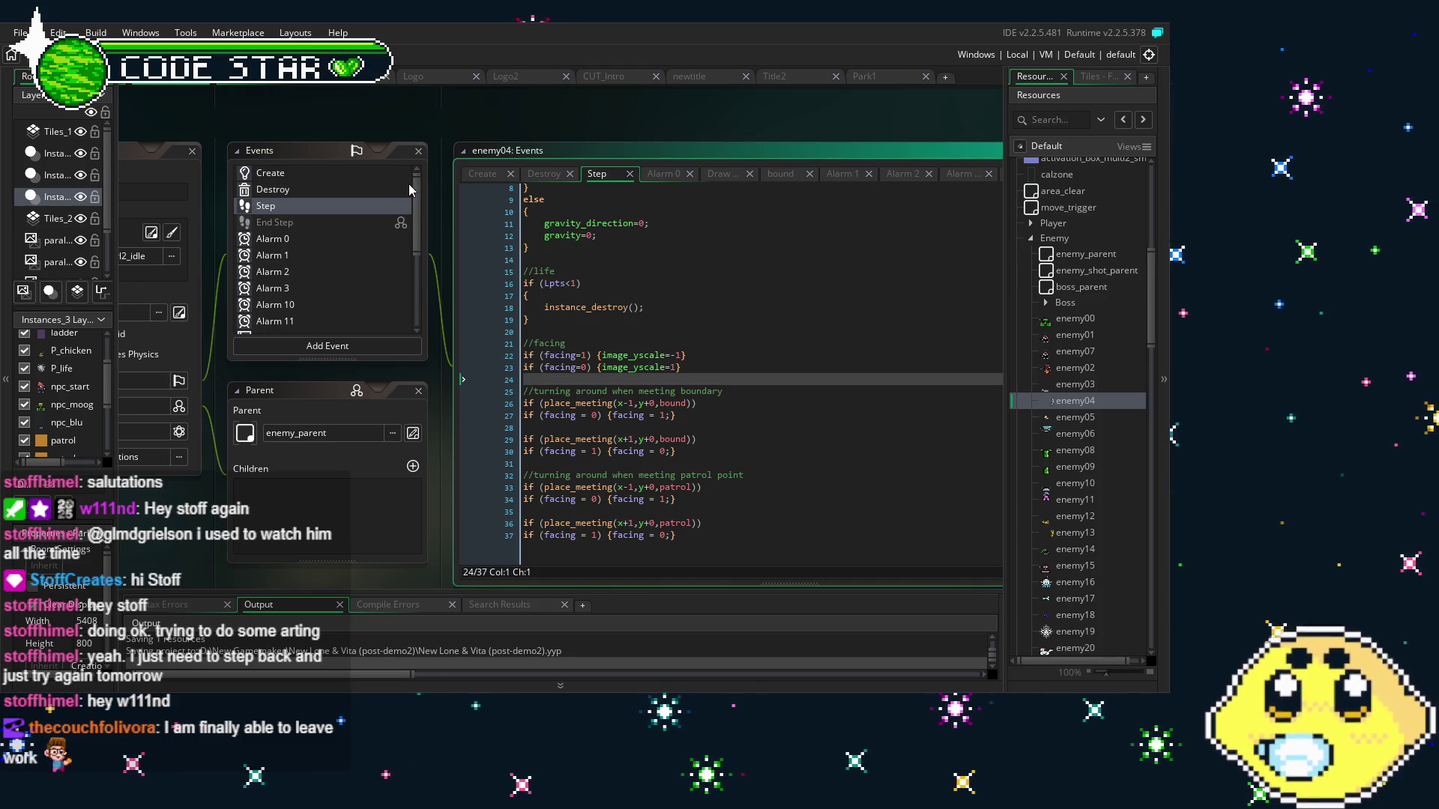
{"action": "scroll", "coordinate": [362, 223], "scroll_direction": "down", "scroll_amount": 1}
{"action": "scroll", "coordinate": [362, 222], "scroll_direction": "down", "scroll_amount": 3}
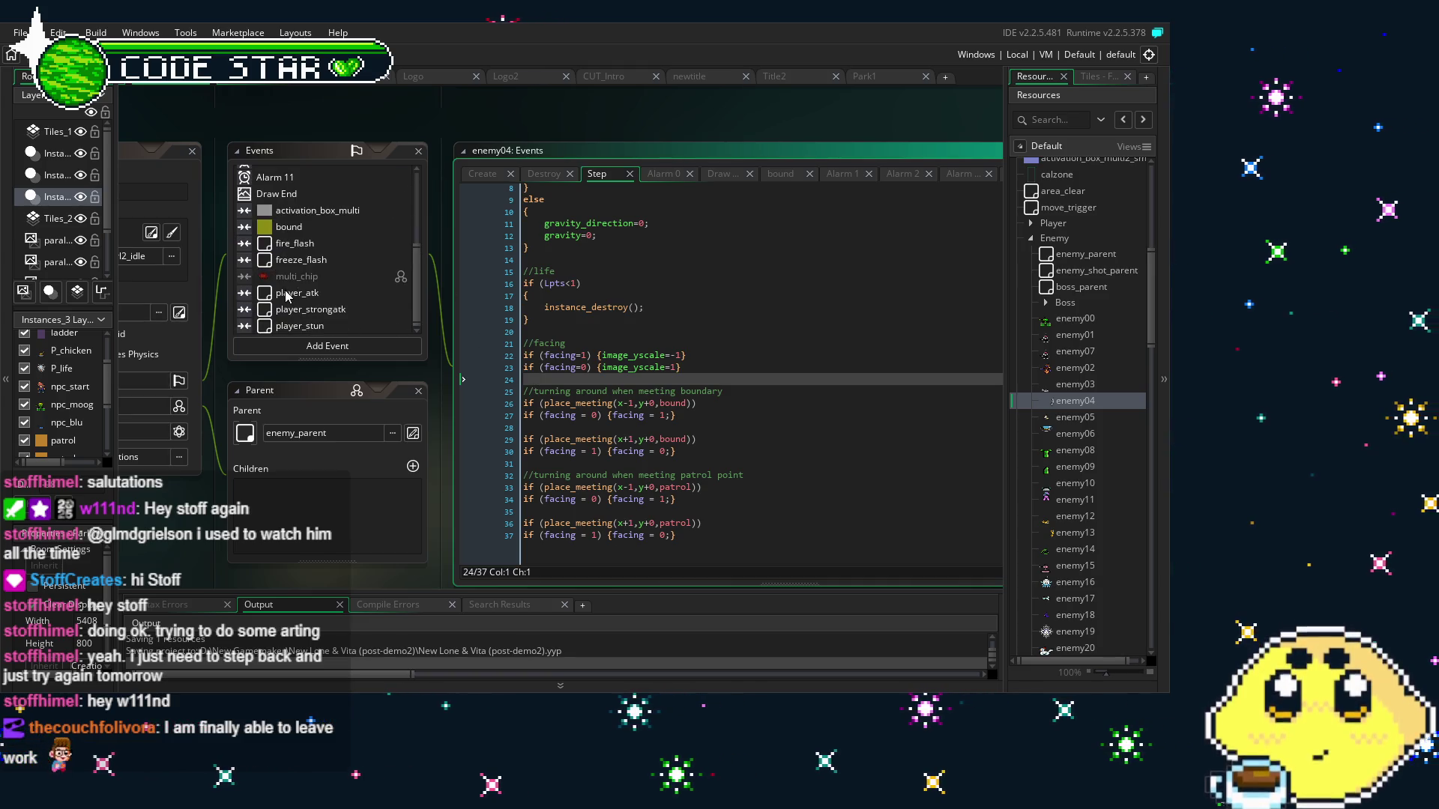
{"action": "scroll", "coordinate": [303, 270], "scroll_direction": "up", "scroll_amount": 2}
Check the Alarm 10, Alarm 3 and Alarm 0 code, then Step, Create and Destroy
{"action": "left_click", "coordinate": [293, 223]}
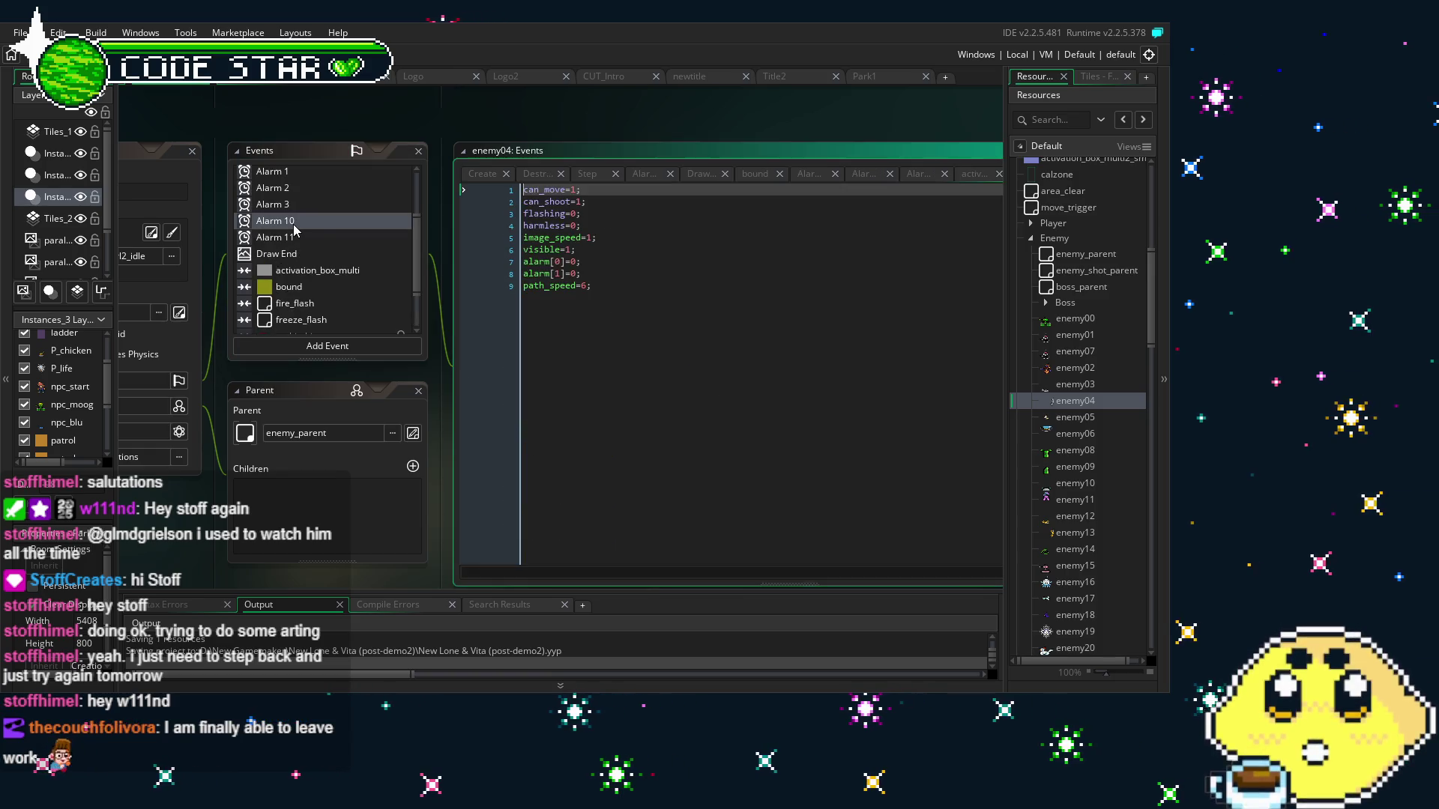
{"action": "left_click", "coordinate": [291, 208]}
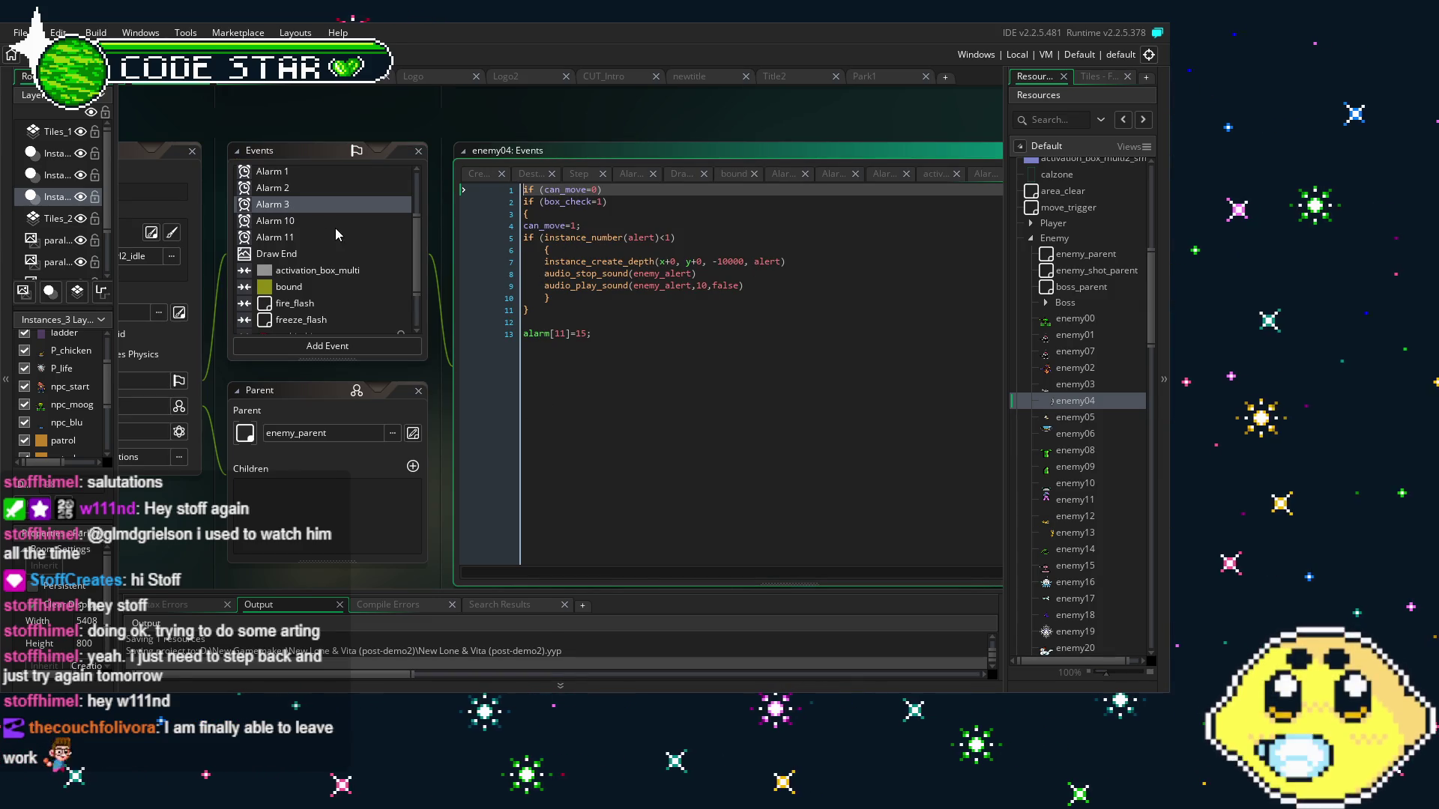
{"action": "scroll", "coordinate": [330, 240], "scroll_direction": "up", "scroll_amount": 3}
{"action": "left_click", "coordinate": [272, 244]}
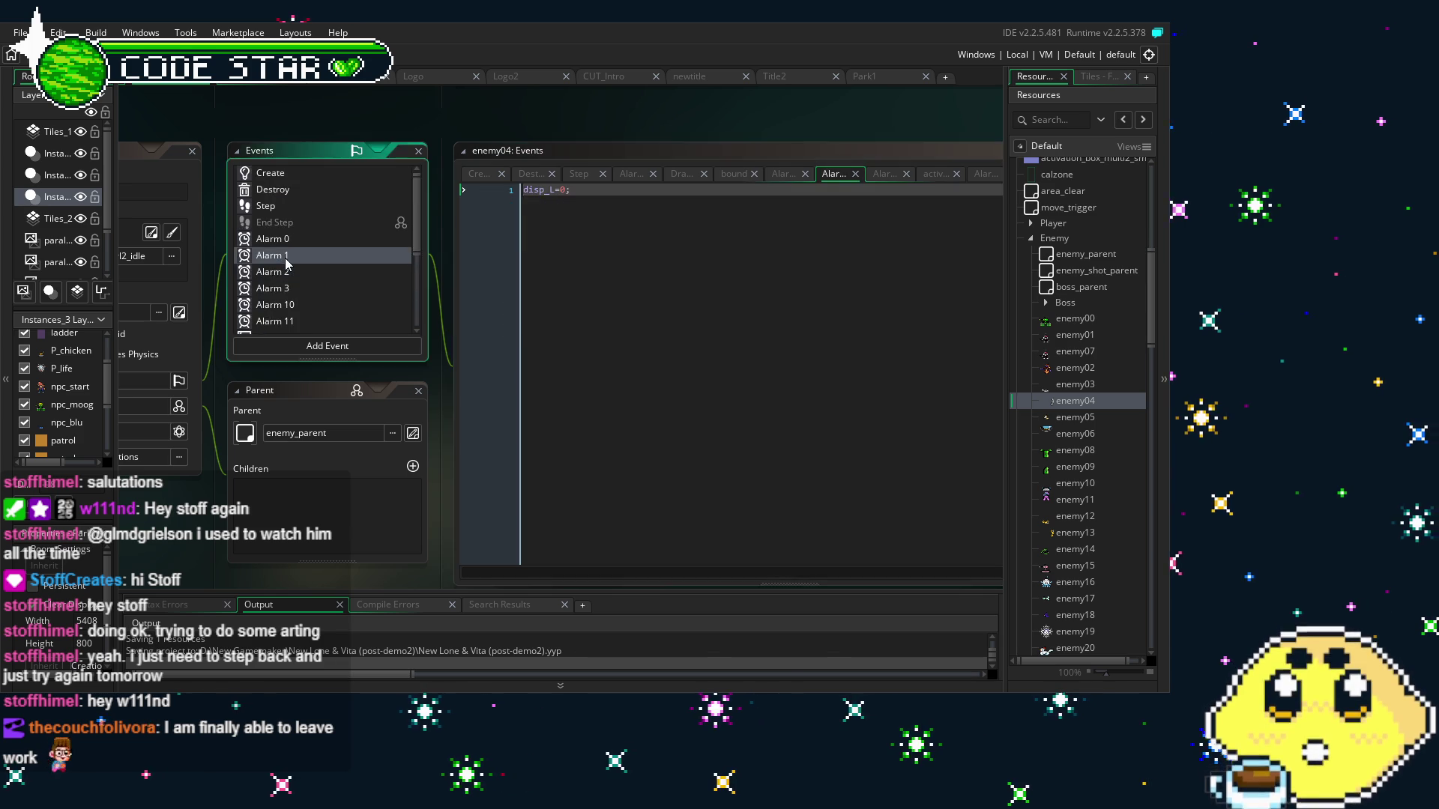
{"action": "left_click", "coordinate": [290, 209]}
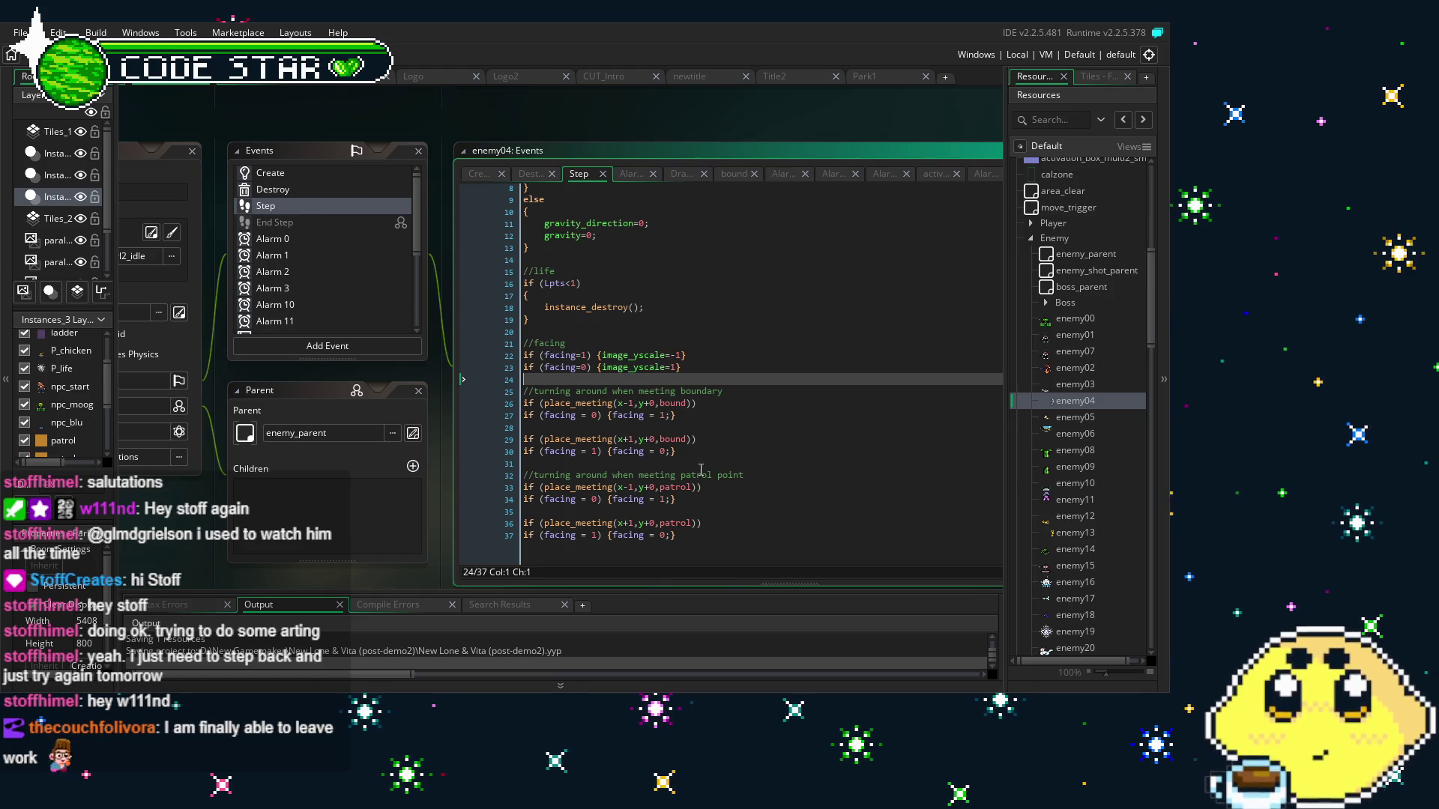
{"action": "left_click", "coordinate": [270, 173]}
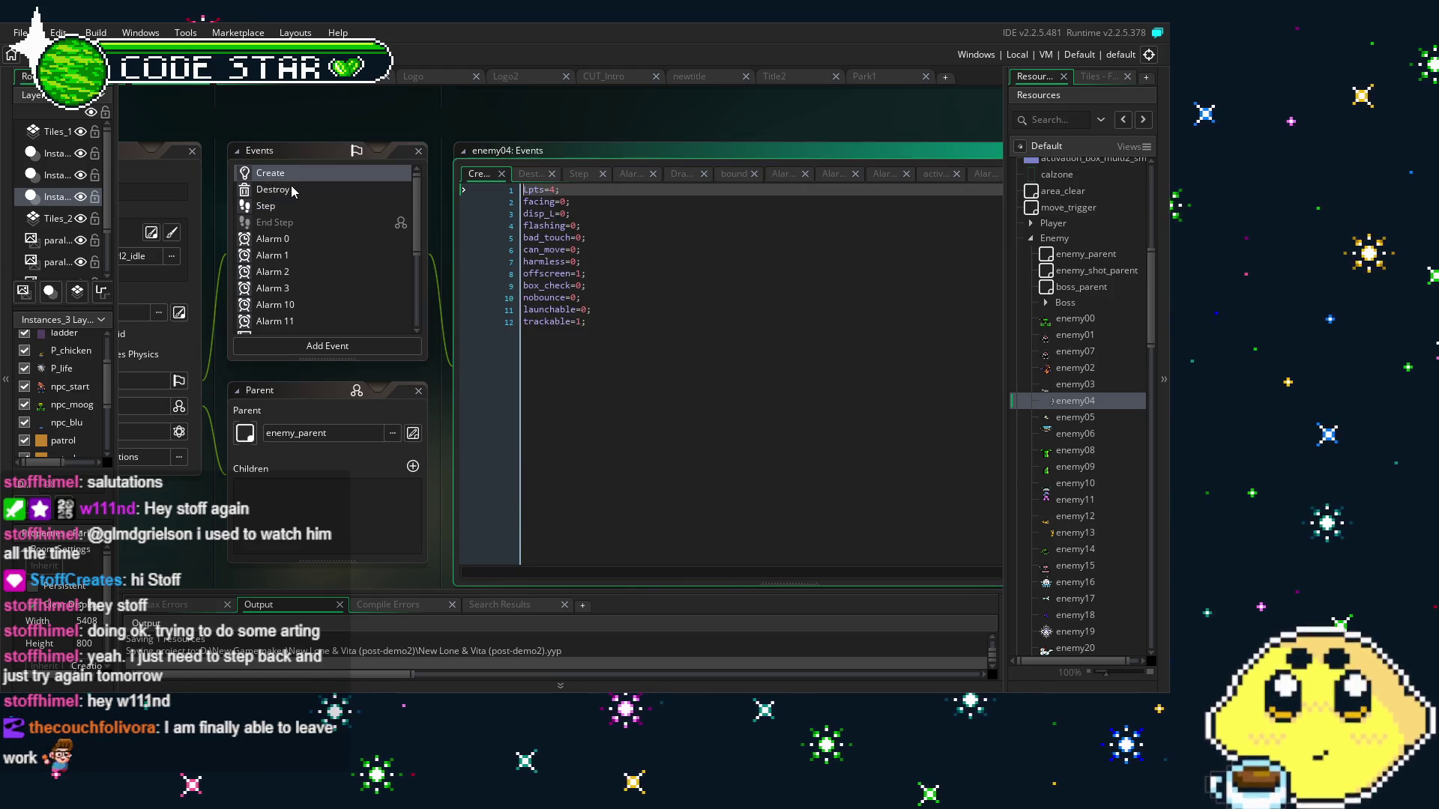
{"action": "left_click", "coordinate": [272, 189]}
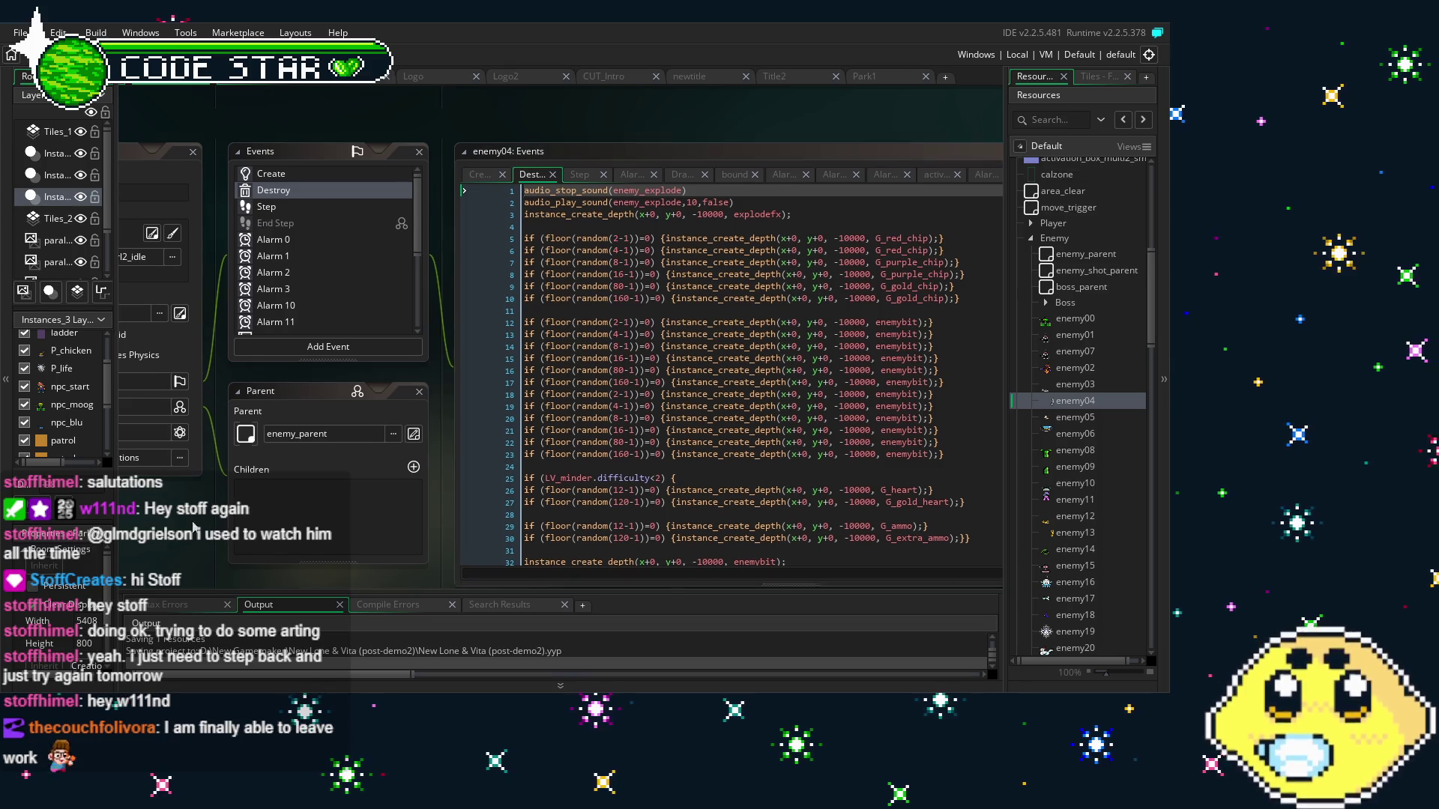
{"action": "scroll", "coordinate": [283, 462], "scroll_direction": "down", "scroll_amount": 2}
{"action": "scroll", "coordinate": [284, 462], "scroll_direction": "up", "scroll_amount": 1}
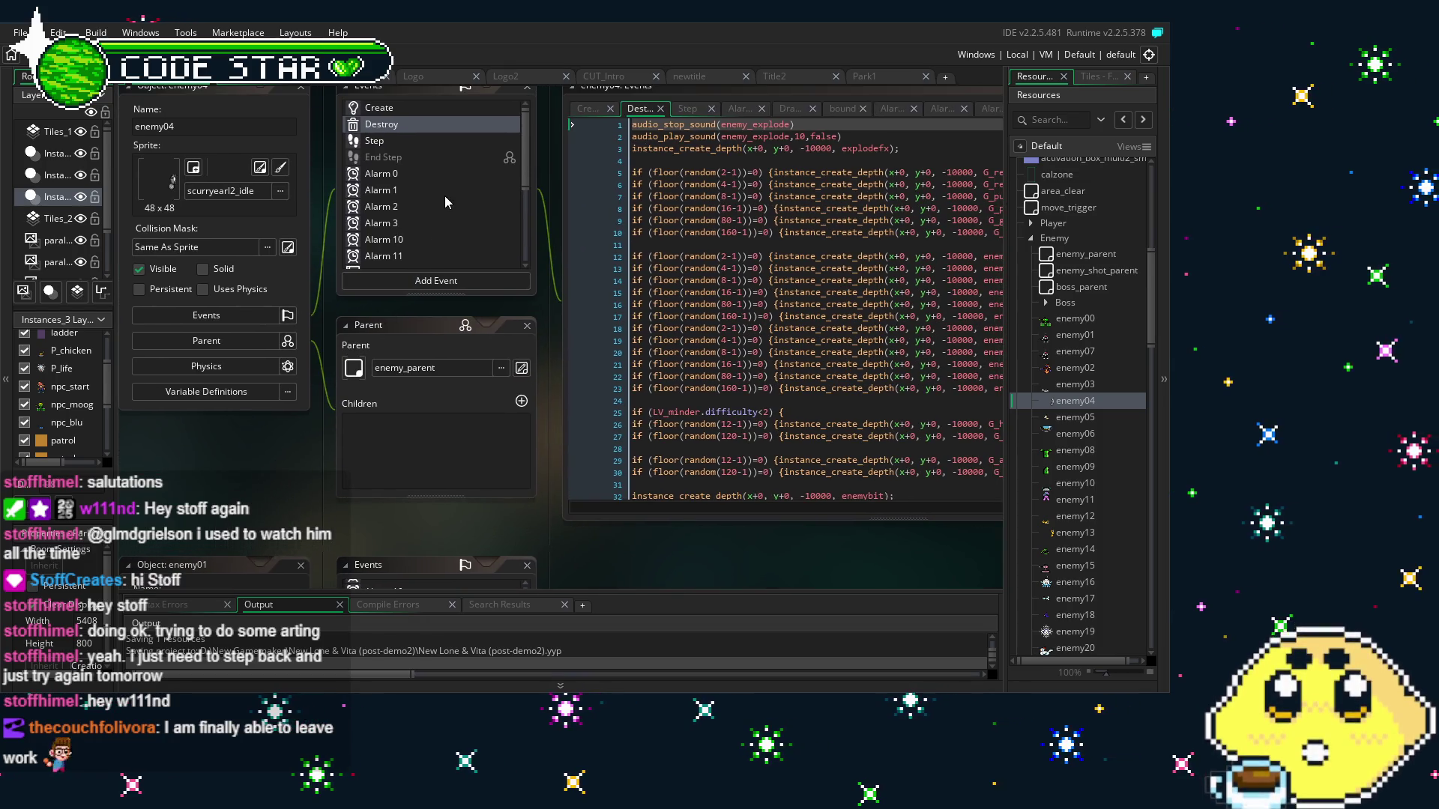
{"action": "scroll", "coordinate": [312, 471], "scroll_direction": "up", "scroll_amount": 1}
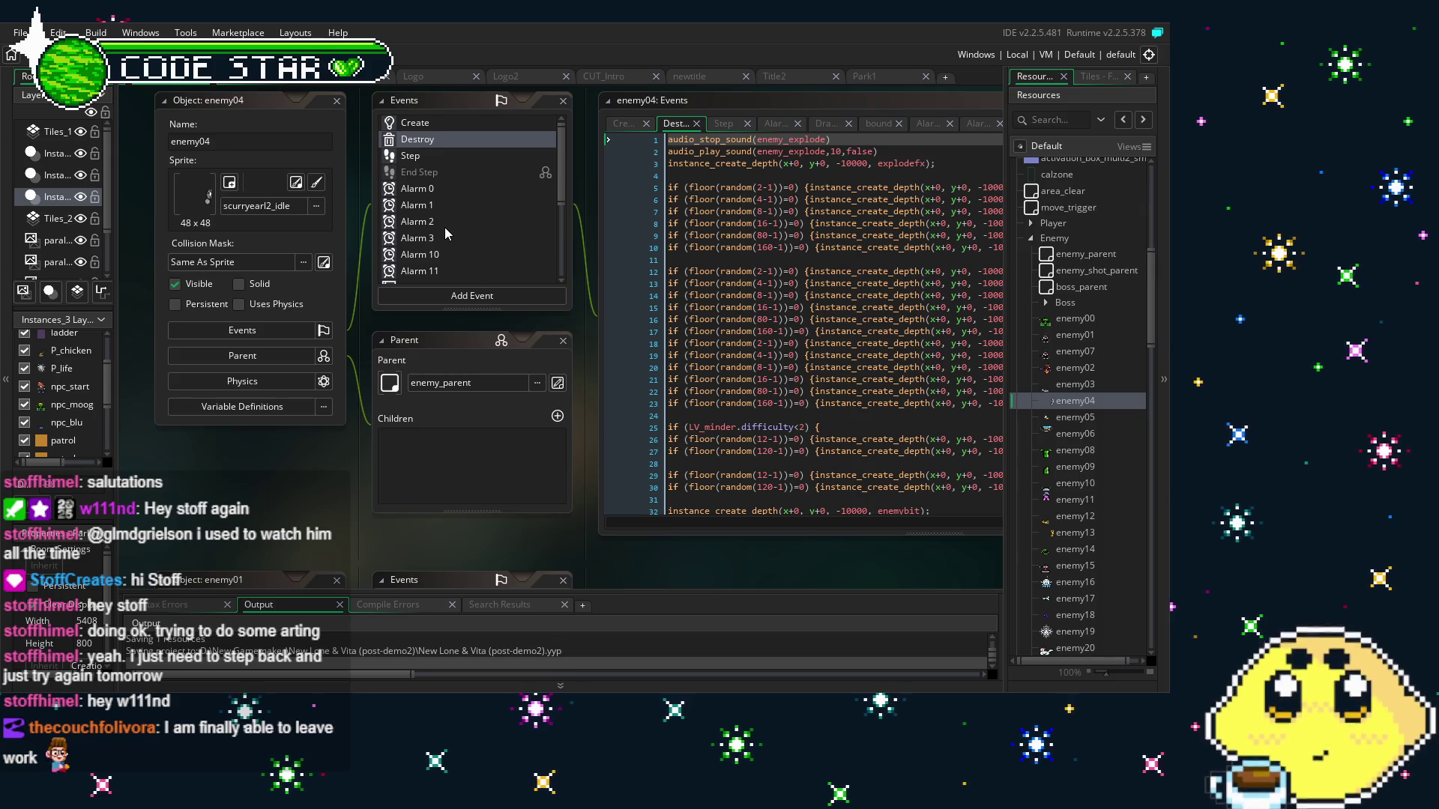
Build and run the game with F5 and move Lone right through the forest level
{"action": "key", "text": "F5"}
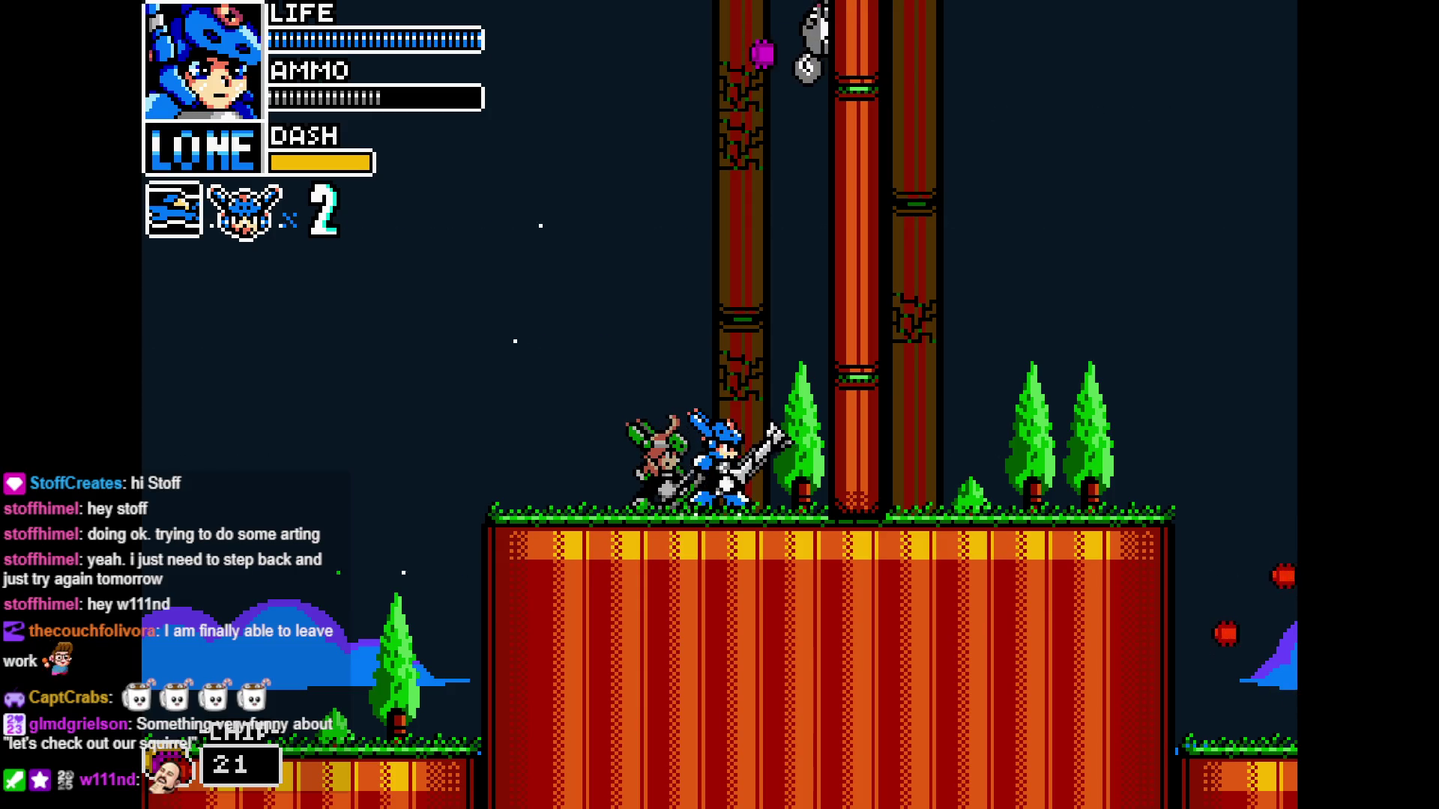
{"action": "key", "text": "Right"}
{"action": "key", "text": "Right"}
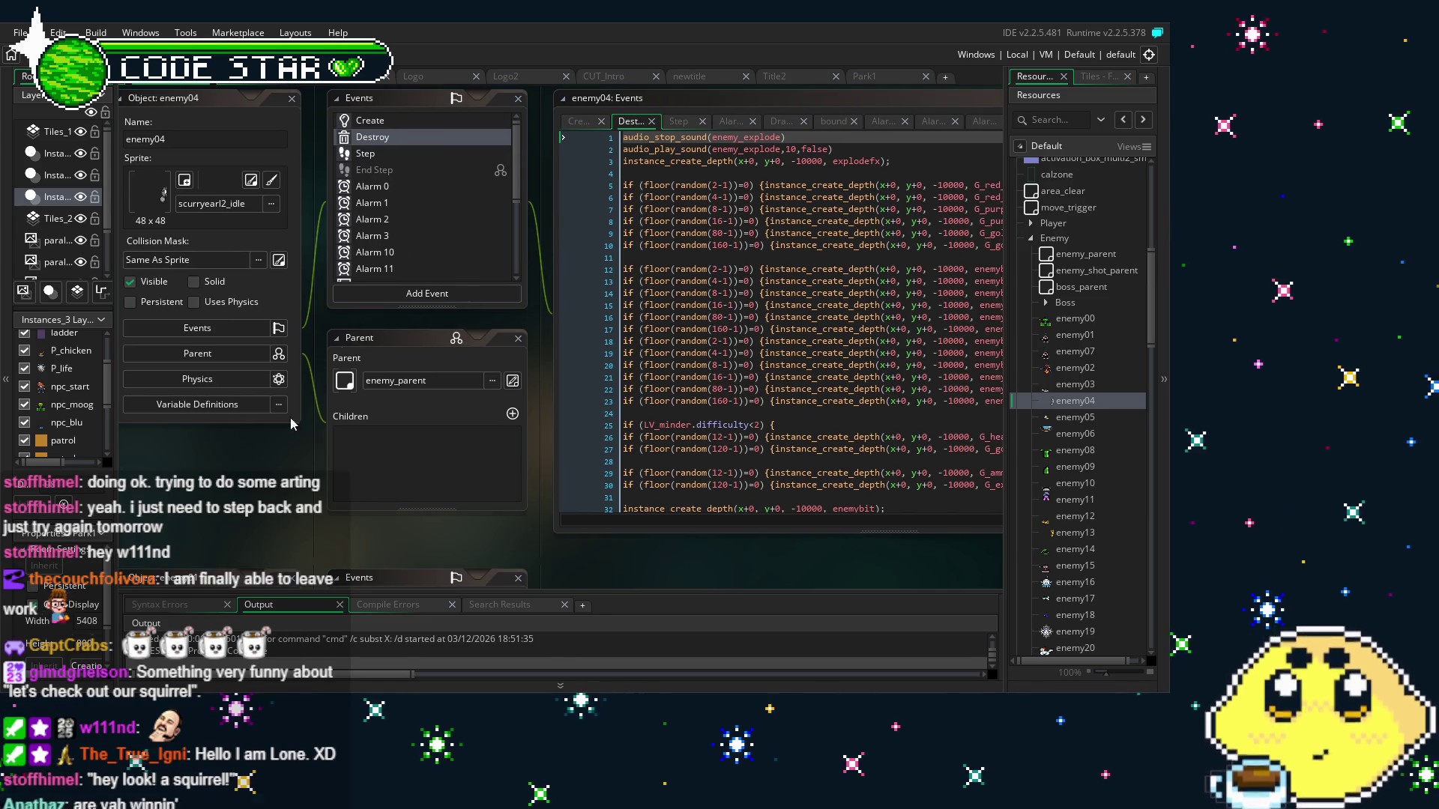
{"action": "left_click_drag", "start_coordinate": [273, 490], "coordinate": [269, 488]}
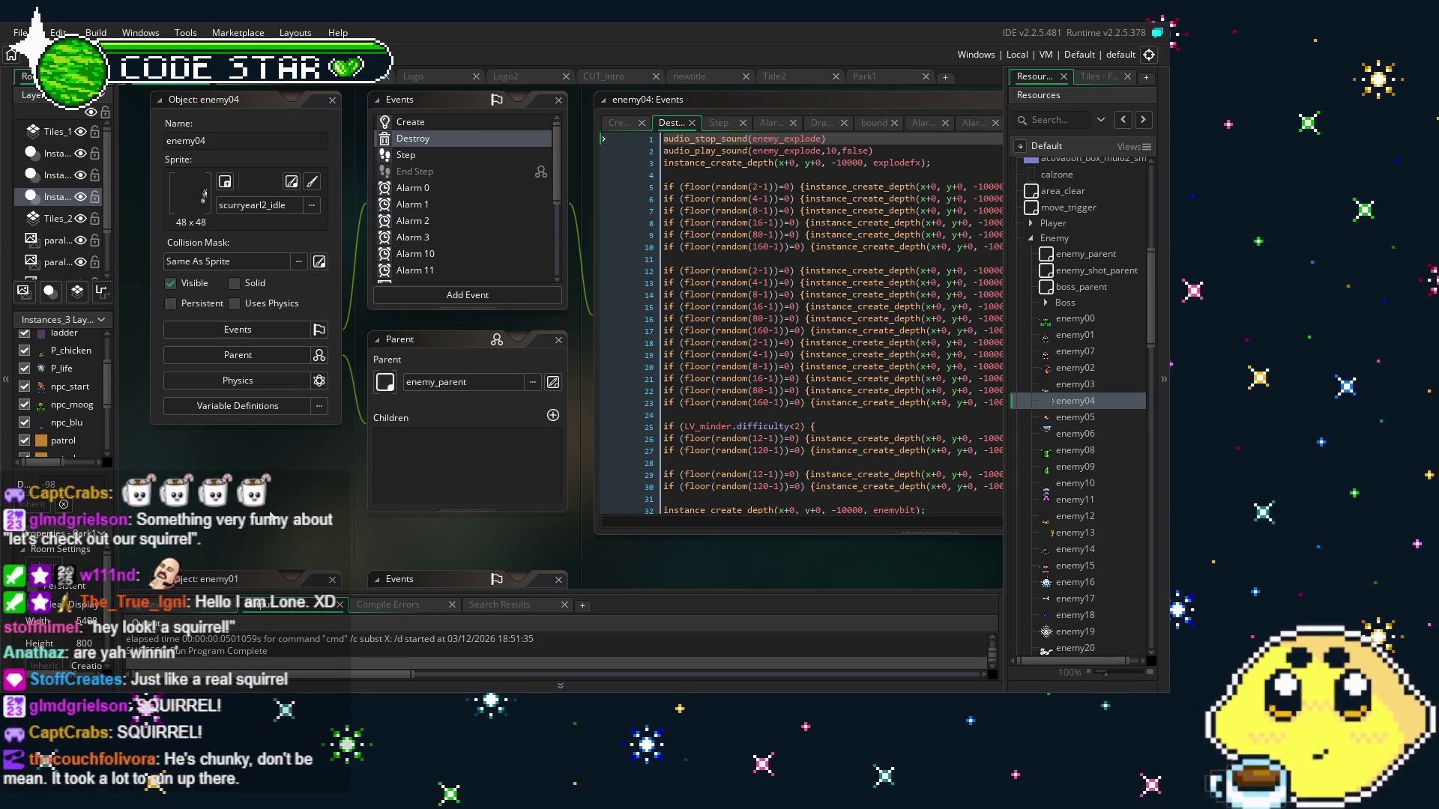
{"action": "scroll", "coordinate": [271, 516], "scroll_direction": "up", "scroll_amount": 2}
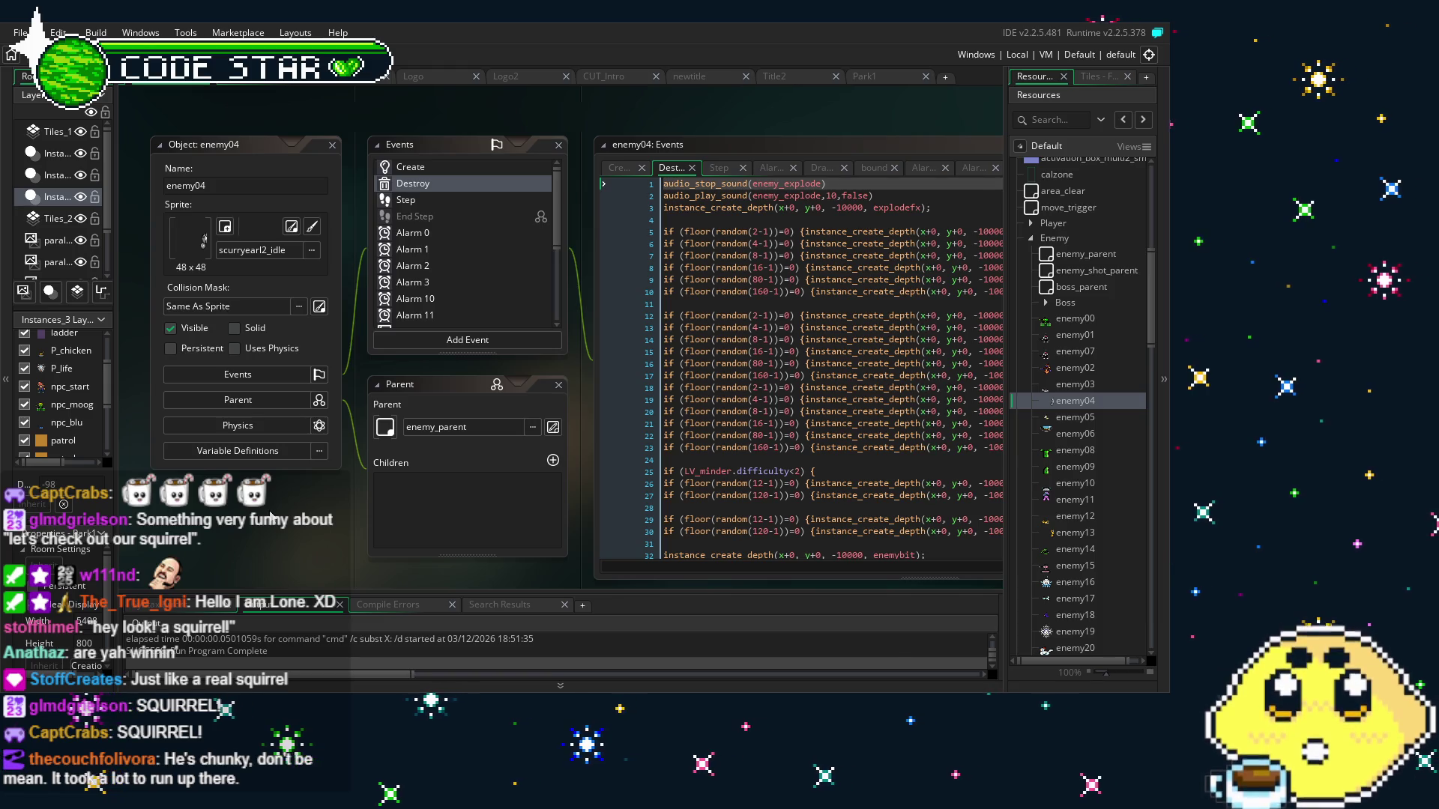
{"action": "scroll", "coordinate": [340, 455], "scroll_direction": "down", "scroll_amount": 4}
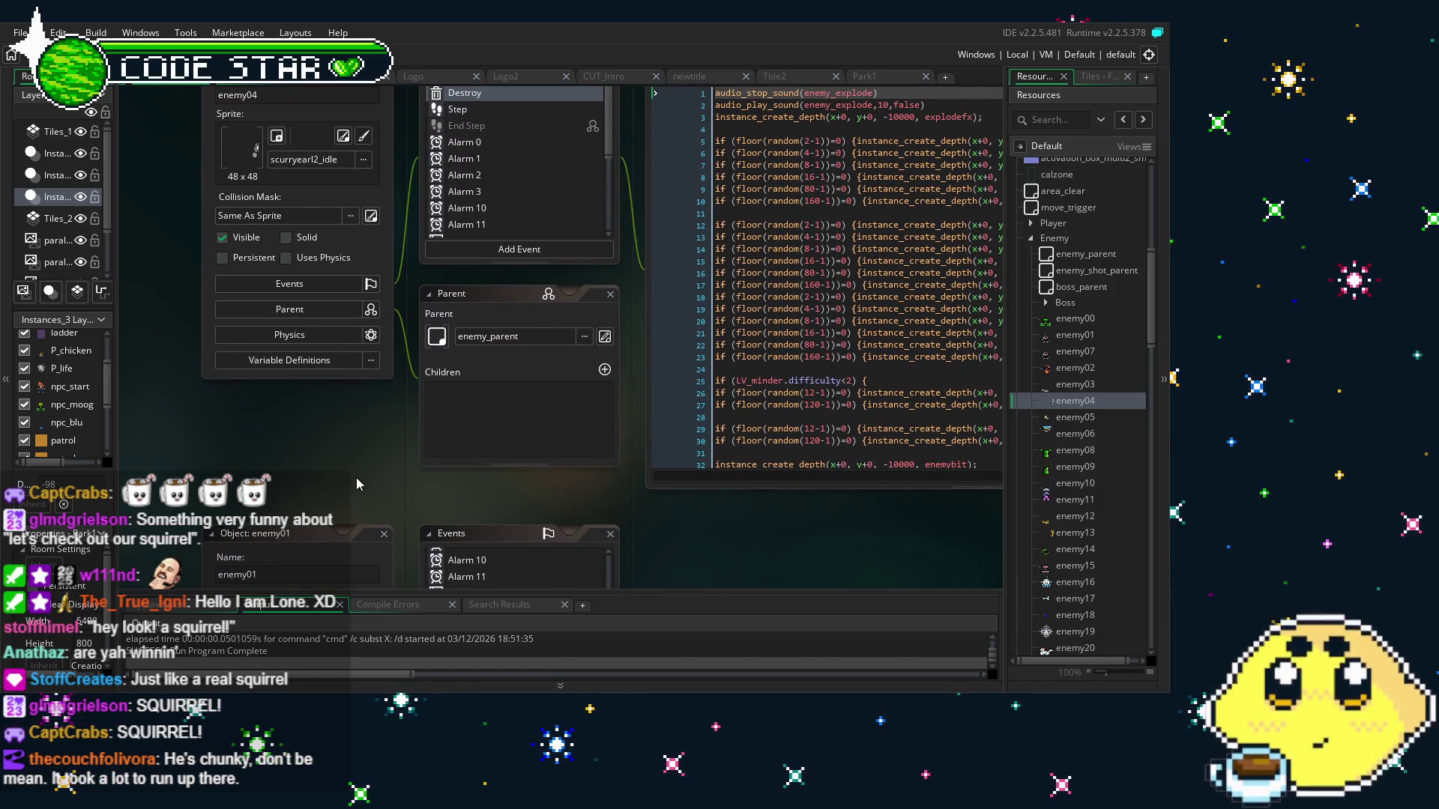
{"action": "mouse_move", "coordinate": [357, 478]}
{"action": "left_mouse_down"}
{"action": "mouse_move", "coordinate": [302, 487]}
{"action": "mouse_move", "coordinate": [356, 469]}
{"action": "left_mouse_up"}
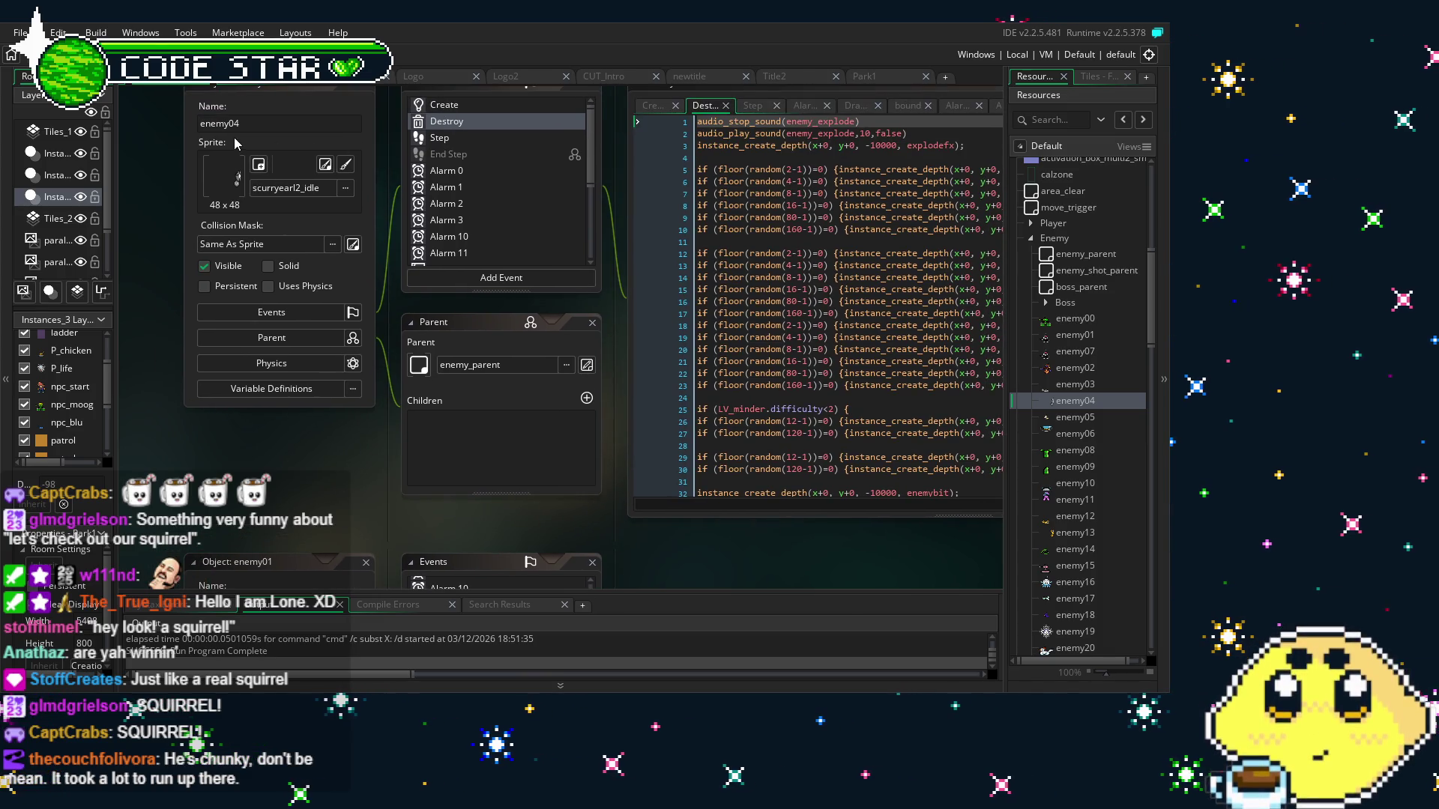
{"action": "scroll", "coordinate": [1073, 385], "scroll_direction": "up", "scroll_amount": 1}
{"action": "scroll", "coordinate": [1073, 384], "scroll_direction": "up", "scroll_amount": 15}
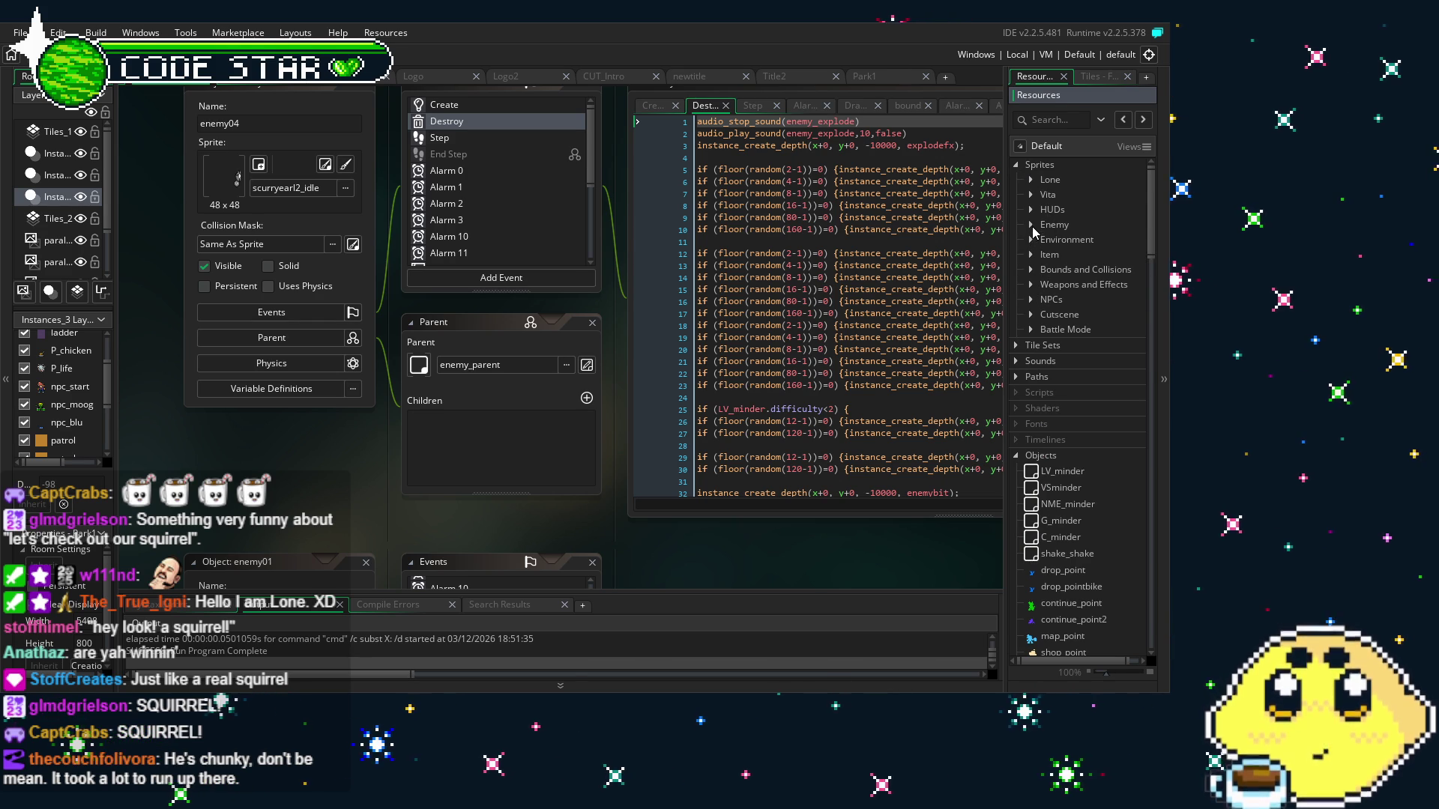
{"action": "left_click", "coordinate": [1031, 224]}
{"action": "scroll", "coordinate": [1056, 326], "scroll_direction": "down", "scroll_amount": 12}
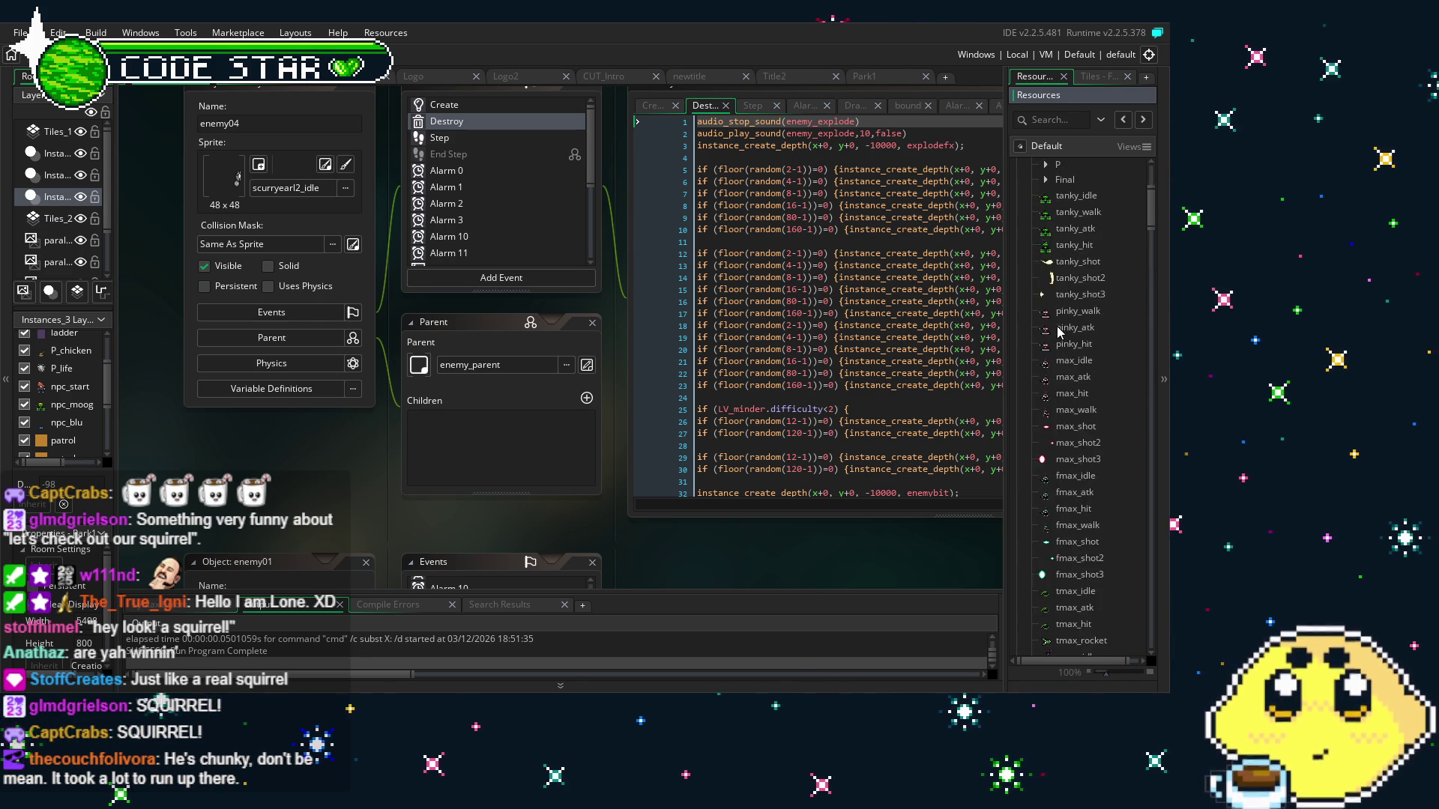
{"action": "scroll", "coordinate": [1059, 332], "scroll_direction": "down", "scroll_amount": 3}
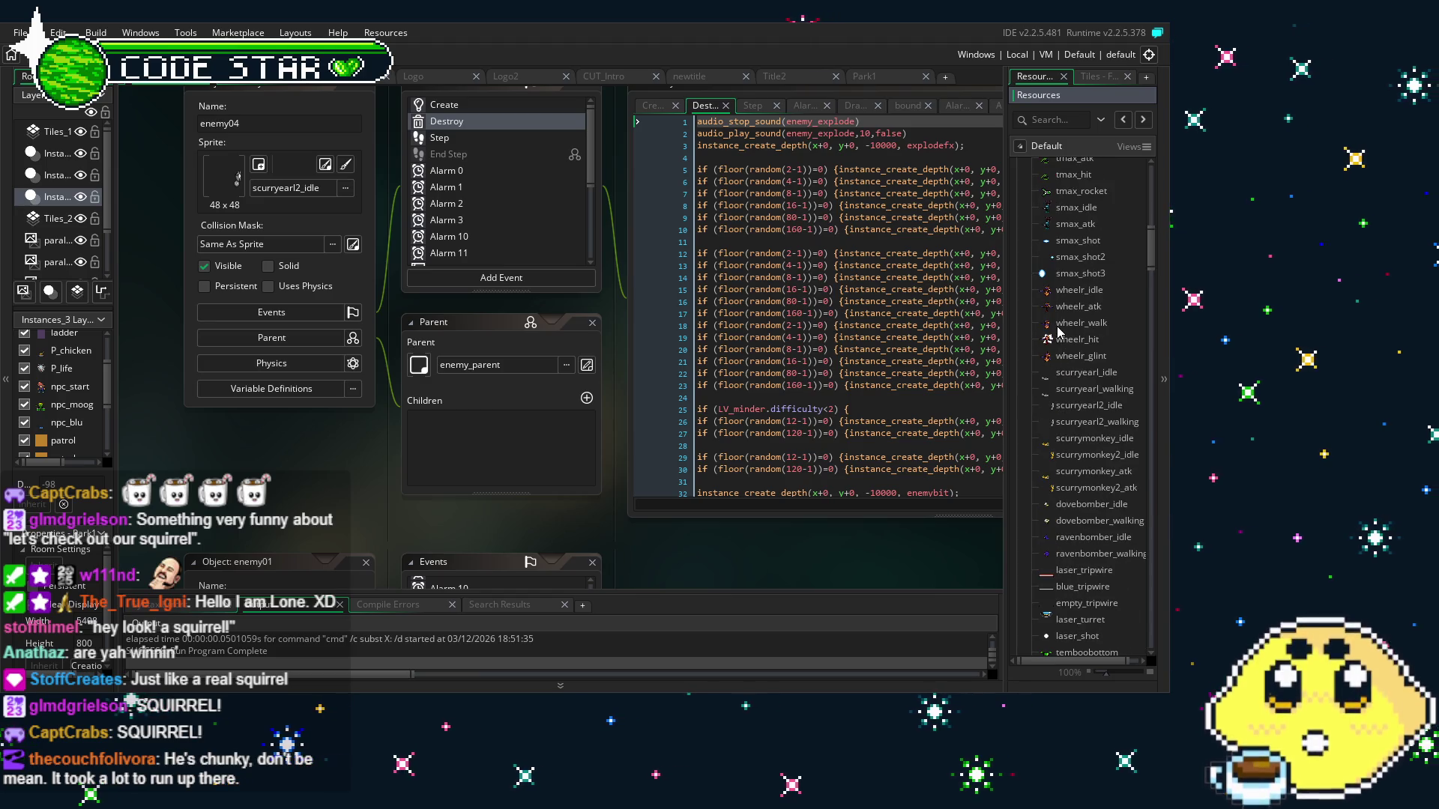
{"action": "double_click", "coordinate": [1090, 371]}
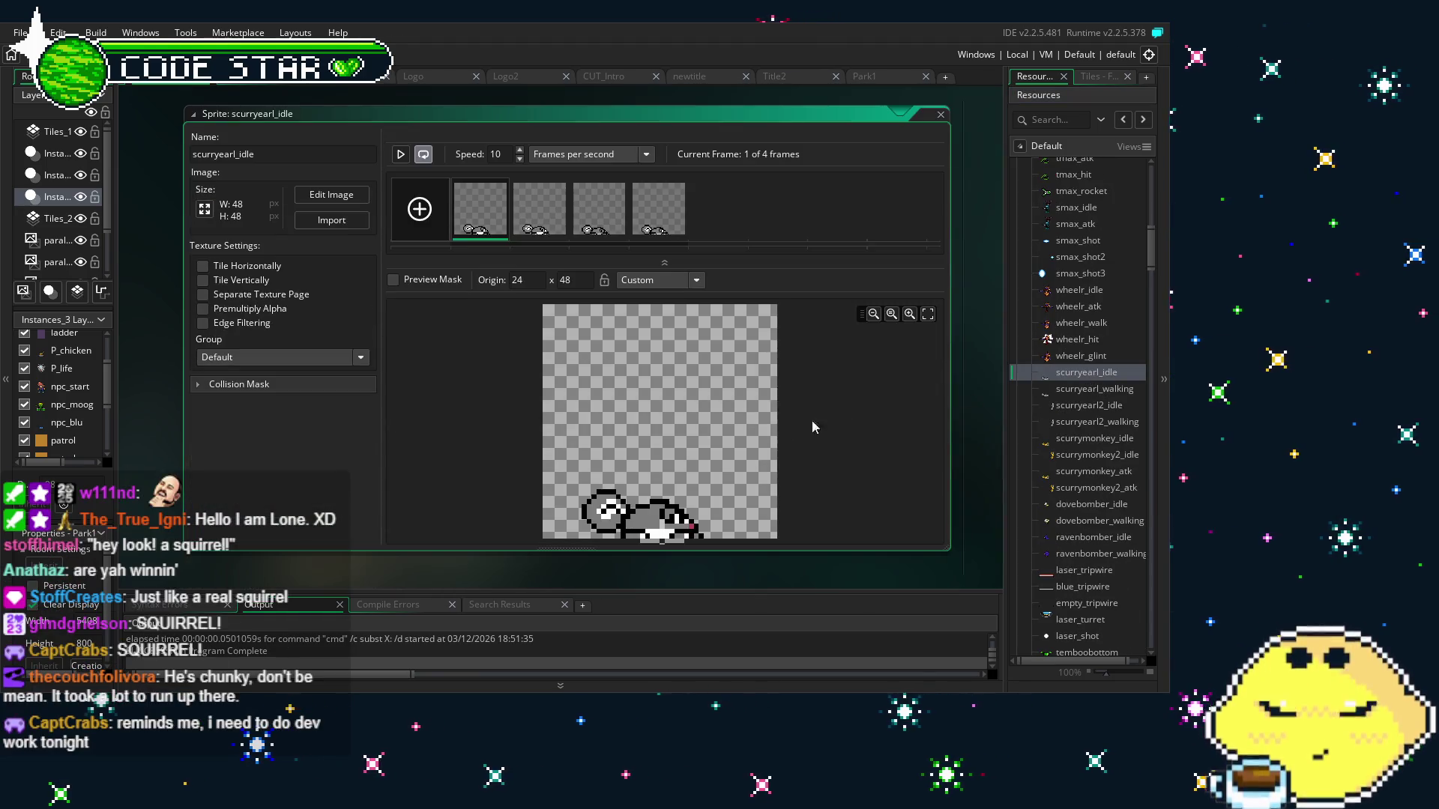
Play and then stop the scurryearl_idle four-frame animation preview
{"action": "scroll", "coordinate": [751, 526], "scroll_direction": "up", "scroll_amount": 5}
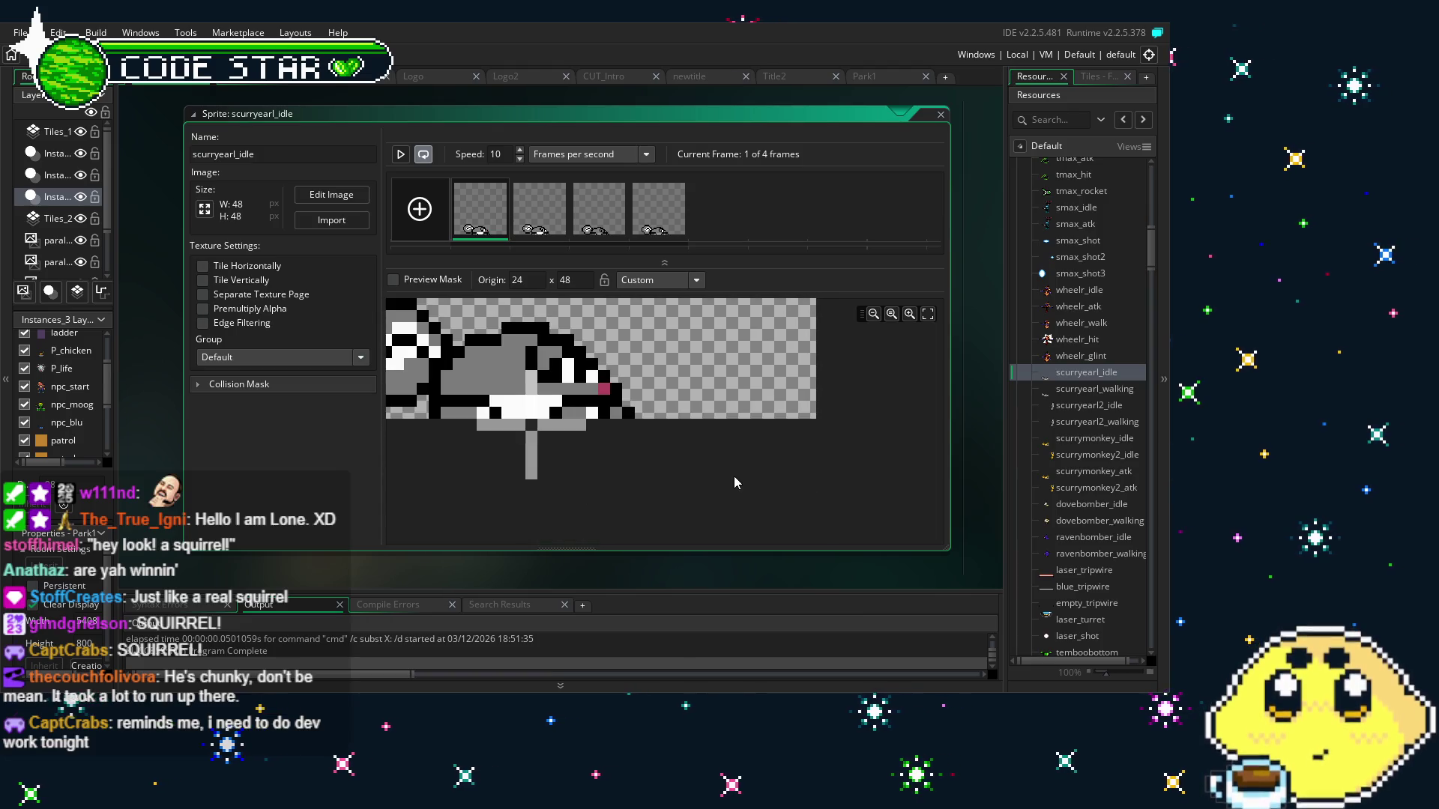
{"action": "scroll", "coordinate": [735, 476], "scroll_direction": "down", "scroll_amount": 1}
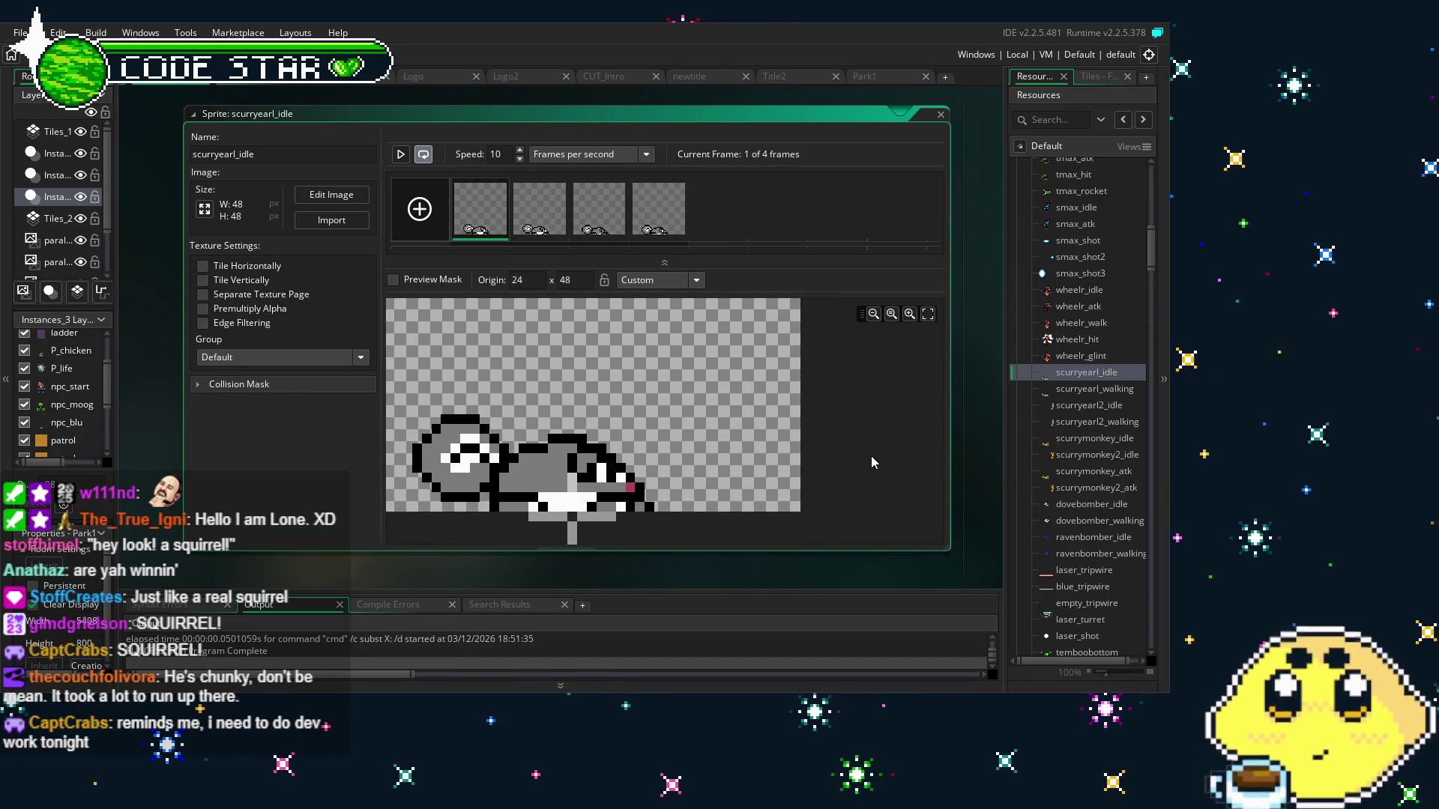
{"action": "scroll", "coordinate": [771, 408], "scroll_direction": "down", "scroll_amount": 1}
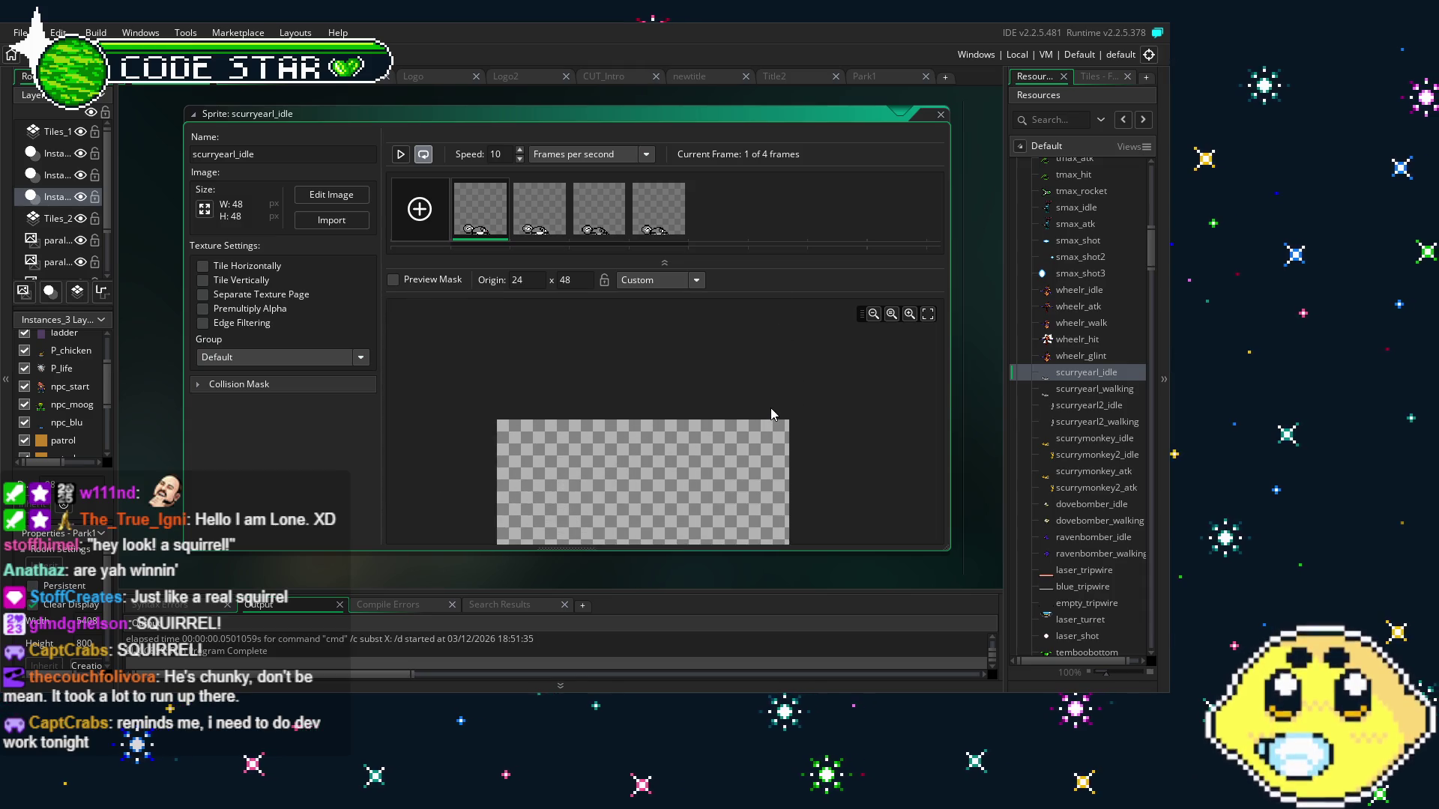
{"action": "scroll", "coordinate": [739, 439], "scroll_direction": "up", "scroll_amount": 2}
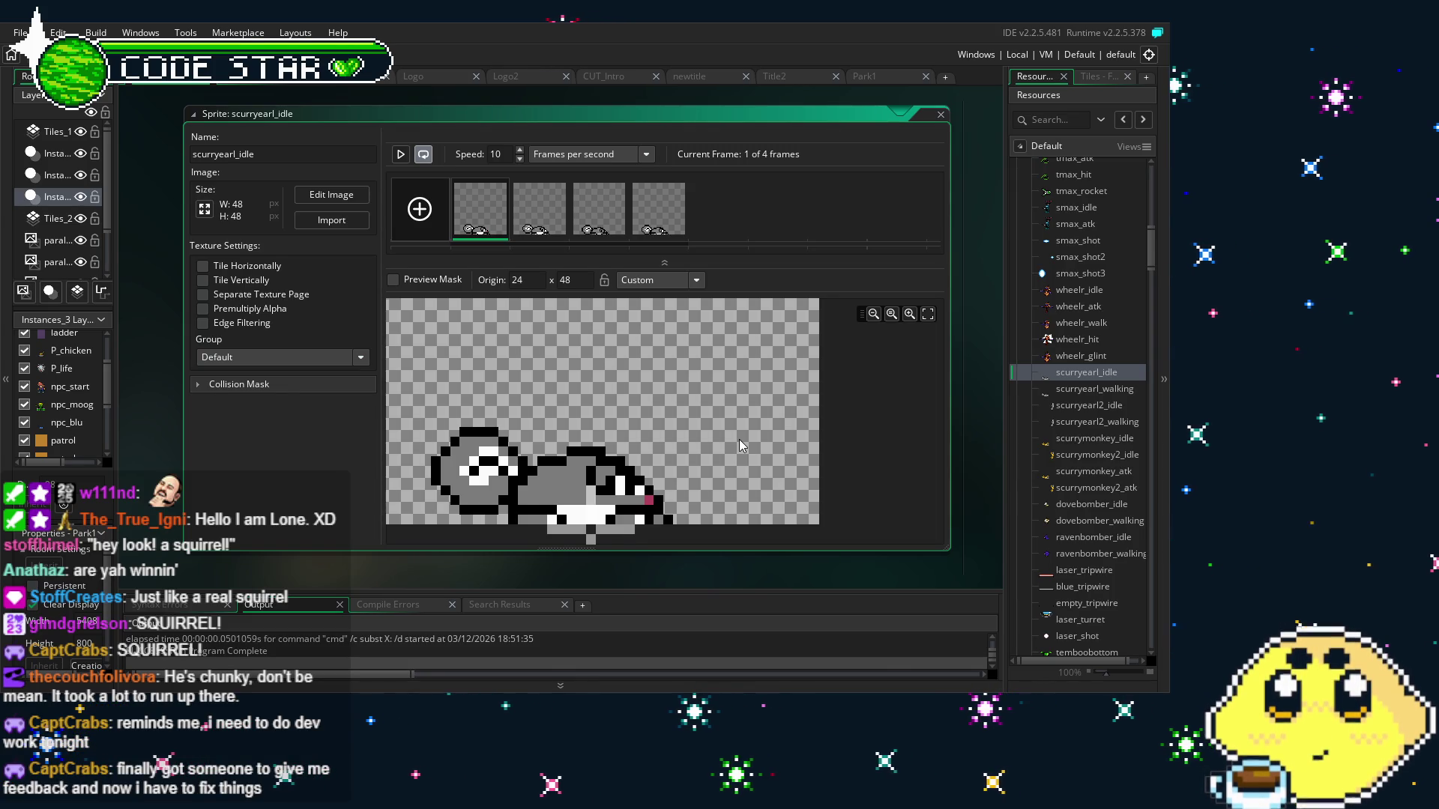
{"action": "scroll", "coordinate": [739, 439], "scroll_direction": "down", "scroll_amount": 1}
{"action": "scroll", "coordinate": [742, 436], "scroll_direction": "down", "scroll_amount": 2}
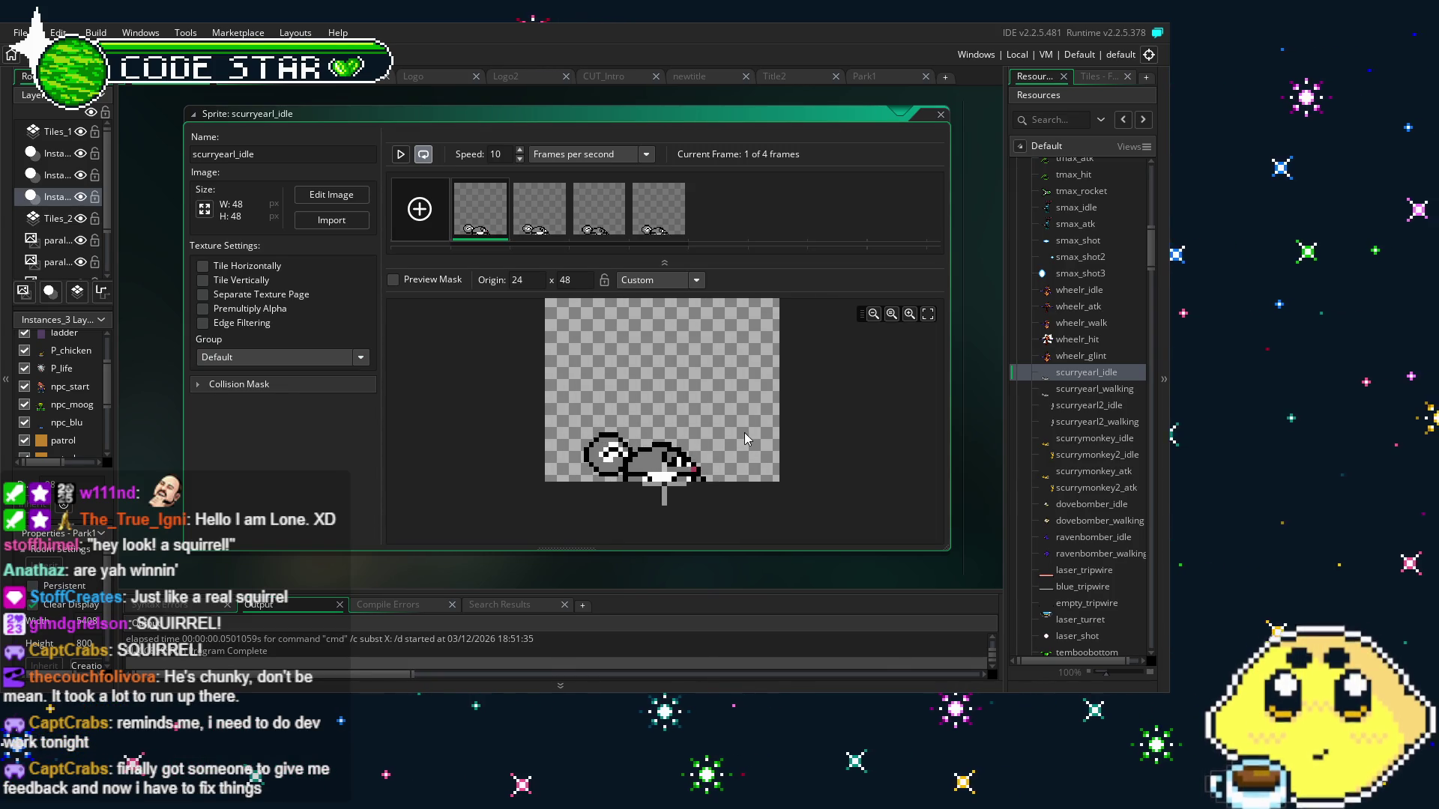
{"action": "key", "text": "space"}
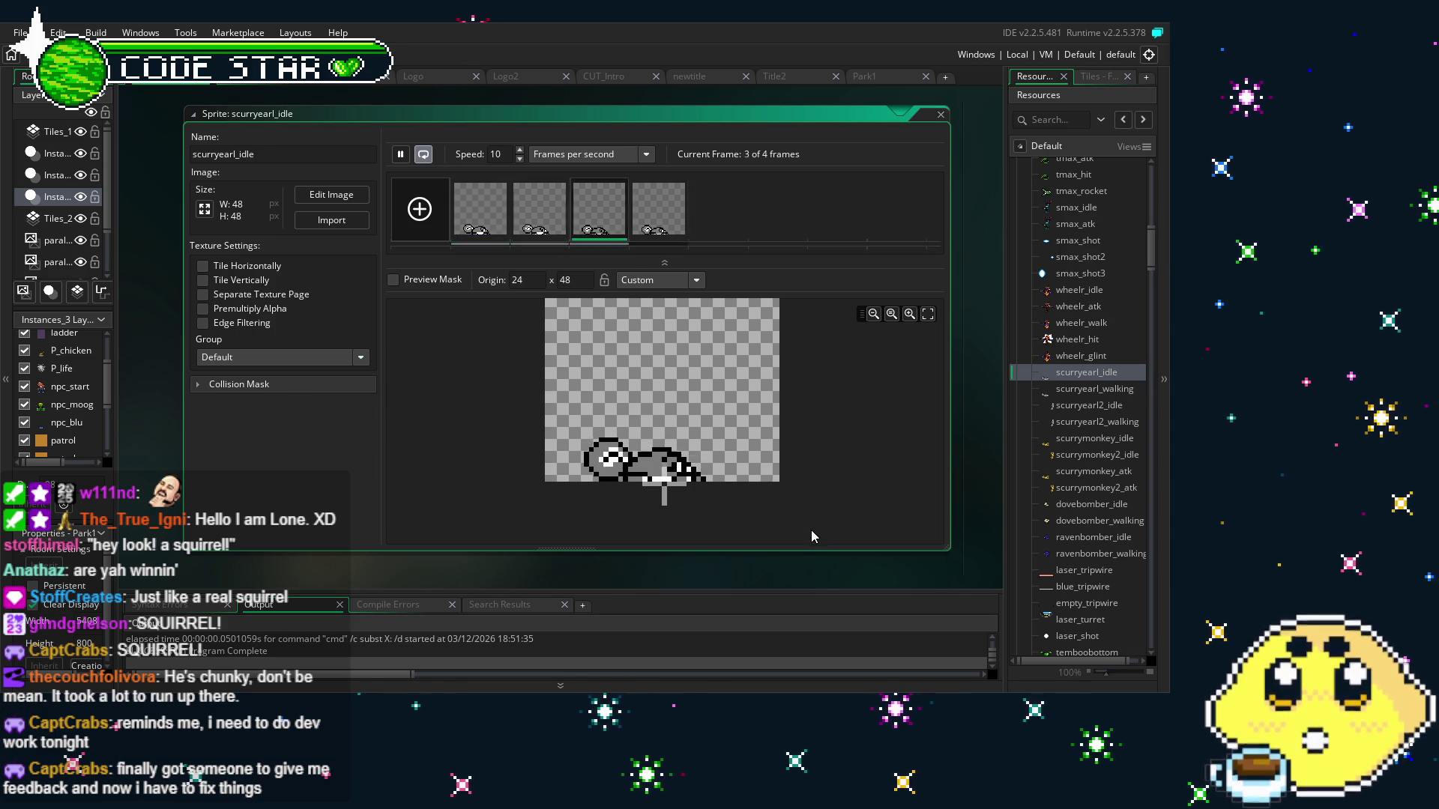
{"action": "scroll", "coordinate": [811, 529], "scroll_direction": "up", "scroll_amount": 2}
{"action": "scroll", "coordinate": [799, 473], "scroll_direction": "up", "scroll_amount": 1}
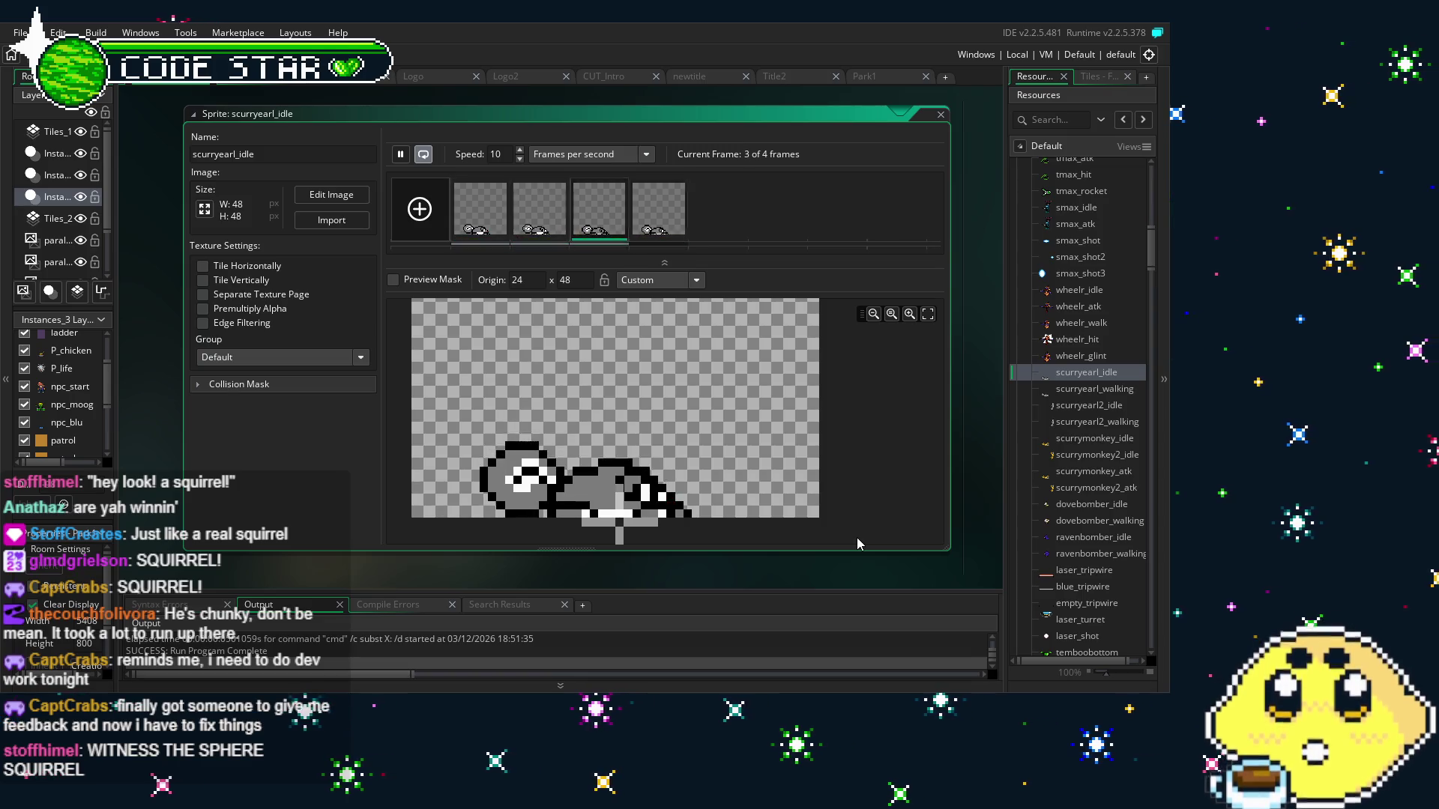
{"action": "left_click", "coordinate": [400, 154]}
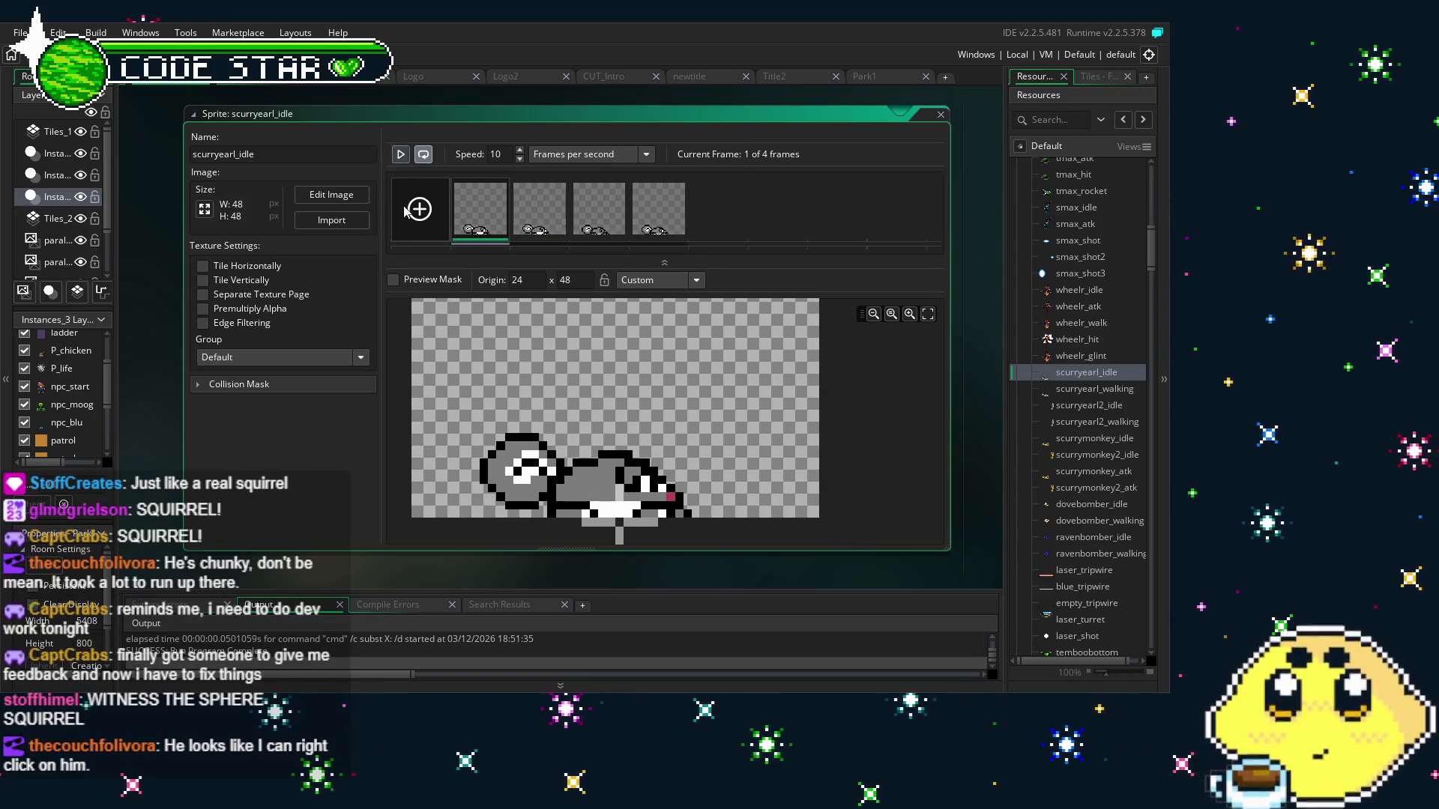
Collapse the Enemy sprites folder and reopen the enemy04 object
{"action": "scroll", "coordinate": [1124, 510], "scroll_direction": "down", "scroll_amount": 15}
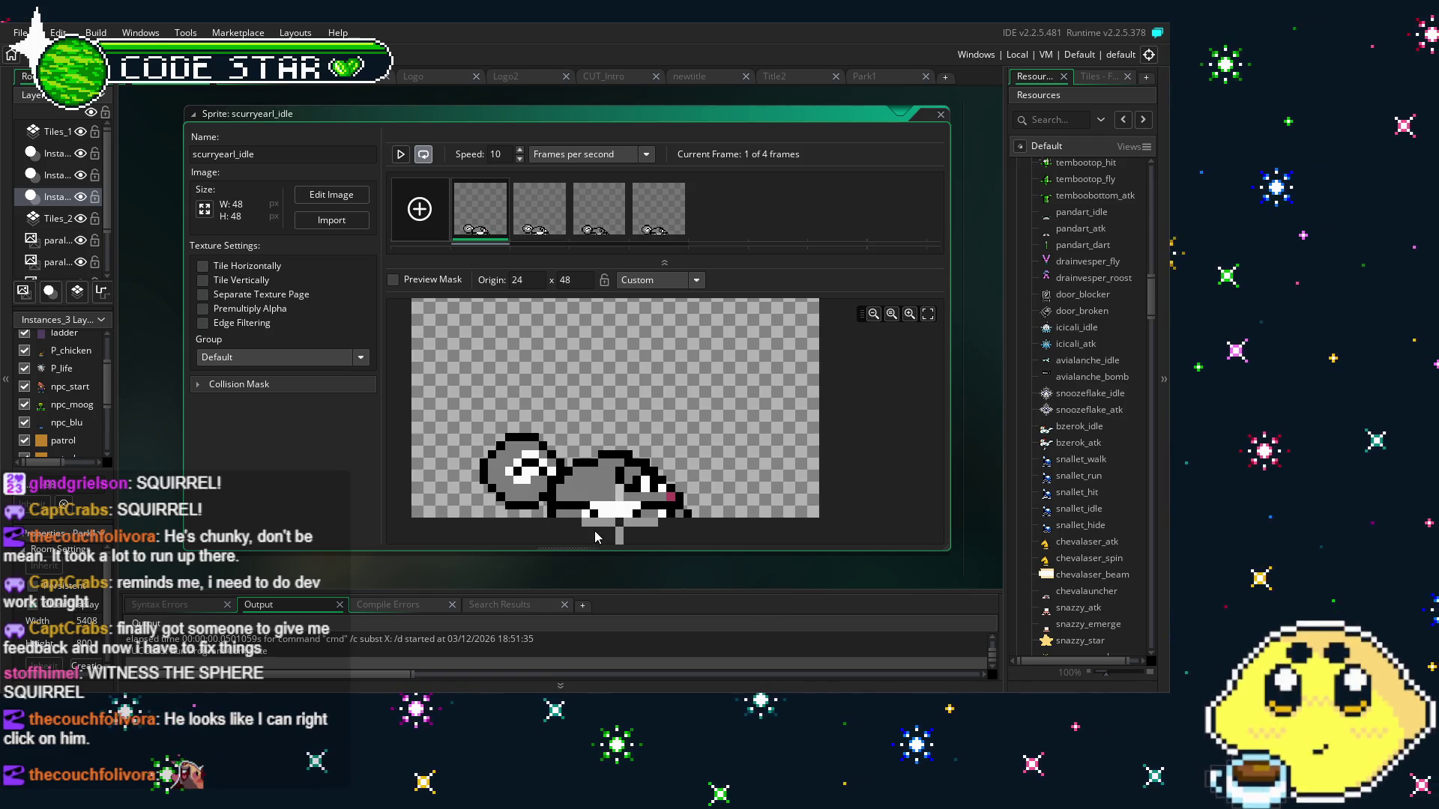
{"action": "scroll", "coordinate": [1054, 493], "scroll_direction": "down", "scroll_amount": 3}
{"action": "scroll", "coordinate": [1054, 493], "scroll_direction": "down", "scroll_amount": 6}
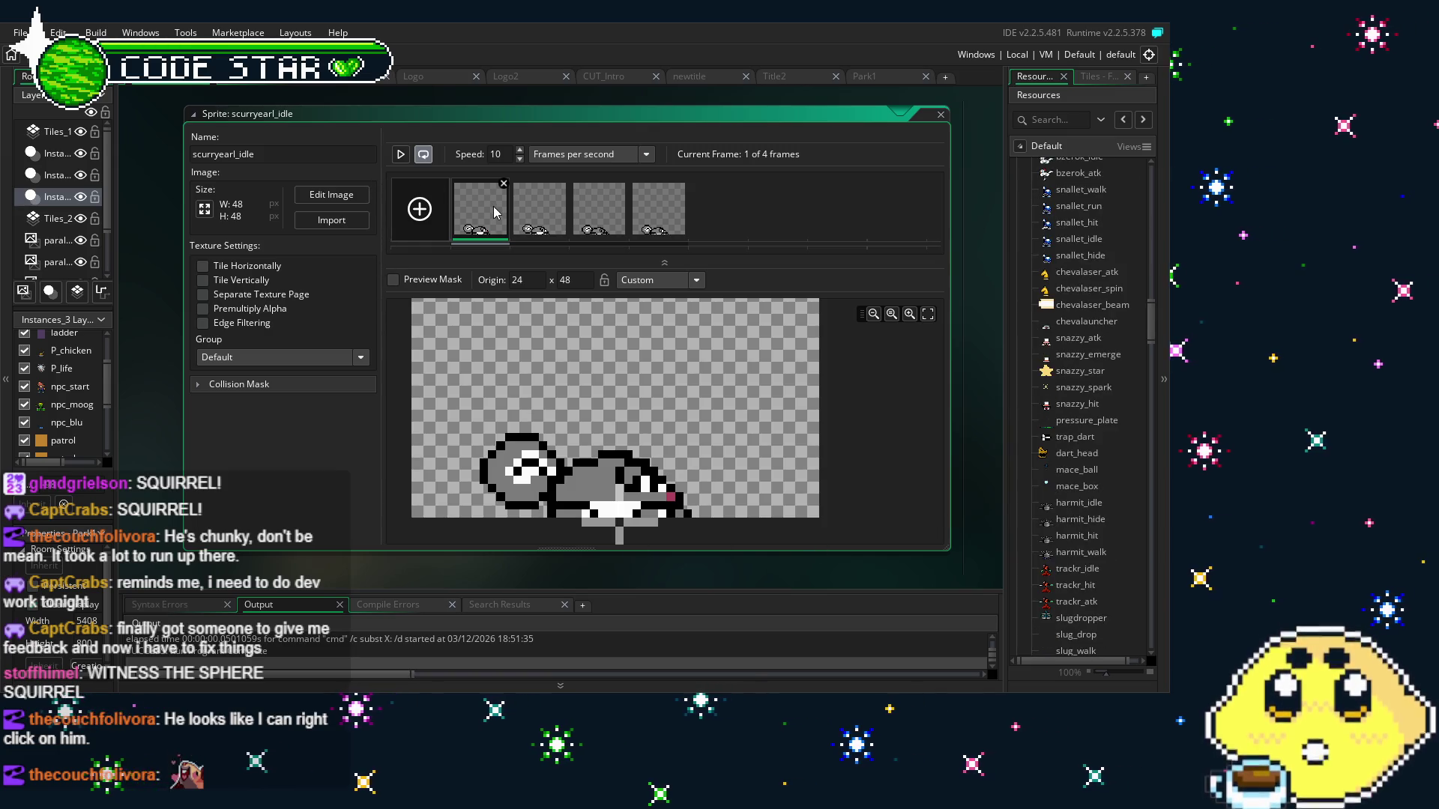
{"action": "scroll", "coordinate": [1047, 488], "scroll_direction": "up", "scroll_amount": 10}
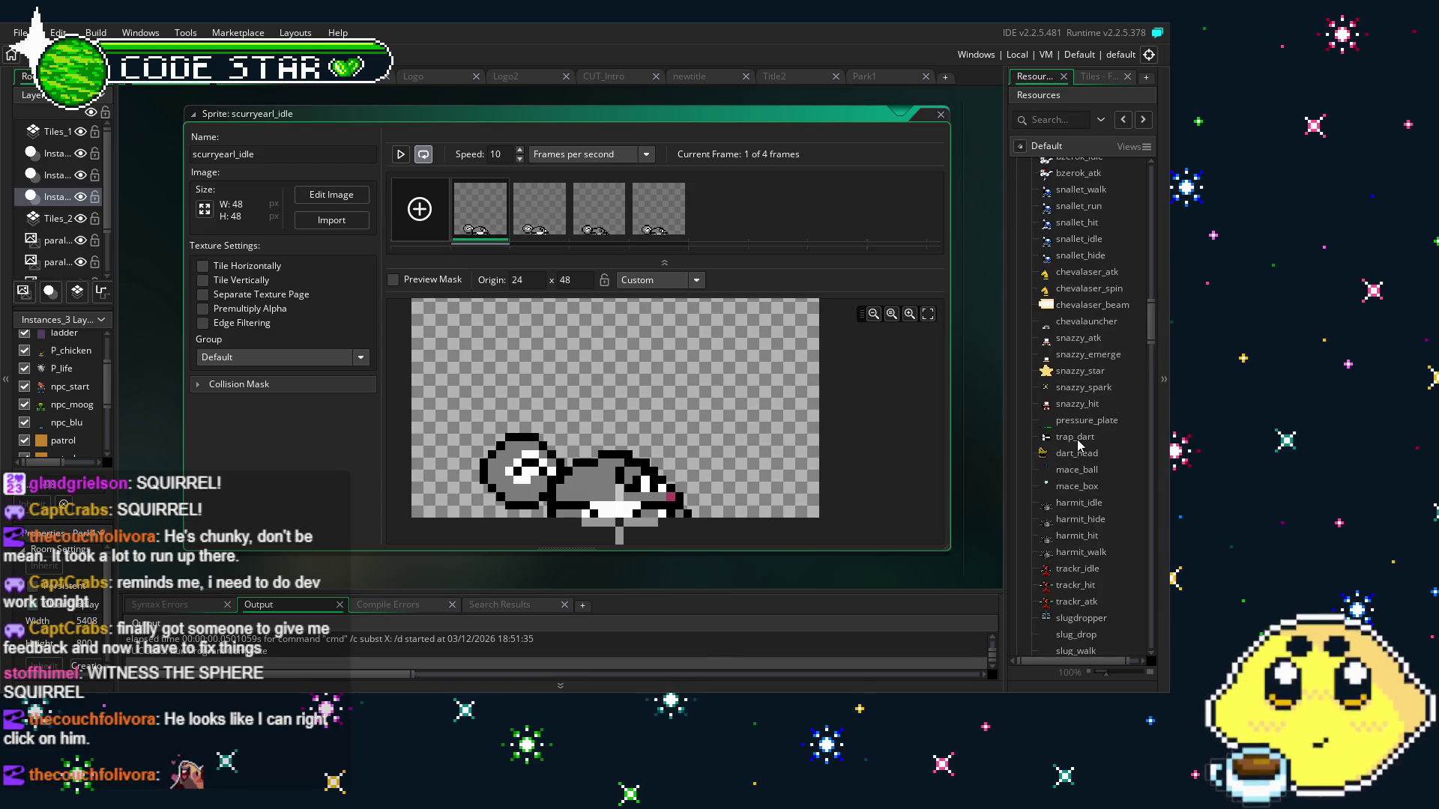
{"action": "scroll", "coordinate": [1077, 439], "scroll_direction": "up", "scroll_amount": 8}
{"action": "scroll", "coordinate": [1076, 439], "scroll_direction": "up", "scroll_amount": 10}
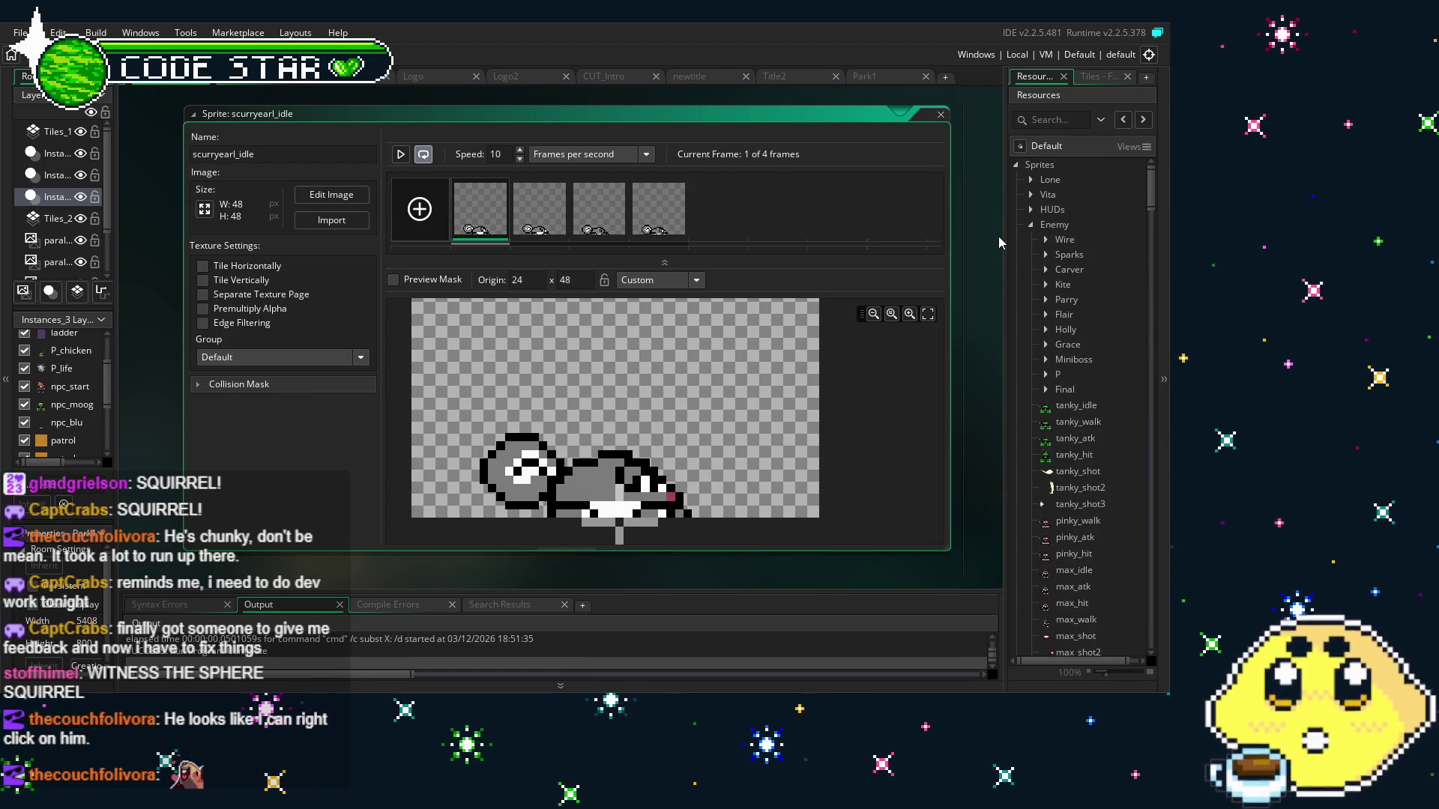
{"action": "left_click", "coordinate": [1044, 224]}
{"action": "left_click", "coordinate": [1034, 225]}
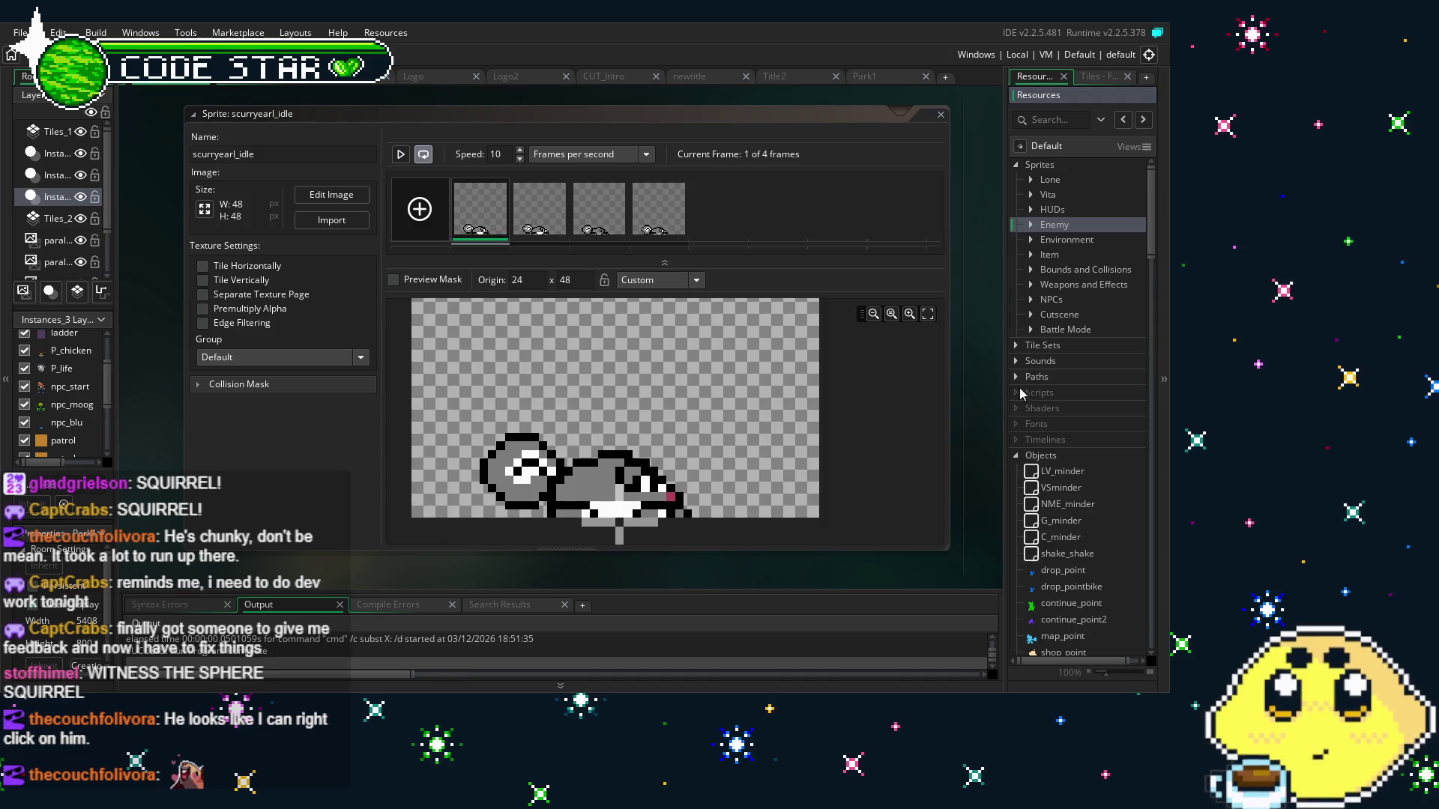
{"action": "scroll", "coordinate": [1023, 393], "scroll_direction": "down", "scroll_amount": 7}
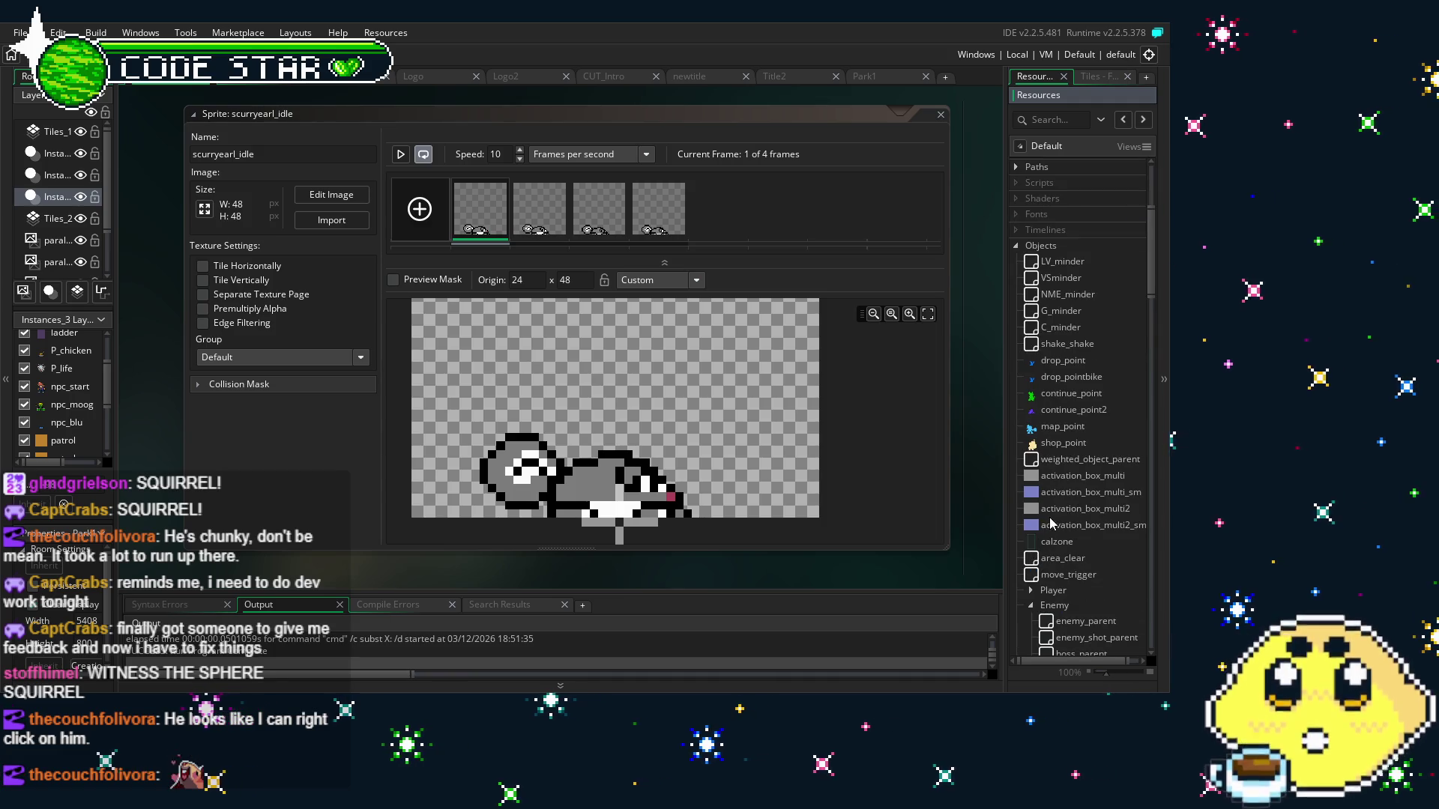
{"action": "scroll", "coordinate": [1051, 523], "scroll_direction": "down", "scroll_amount": 3}
{"action": "scroll", "coordinate": [1047, 435], "scroll_direction": "down", "scroll_amount": 4}
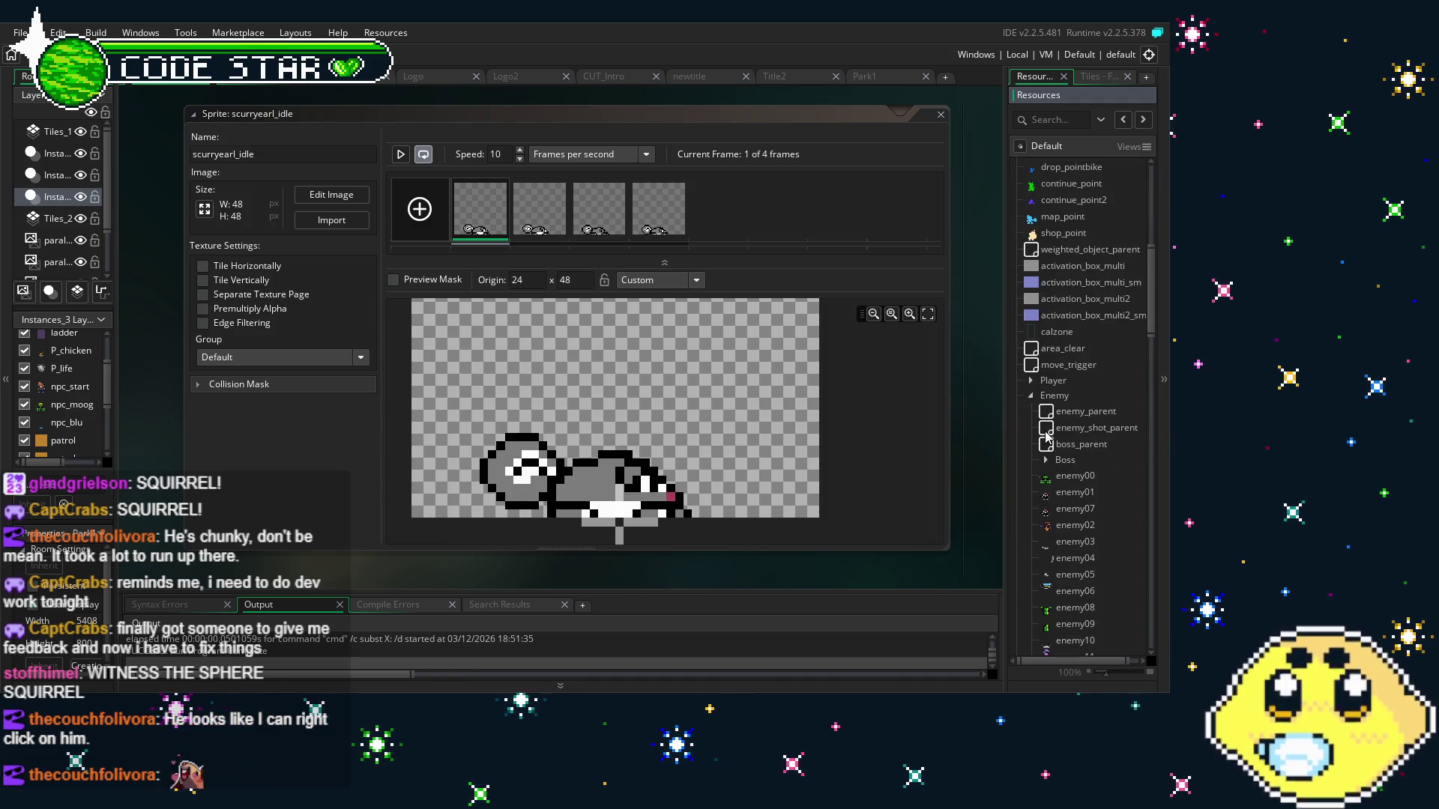
{"action": "scroll", "coordinate": [1084, 522], "scroll_direction": "down", "scroll_amount": 2}
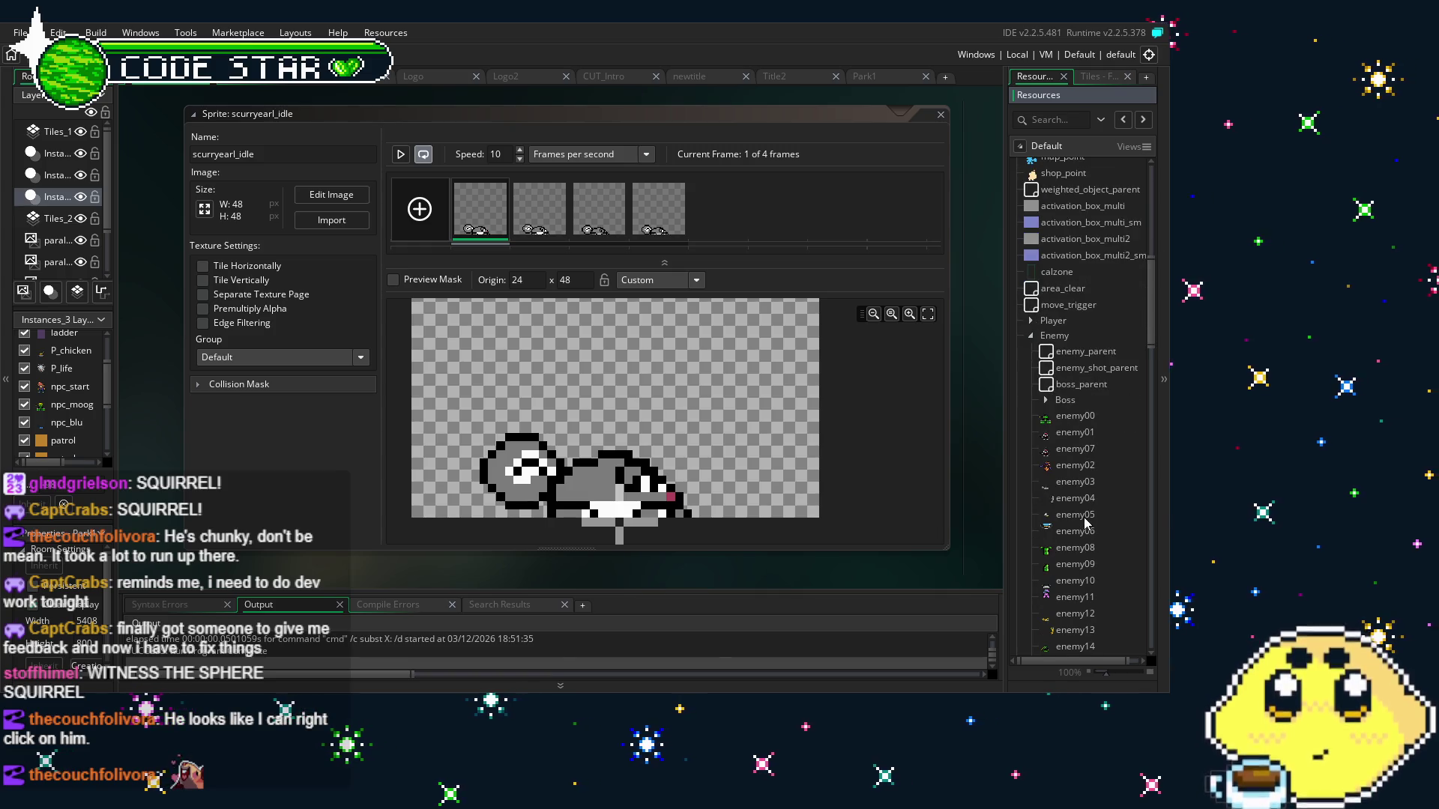
{"action": "double_click", "coordinate": [1086, 498]}
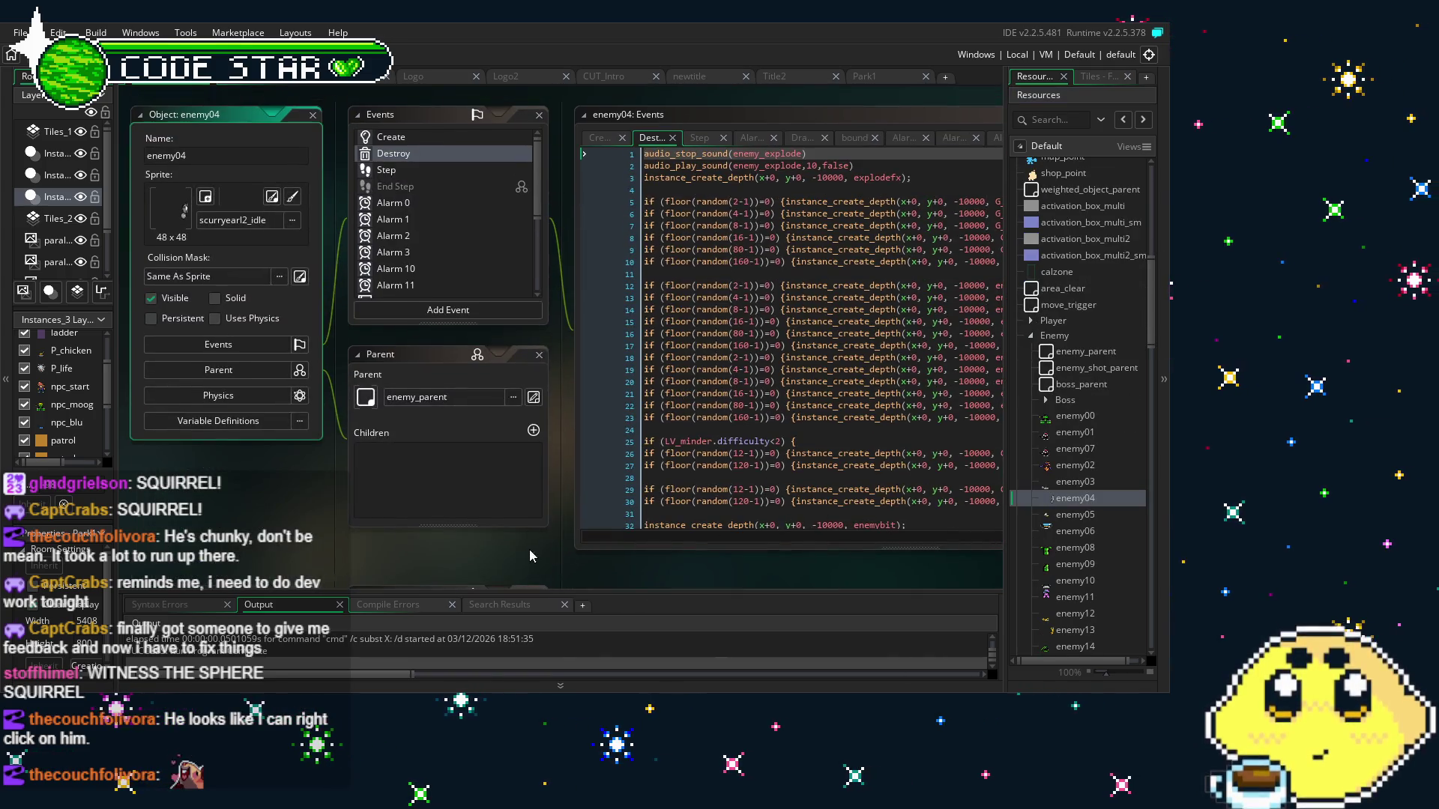
Check the inherited multi_chip collision event, then view enemy04's Step event
{"action": "scroll", "coordinate": [413, 232], "scroll_direction": "down", "scroll_amount": 4}
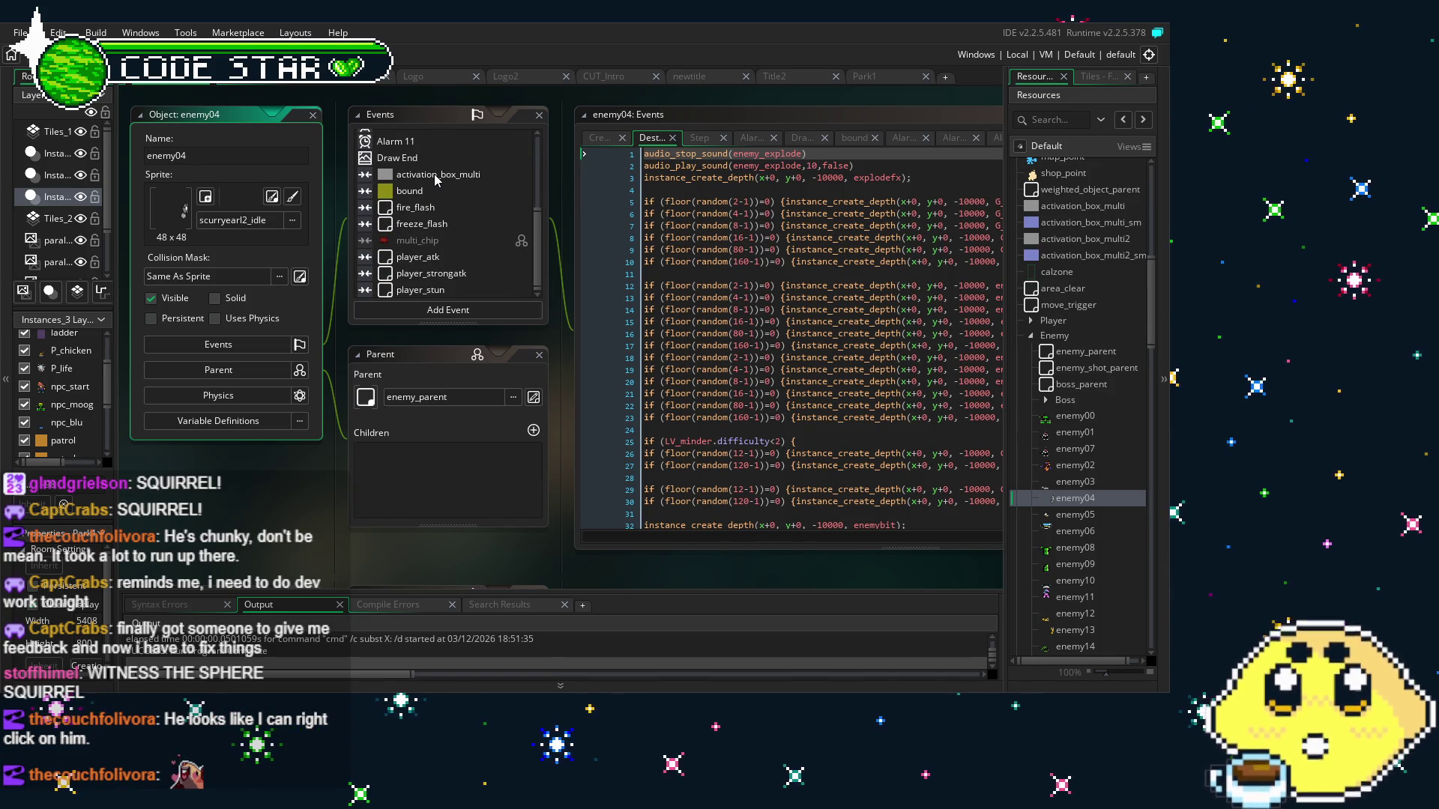
{"action": "left_click", "coordinate": [414, 240]}
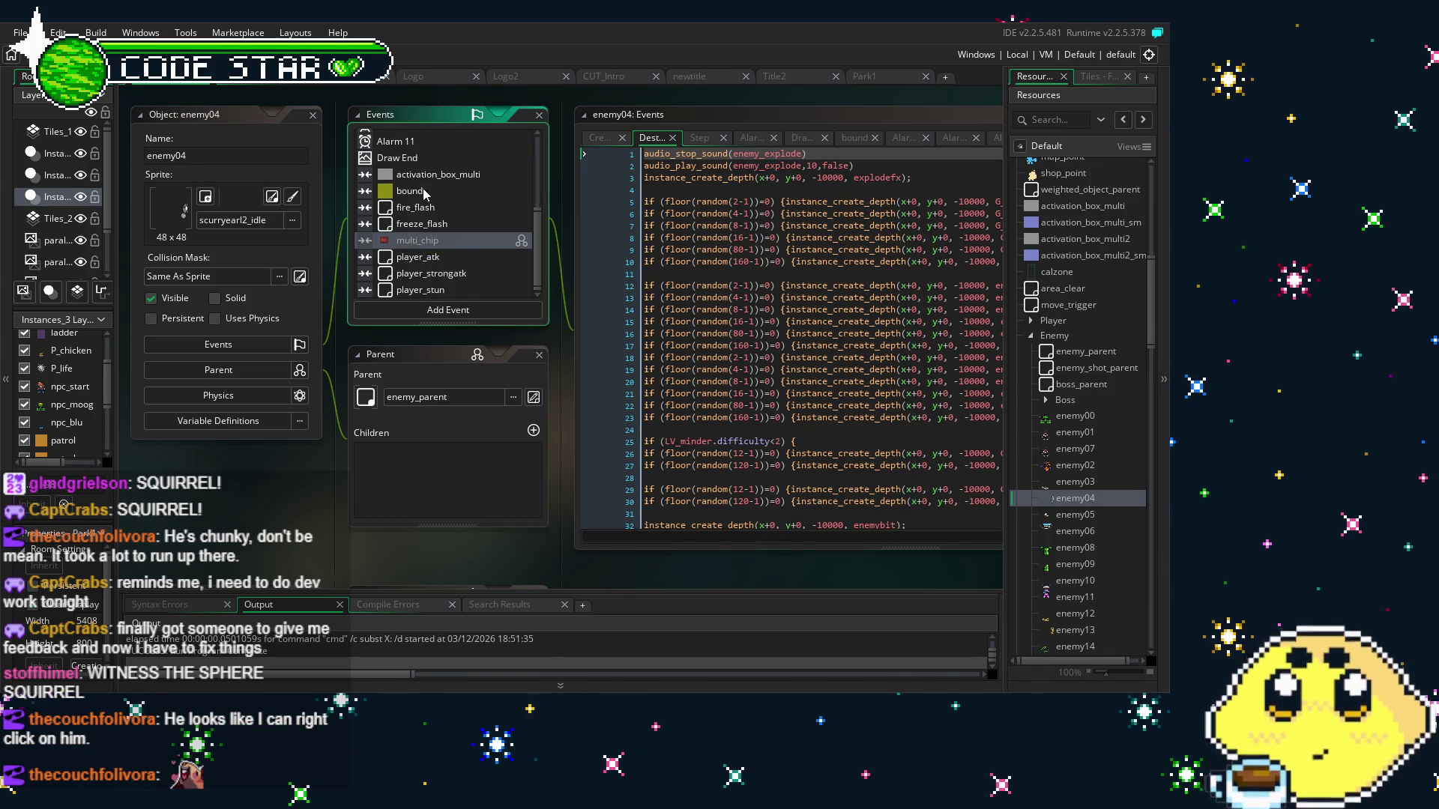
{"action": "scroll", "coordinate": [421, 188], "scroll_direction": "up", "scroll_amount": 5}
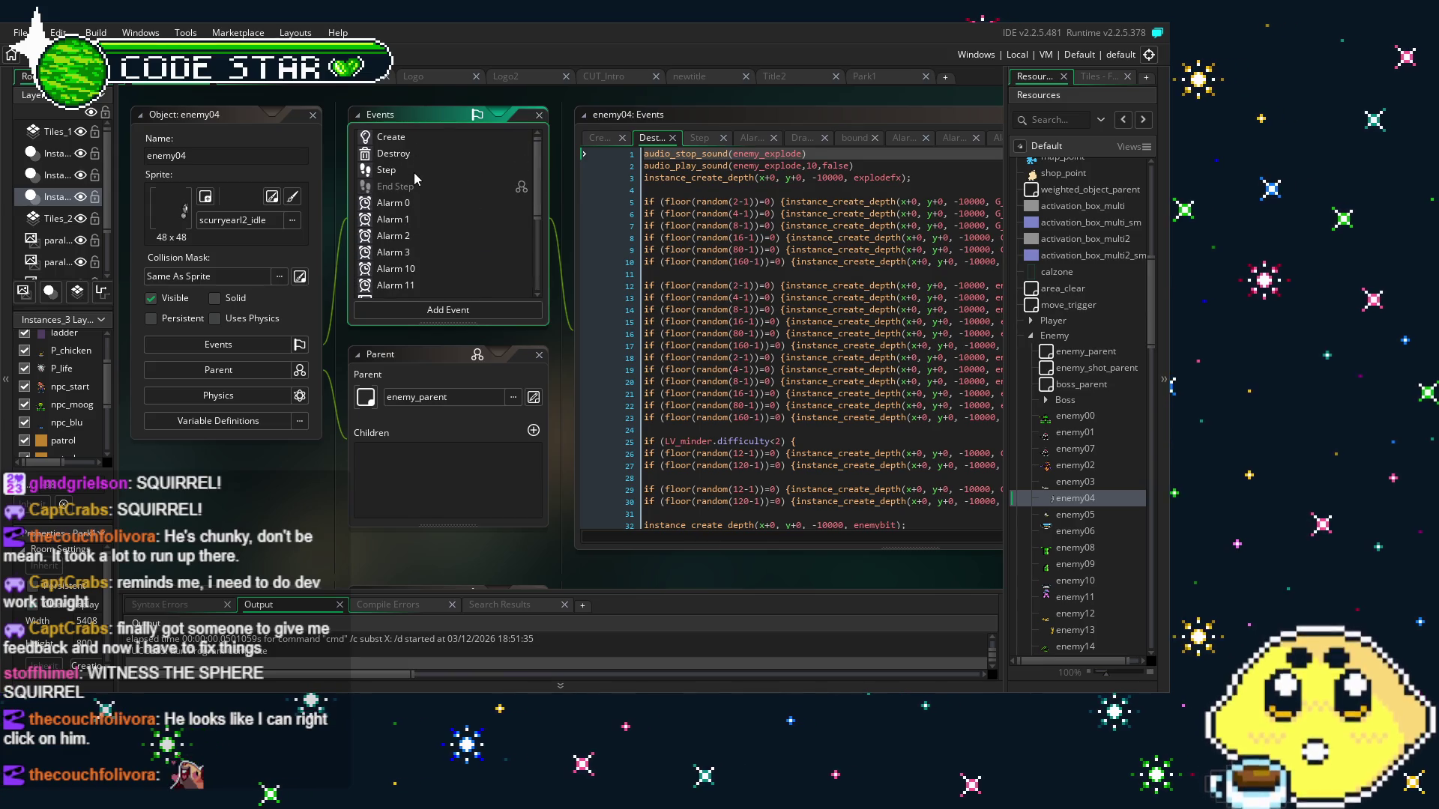
{"action": "left_click", "coordinate": [412, 172]}
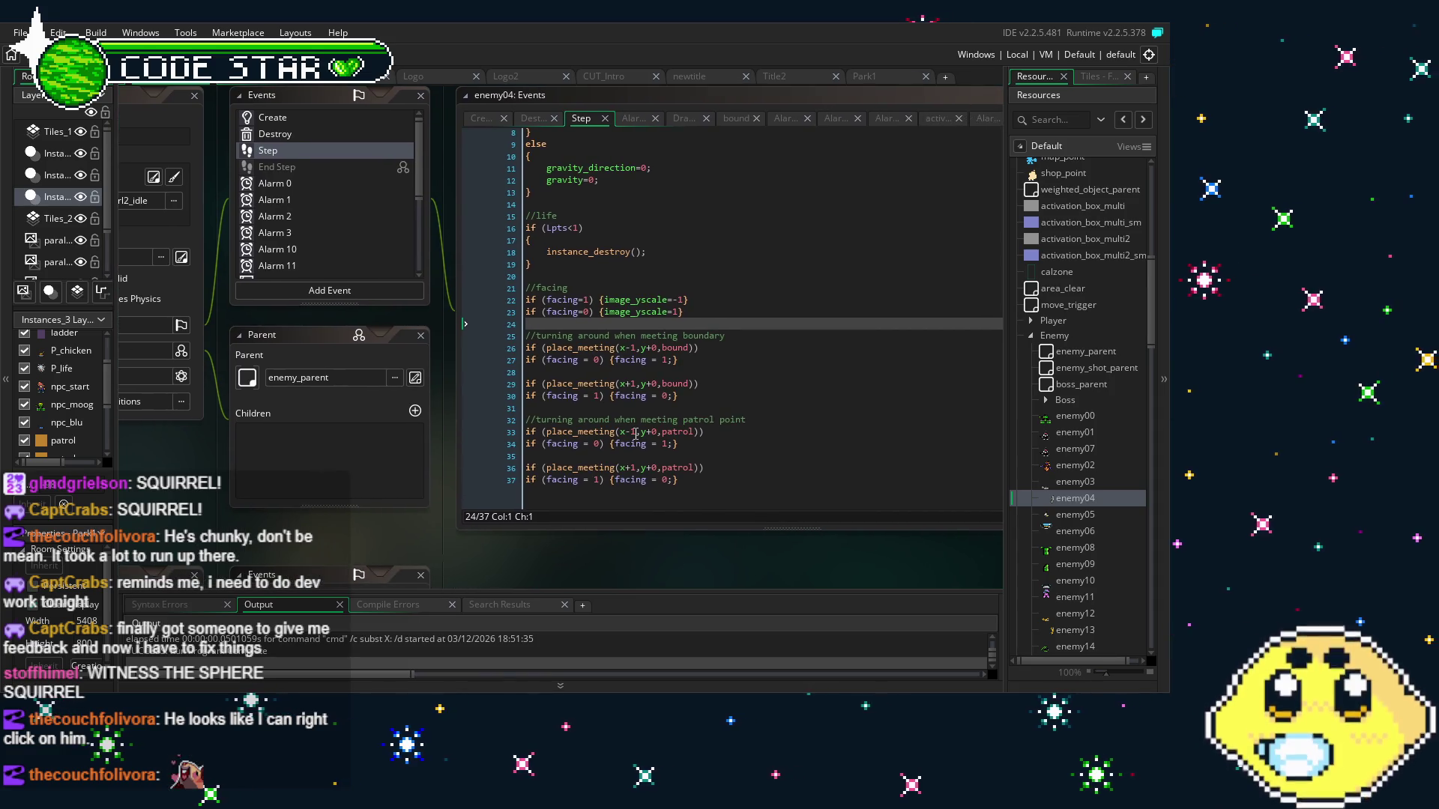
Inspect the patrol checks on lines 33–36 and the facing line 23
{"action": "left_click", "coordinate": [636, 443]}
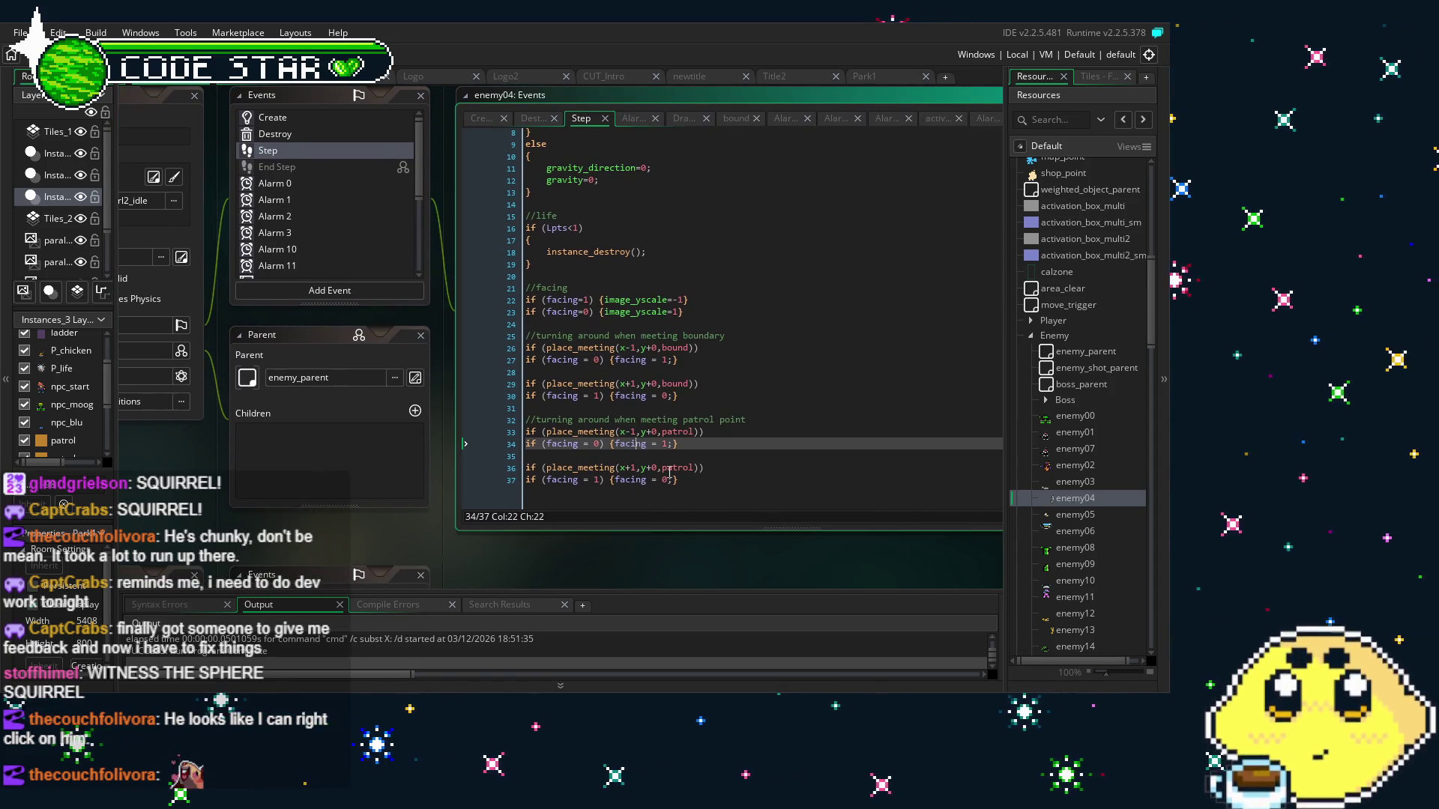
{"action": "left_click", "coordinate": [669, 469]}
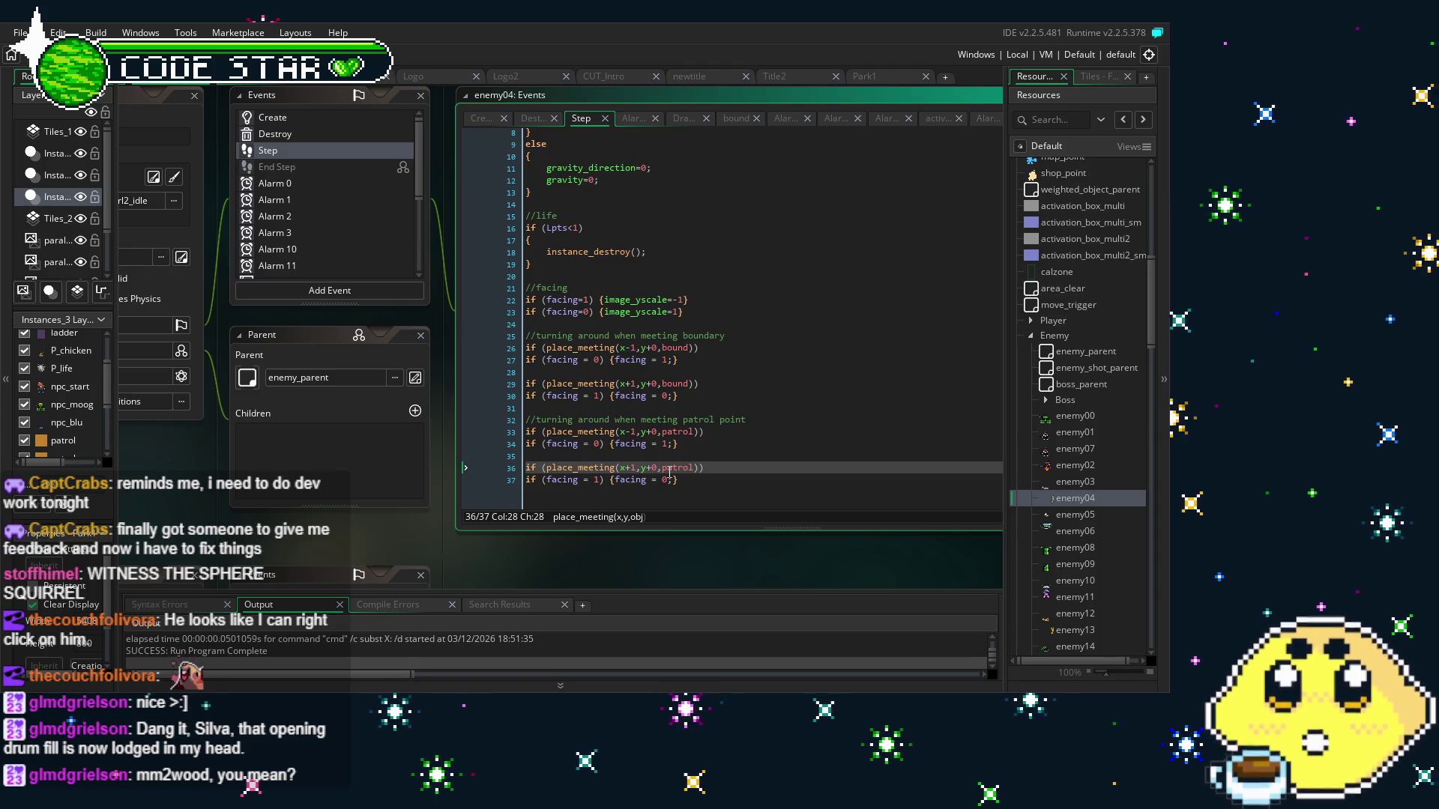
{"action": "left_click_drag", "start_coordinate": [188, 553], "coordinate": [237, 553]}
{"action": "scroll", "coordinate": [236, 553], "scroll_direction": "up", "scroll_amount": 2}
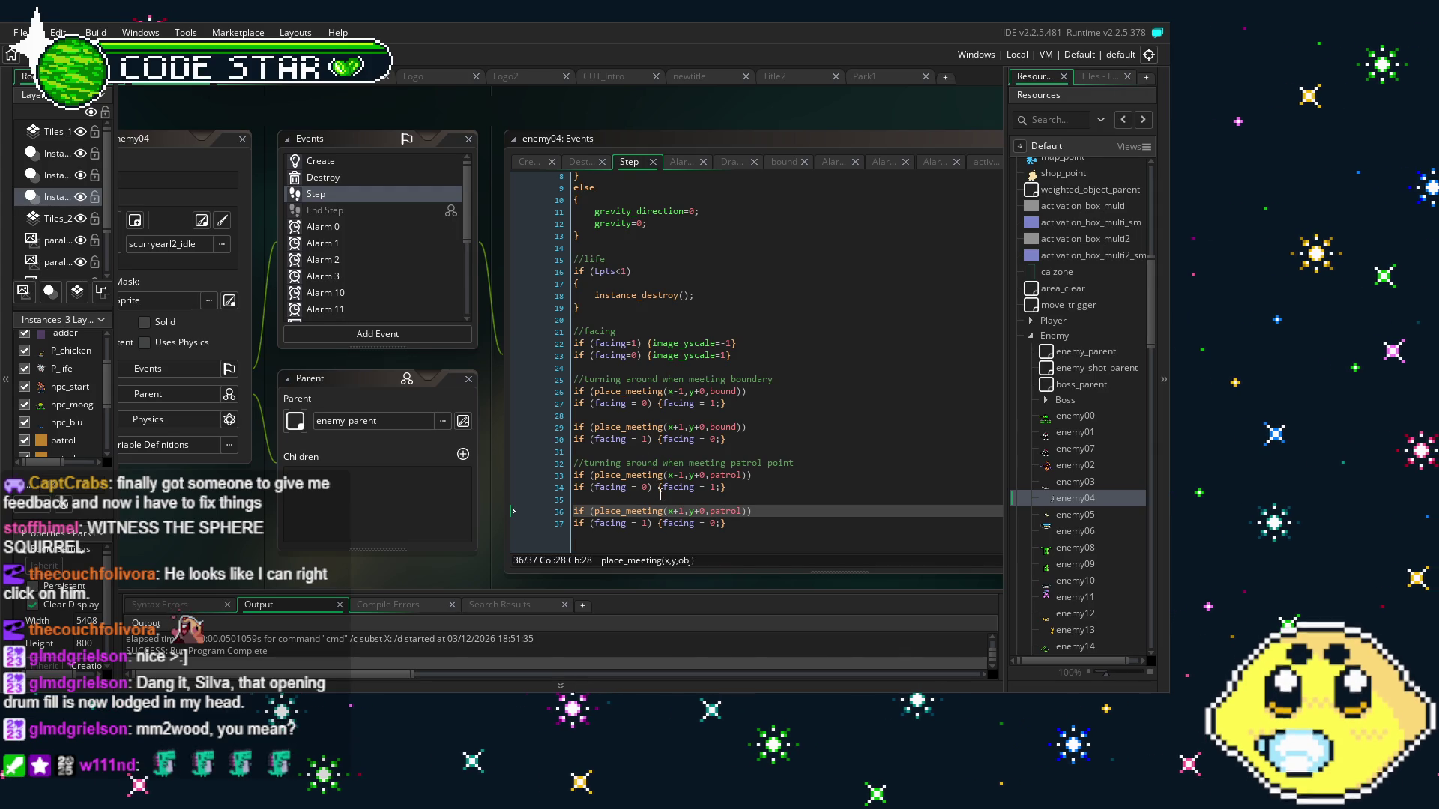
{"action": "left_click", "coordinate": [719, 355]}
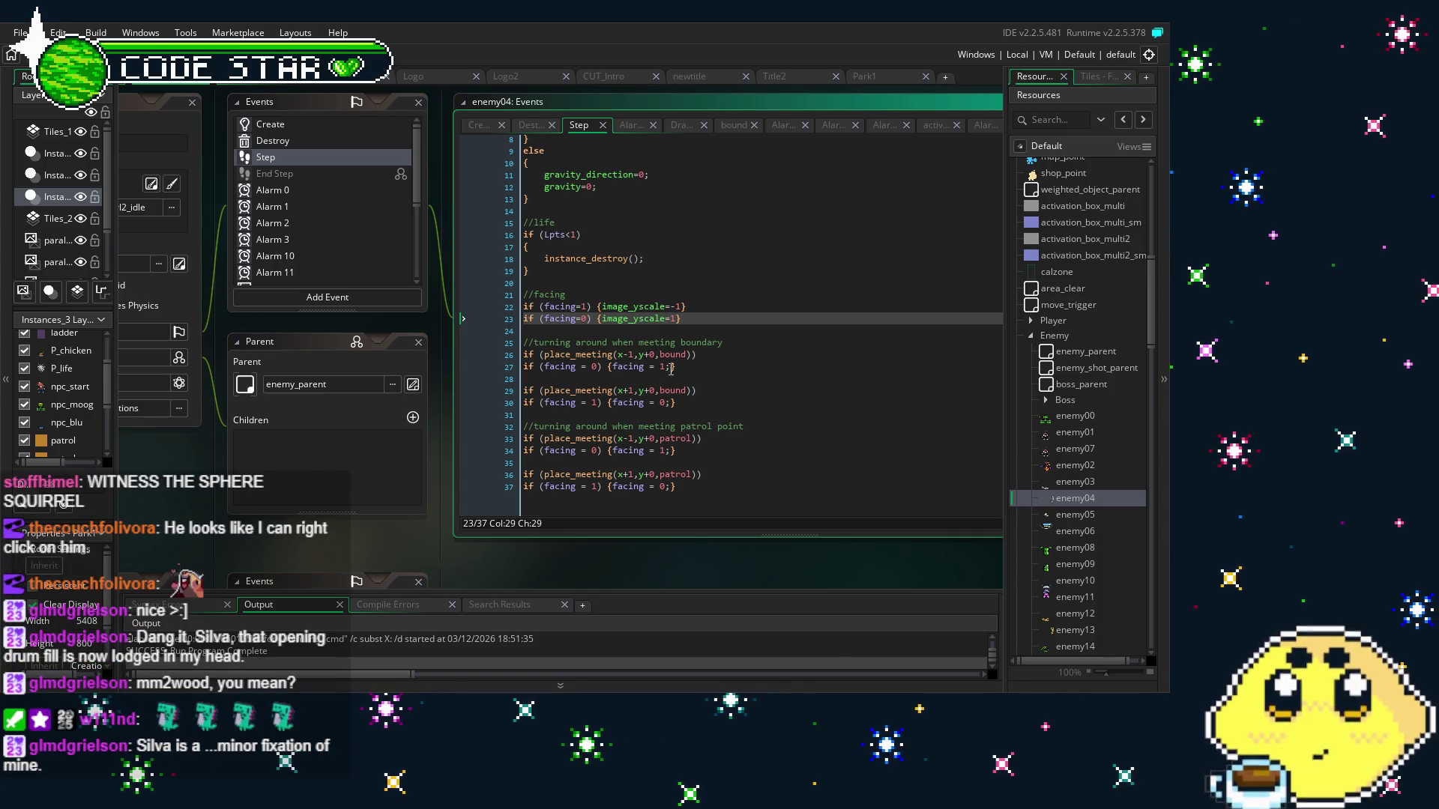
{"action": "left_click", "coordinate": [631, 439]}
{"action": "type", "text": "+0"}
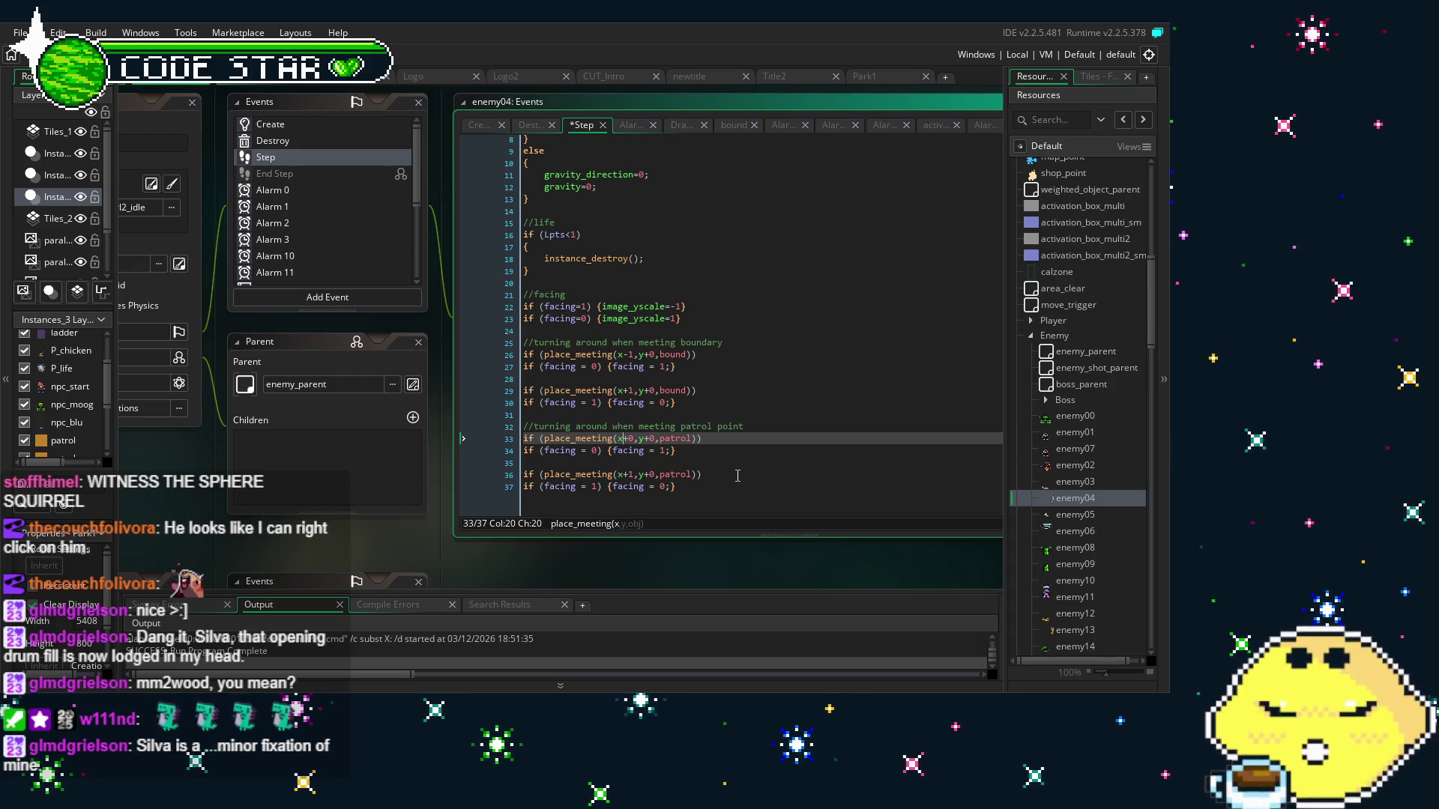
Change the first bound check from place_meeting(x-1,y+0,bound) to place_meeting(x+0,y-1,bound)
{"action": "key", "text": "Down"}
{"action": "key", "text": "Down"}
{"action": "key", "text": "Down"}
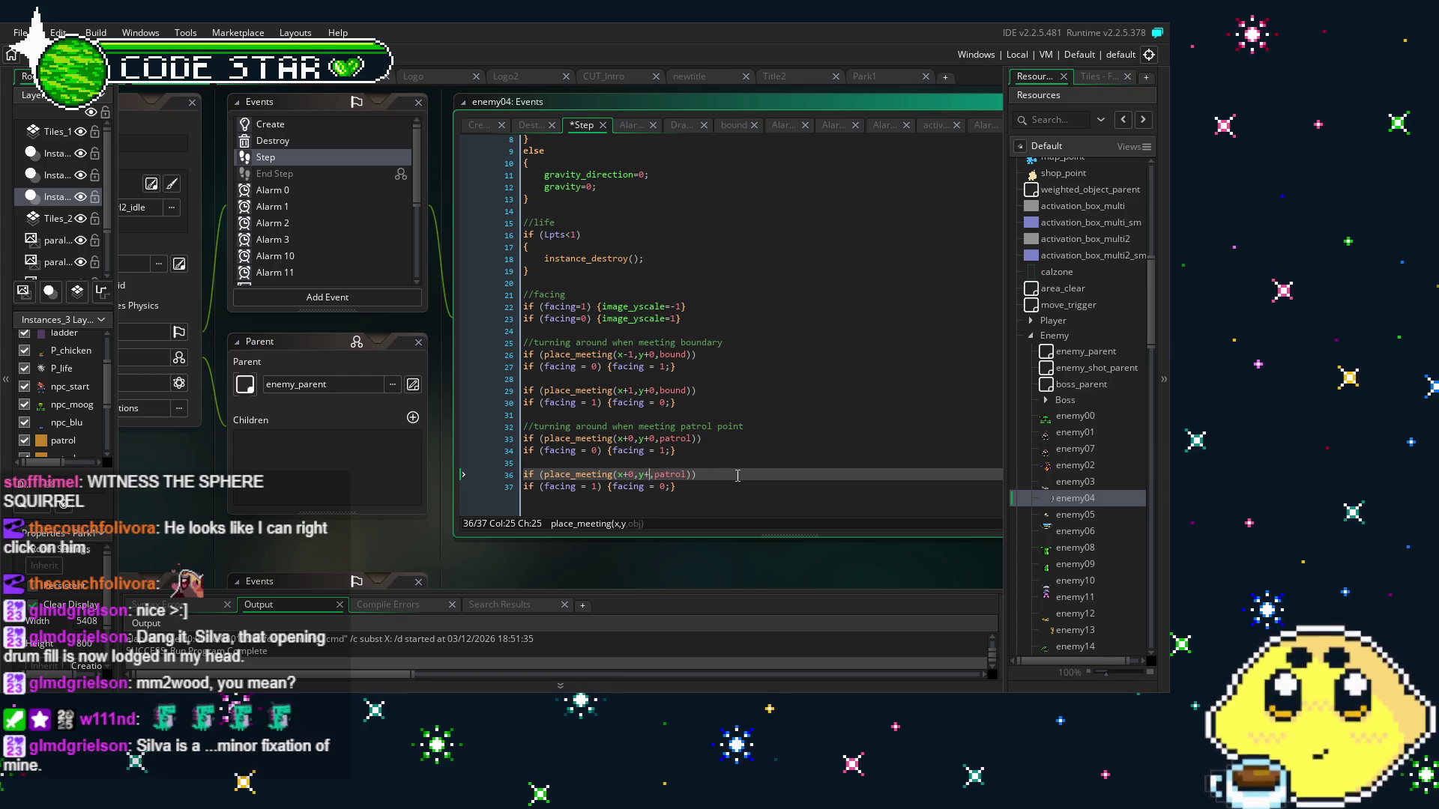
{"action": "type", "text": "1"}
{"action": "key", "text": "Up"}
{"action": "key", "text": "Up"}
{"action": "key", "text": "Up"}
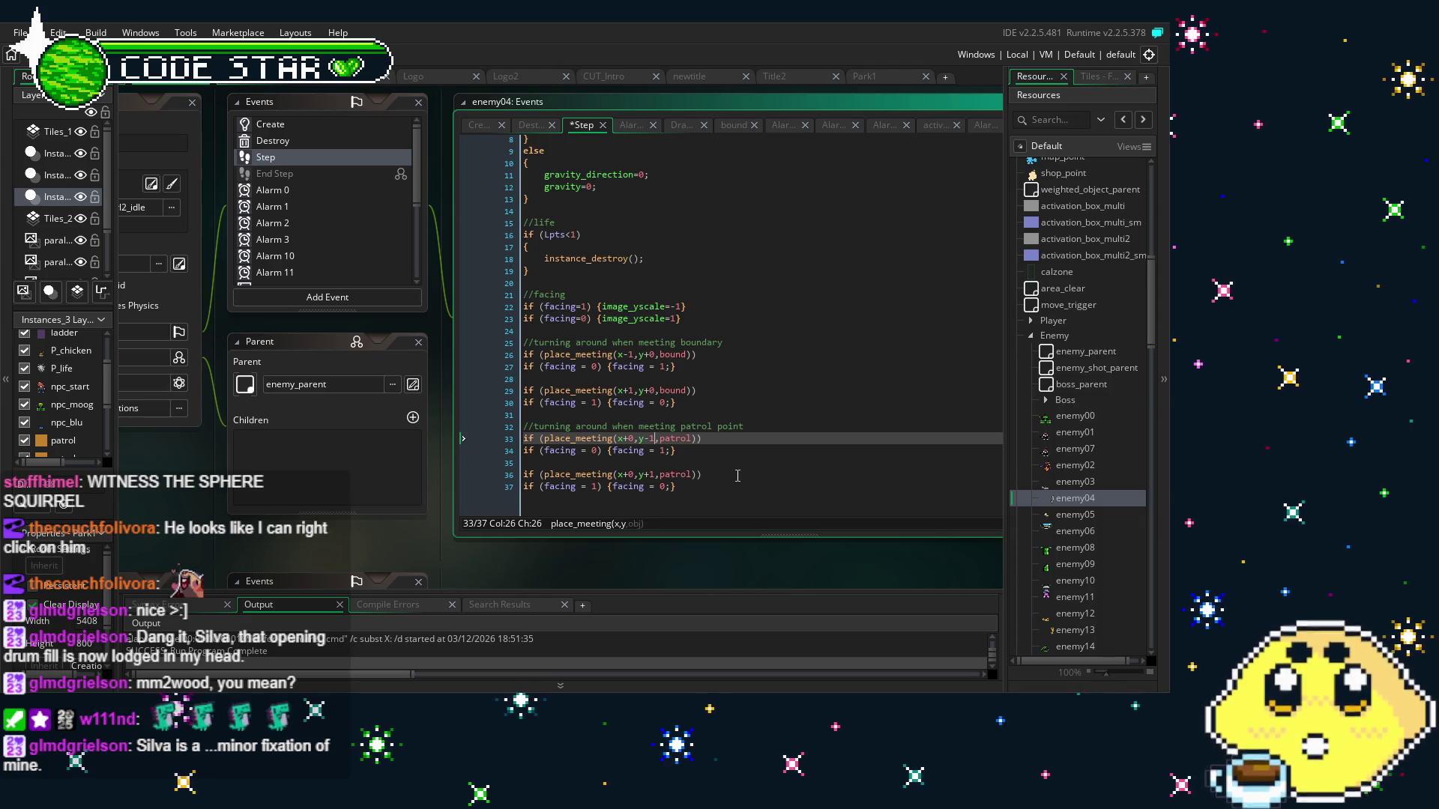
{"action": "key", "text": "Up"}
{"action": "key", "text": "Up"}
{"action": "key", "text": "Up"}
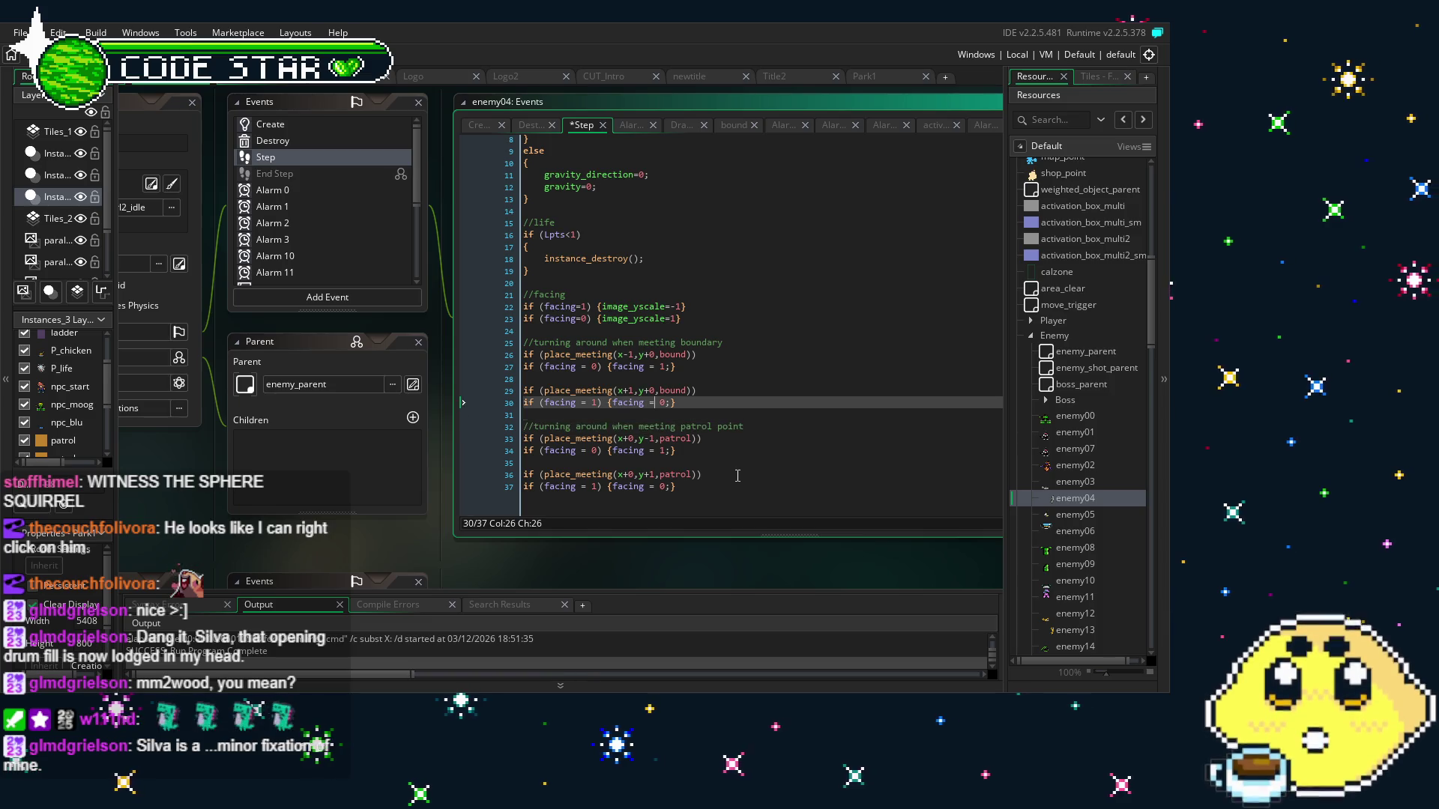
{"action": "key", "text": "Up"}
{"action": "key", "text": "Right"}
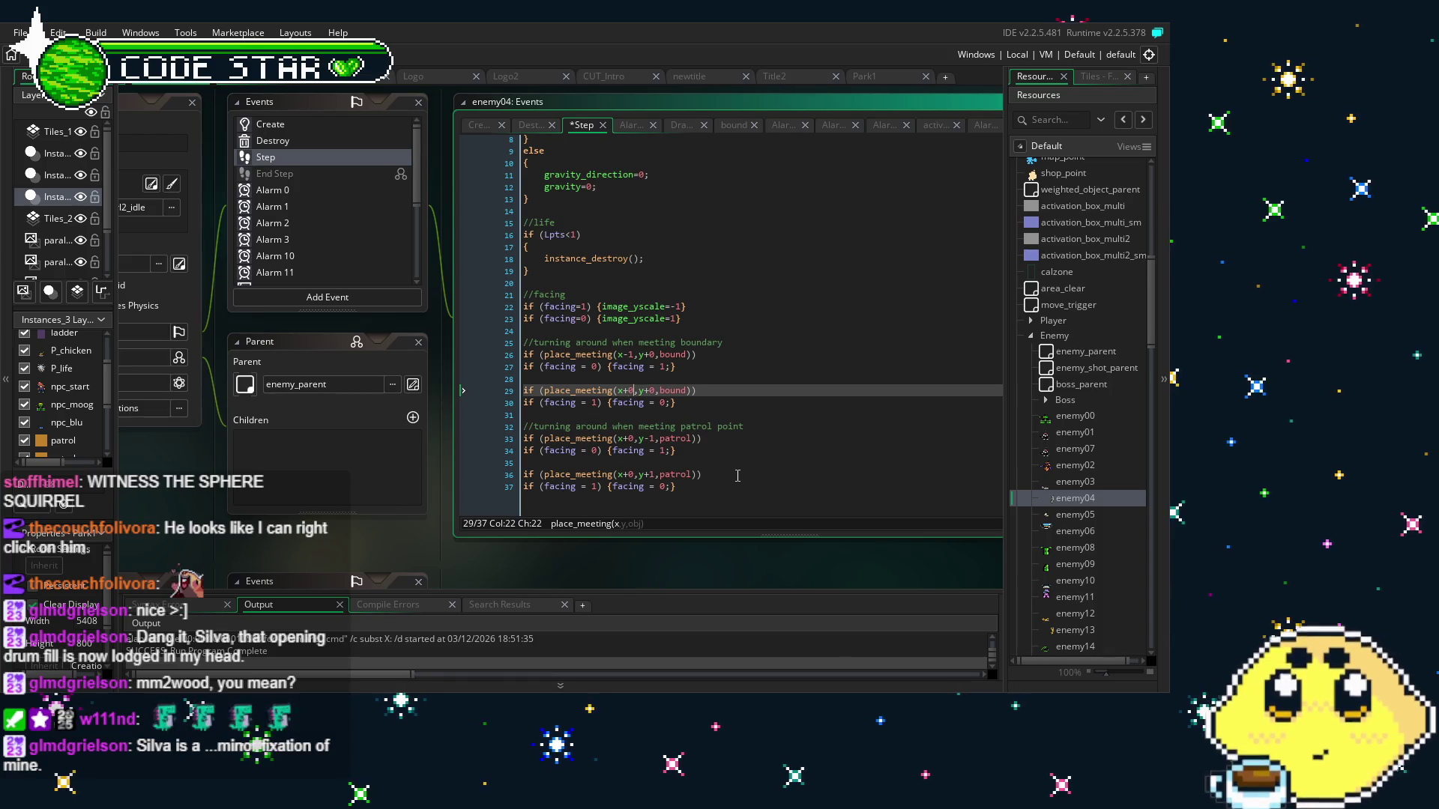
{"action": "key", "text": "Up"}
{"action": "key", "text": "Up"}
{"action": "key", "text": "Up"}
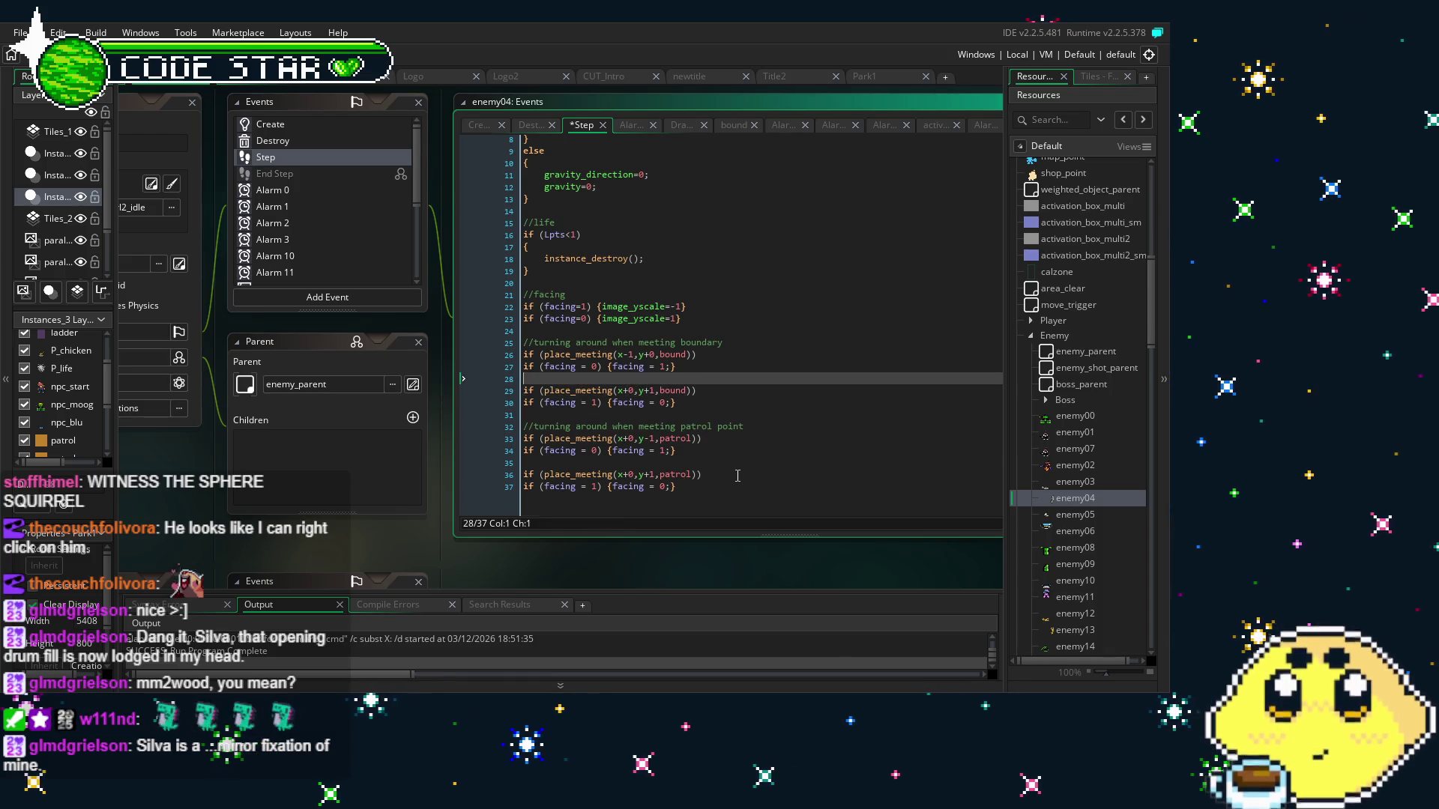
{"action": "key", "text": "Right"}
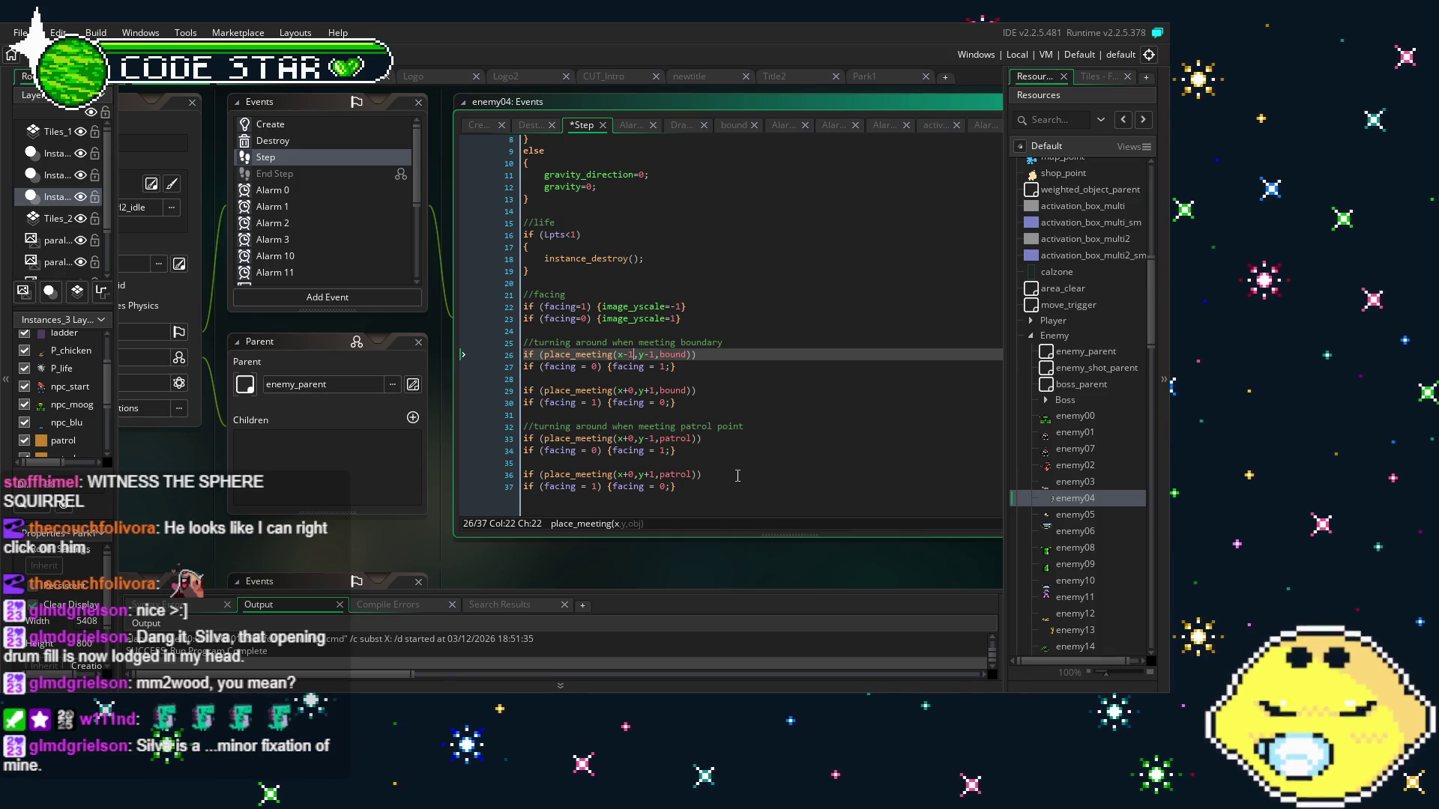
{"action": "type", "text": "+0"}
Bring the top of the Step code editor back into view
{"action": "left_click", "coordinate": [752, 459]}
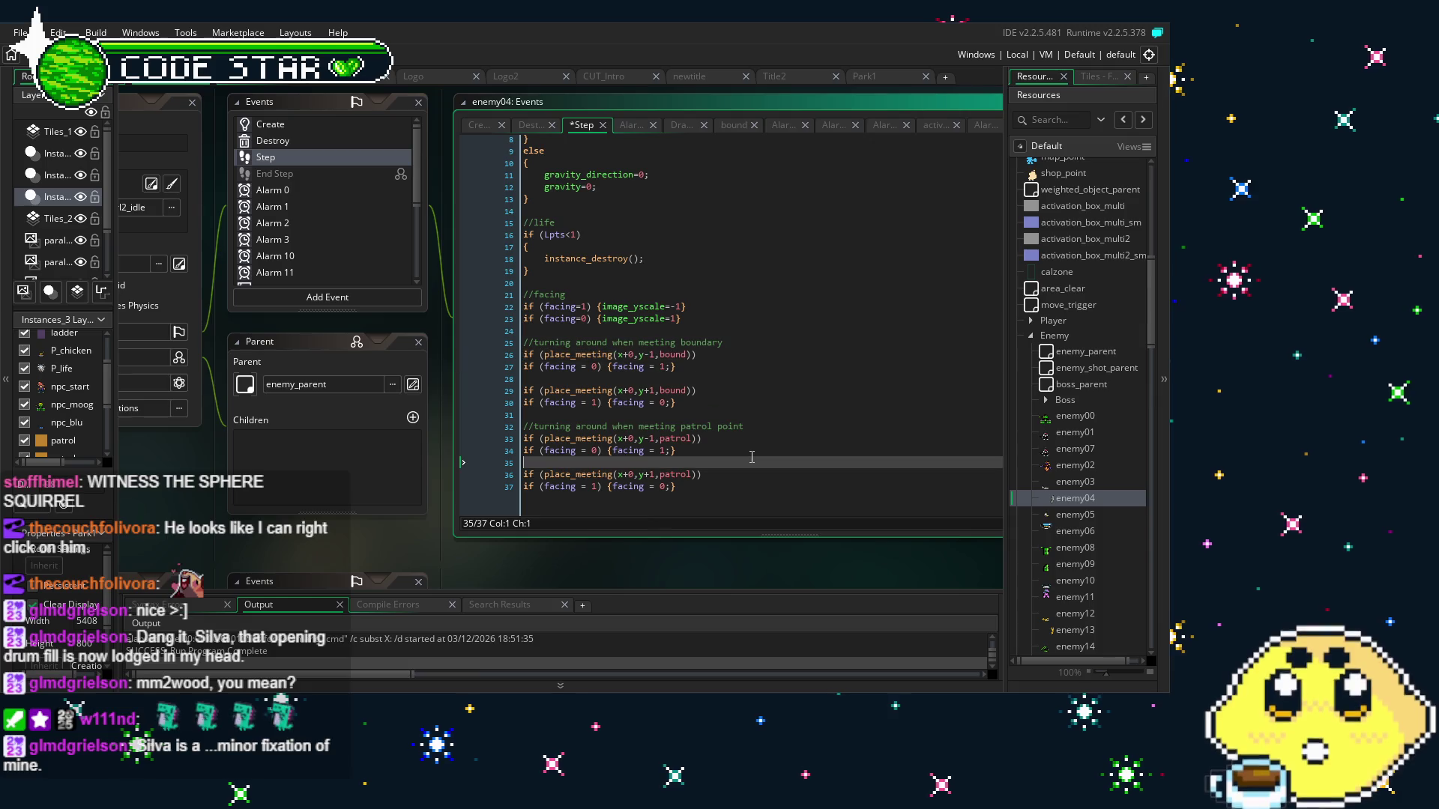
{"action": "scroll", "coordinate": [660, 407], "scroll_direction": "up", "scroll_amount": 2}
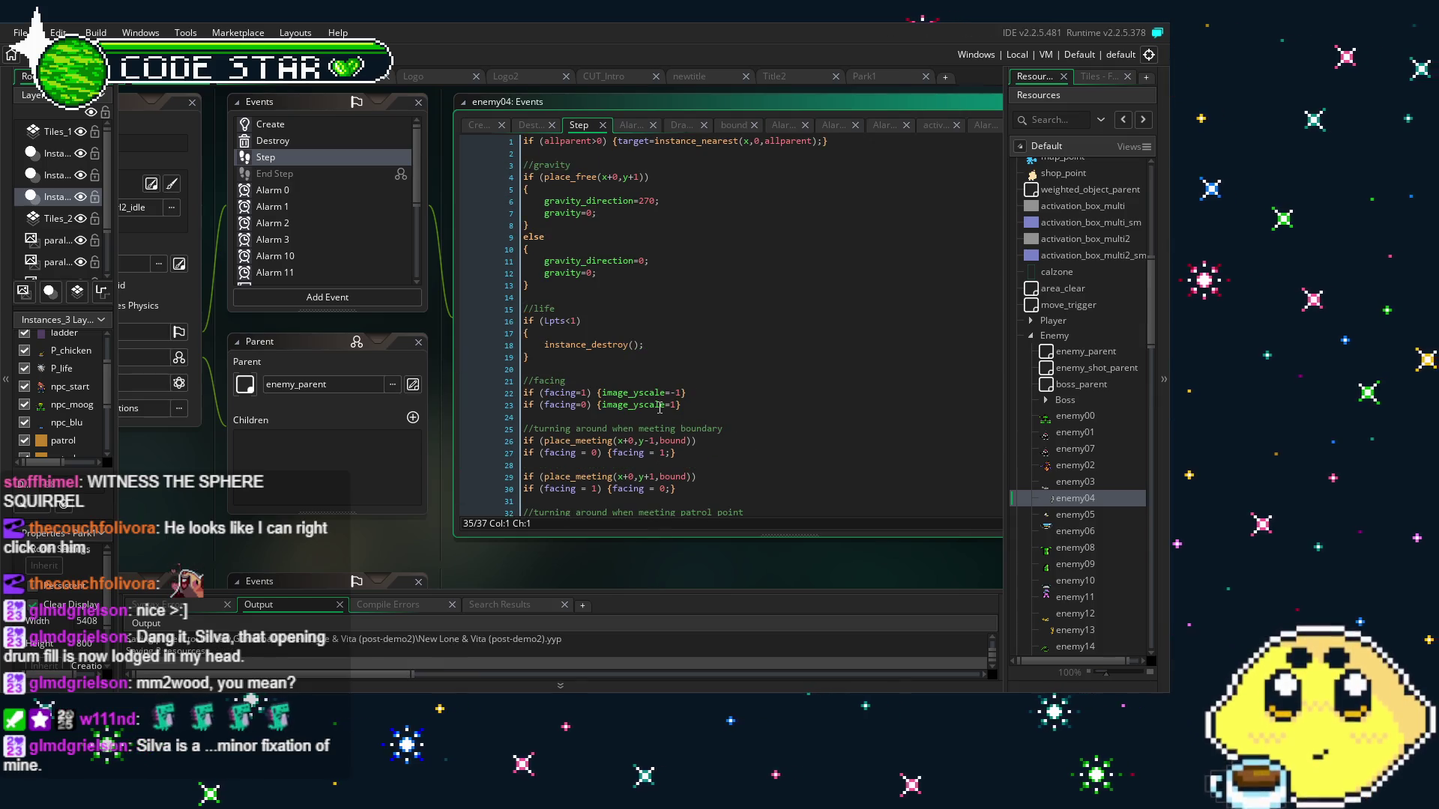
{"action": "mouse_move", "coordinate": [334, 535]}
{"action": "left_mouse_down"}
{"action": "mouse_move", "coordinate": [429, 475]}
{"action": "mouse_move", "coordinate": [391, 475]}
{"action": "left_mouse_up"}
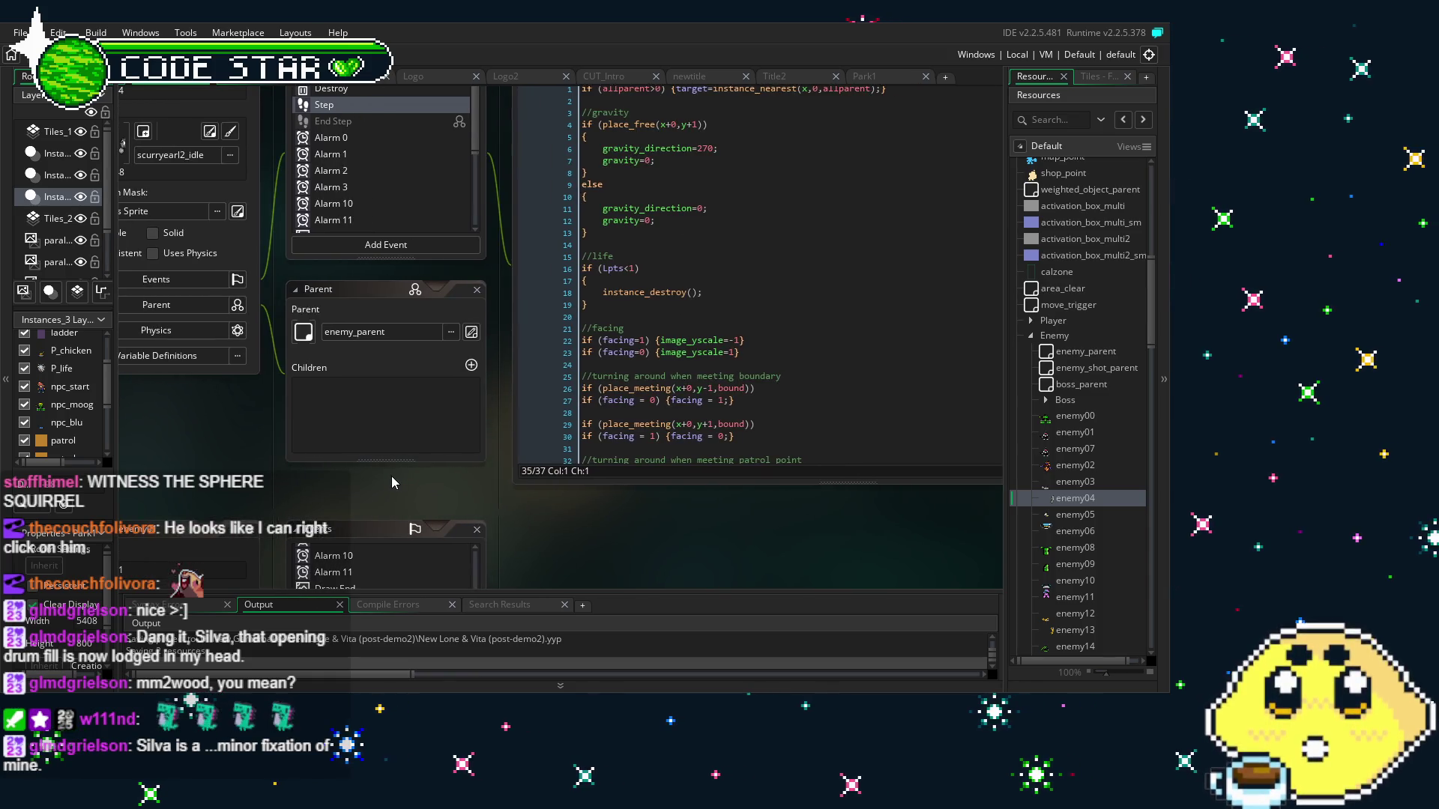
{"action": "left_click_drag", "start_coordinate": [392, 475], "coordinate": [356, 495]}
{"action": "scroll", "coordinate": [637, 369], "scroll_direction": "down", "scroll_amount": 2}
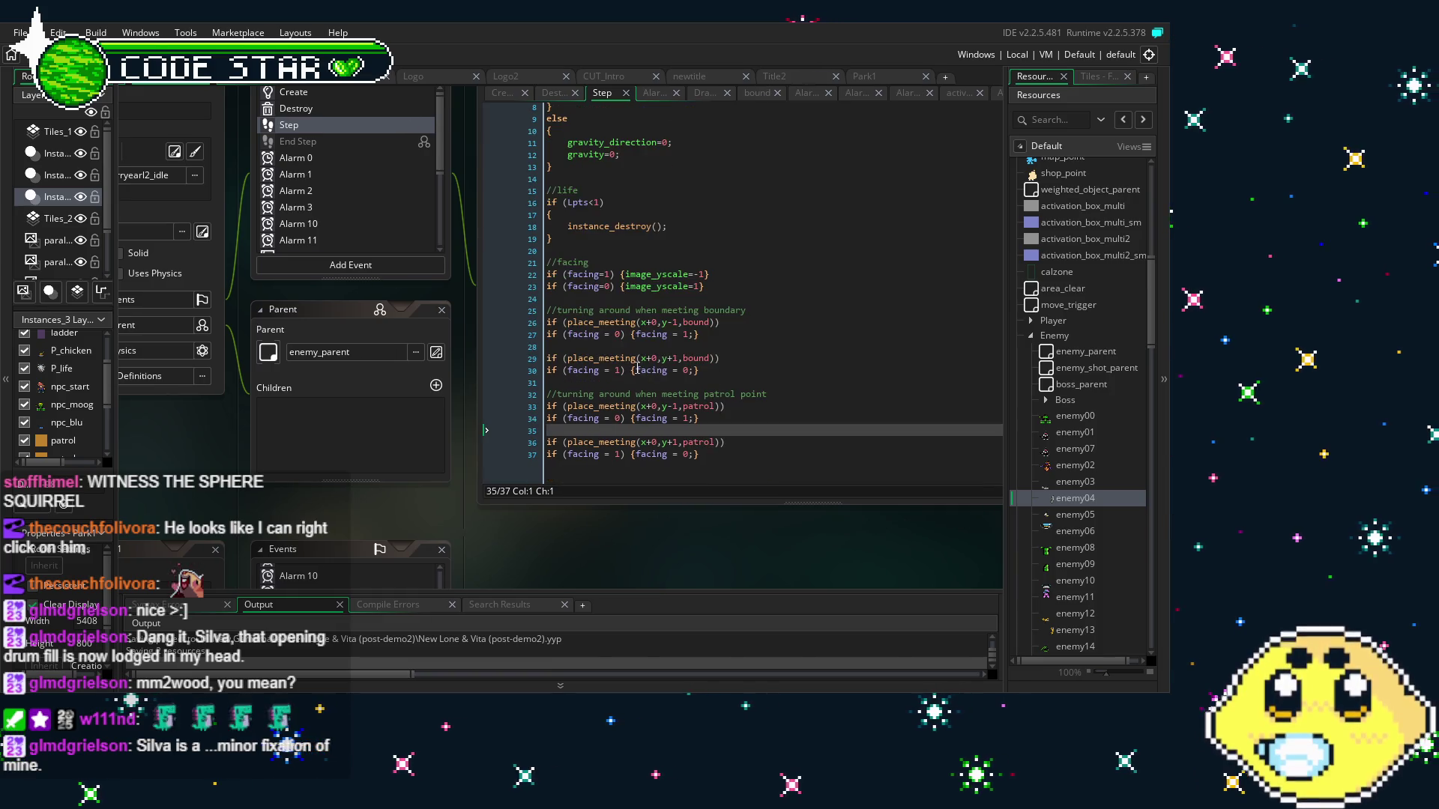
{"action": "scroll", "coordinate": [343, 225], "scroll_direction": "down", "scroll_amount": 3}
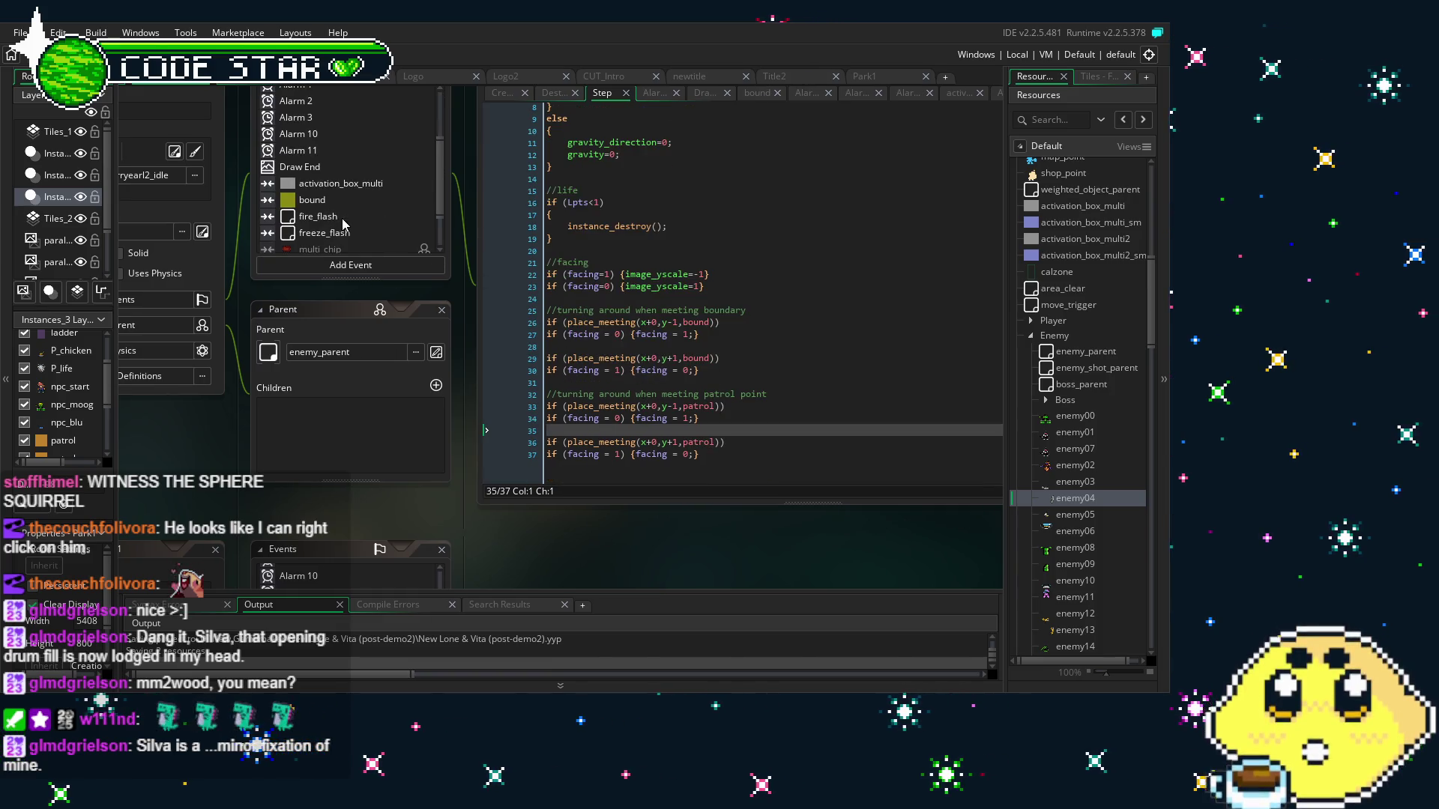
Swap Alarm 11's vspeed=-4; for if (can_move=0) {can_move=1;} and save
{"action": "left_click", "coordinate": [303, 152]}
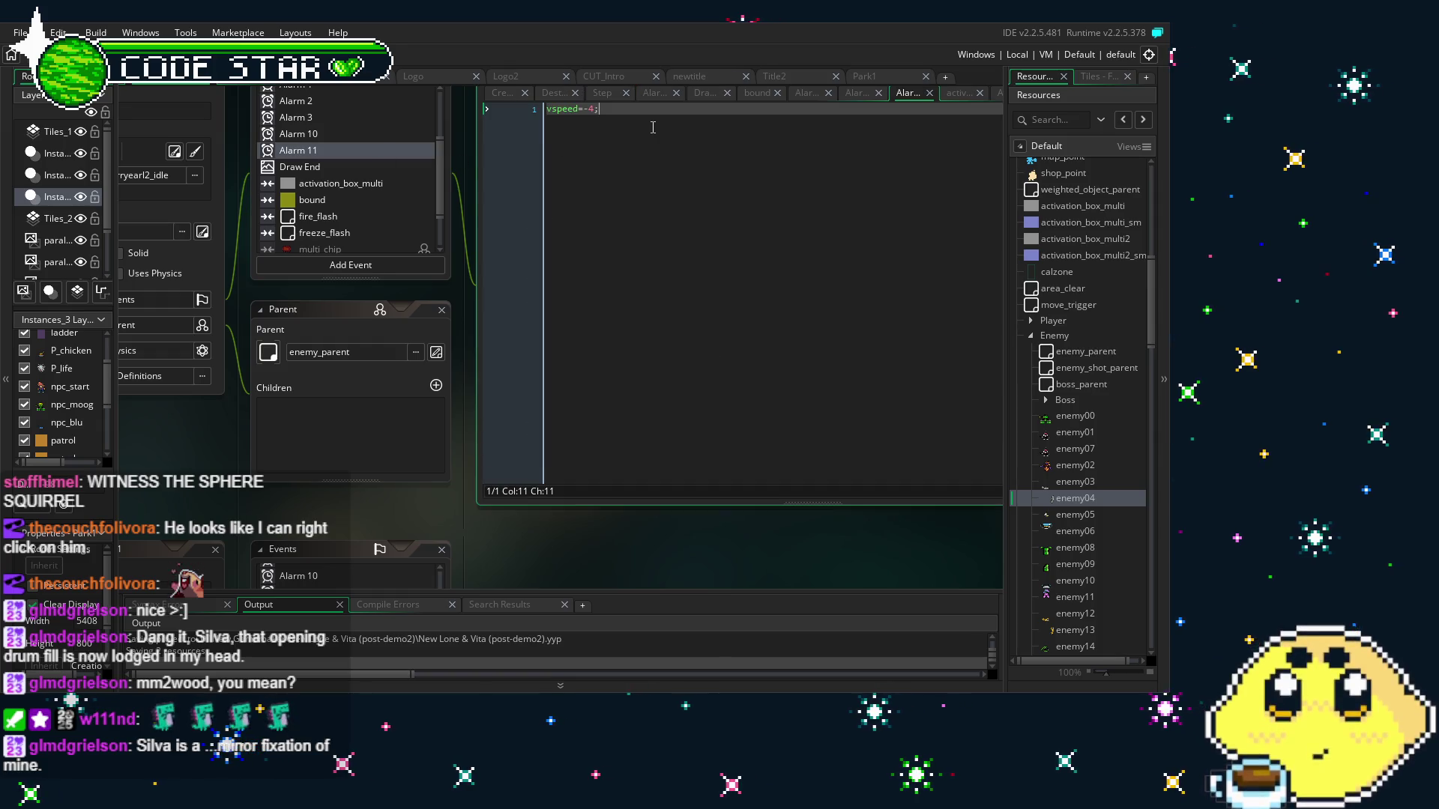
{"action": "type", "text": "can"}
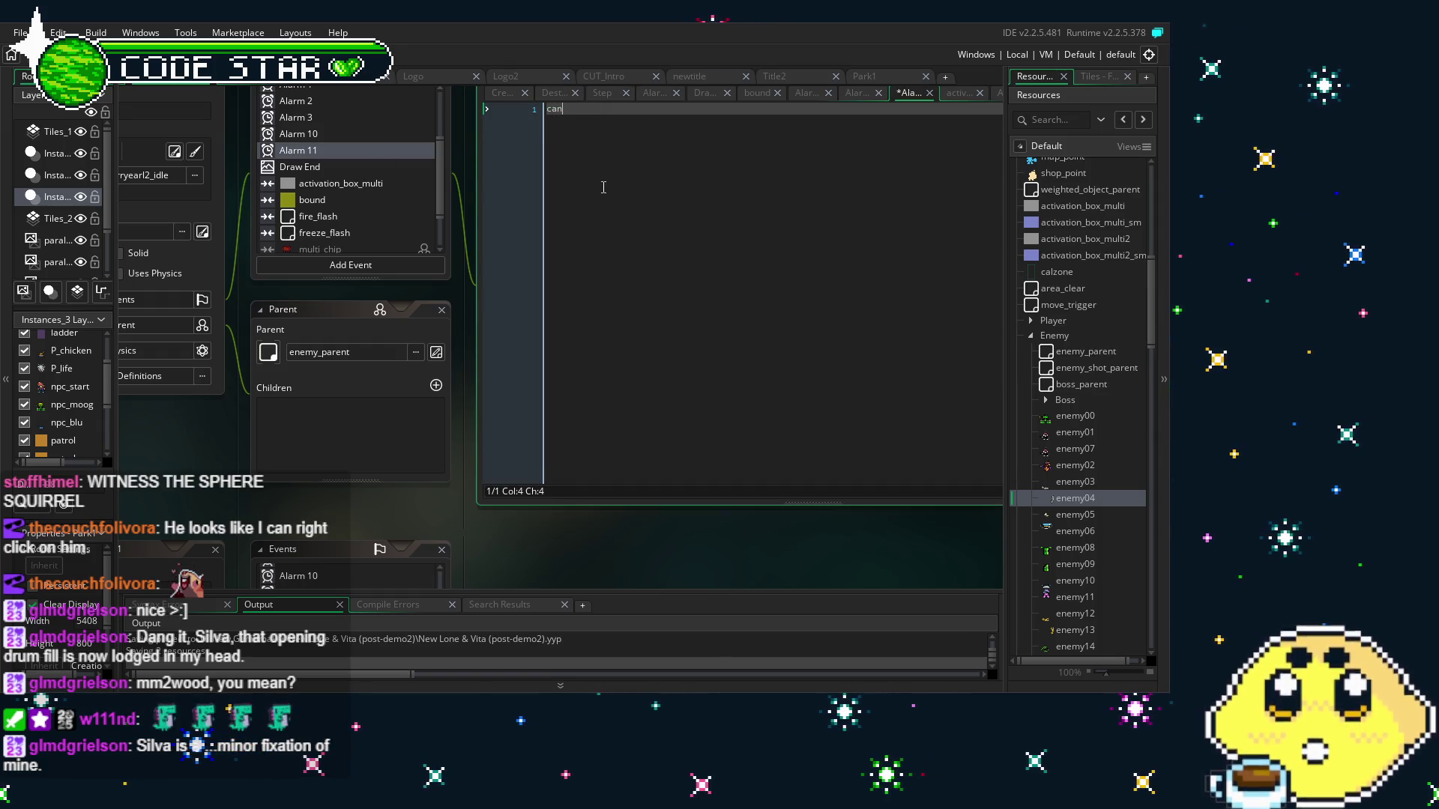
{"action": "type", "text": "_move=0;"}
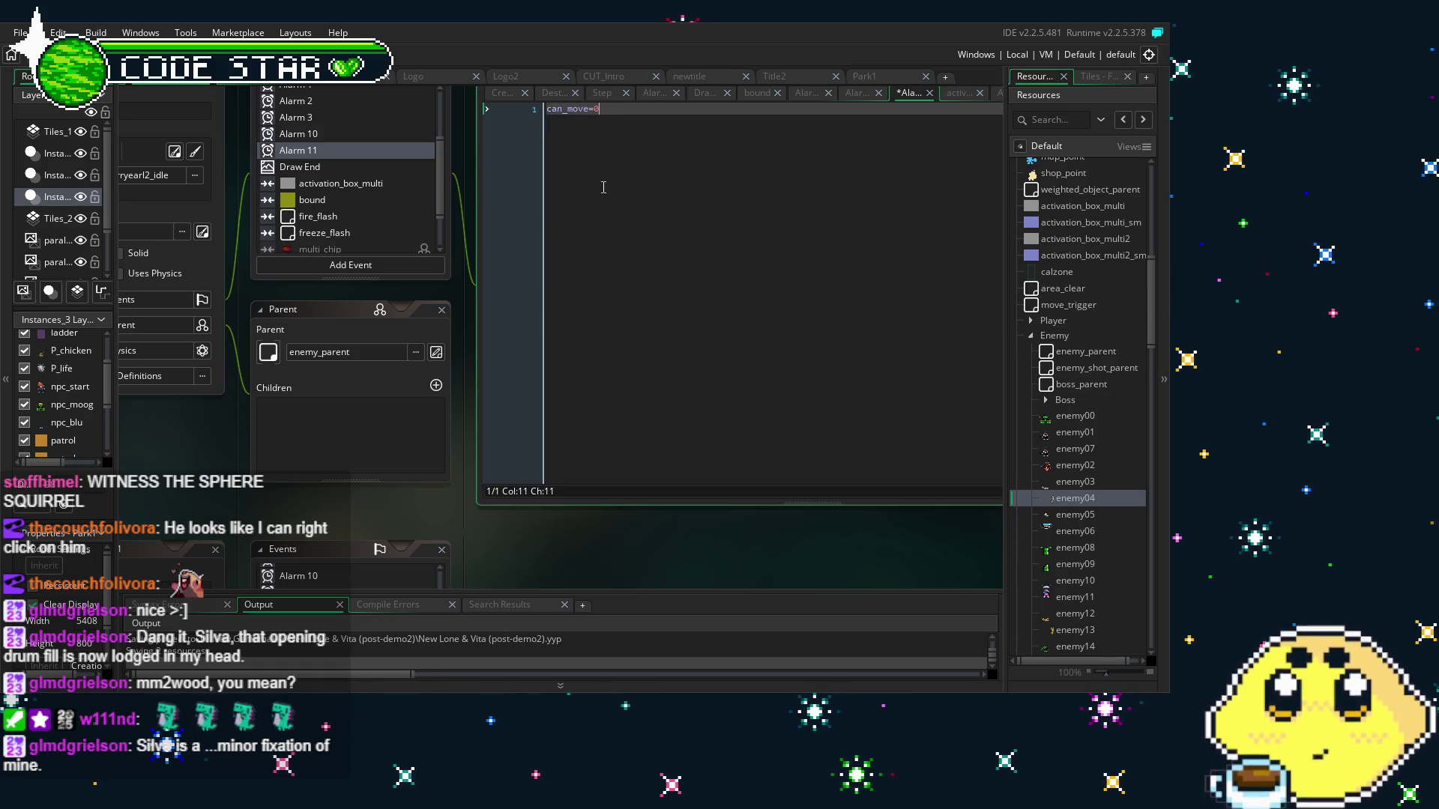
{"action": "key", "text": "Home"}
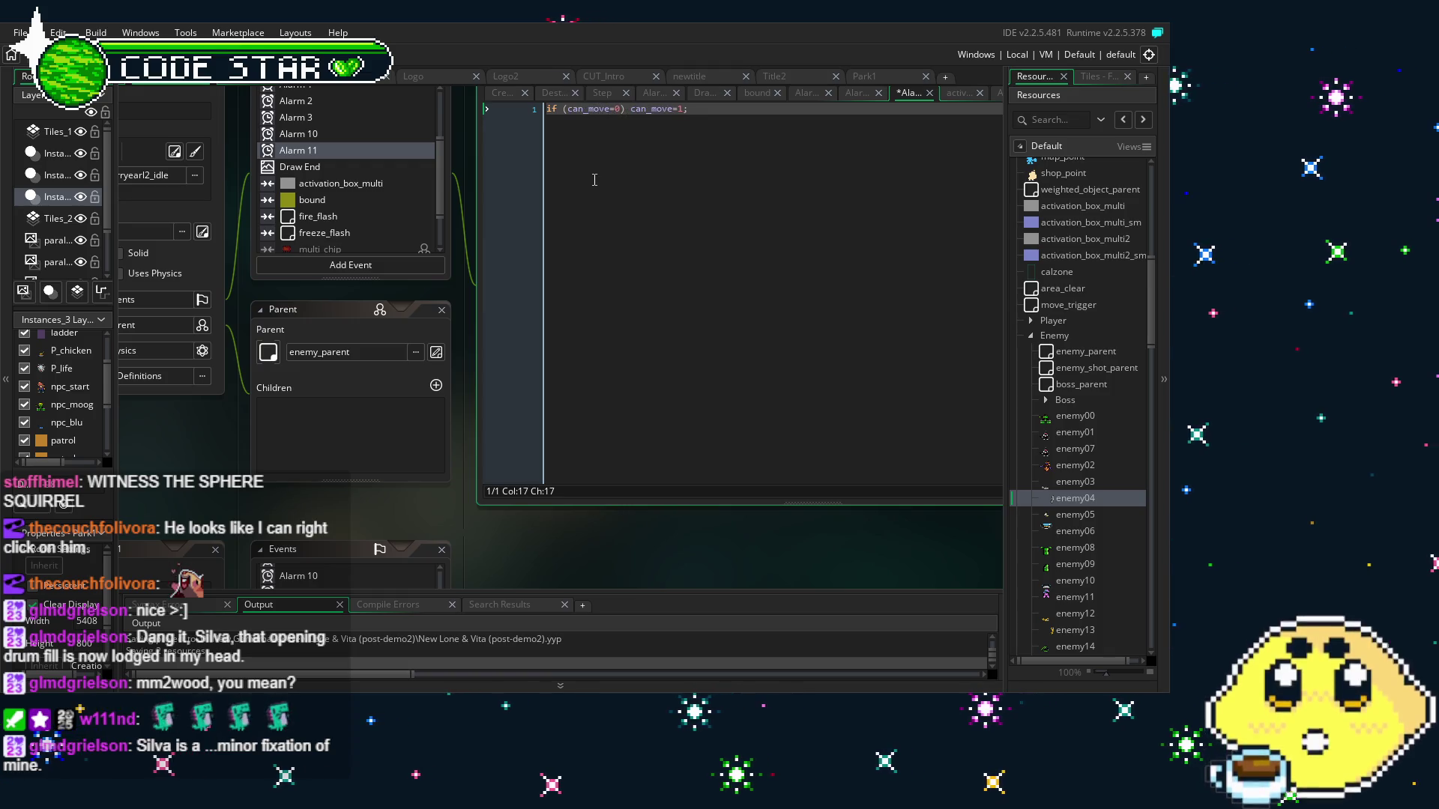
{"action": "key", "text": "ctrl+s"}
{"action": "scroll", "coordinate": [353, 202], "scroll_direction": "up", "scroll_amount": 3}
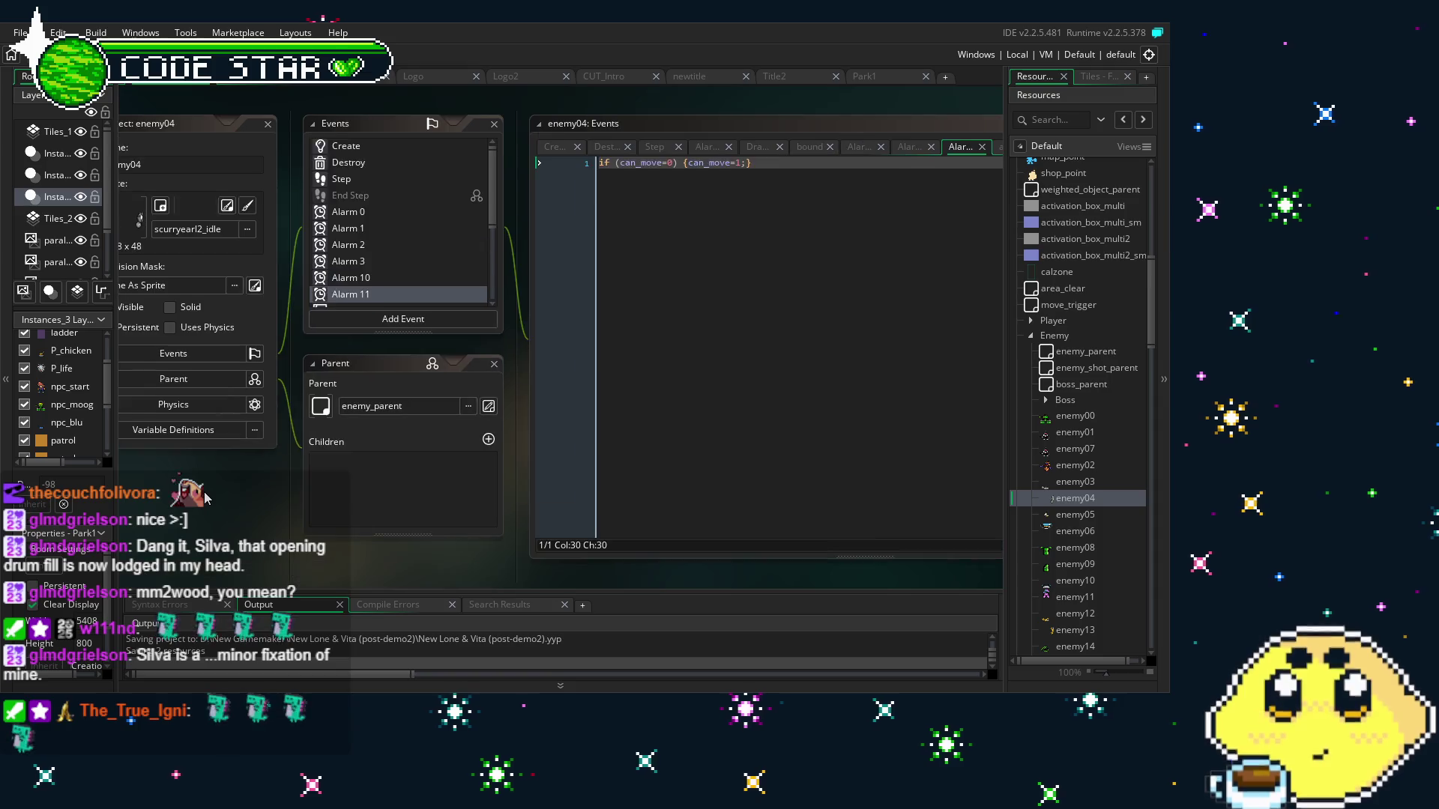
Look over enemy04's Create, Destroy and Step event code
{"action": "left_click_drag", "start_coordinate": [267, 442], "coordinate": [219, 446]}
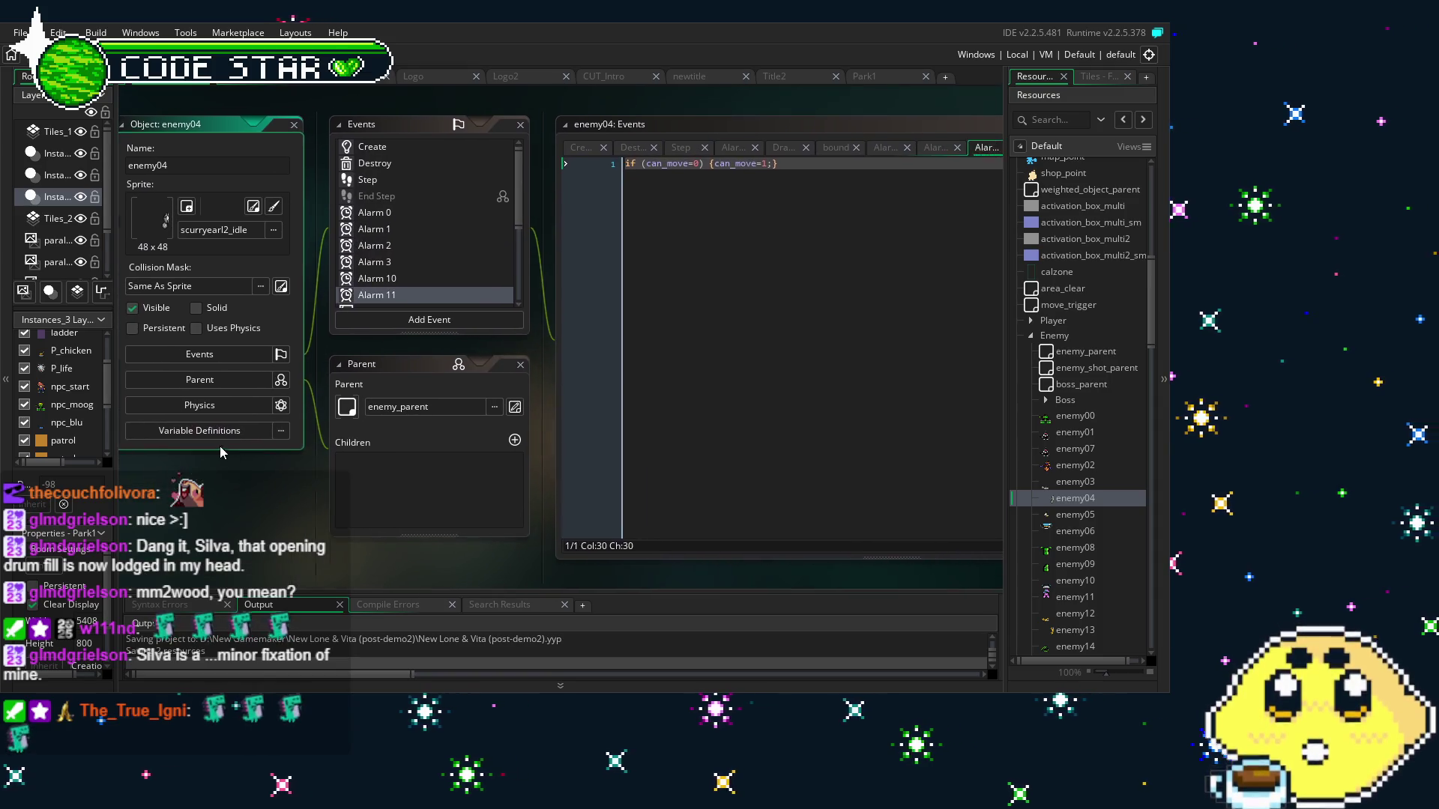
{"action": "left_click", "coordinate": [371, 151]}
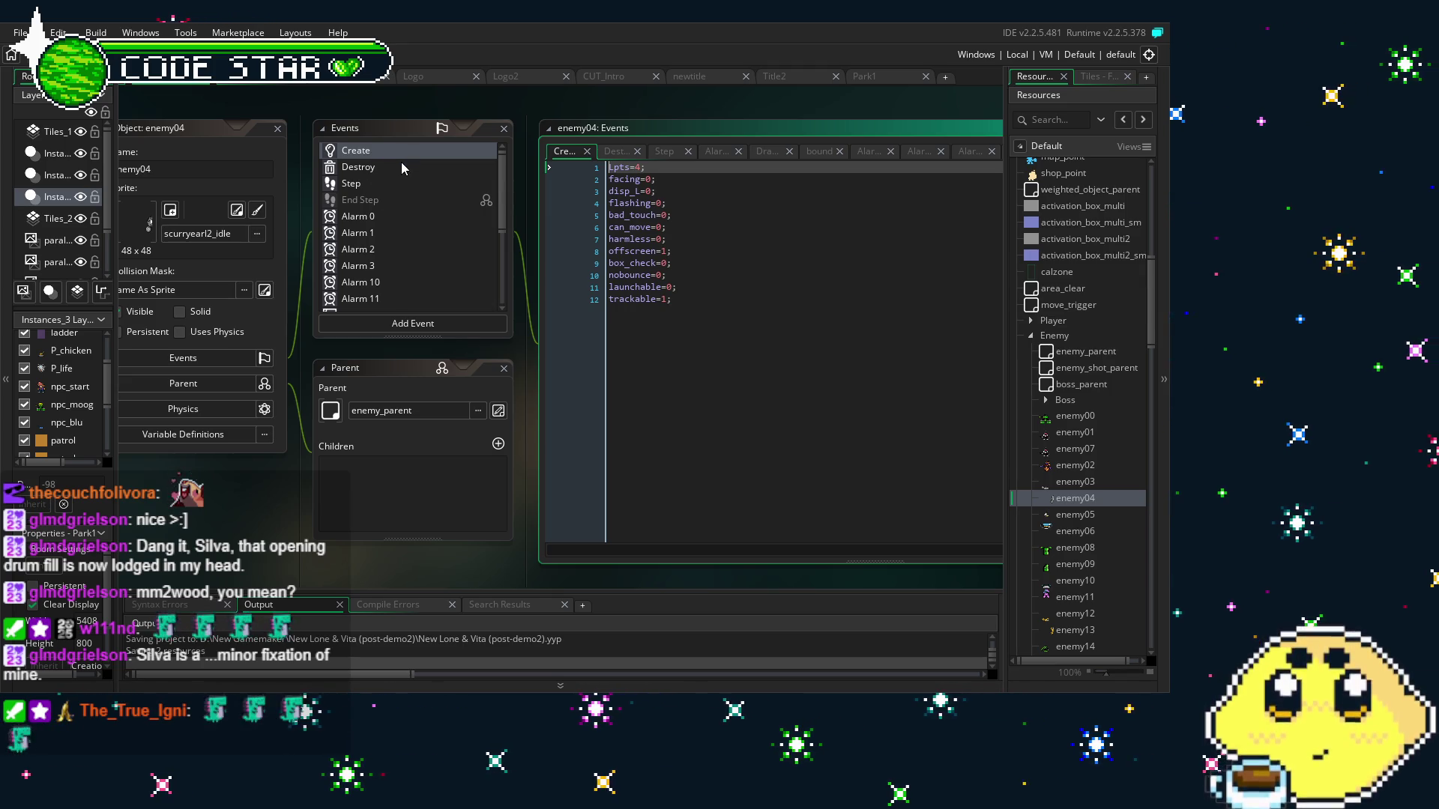
{"action": "left_click", "coordinate": [401, 161]}
{"action": "mouse_move", "coordinate": [388, 478]}
{"action": "left_mouse_down"}
{"action": "mouse_move", "coordinate": [256, 460]}
{"action": "mouse_move", "coordinate": [273, 448]}
{"action": "left_mouse_up"}
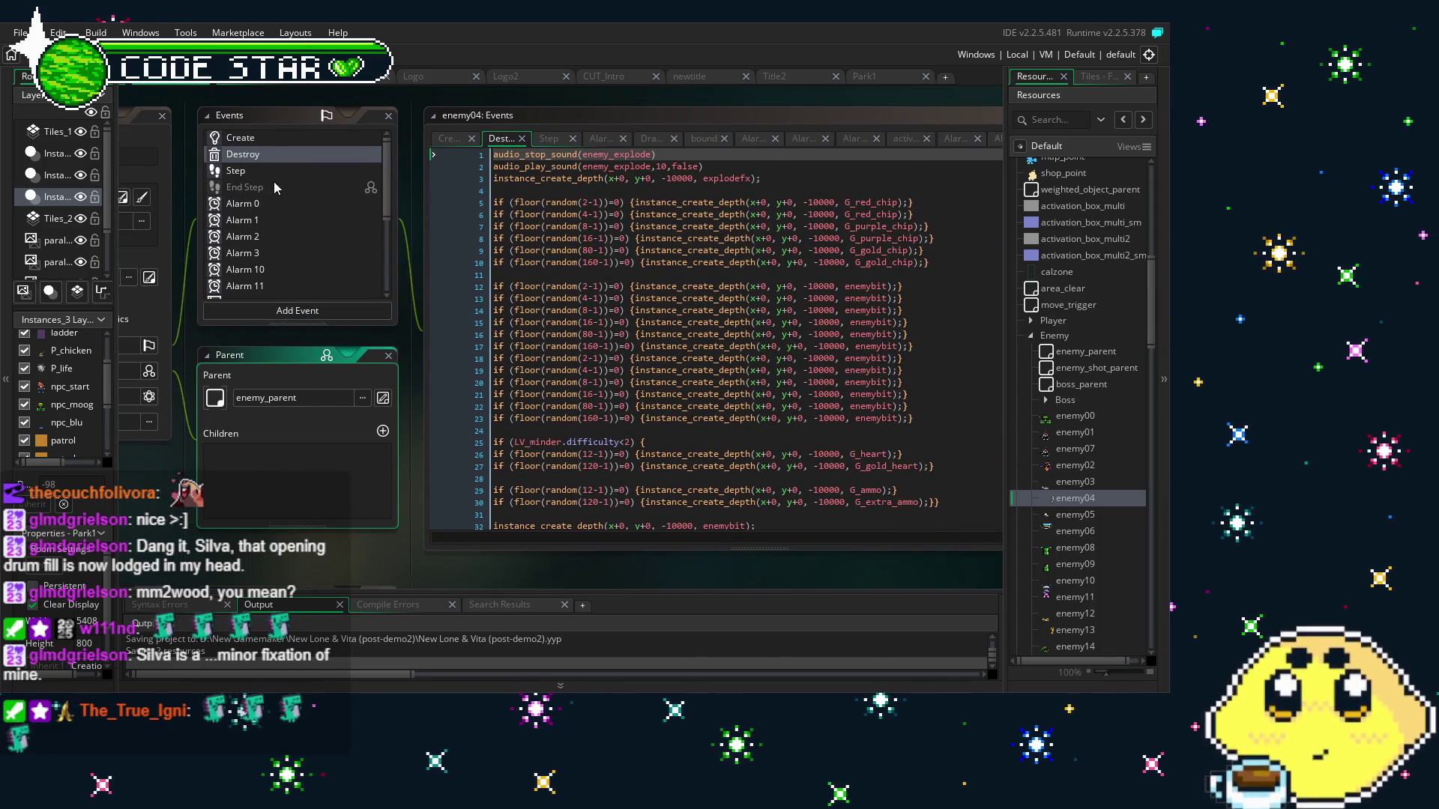
{"action": "left_click", "coordinate": [279, 172]}
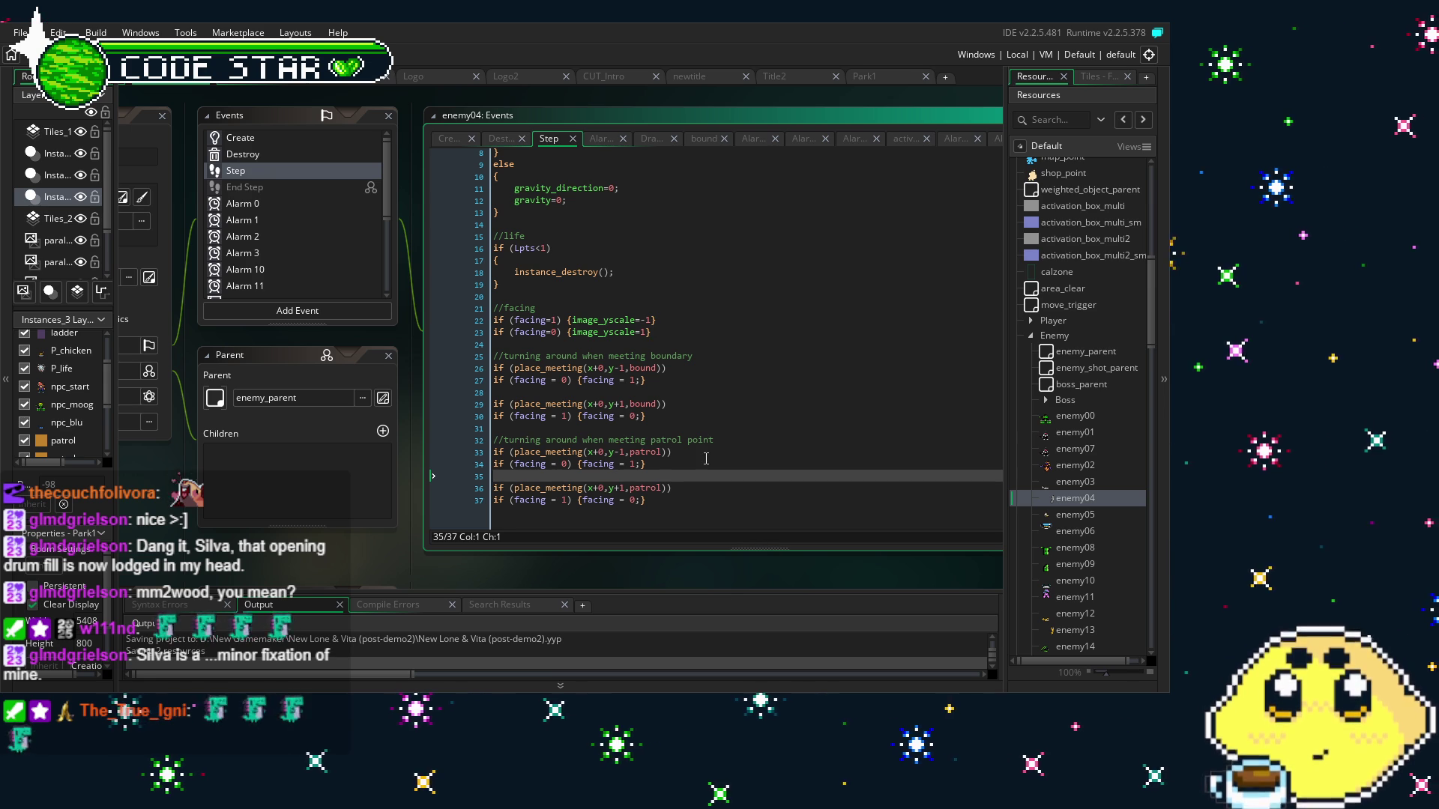
Inspect the Step patrol checks on lines 33–34 and boundary line 28
{"action": "scroll", "coordinate": [713, 364], "scroll_direction": "down", "scroll_amount": 2}
{"action": "left_click", "coordinate": [713, 365]}
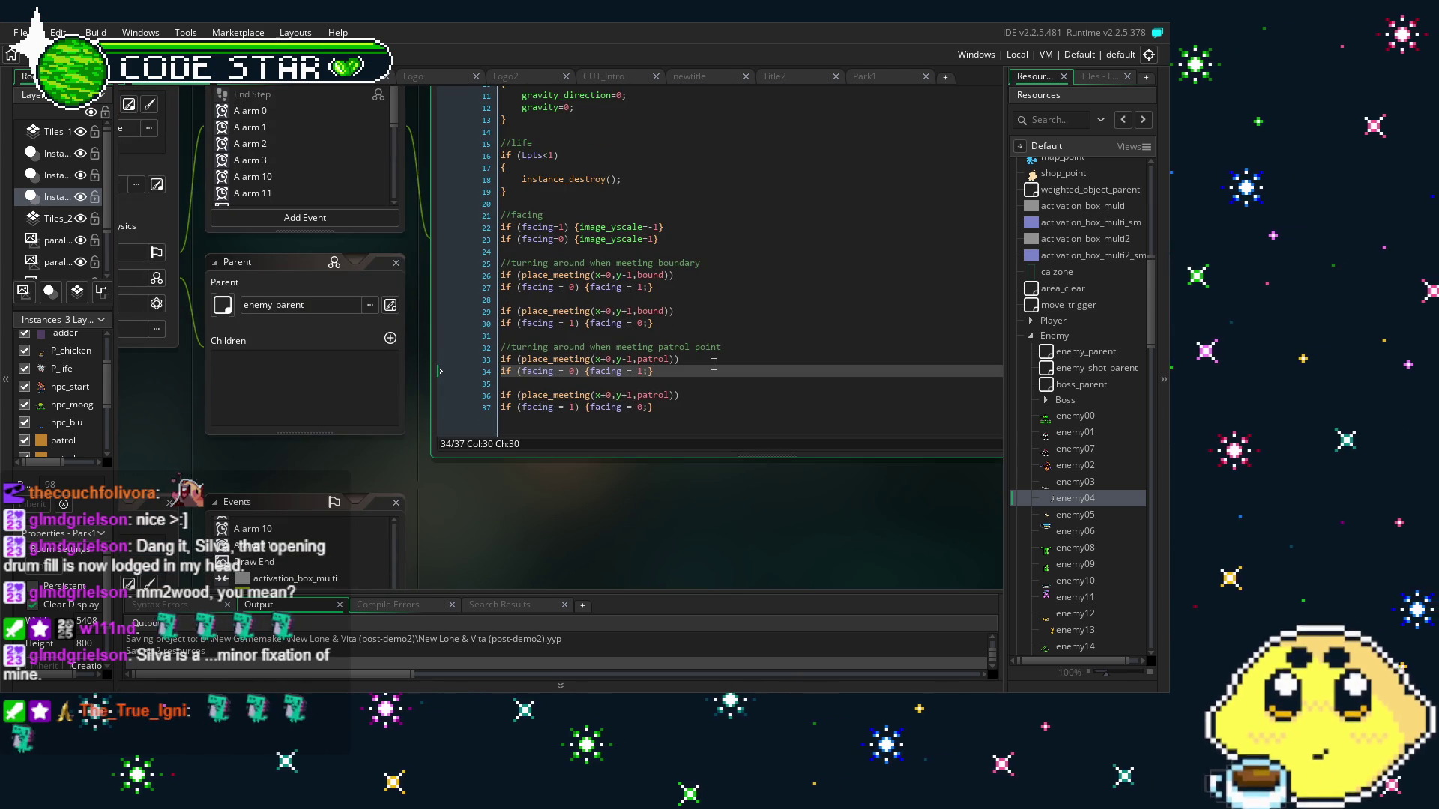
{"action": "left_click", "coordinate": [719, 367]}
{"action": "scroll", "coordinate": [718, 368], "scroll_direction": "up", "scroll_amount": 1}
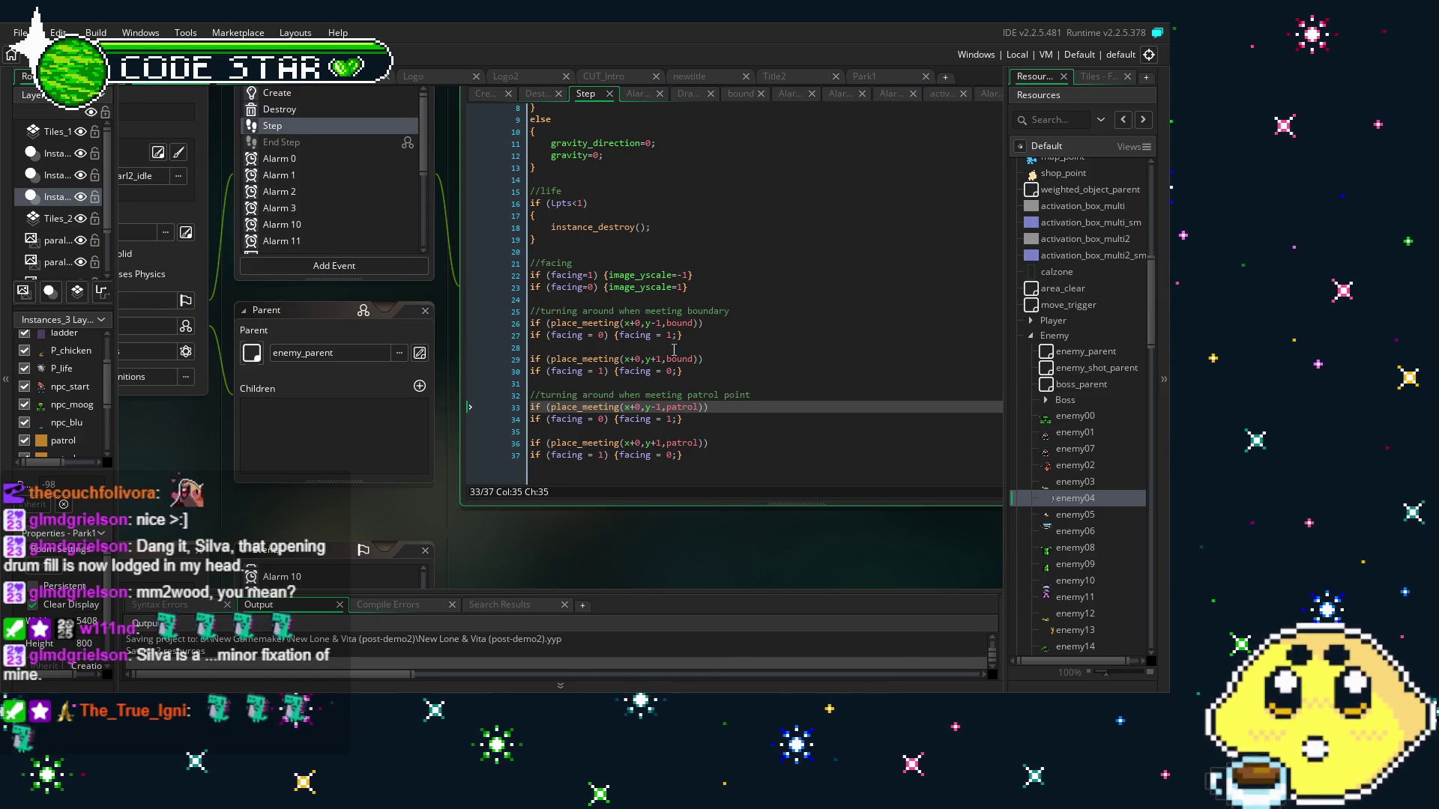
{"action": "scroll", "coordinate": [675, 435], "scroll_direction": "up", "scroll_amount": 1}
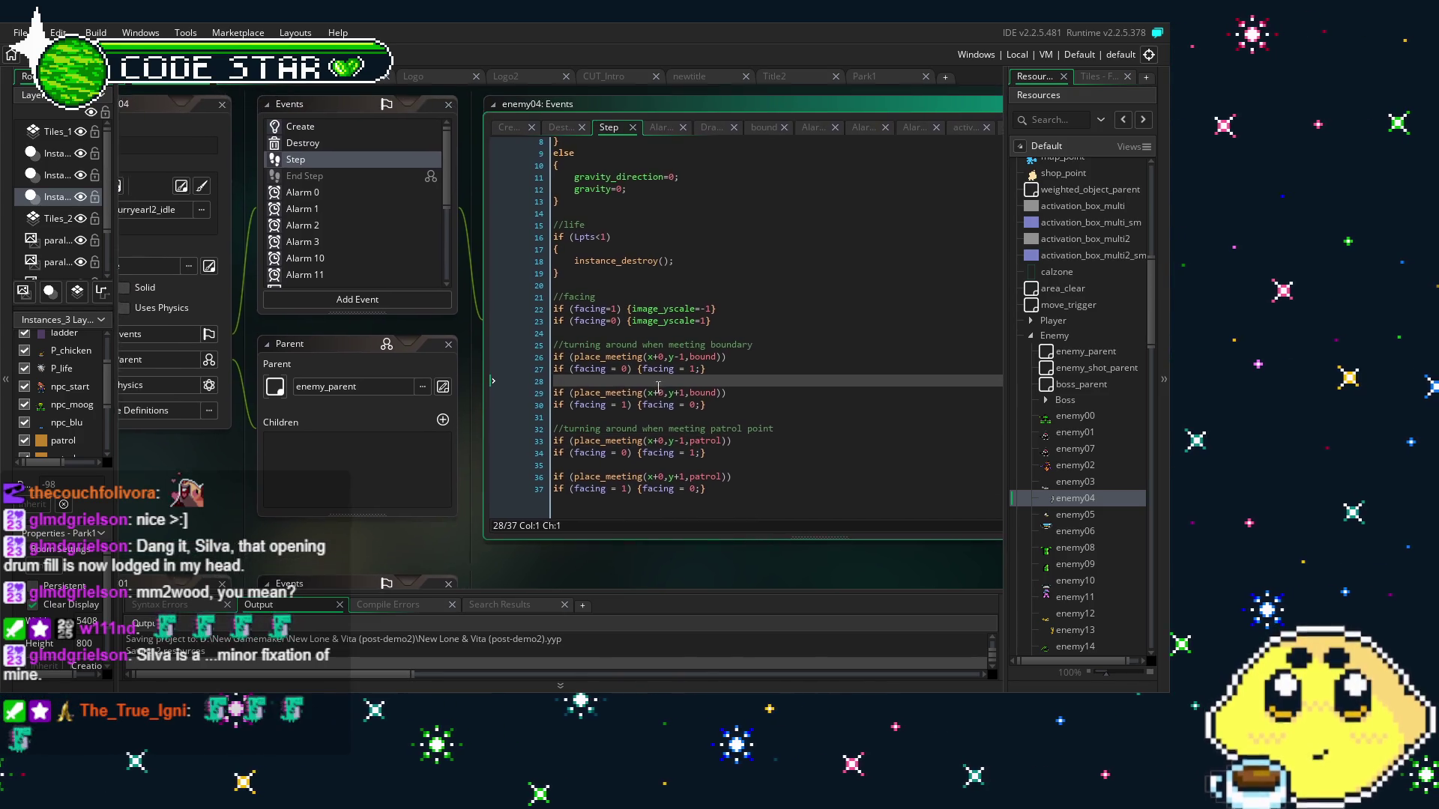
{"action": "left_click", "coordinate": [665, 403]}
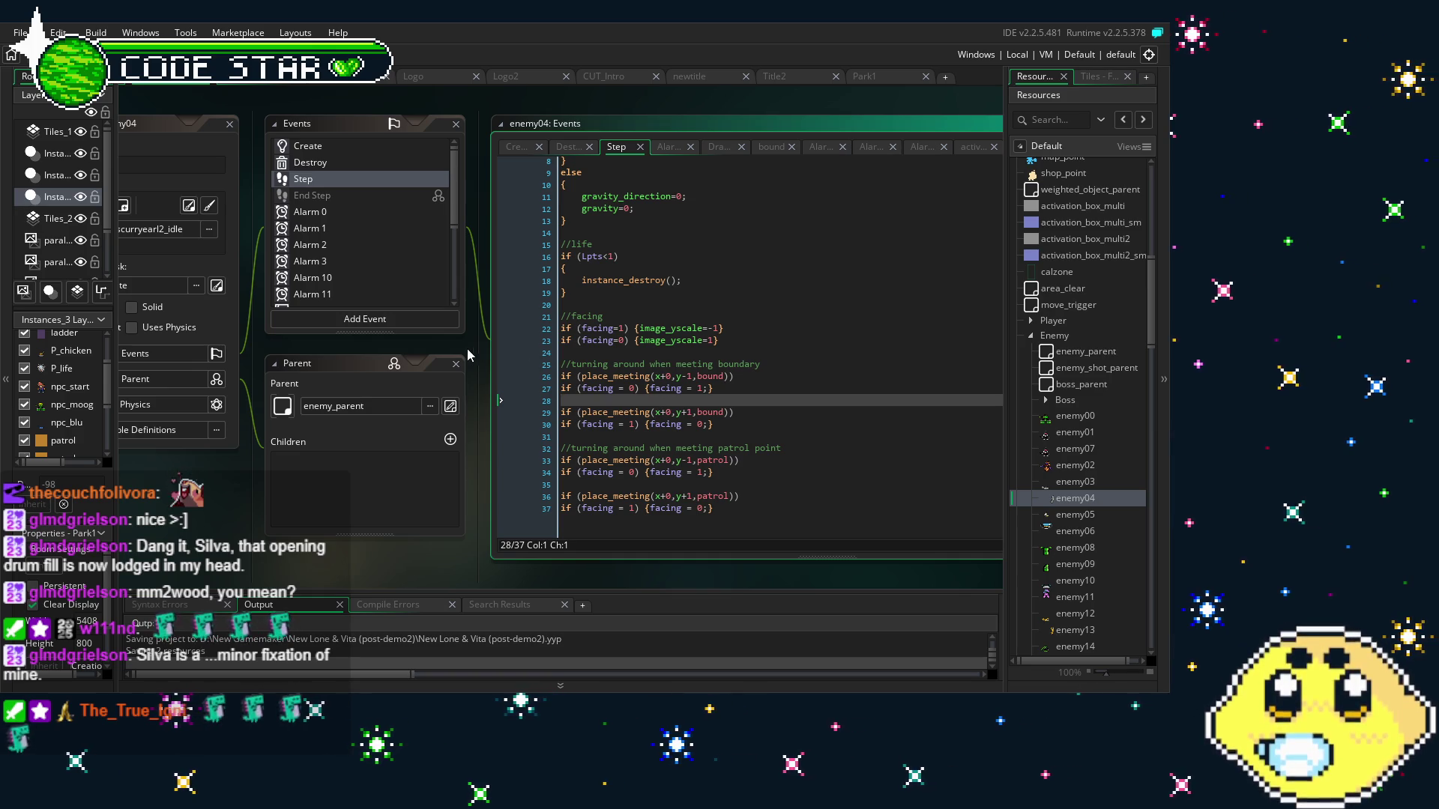
{"action": "scroll", "coordinate": [334, 220], "scroll_direction": "down", "scroll_amount": 3}
Retype then undo the Alarm 11 can_move line, returning to Step with it unchanged
{"action": "left_click", "coordinate": [329, 203]}
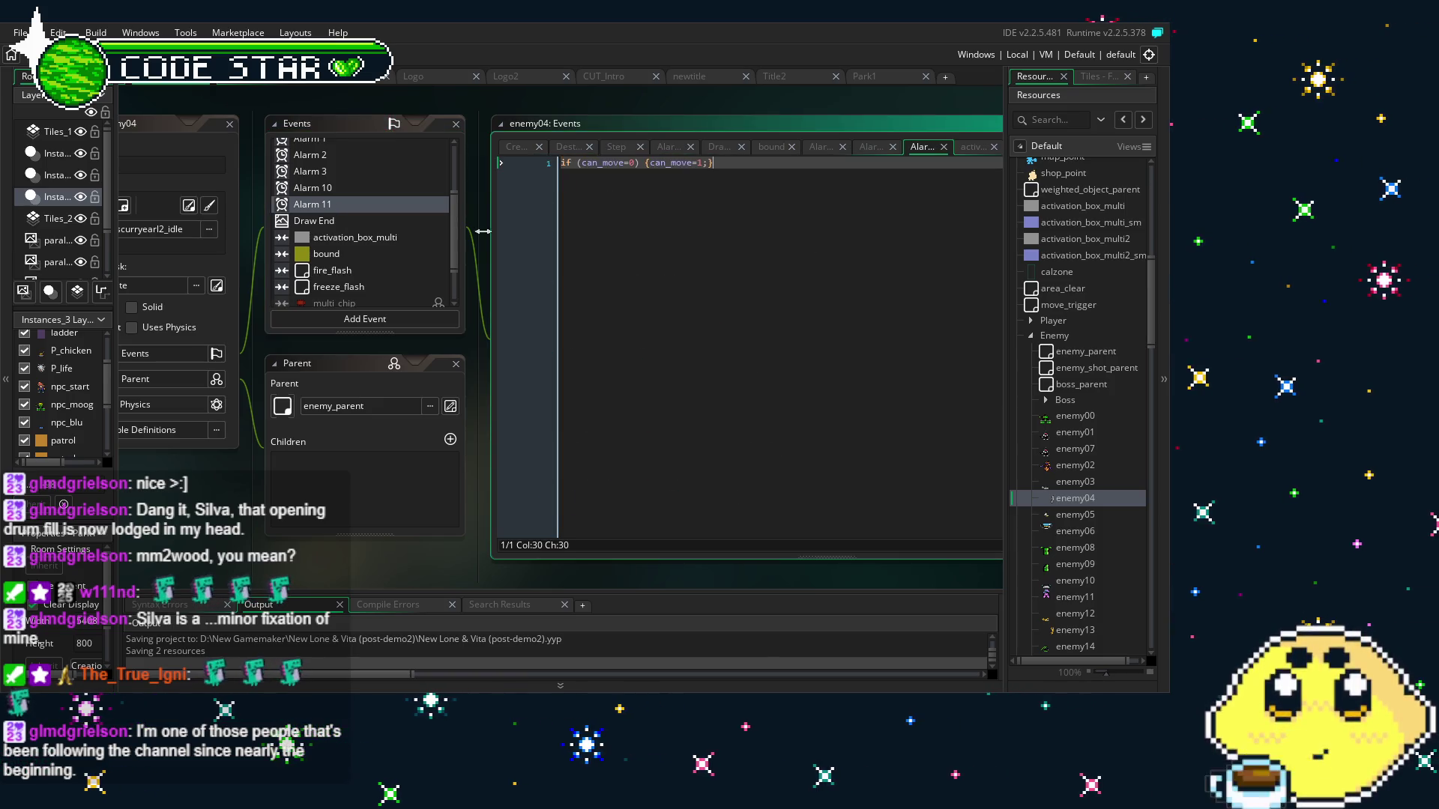
{"action": "scroll", "coordinate": [364, 251], "scroll_direction": "up", "scroll_amount": 3}
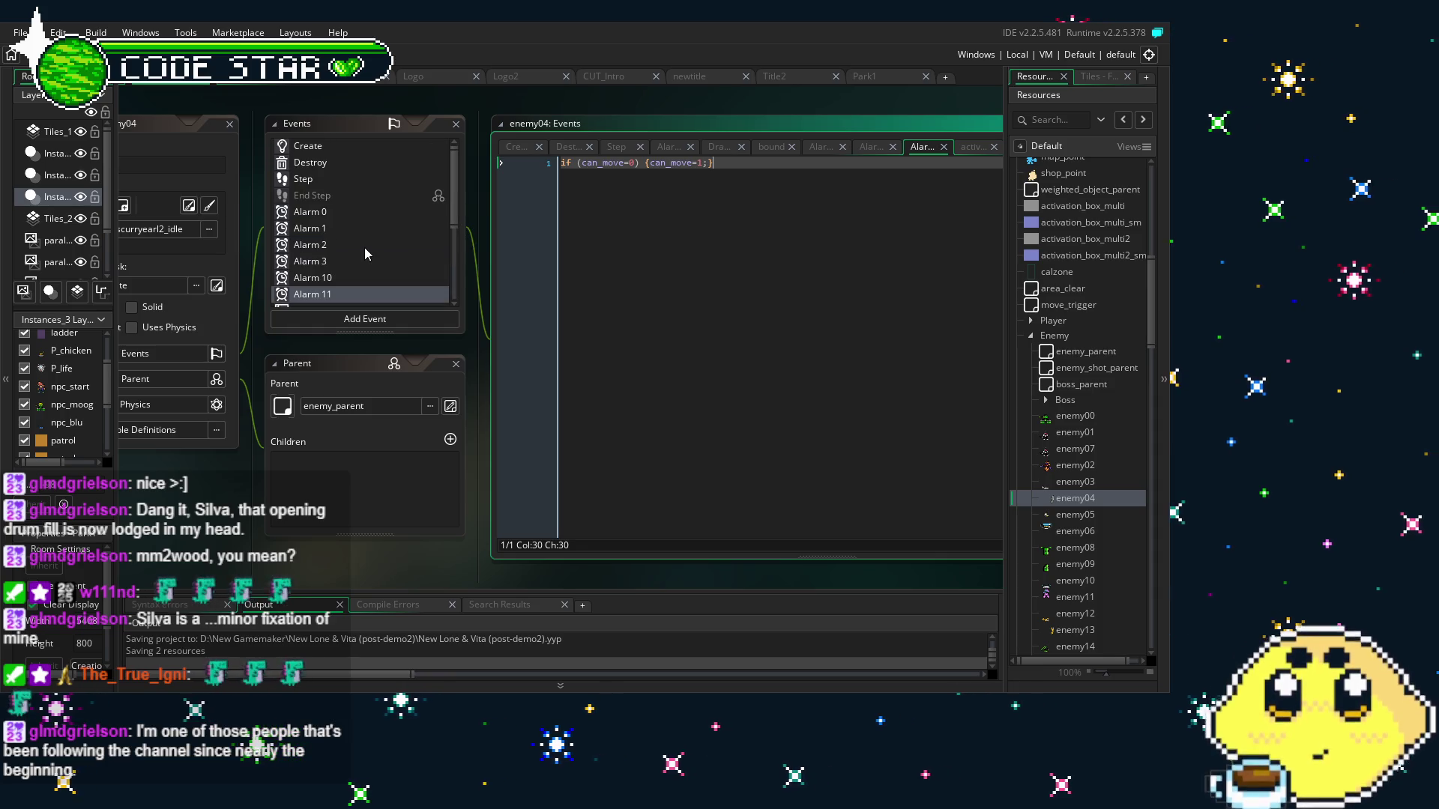
{"action": "left_click", "coordinate": [677, 260]}
{"action": "key", "text": "ctrl+a"}
{"action": "type", "text": "can_move=0-"}
{"action": "key", "text": "ctrl+z"}
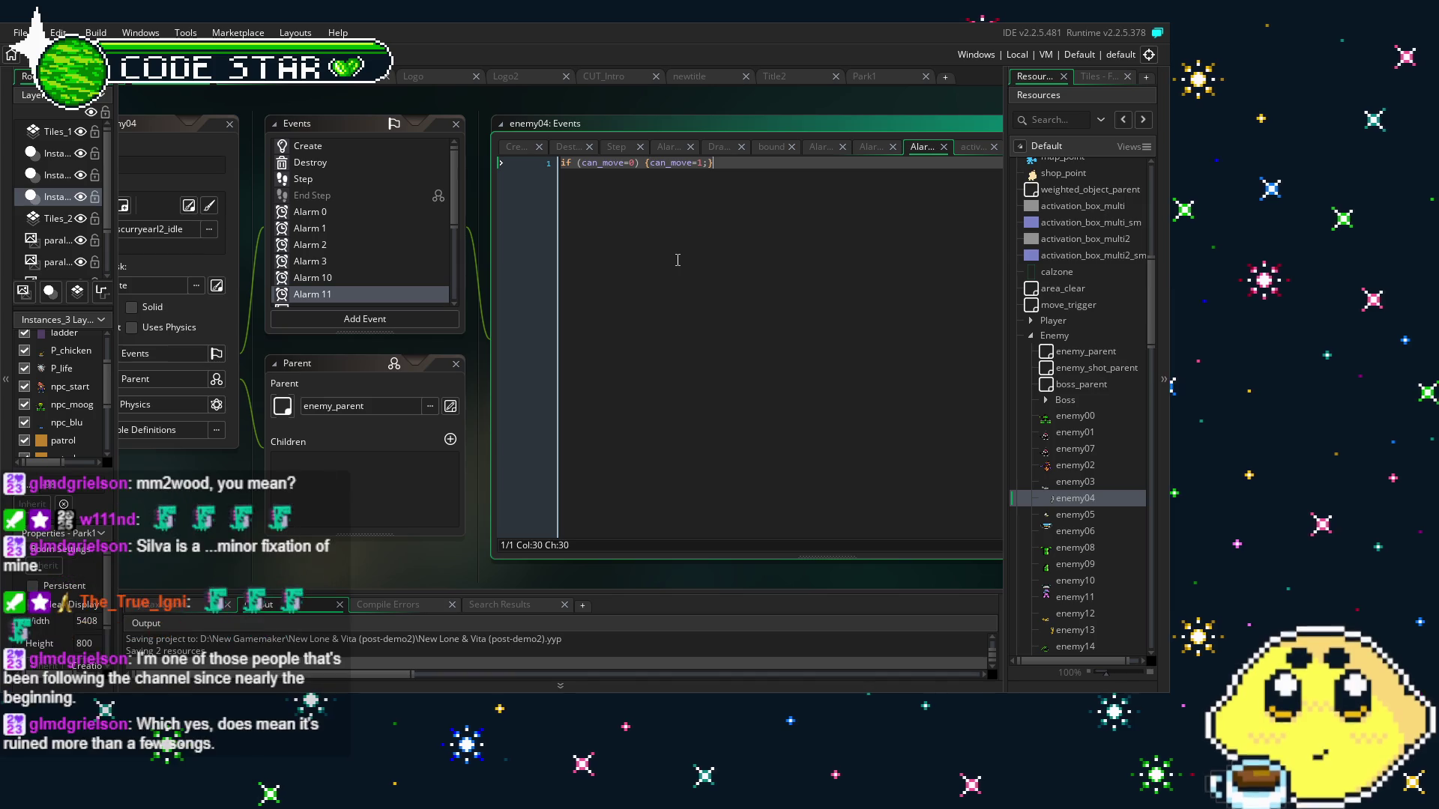
{"action": "type", "text": "can_move="}
{"action": "key", "text": "ctrl+z"}
{"action": "key", "text": "ctrl+z"}
{"action": "key", "text": "ctrl+z"}
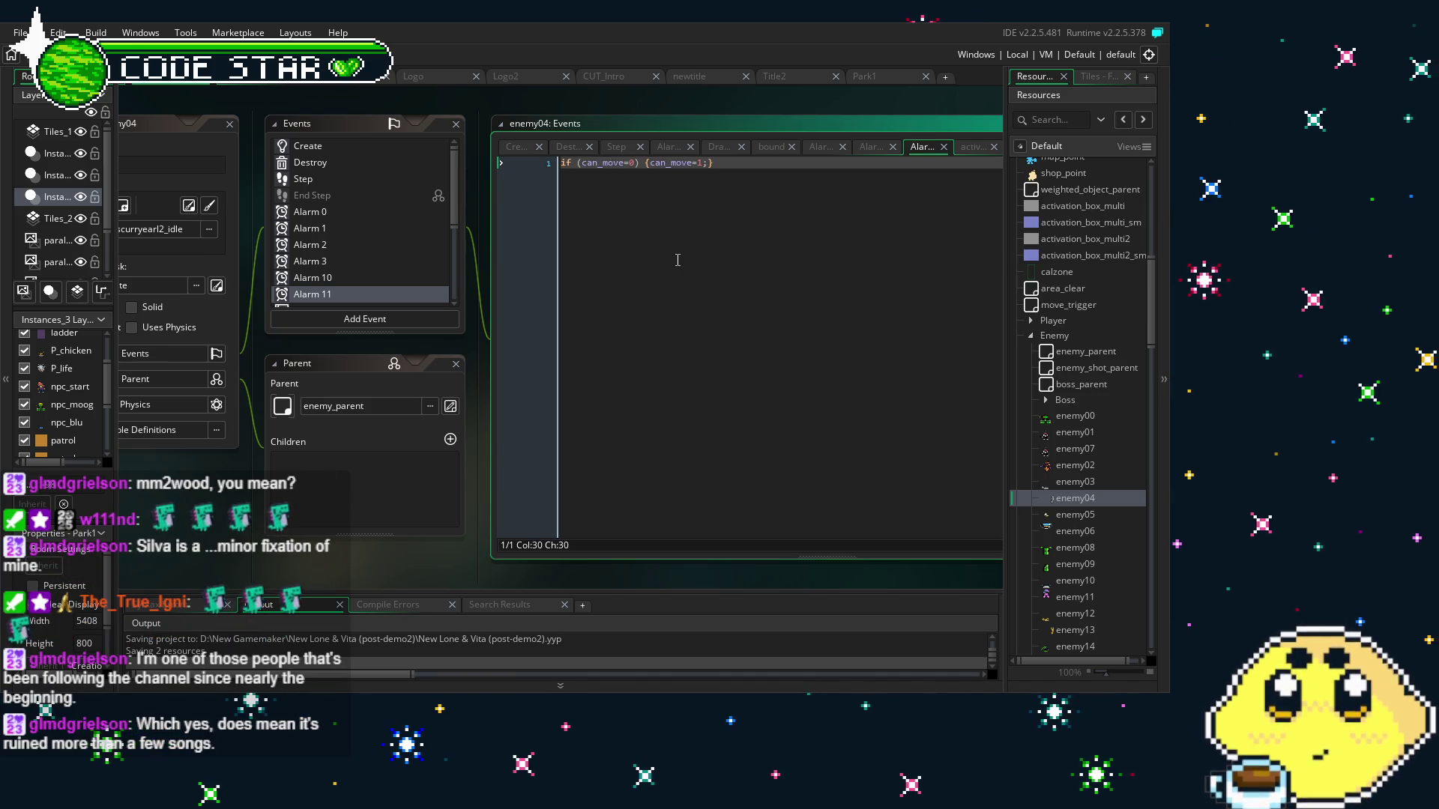
{"action": "scroll", "coordinate": [328, 262], "scroll_direction": "down", "scroll_amount": 3}
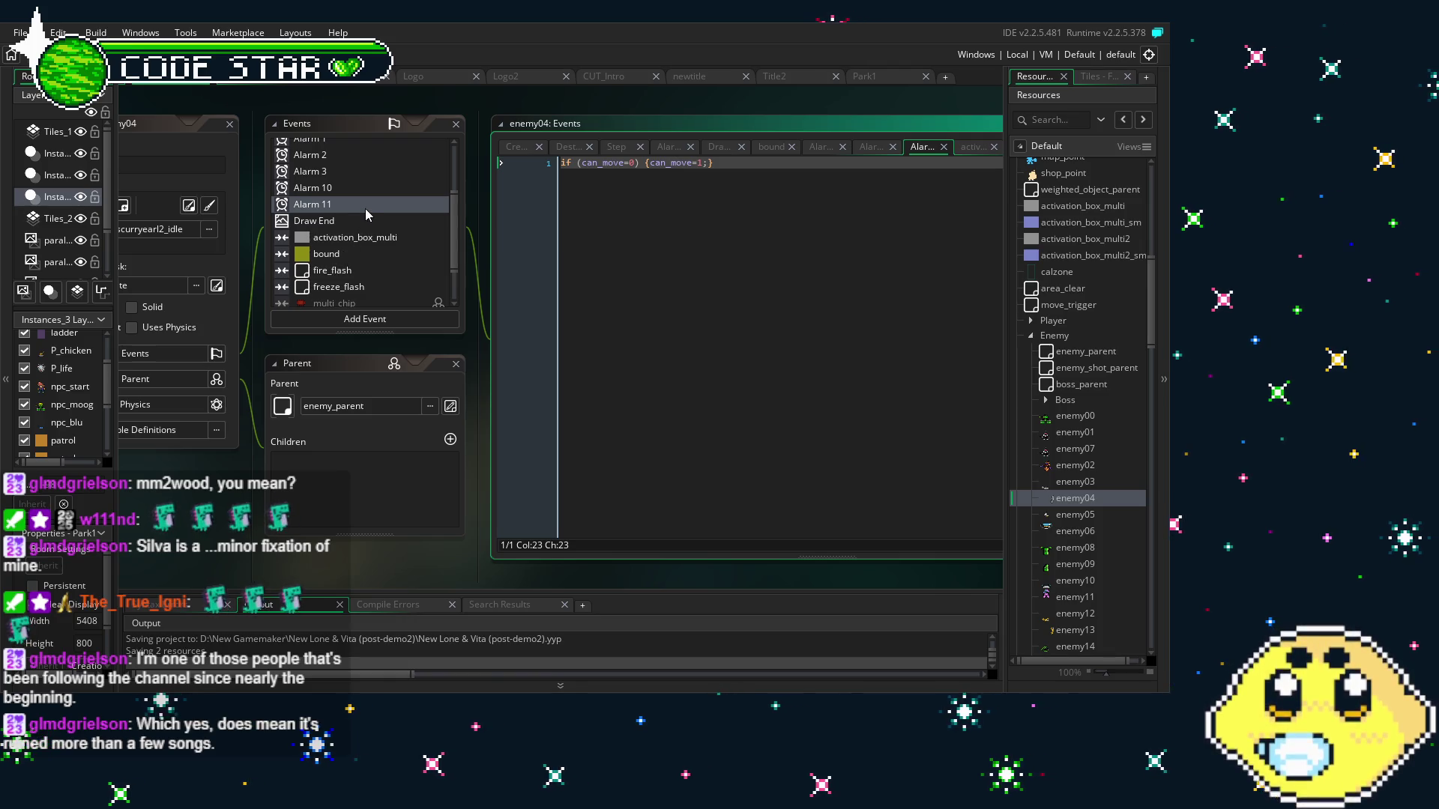
{"action": "scroll", "coordinate": [370, 186], "scroll_direction": "up", "scroll_amount": 3}
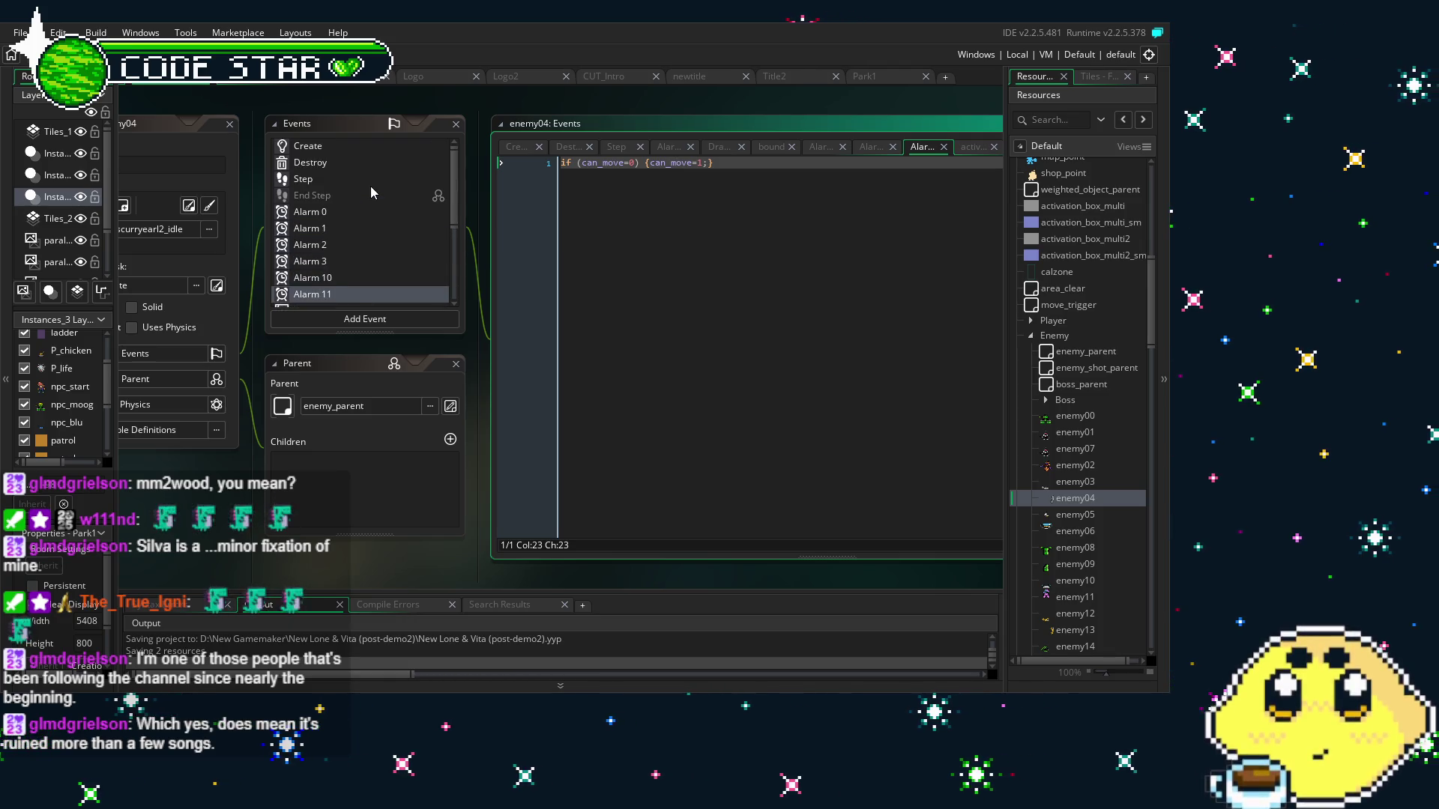
{"action": "left_click", "coordinate": [339, 182]}
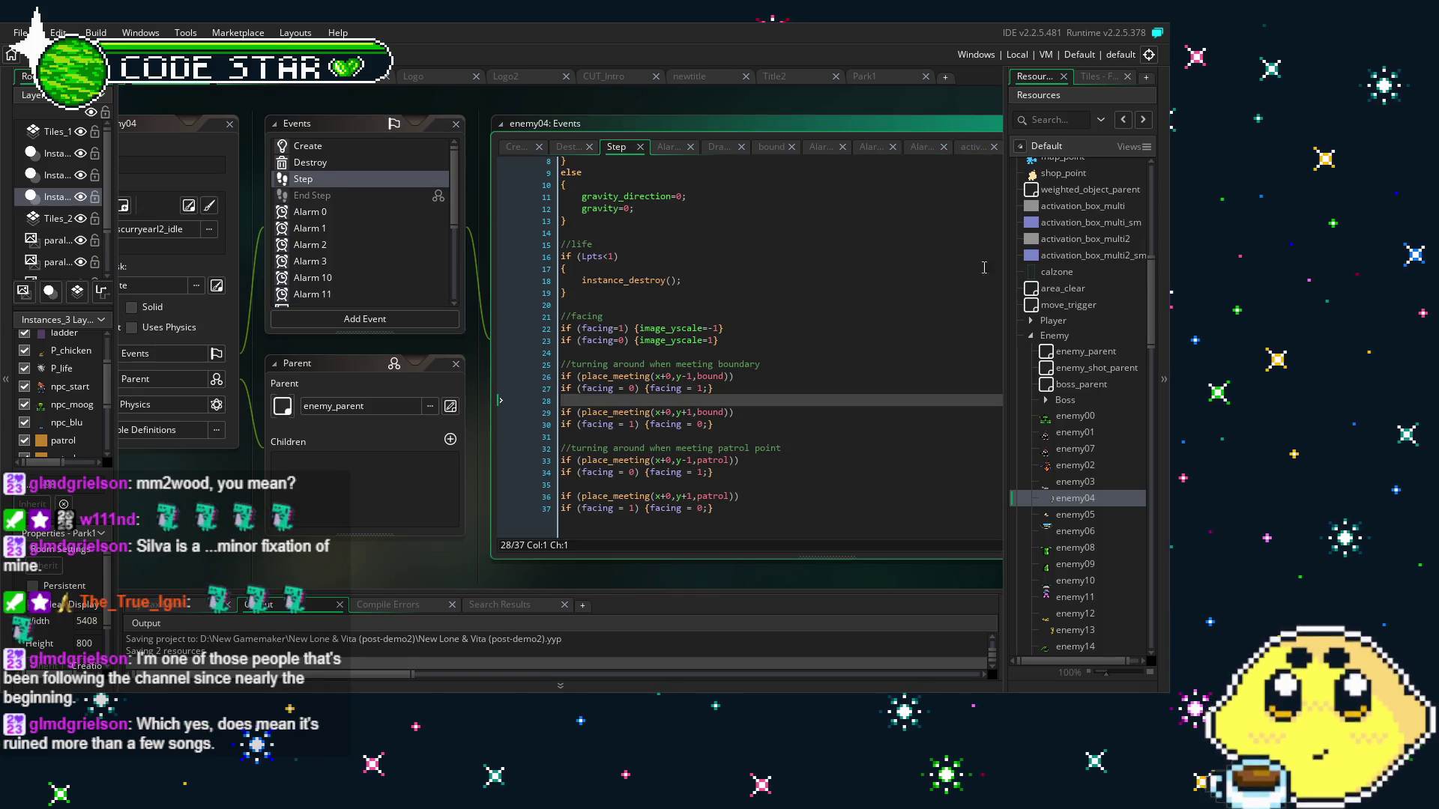
Compare enemy00's x=x+1; movement on line 28 with enemy04's facing lines
{"action": "double_click", "coordinate": [1081, 421]}
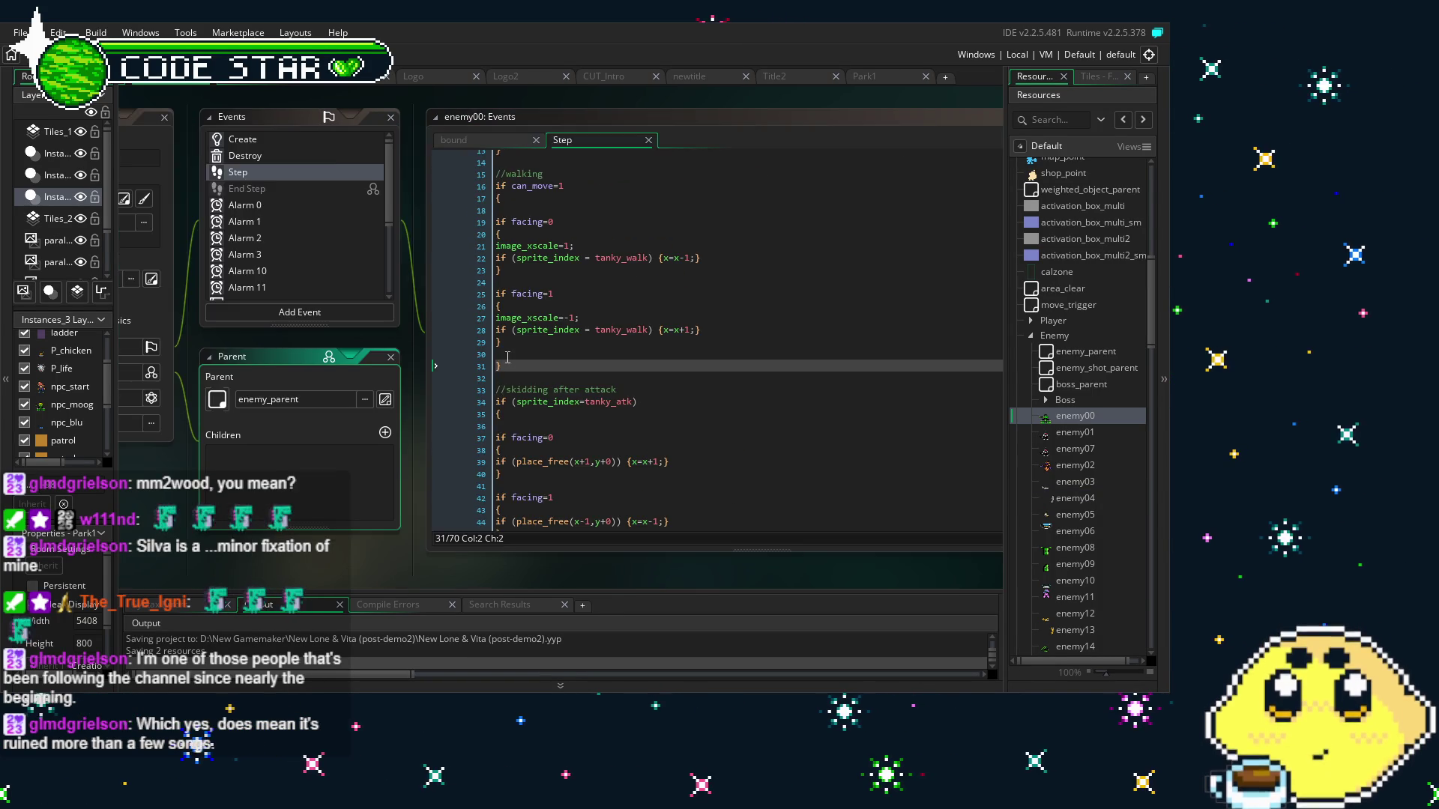
{"action": "left_click_drag", "start_coordinate": [701, 331], "coordinate": [490, 332]}
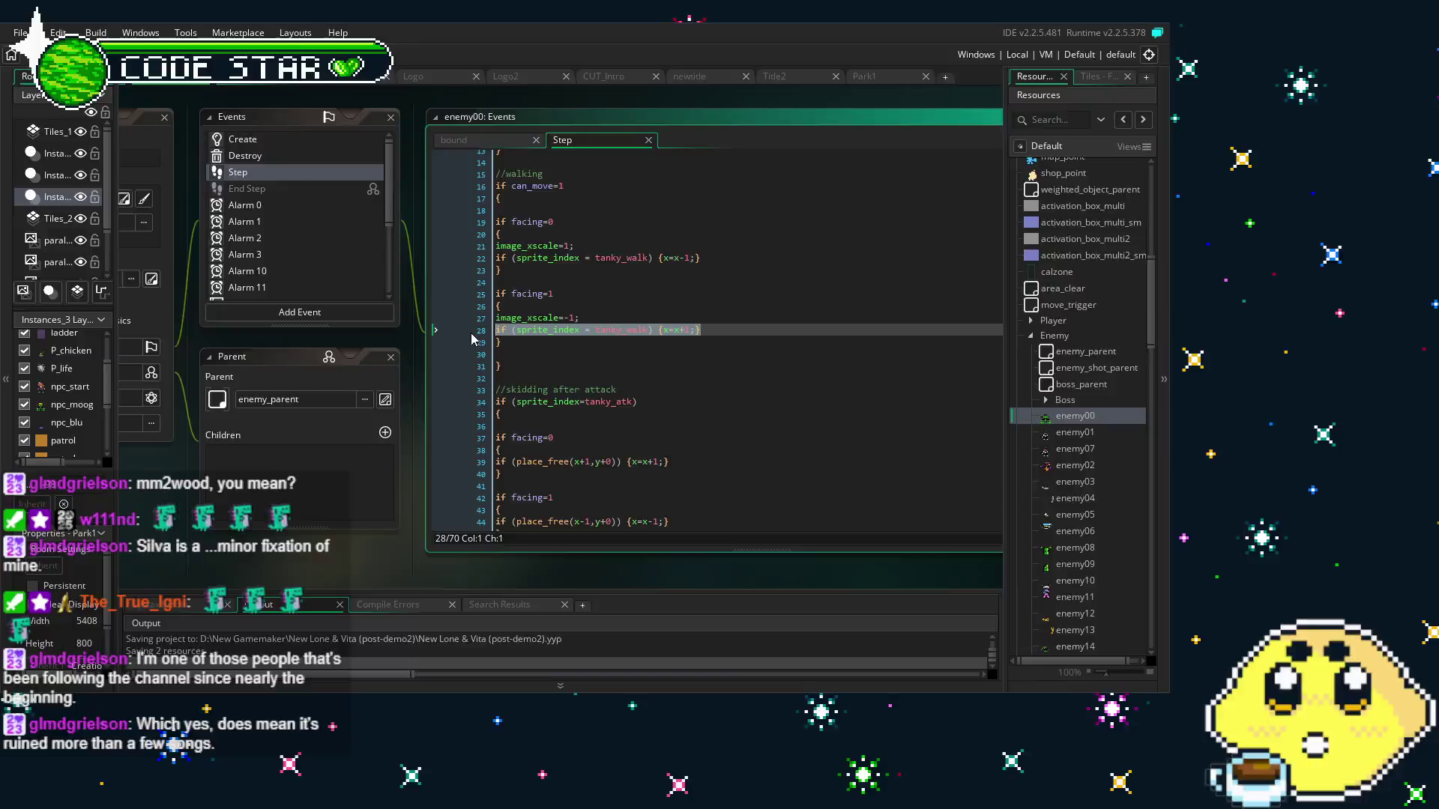
{"action": "left_click", "coordinate": [739, 366]}
{"action": "double_click", "coordinate": [1076, 498]}
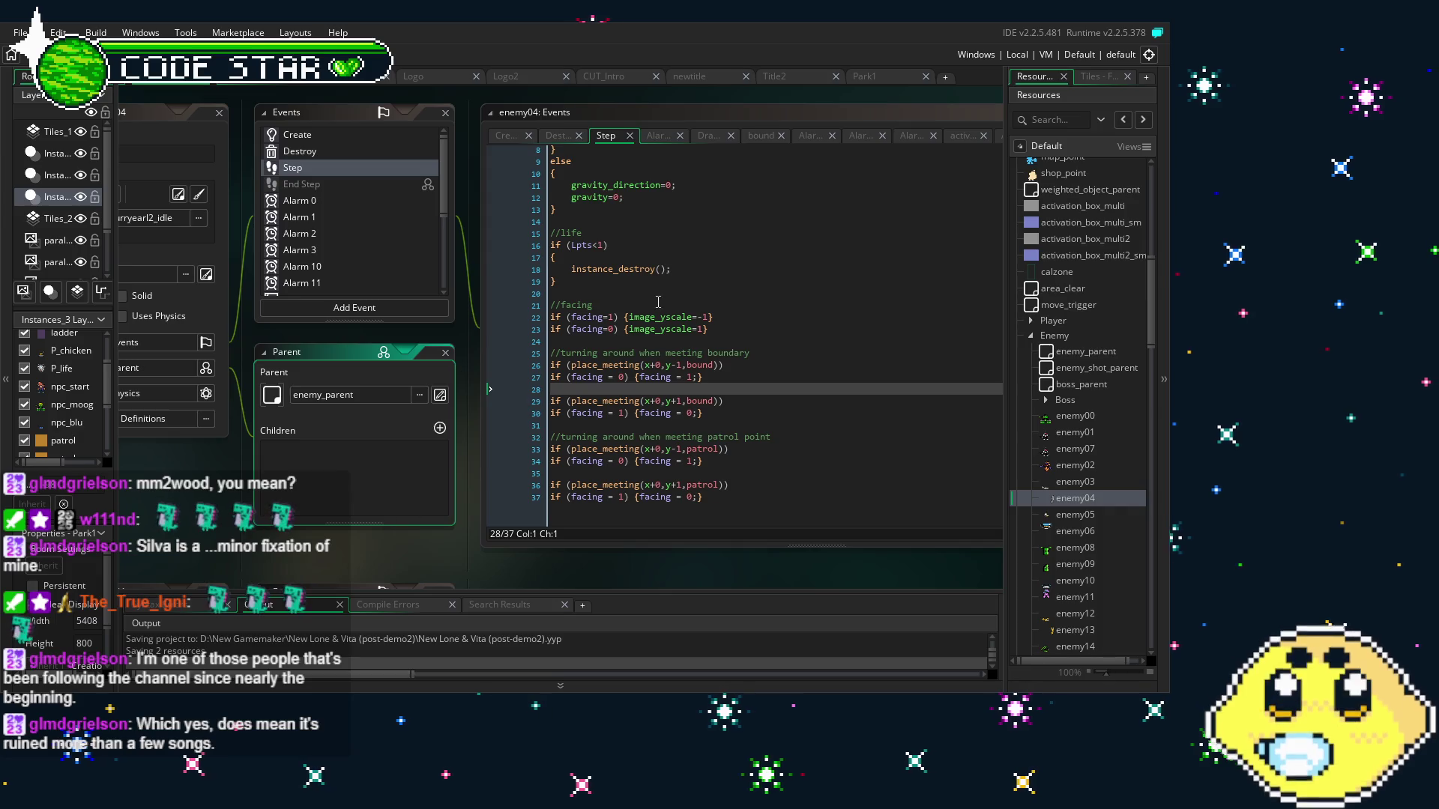
{"action": "left_click", "coordinate": [711, 315]}
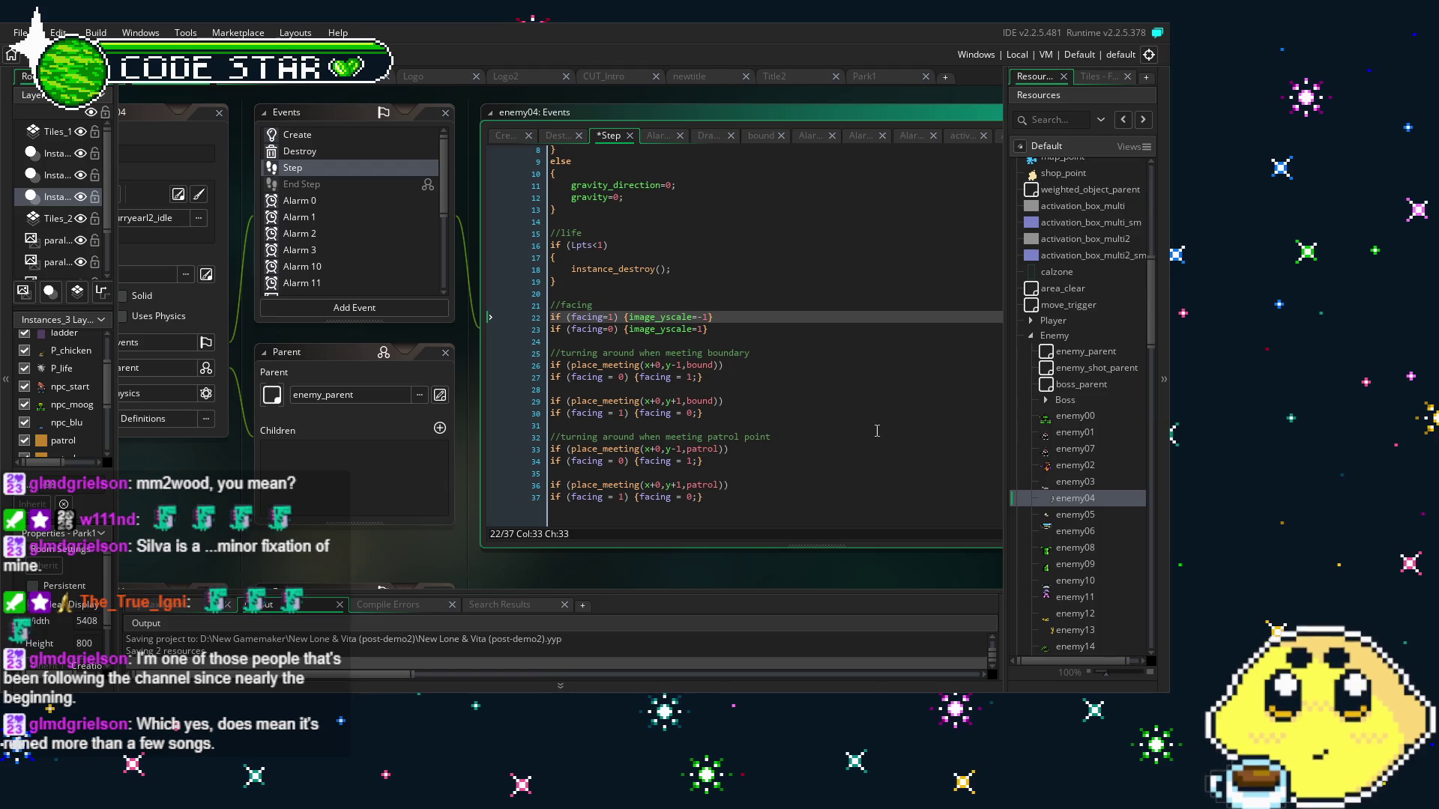
{"action": "double_click", "coordinate": [1074, 417]}
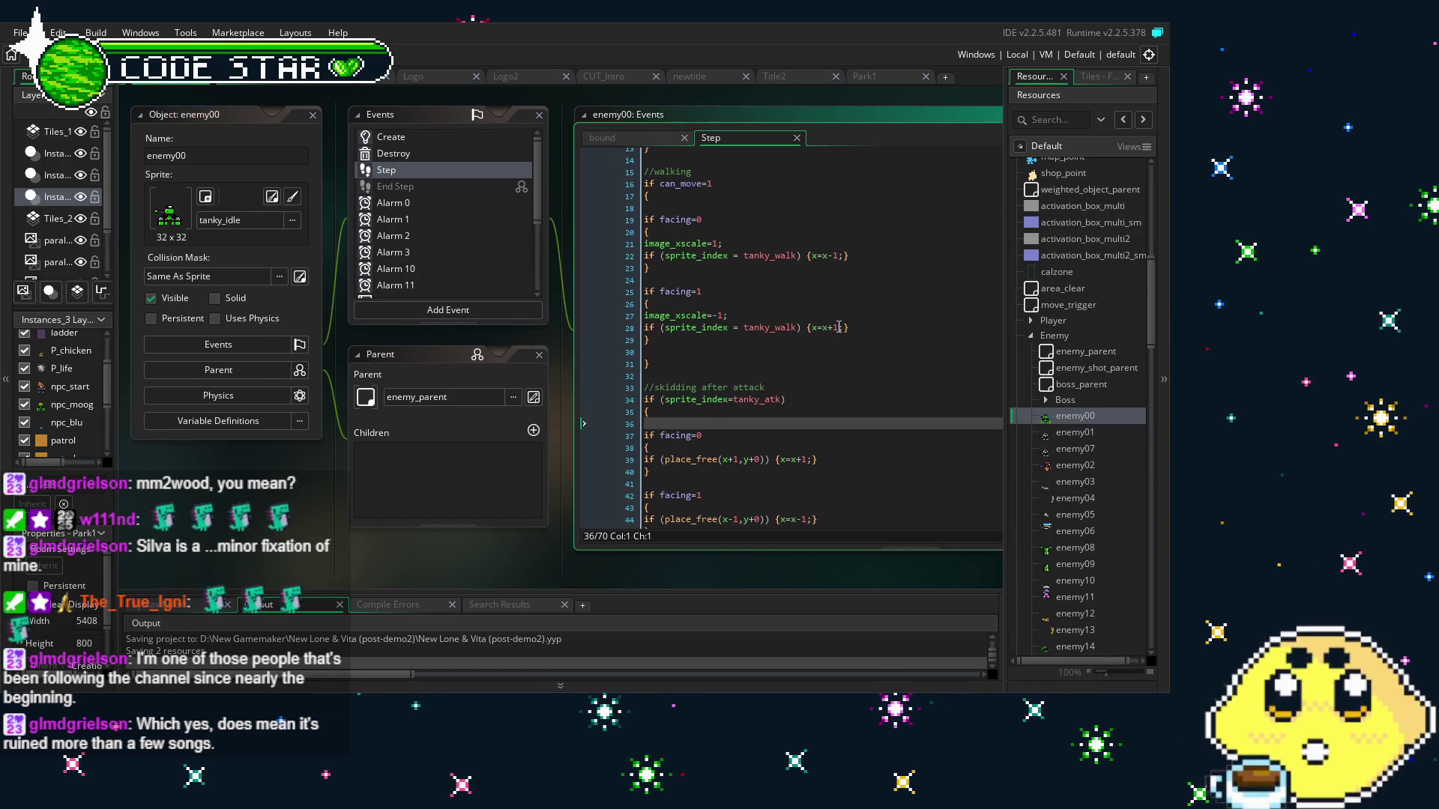
{"action": "left_click_drag", "start_coordinate": [844, 329], "coordinate": [807, 335]}
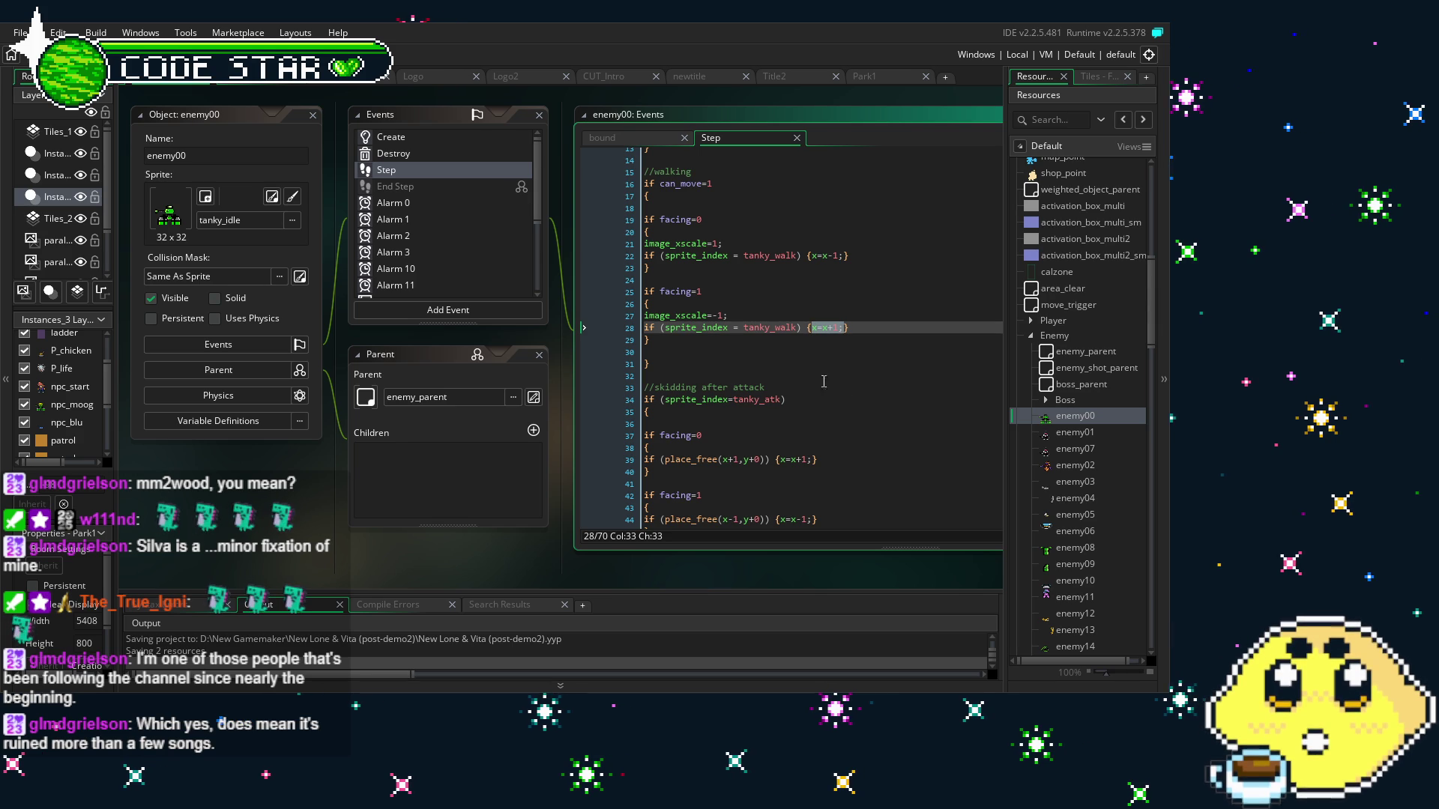
{"action": "left_click", "coordinate": [803, 368]}
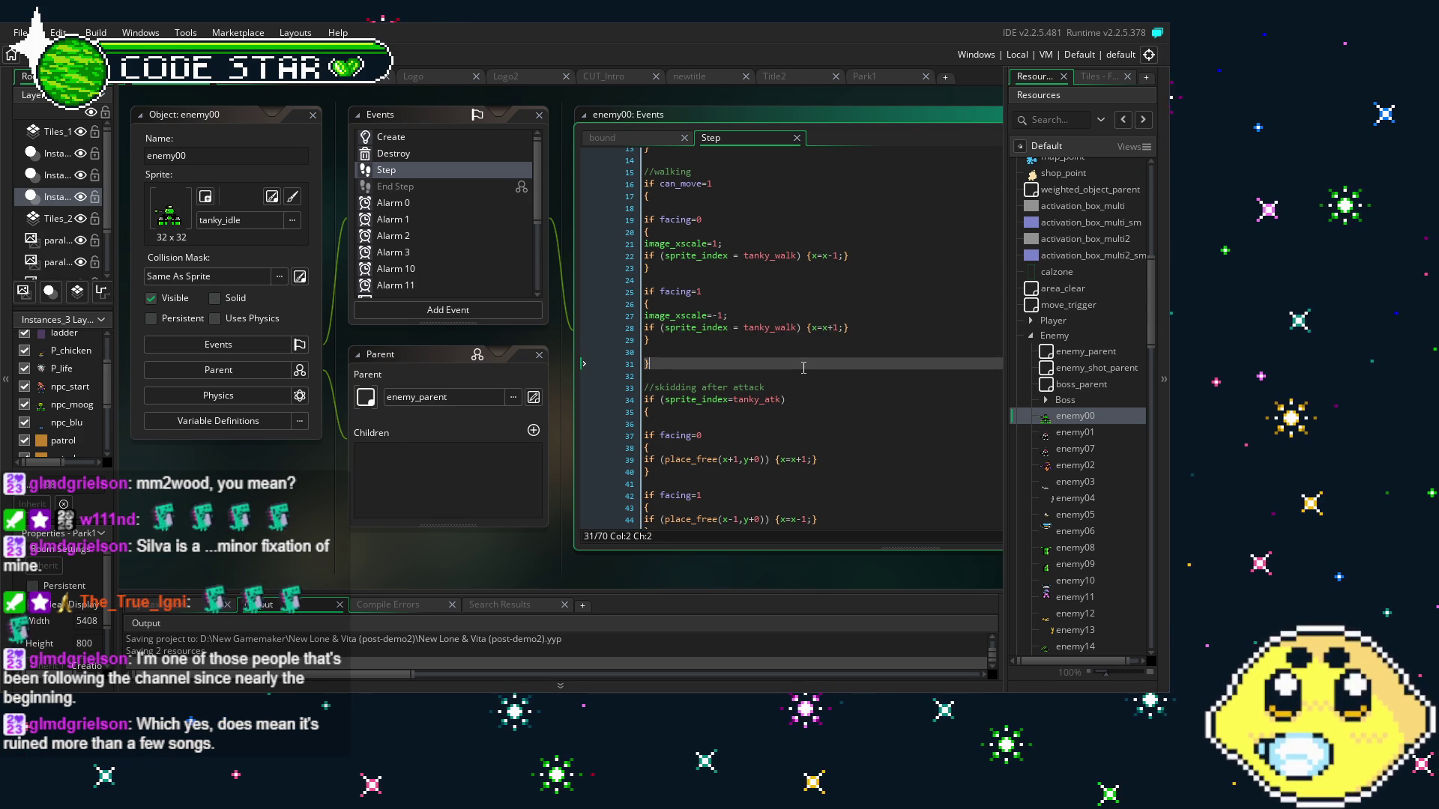
{"action": "double_click", "coordinate": [1076, 498]}
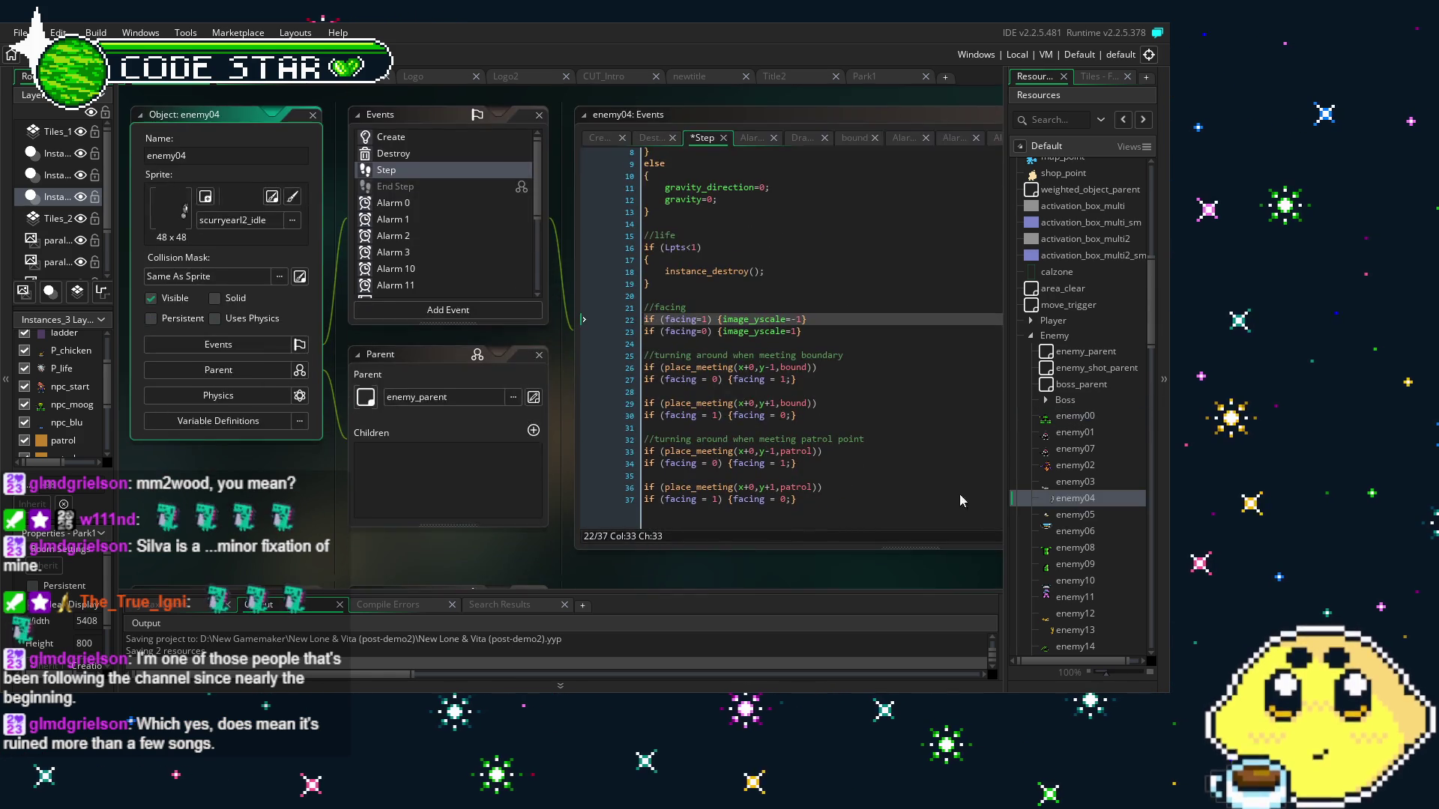
Append y=y+1; to the facing=1 line 22
{"action": "left_click", "coordinate": [701, 299]}
{"action": "type", "text": "; x=x+1;"}
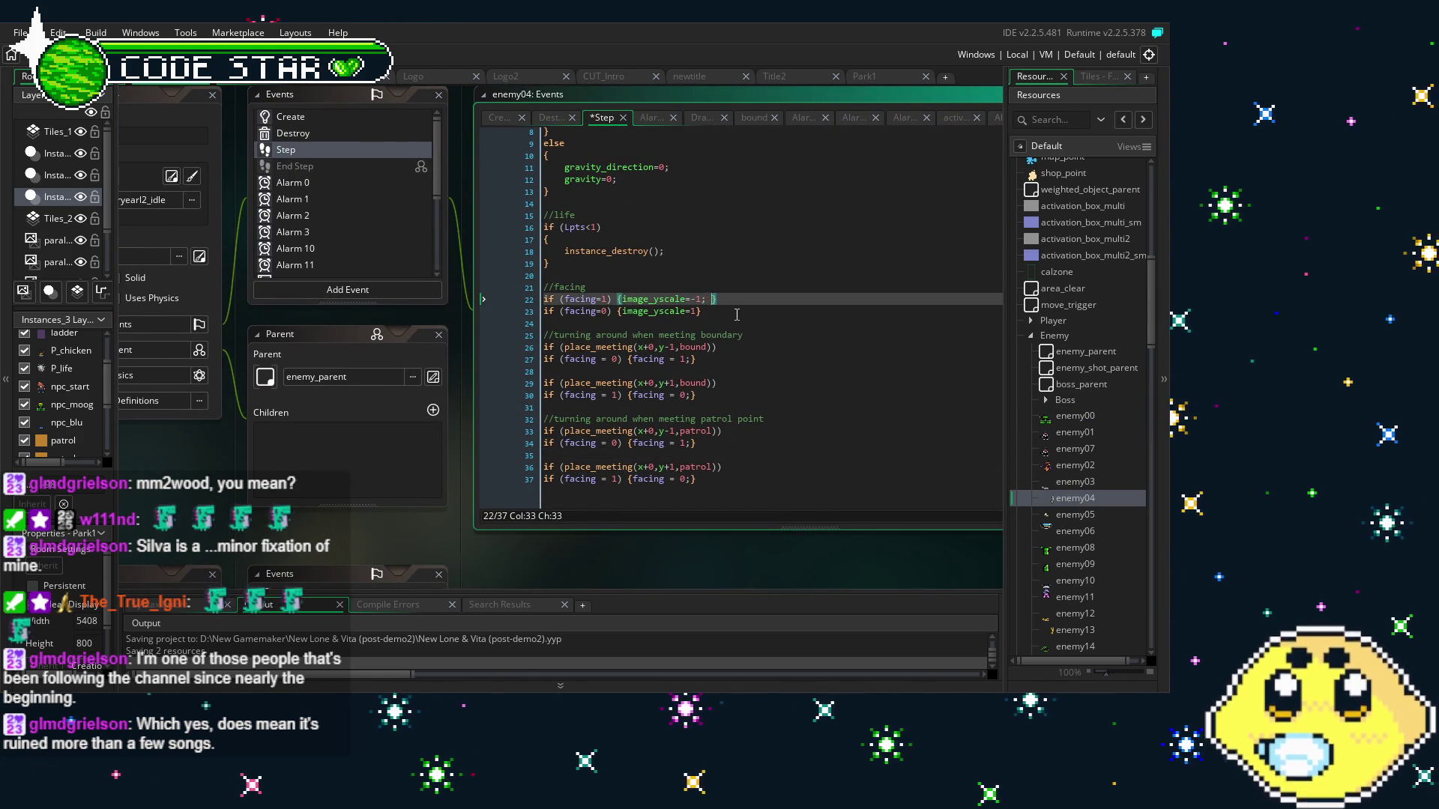
{"action": "key", "text": "Left"}
{"action": "key", "text": "Left"}
{"action": "key", "text": "Left"}
{"action": "key", "text": "BackSpace"}
{"action": "type", "text": "y"}
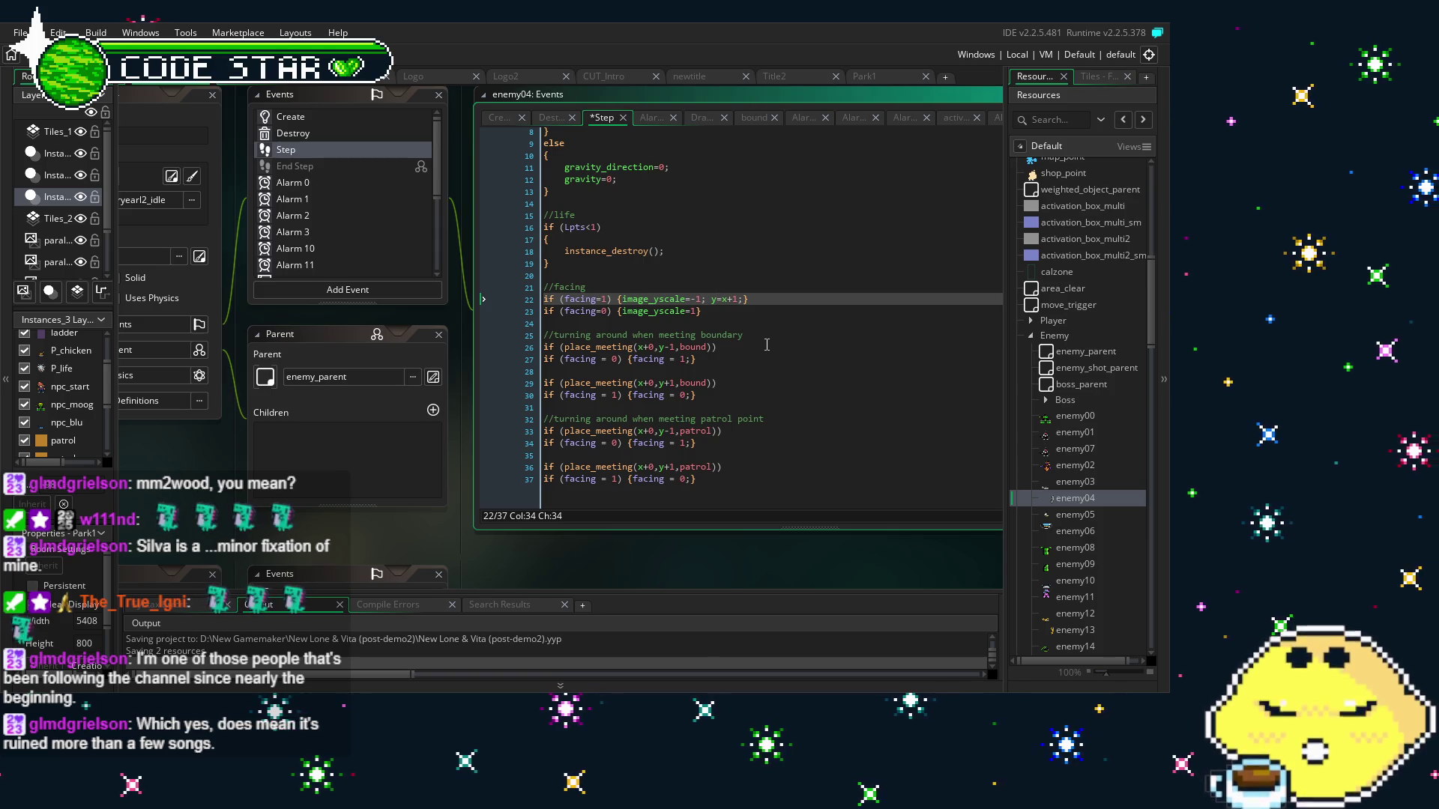
{"action": "key", "text": "Right"}
{"action": "key", "text": "Right"}
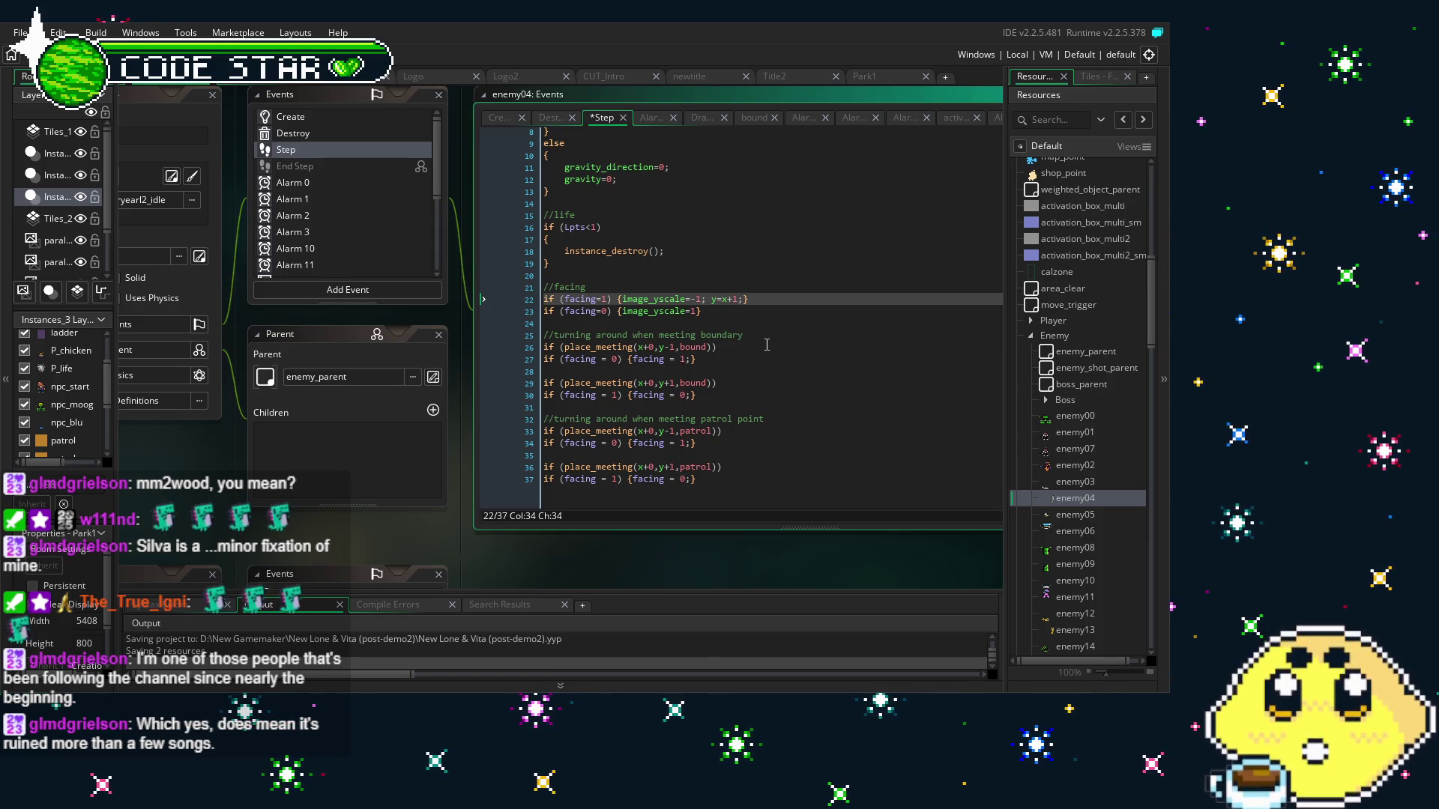
{"action": "key", "text": "BackSpace"}
{"action": "type", "text": "y"}
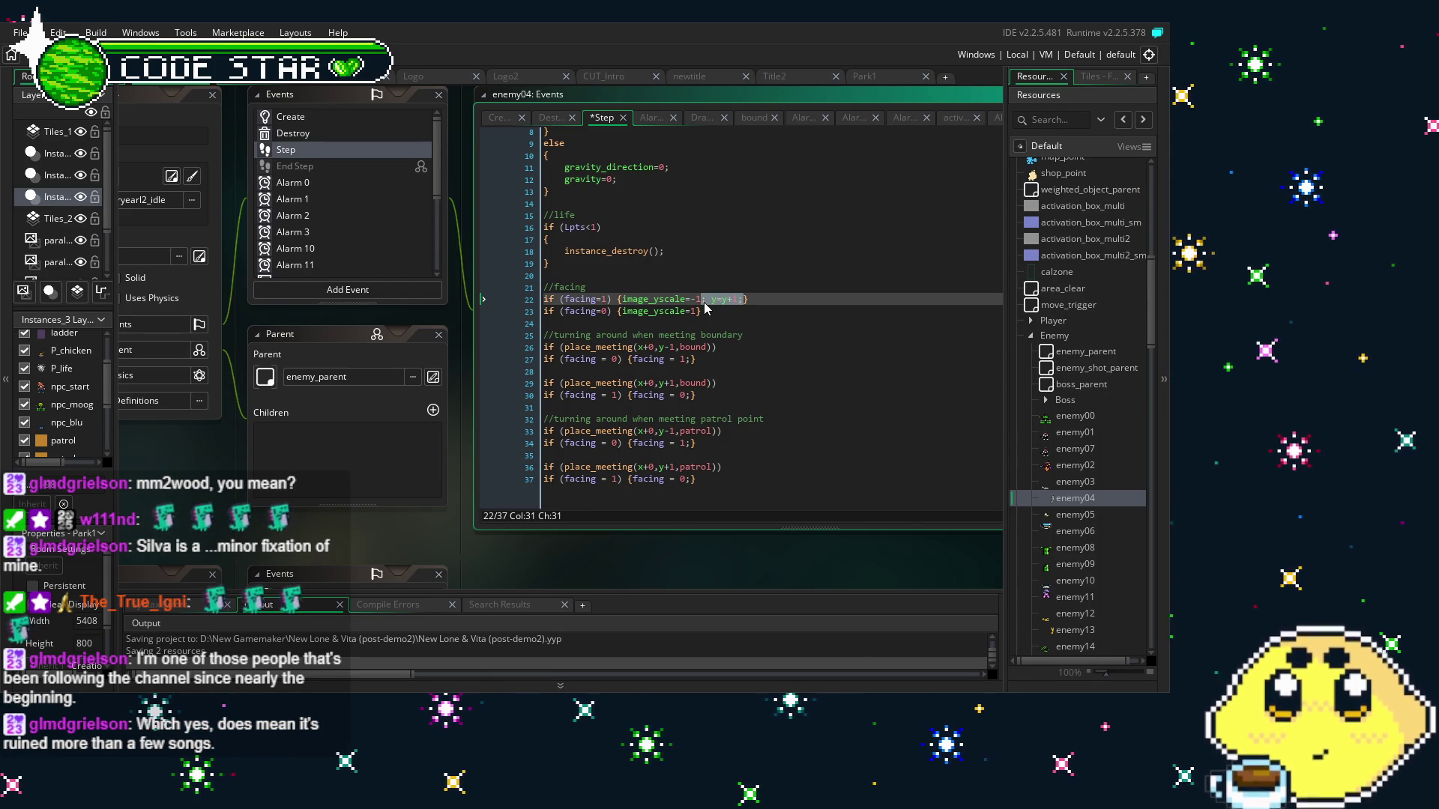
Append y=y-1; to the facing=0 line 23 and save the Step code
{"action": "left_click", "coordinate": [695, 311]}
{"action": "type", "text": ";"}
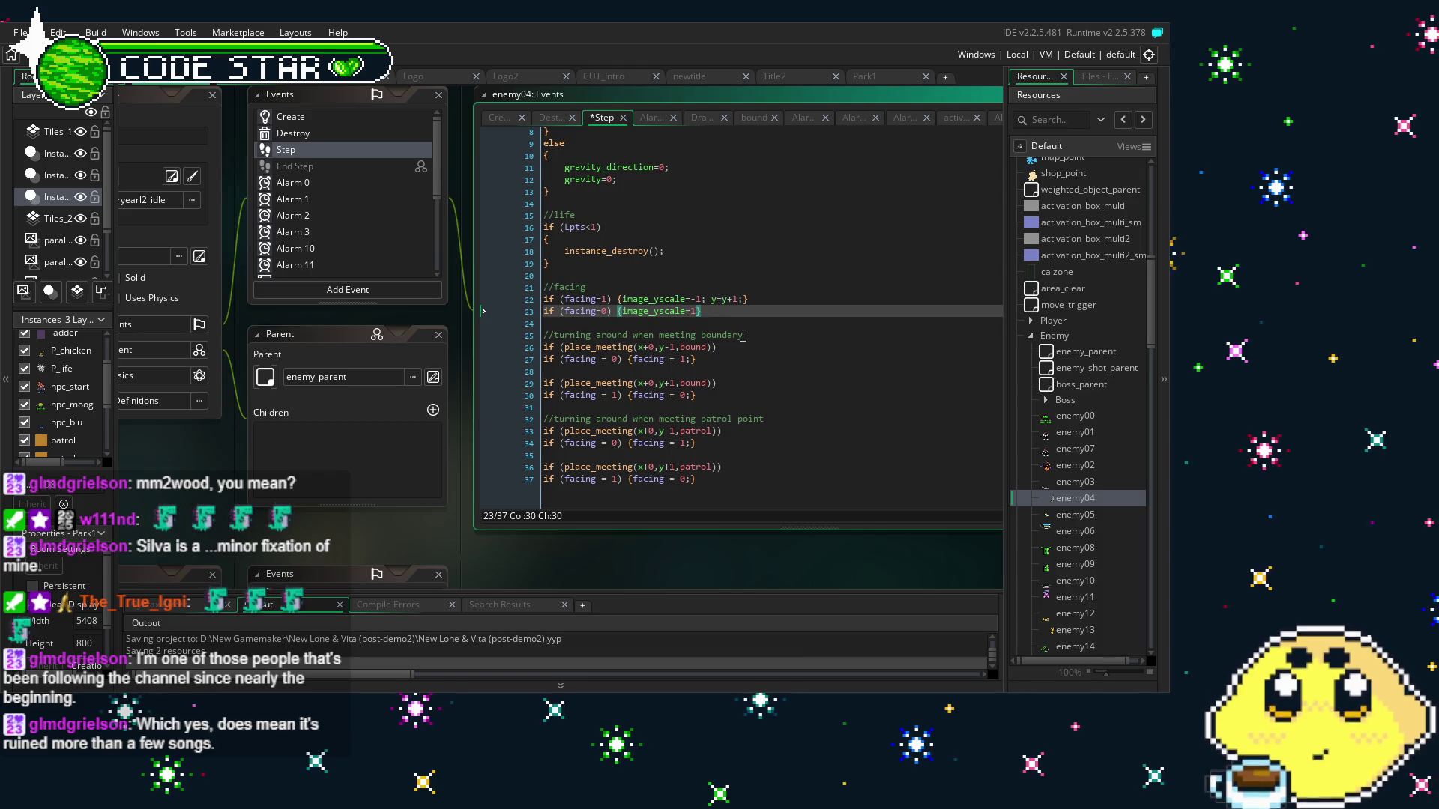
{"action": "type", "text": " y=y+1;"}
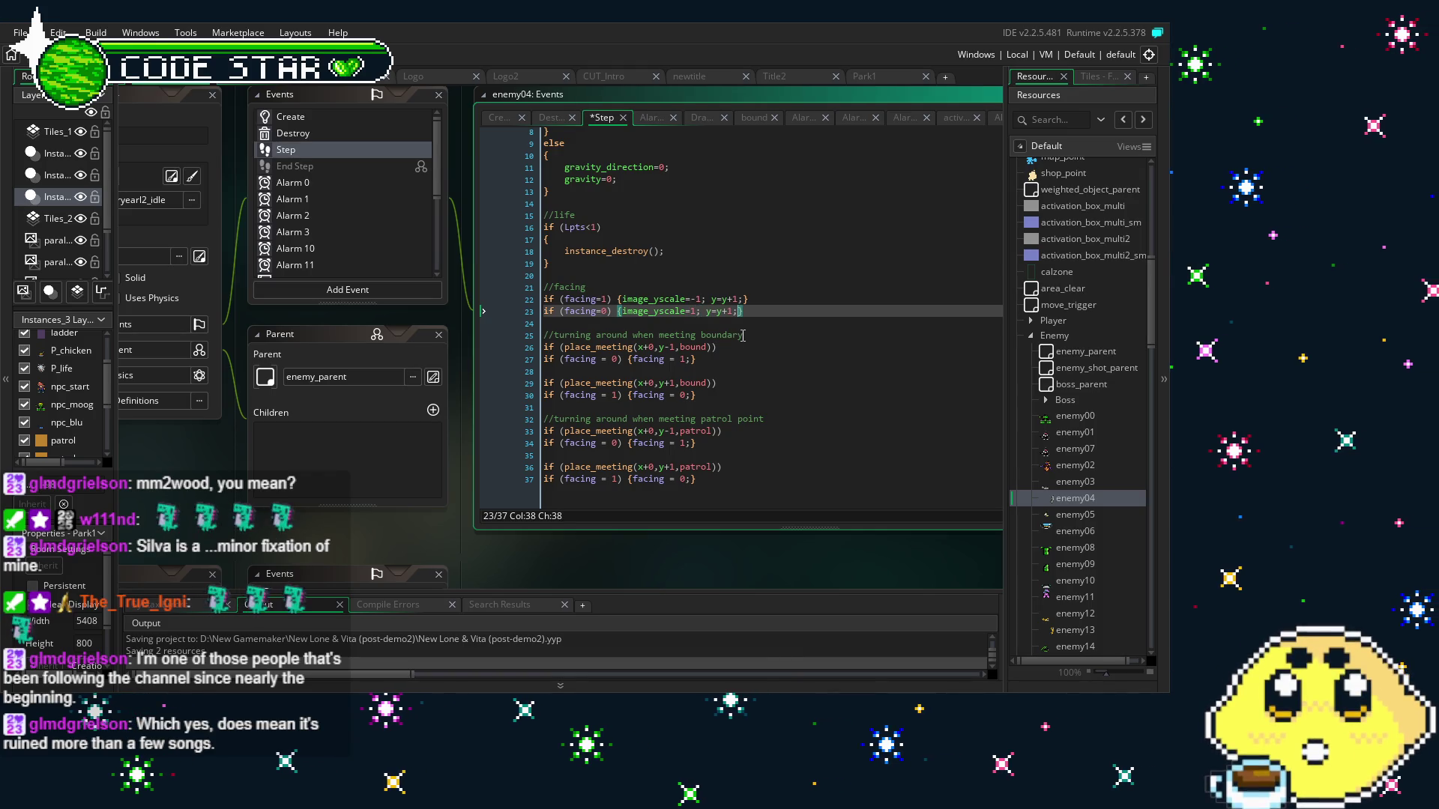
{"action": "left_click", "coordinate": [707, 311]}
{"action": "key", "text": "Right"}
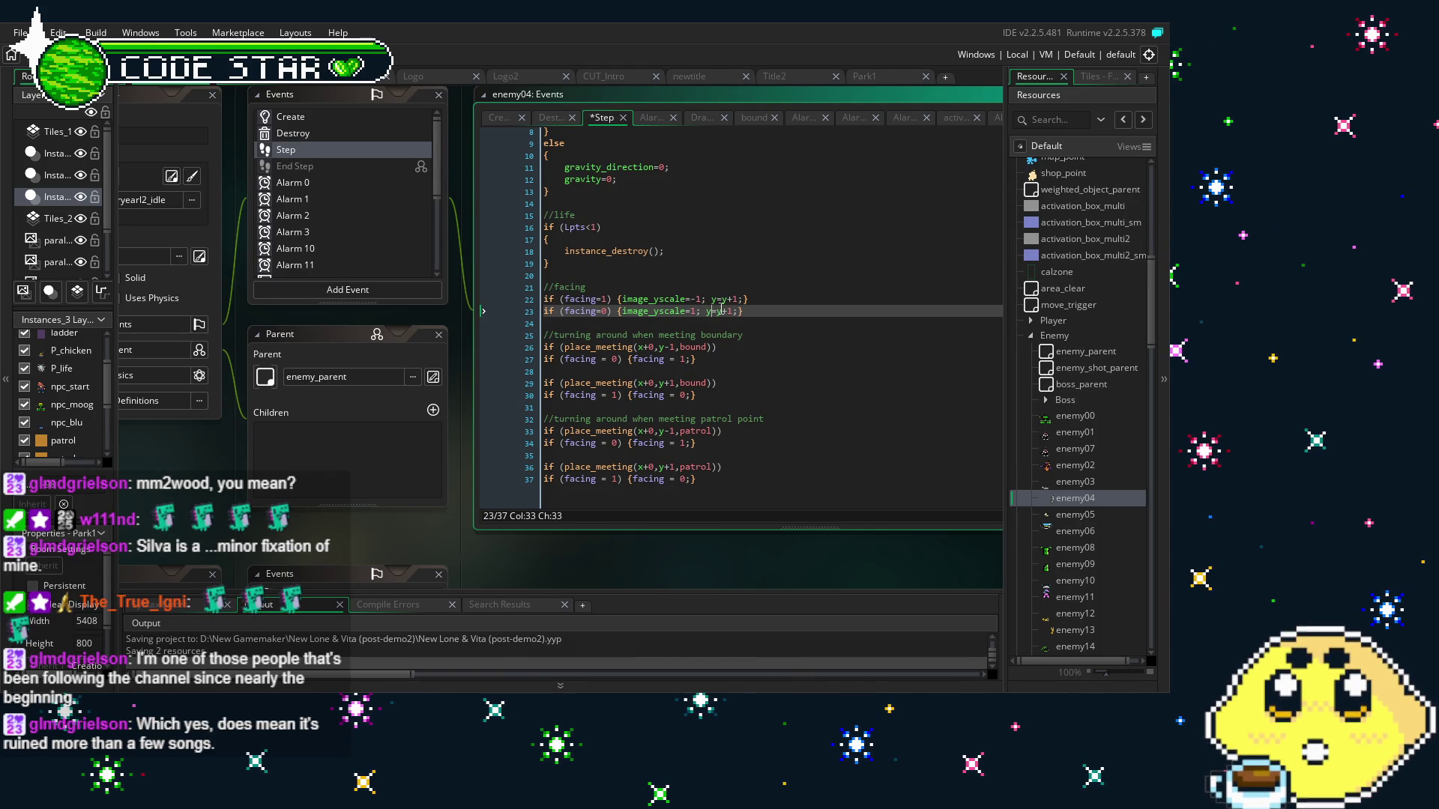
{"action": "key", "text": "Right"}
{"action": "key", "text": "Right"}
{"action": "key", "text": "Delete"}
{"action": "type", "text": "-"}
{"action": "left_click", "coordinate": [652, 407]}
{"action": "key", "text": "ctrl+s"}
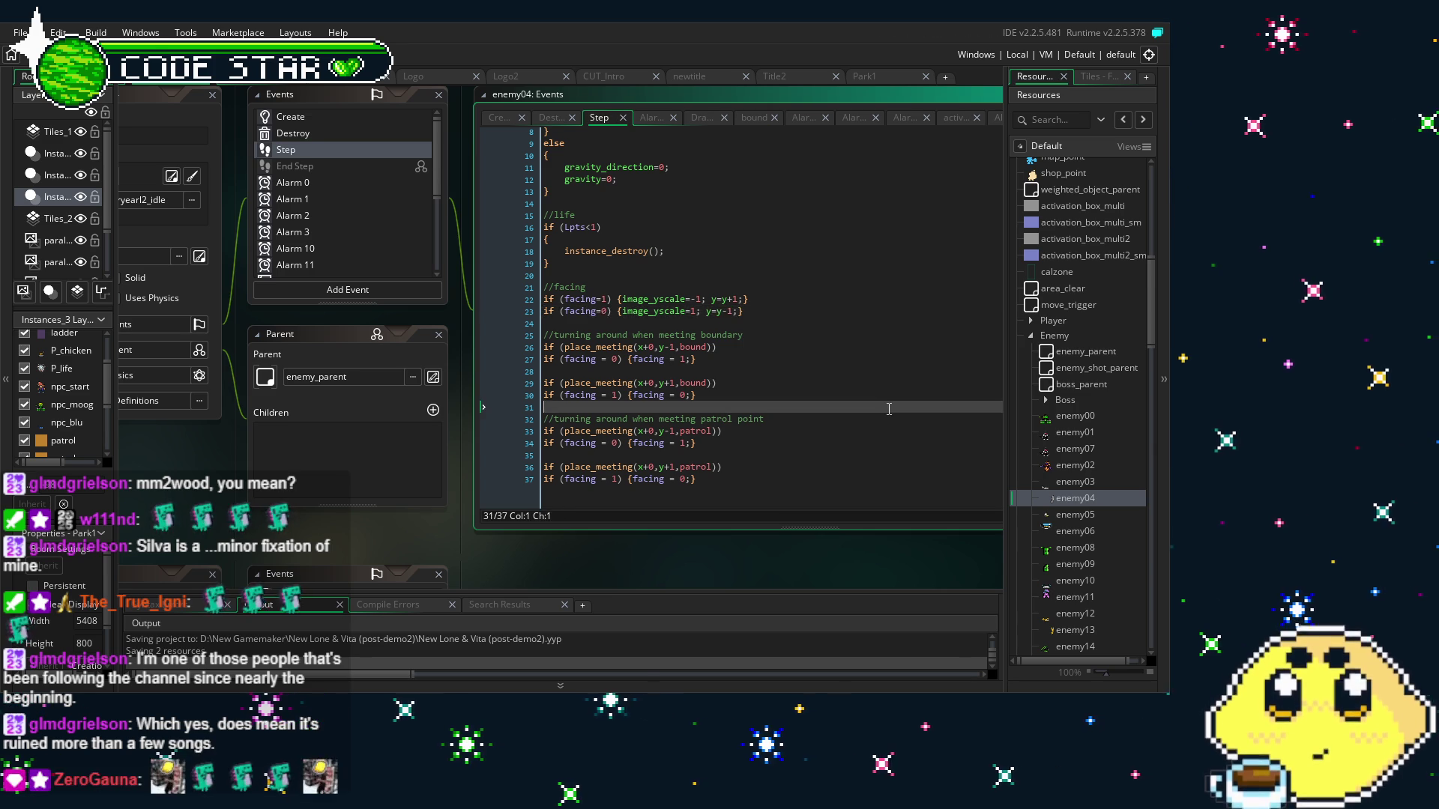
{"action": "left_click_drag", "start_coordinate": [520, 533], "coordinate": [475, 506]}
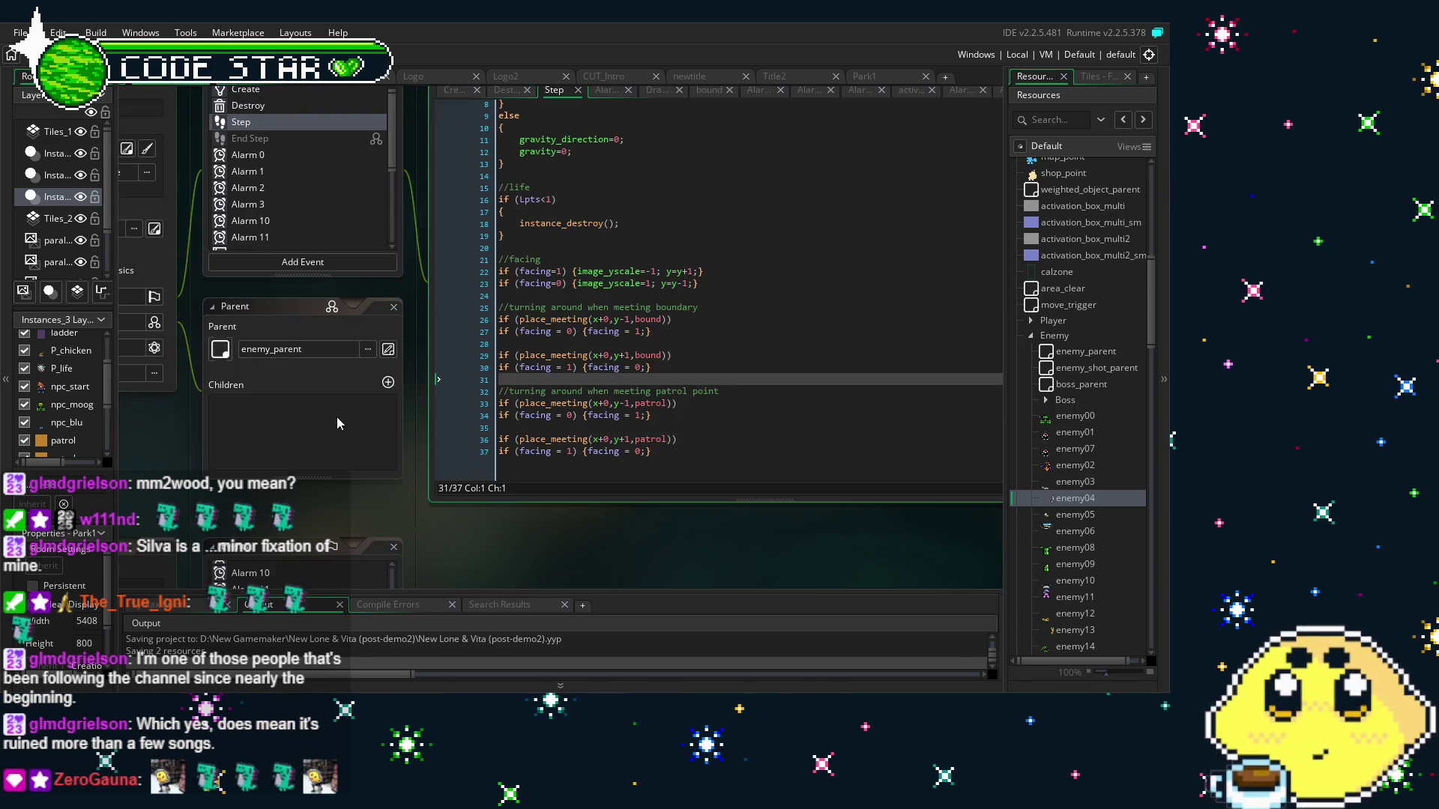
{"action": "left_click_drag", "start_coordinate": [240, 519], "coordinate": [306, 524]}
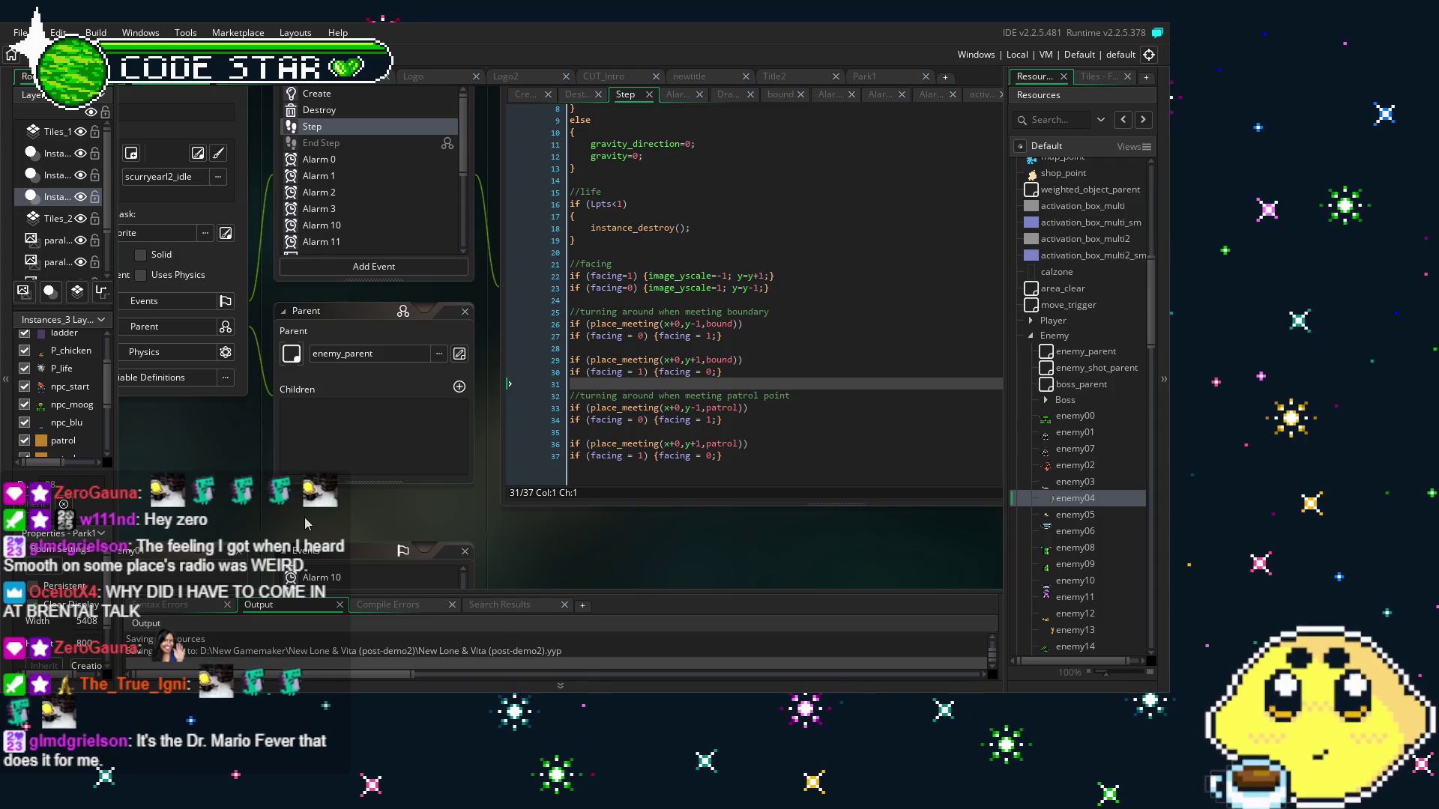
{"action": "key", "text": "ctrl+s"}
{"action": "left_click_drag", "start_coordinate": [292, 508], "coordinate": [327, 501]}
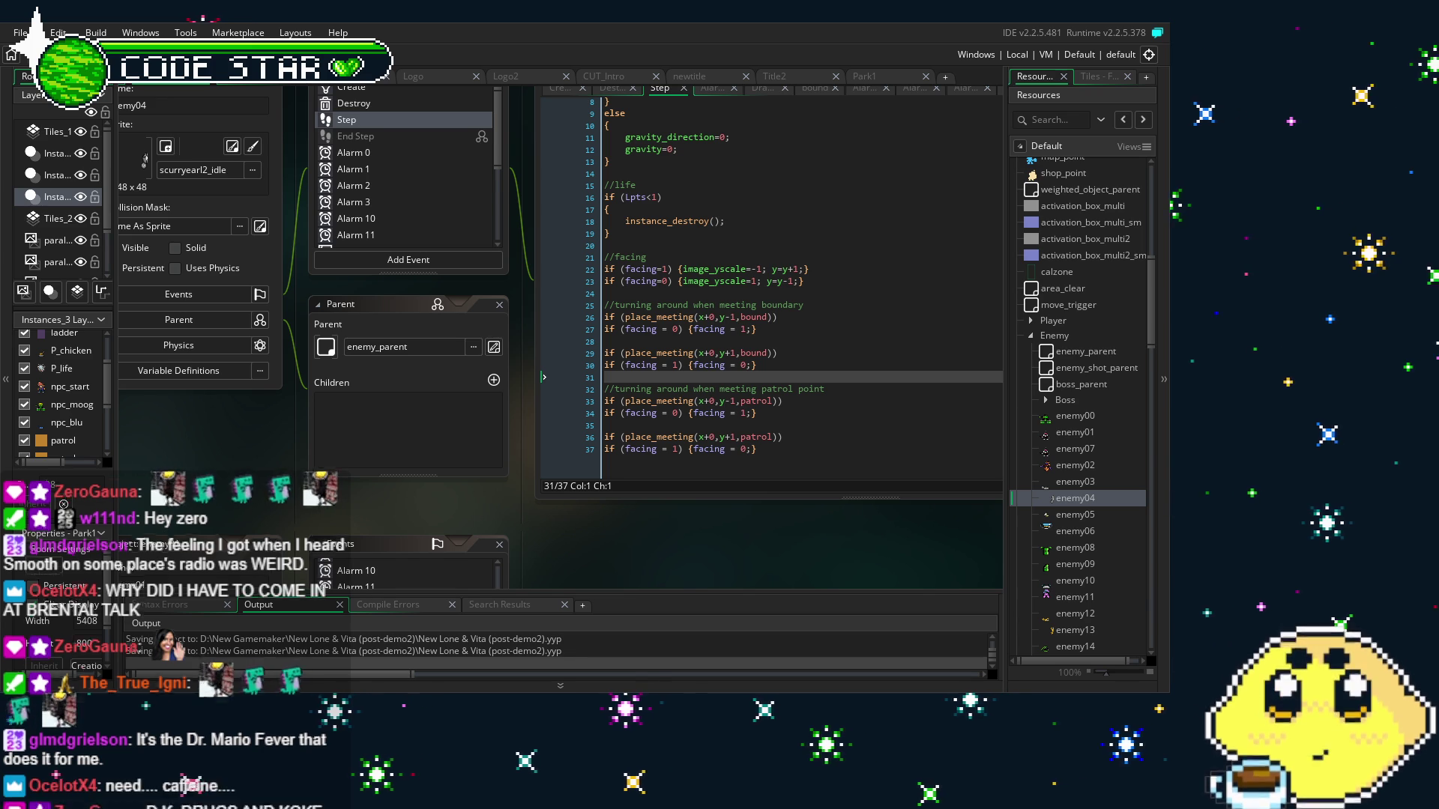
{"action": "left_click_drag", "start_coordinate": [268, 517], "coordinate": [243, 500]}
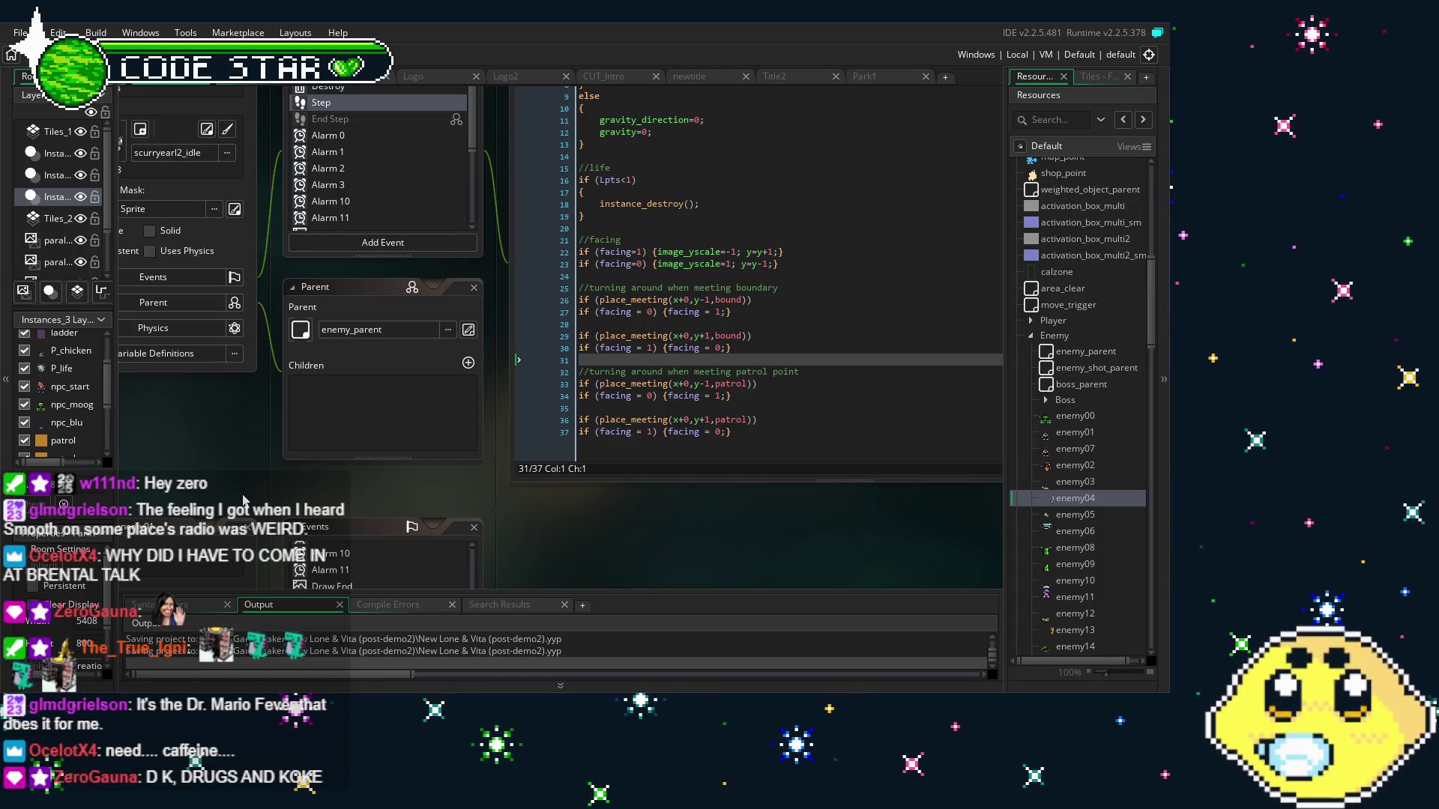
{"action": "left_click_drag", "start_coordinate": [268, 472], "coordinate": [297, 472]}
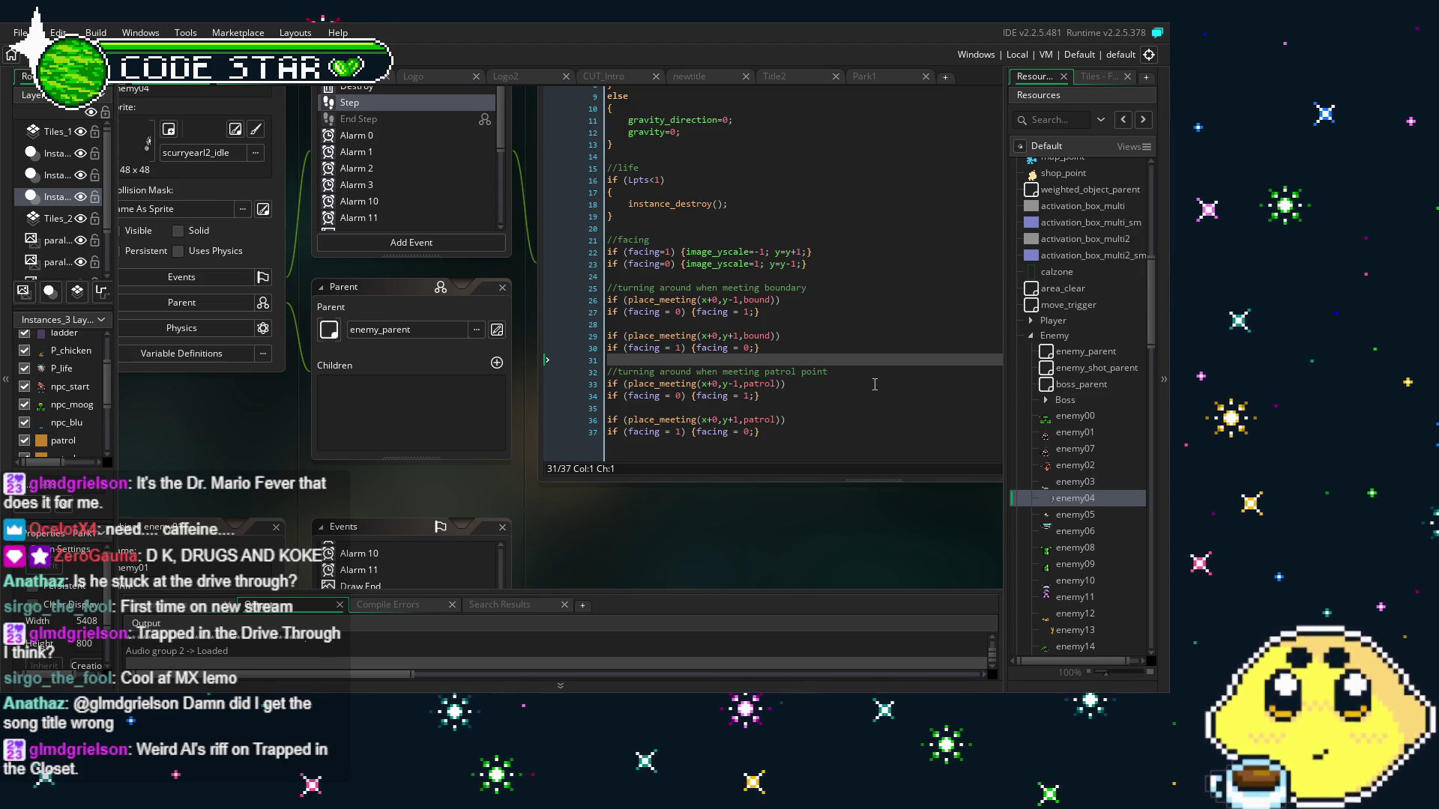
Compile and launch the game test build with F5
{"action": "key", "text": "F5"}
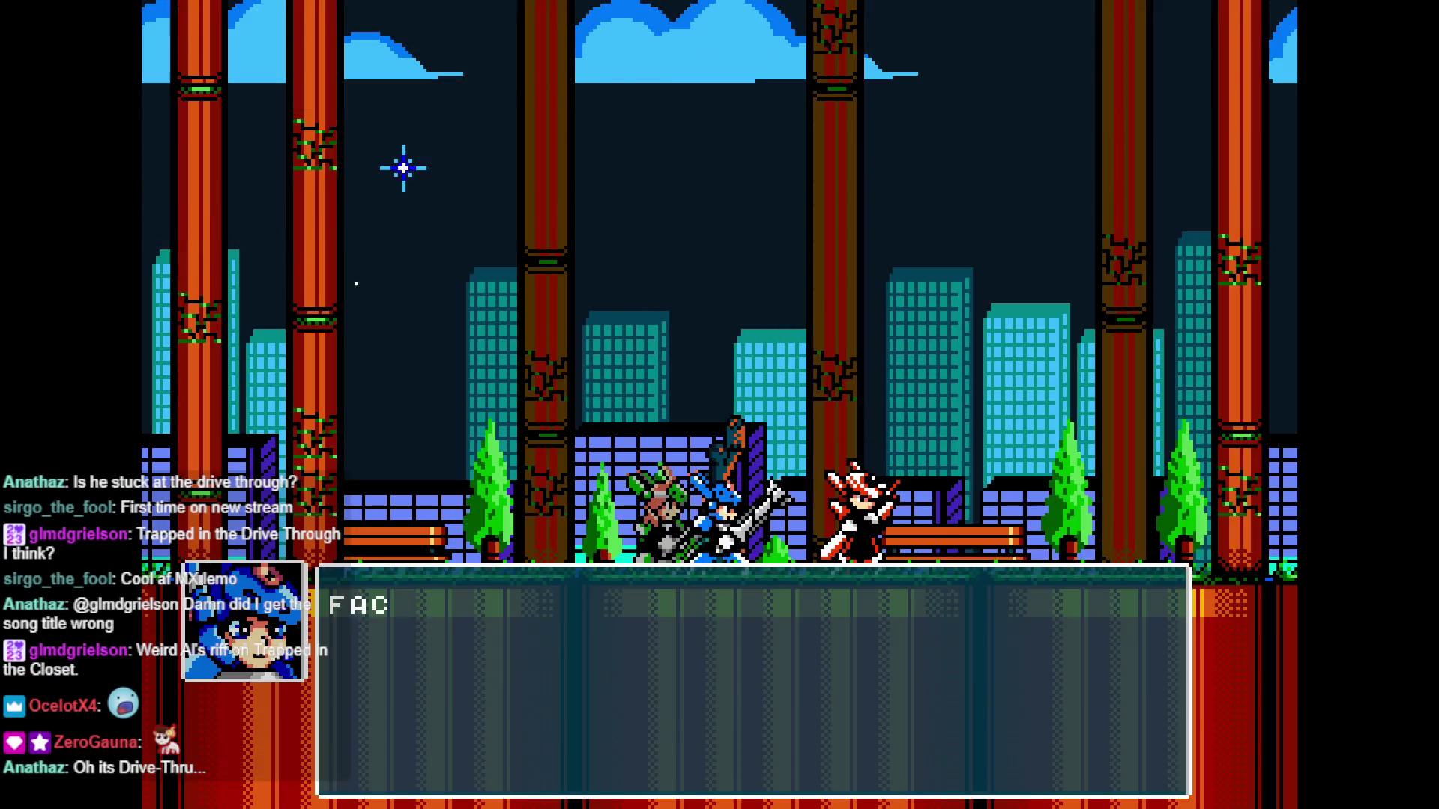
Advance the park intro dialogue with Z and Enter until Lone is playable
{"action": "key", "text": "z"}
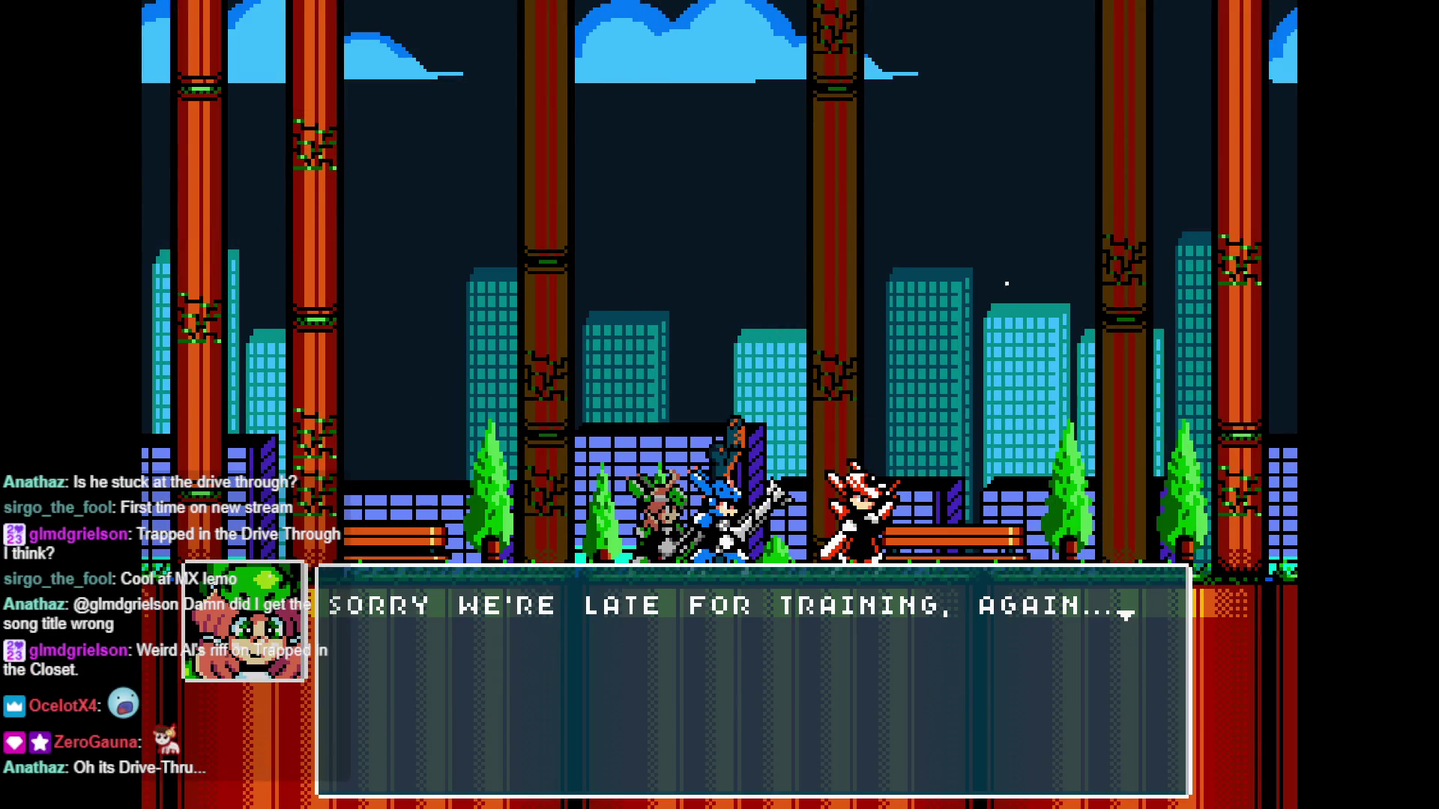
{"action": "key", "text": "z"}
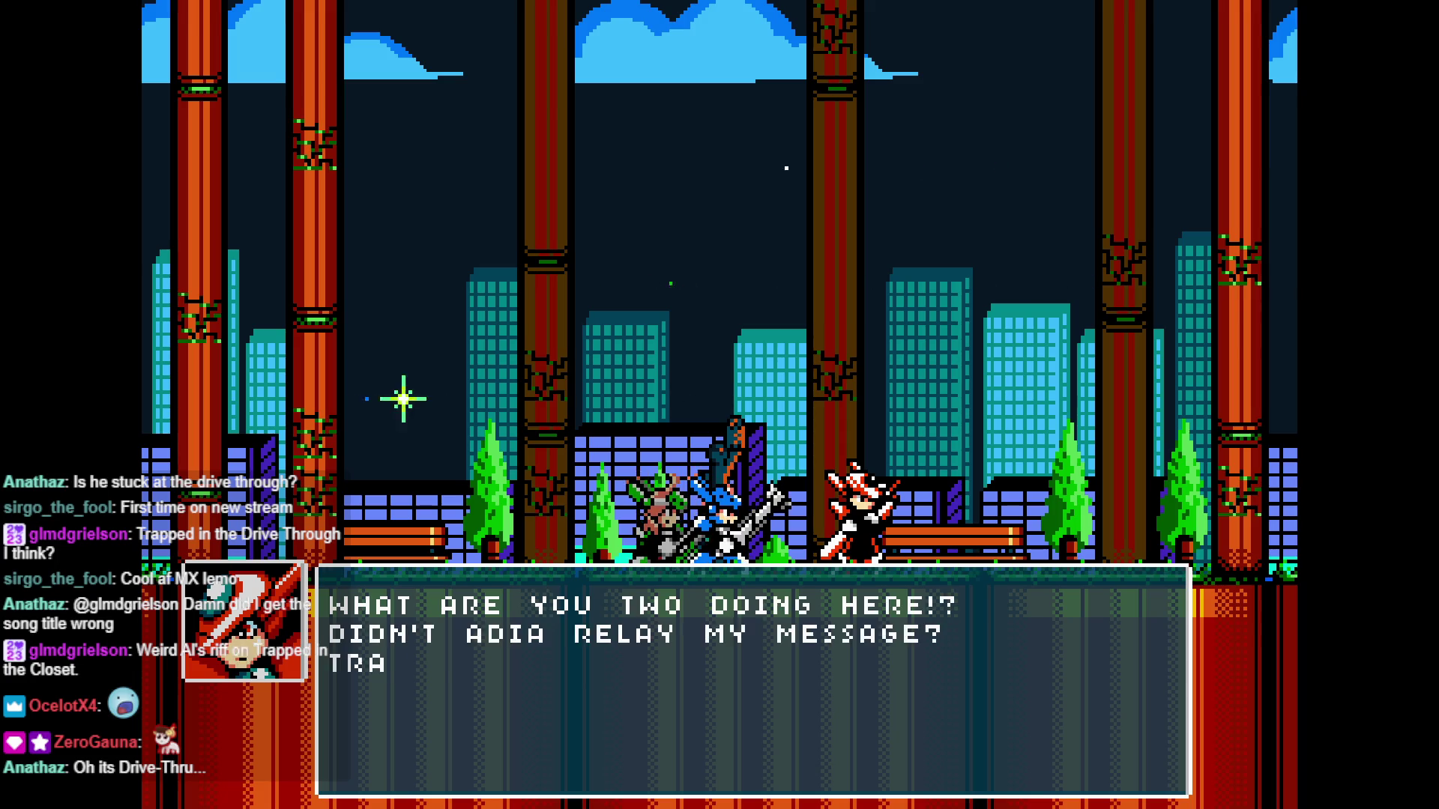
{"action": "key", "text": "z"}
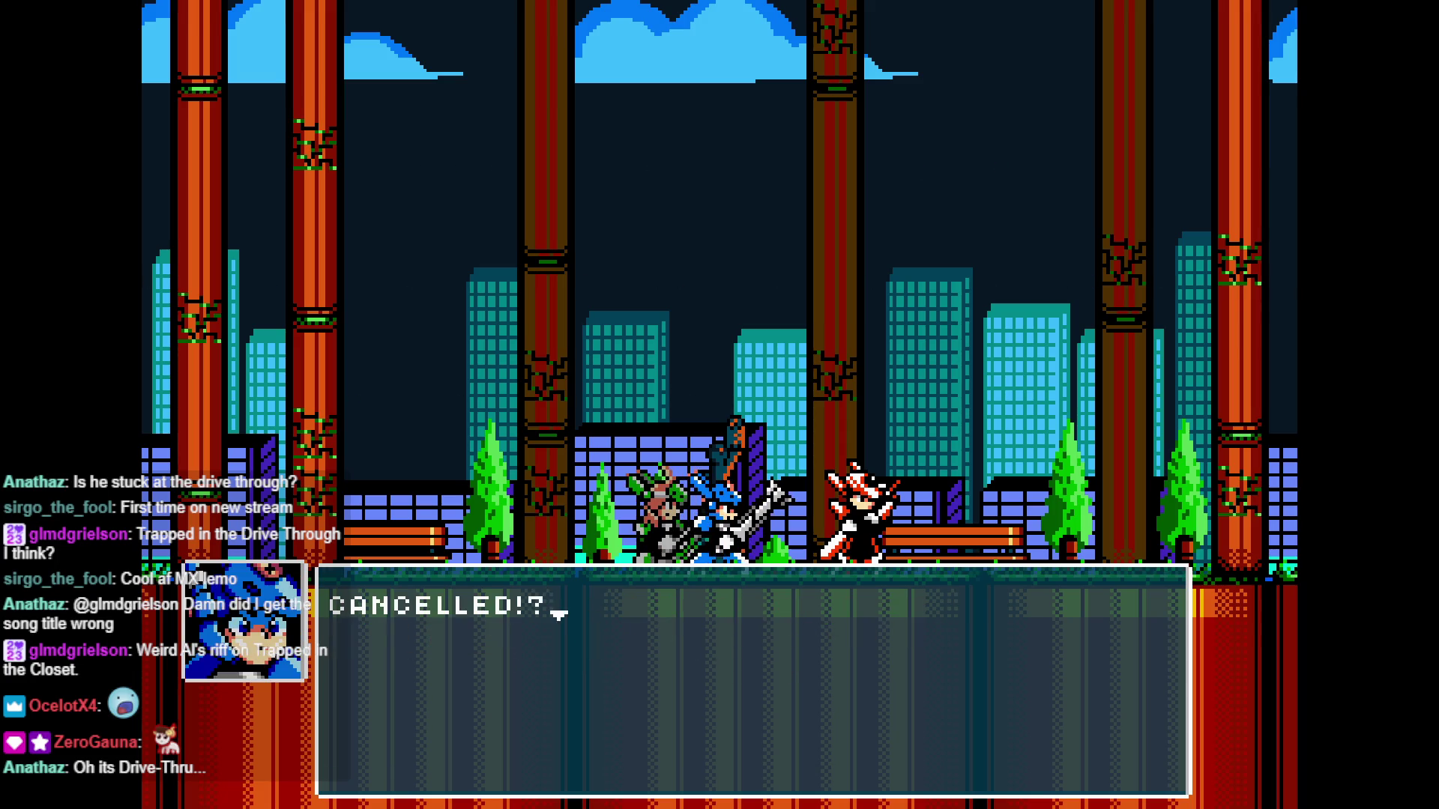
{"action": "key", "text": "z"}
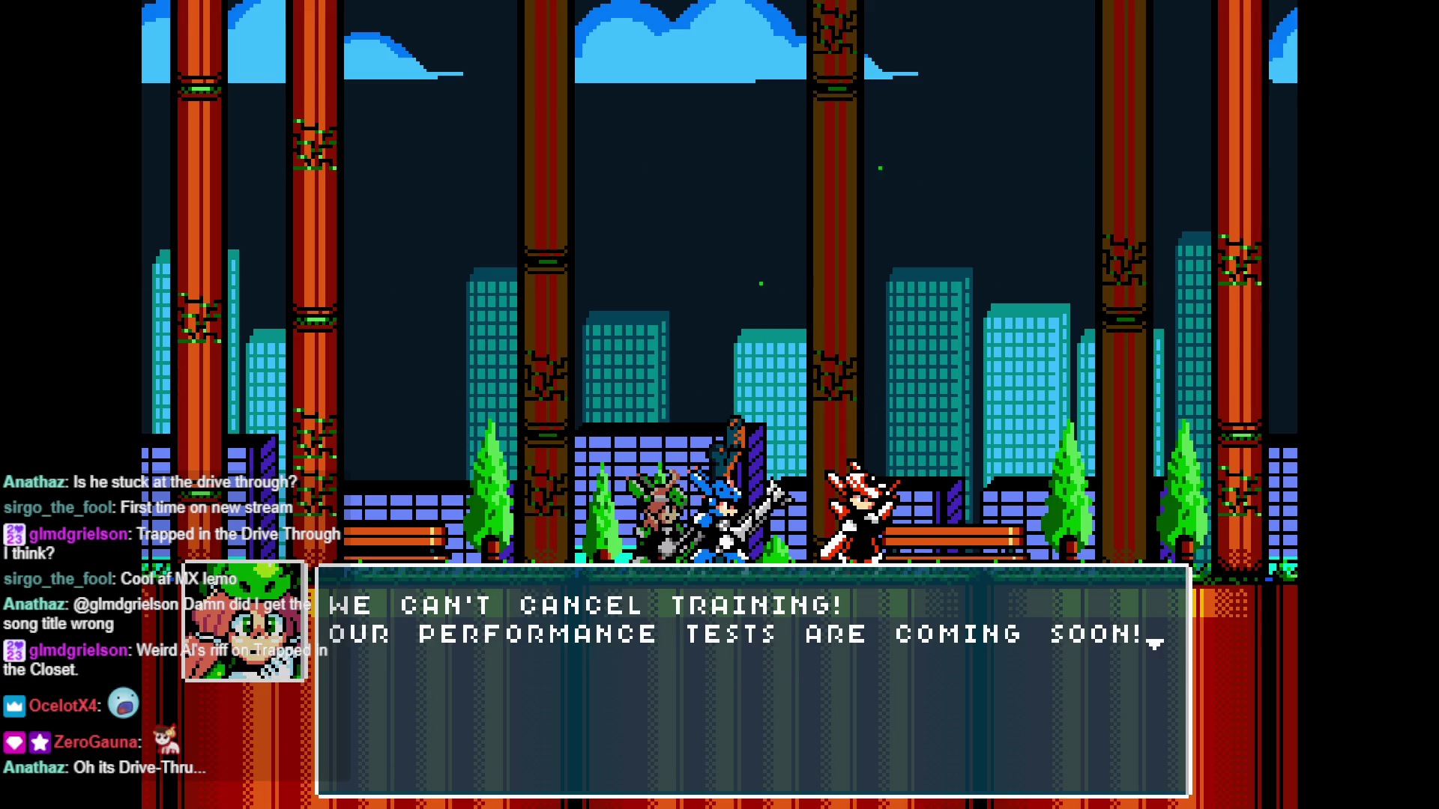
{"action": "key", "text": "z"}
{"action": "key", "text": "z"}
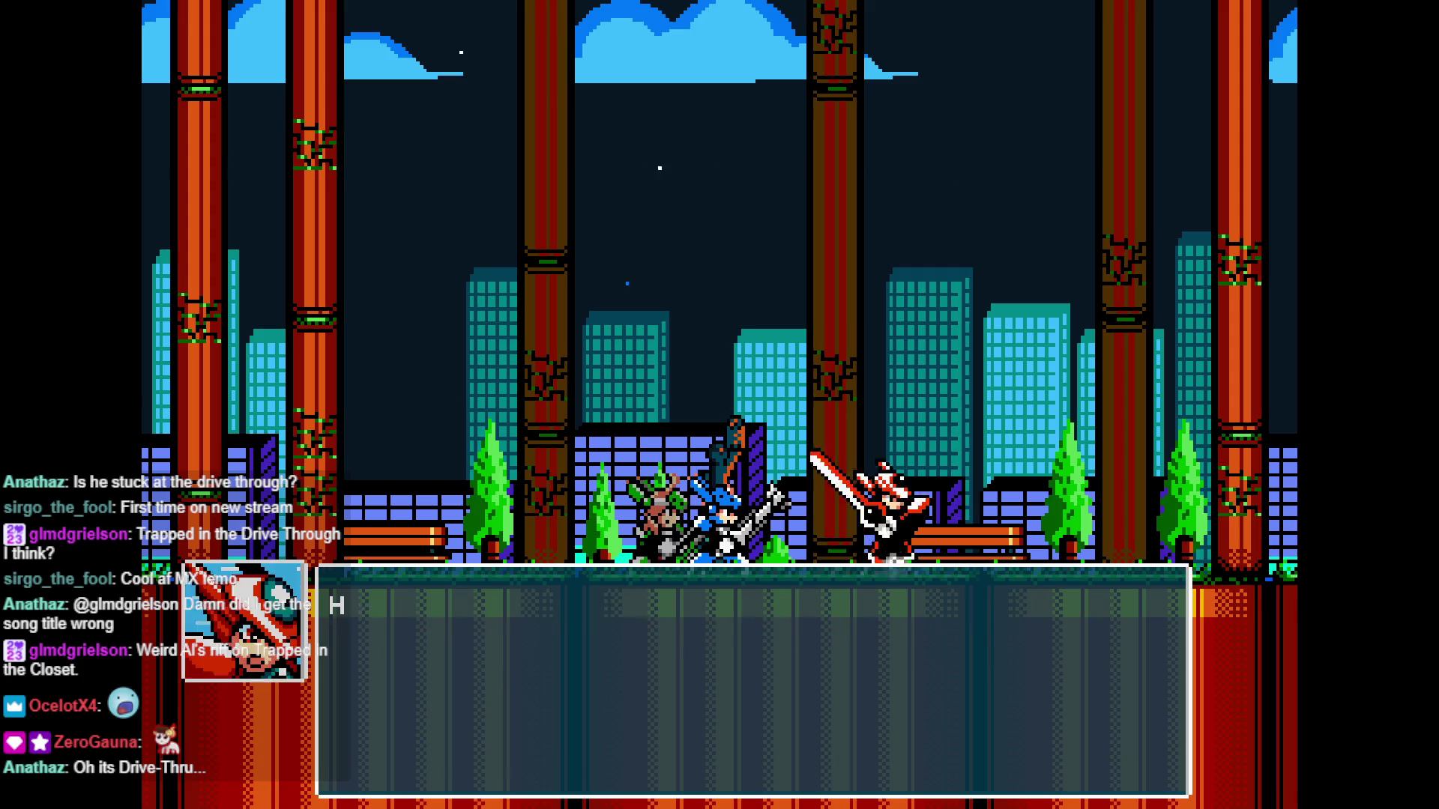
{"action": "key", "text": "z"}
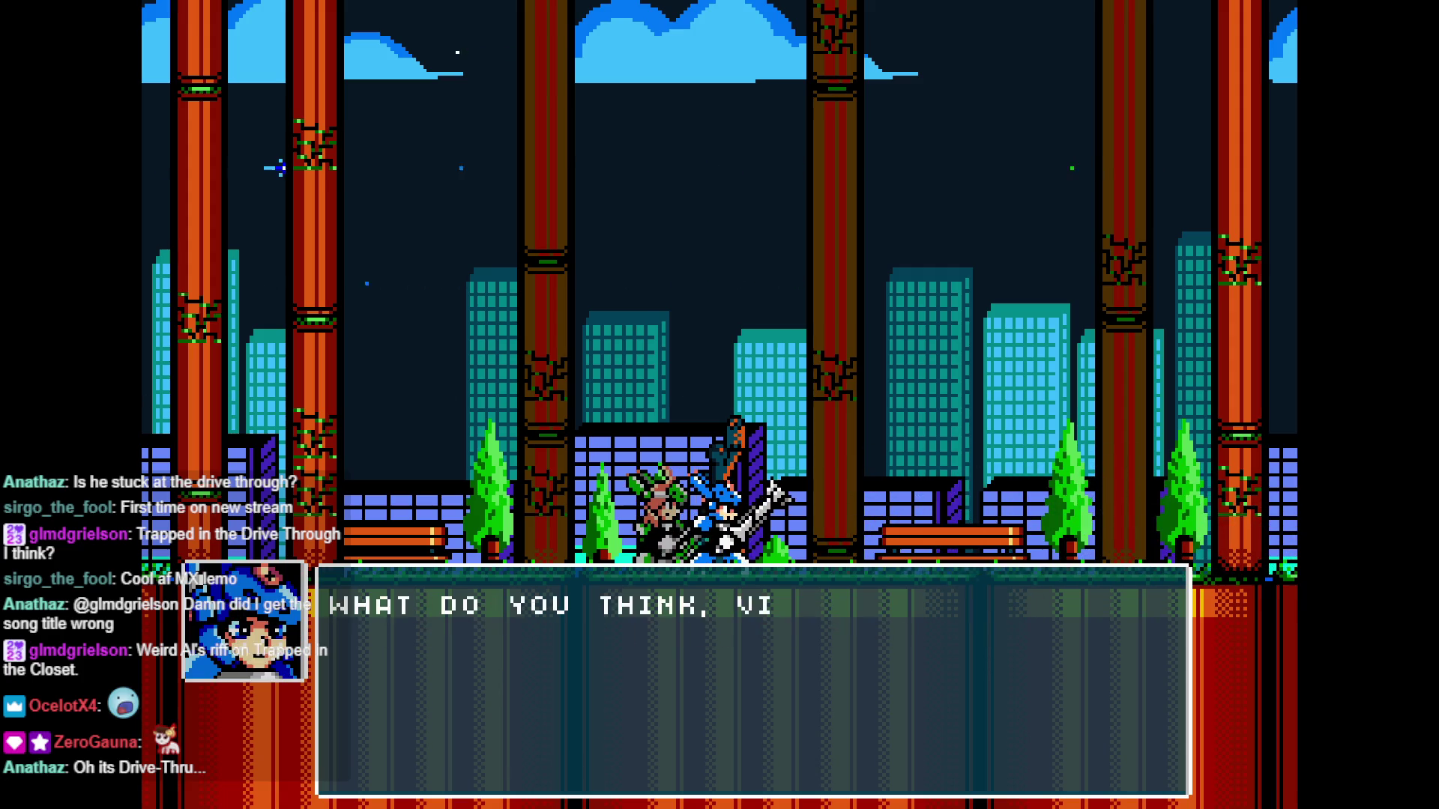
{"action": "key", "text": "z"}
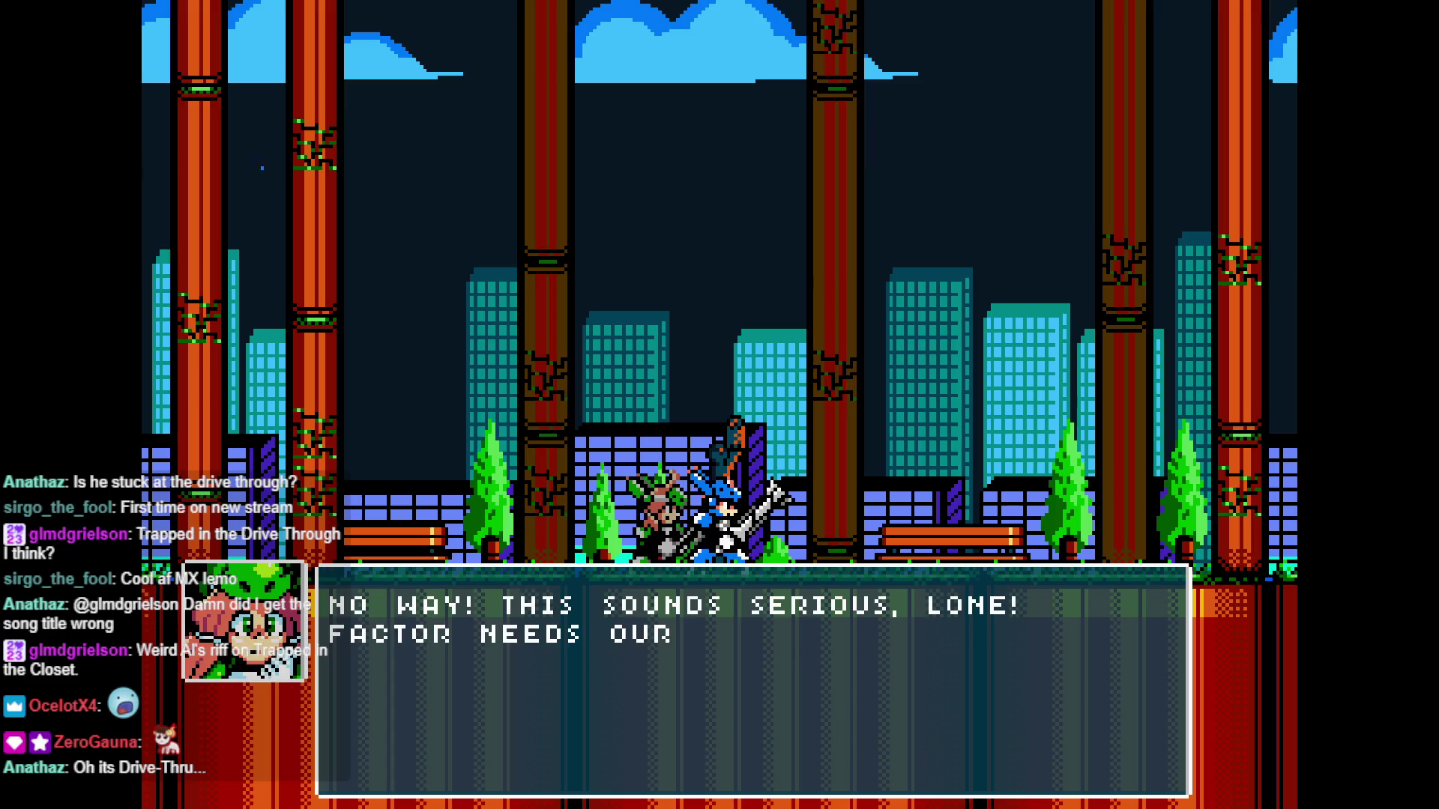
{"action": "key", "text": "Return"}
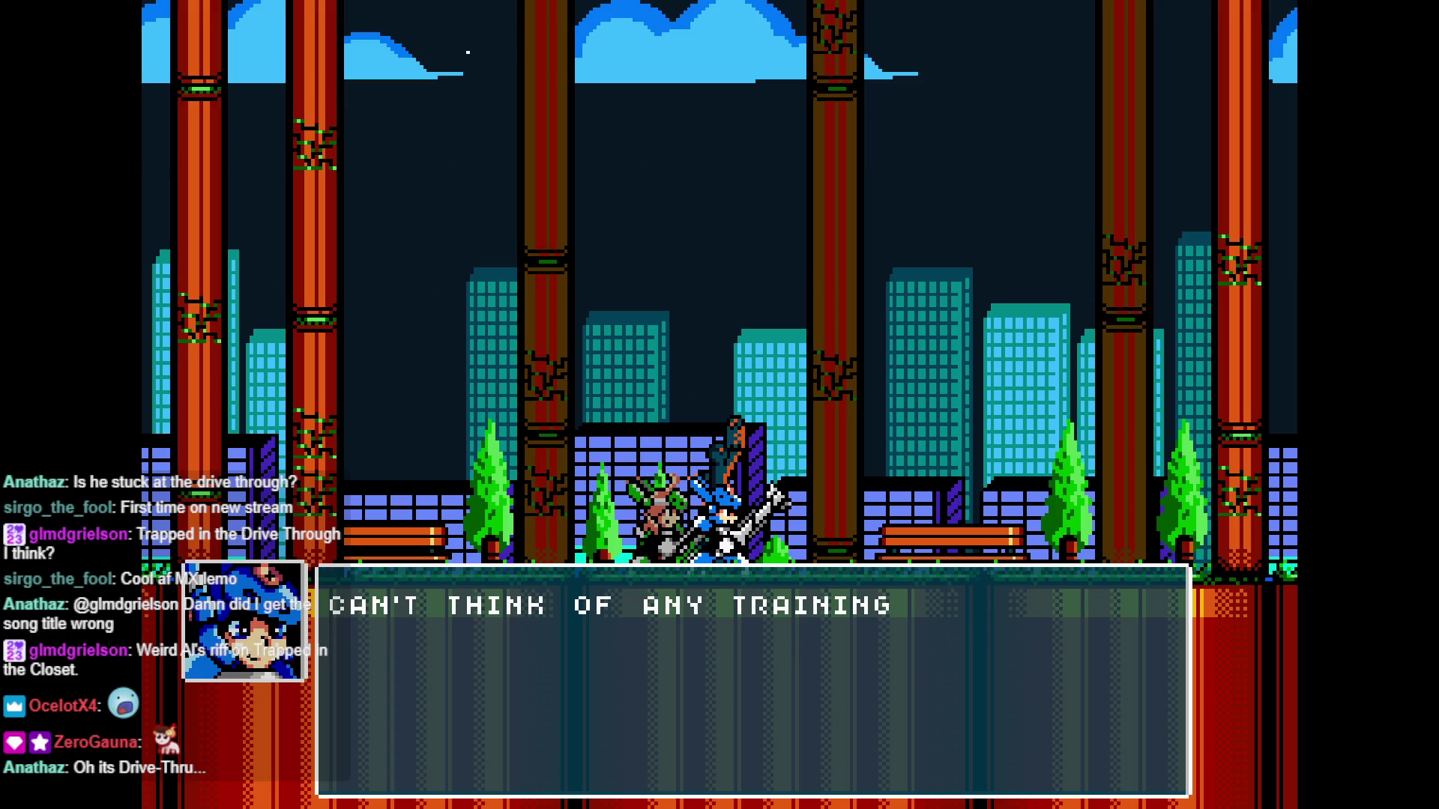
{"action": "key", "text": "Return"}
{"action": "key", "text": "Return"}
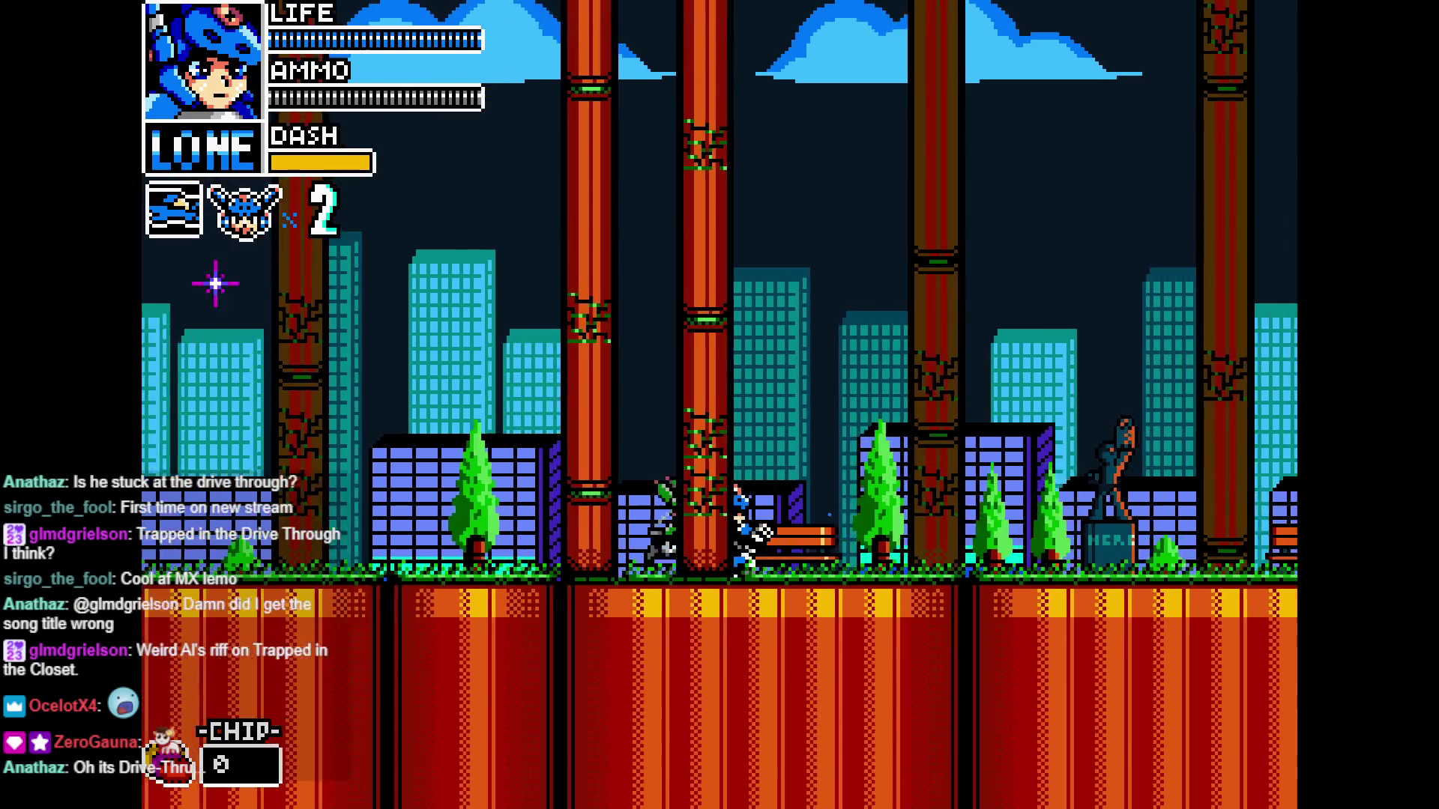
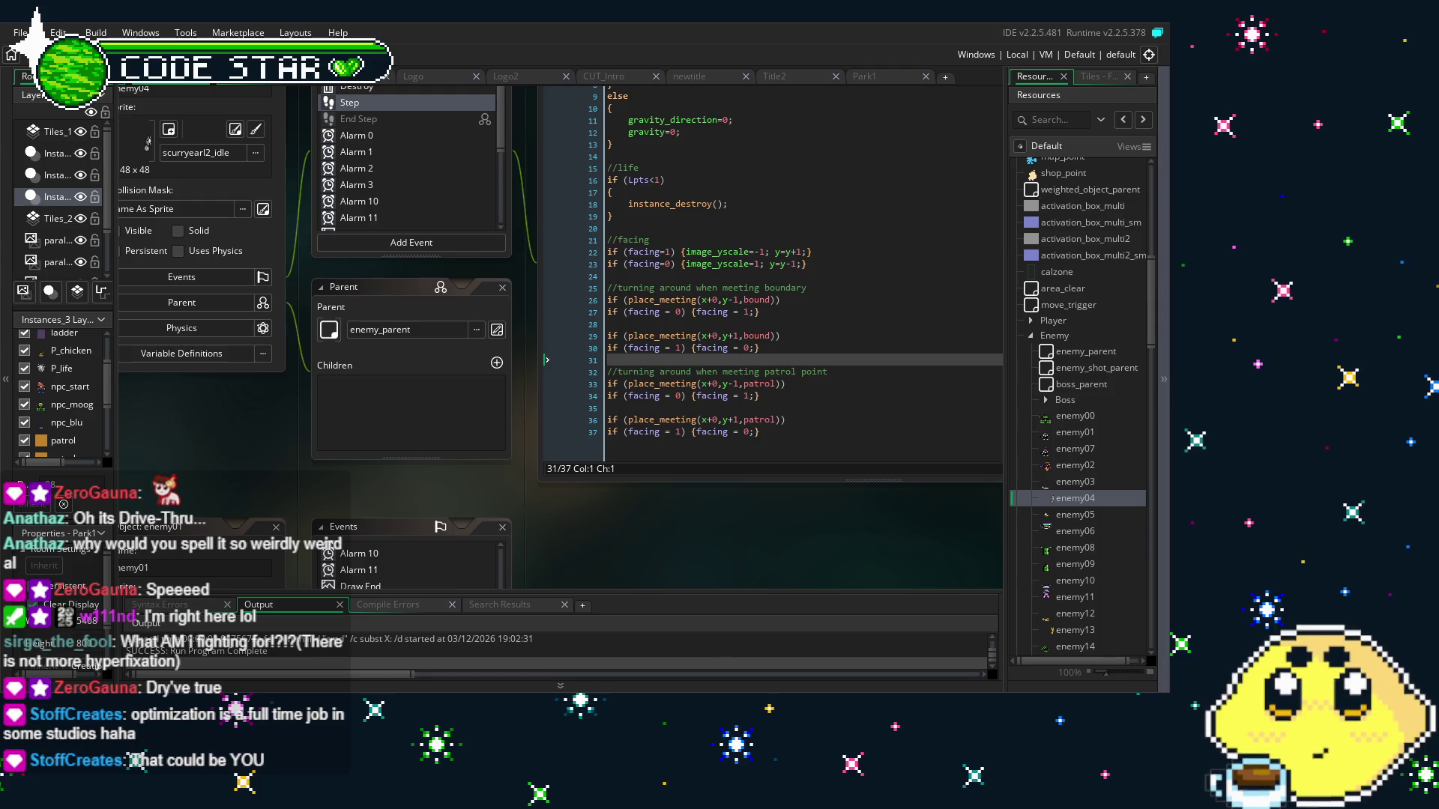
Click into enemy04's line 33 patrol check, then open enemy00's Step code for comparison
{"action": "scroll", "coordinate": [601, 498], "scroll_direction": "up", "scroll_amount": 2}
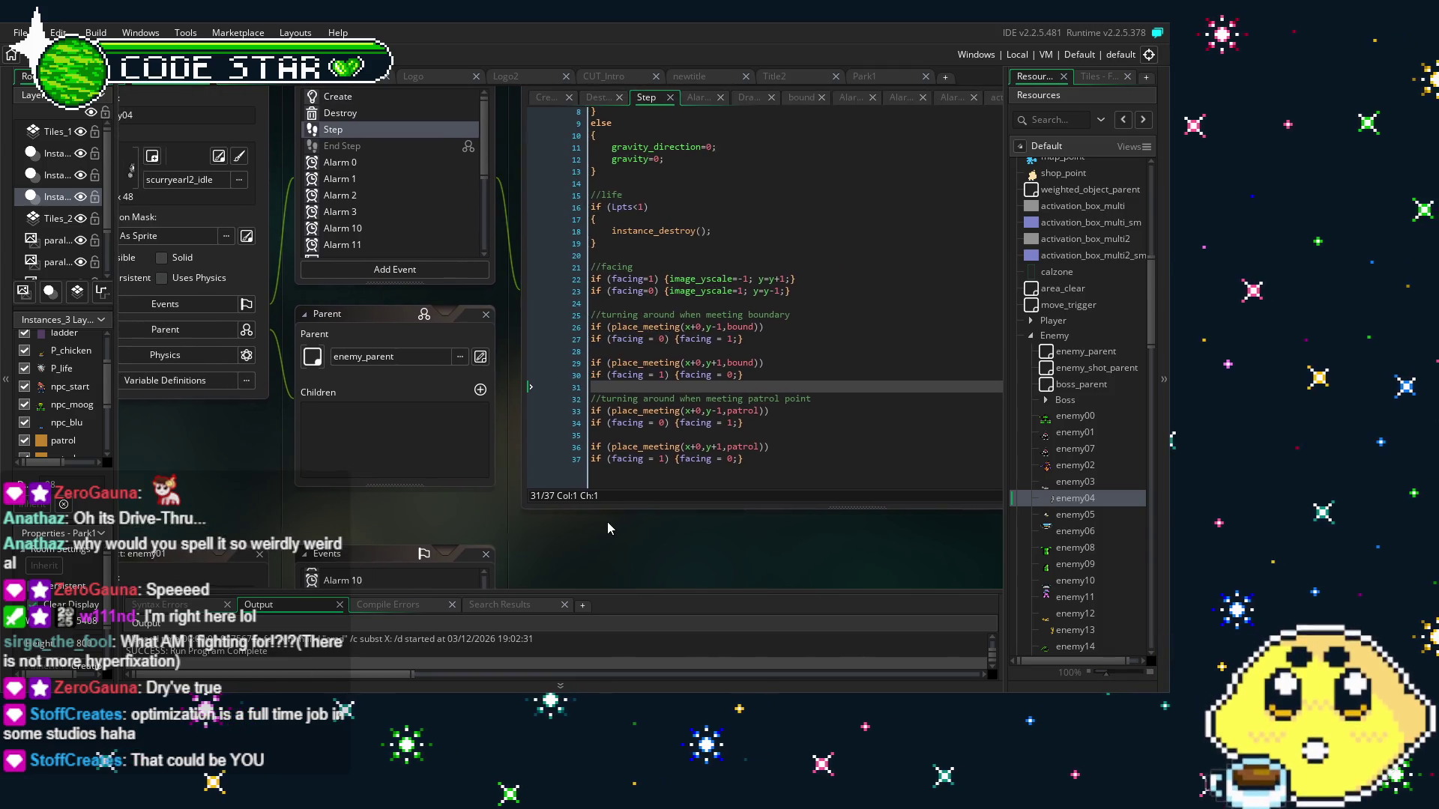
{"action": "scroll", "coordinate": [651, 480], "scroll_direction": "up", "scroll_amount": 1}
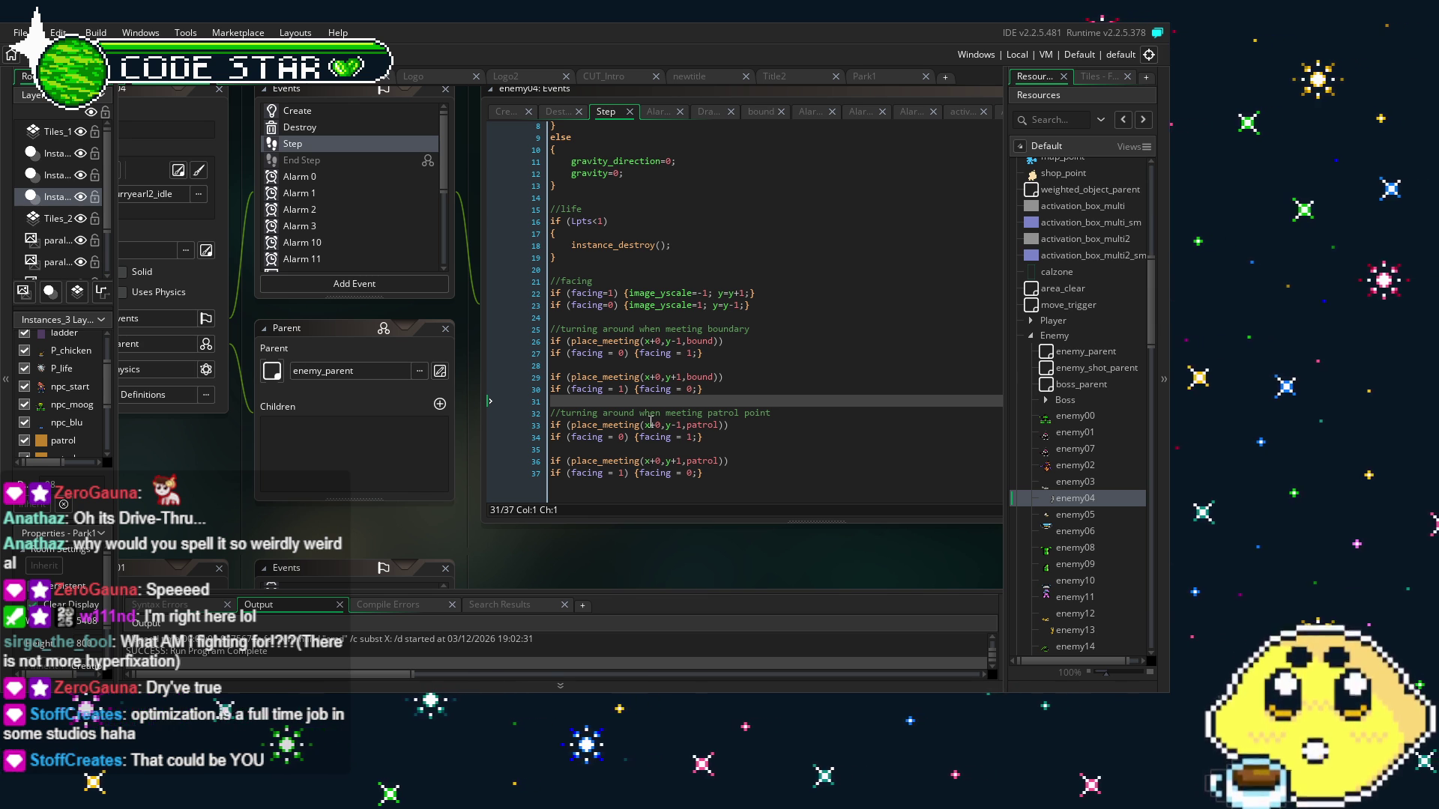
{"action": "left_click", "coordinate": [650, 423]}
{"action": "double_click", "coordinate": [1074, 416]}
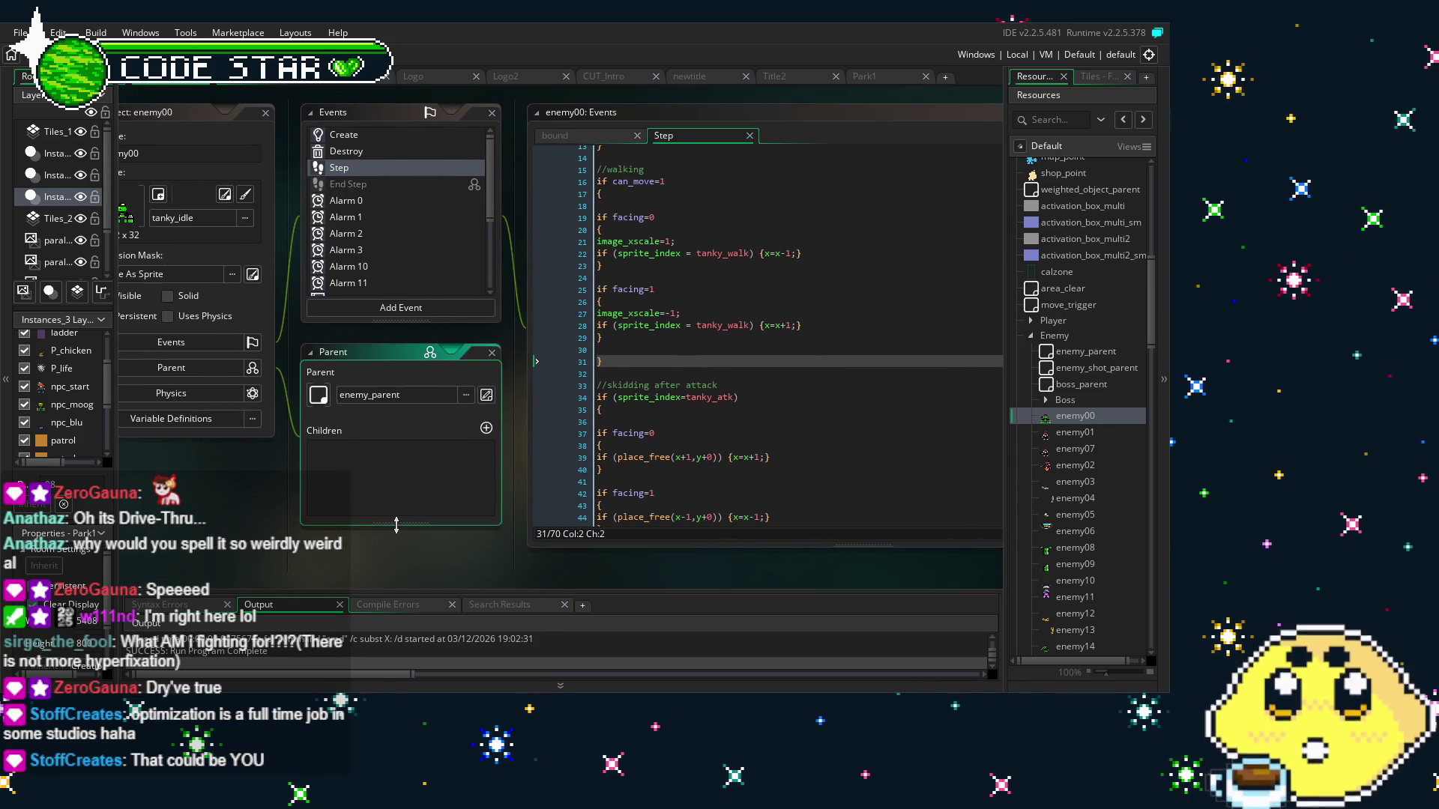
{"action": "scroll", "coordinate": [691, 444], "scroll_direction": "down", "scroll_amount": 2}
{"action": "scroll", "coordinate": [691, 444], "scroll_direction": "down", "scroll_amount": 3}
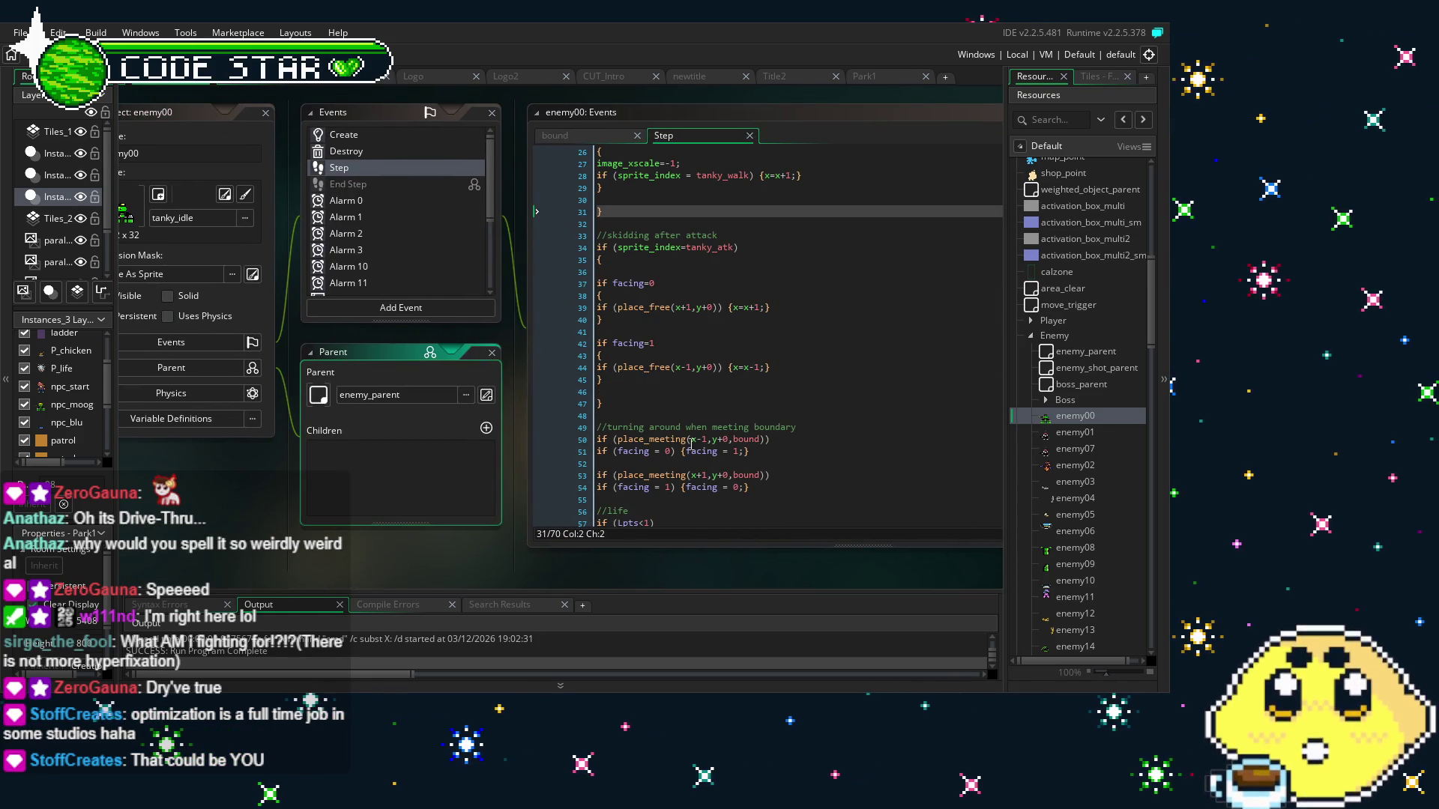
{"action": "scroll", "coordinate": [691, 444], "scroll_direction": "up", "scroll_amount": 7}
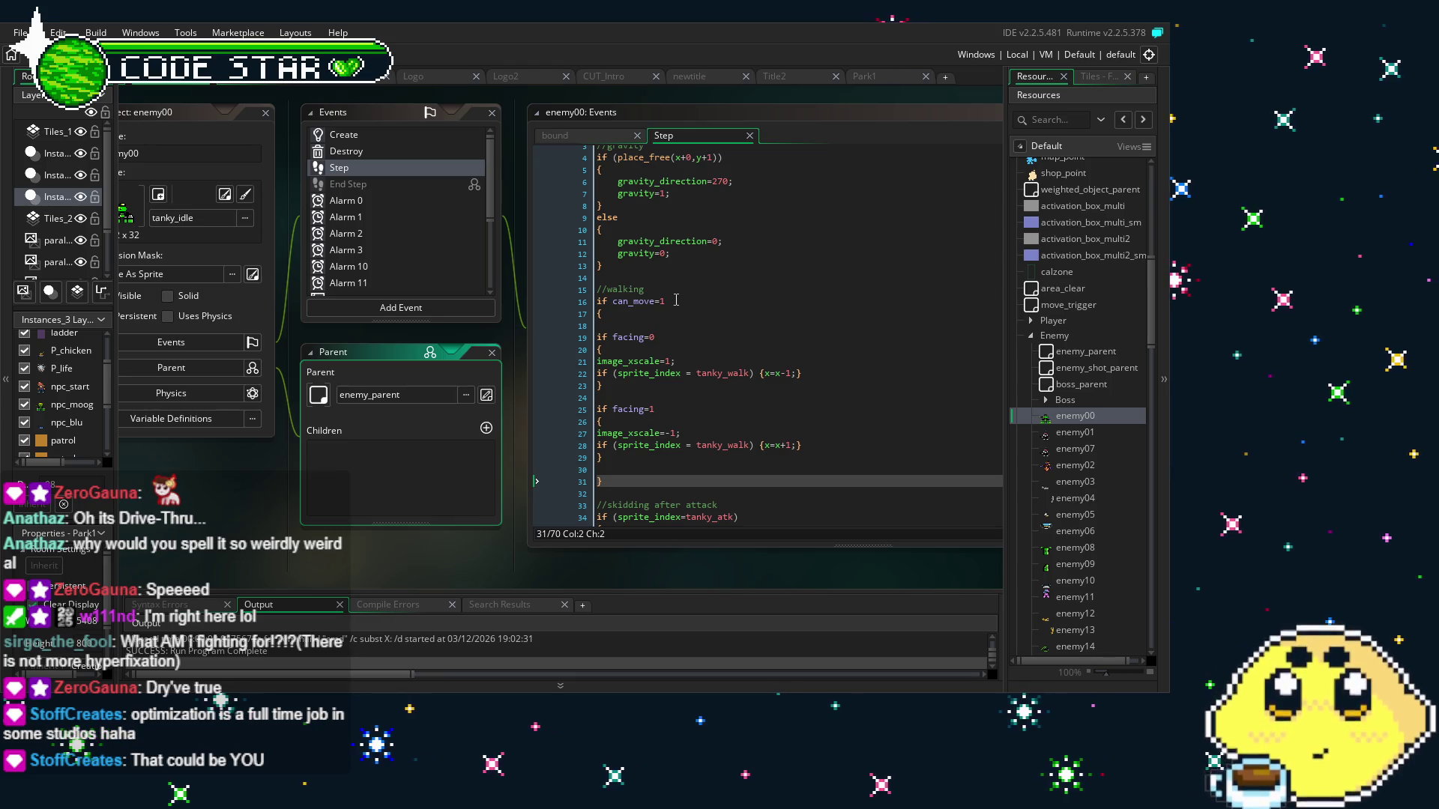
{"action": "left_click_drag", "start_coordinate": [255, 548], "coordinate": [314, 553]}
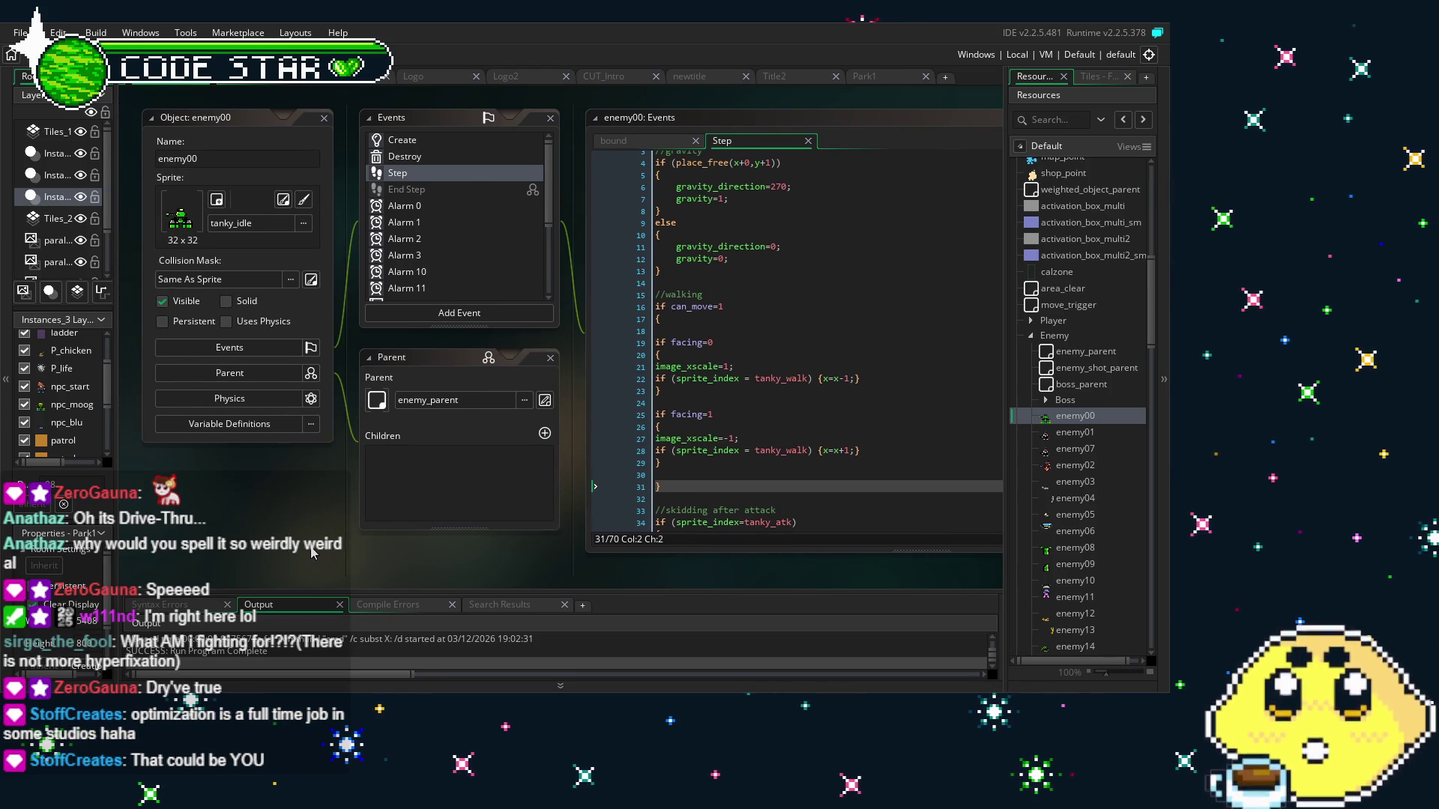
{"action": "left_click_drag", "start_coordinate": [314, 553], "coordinate": [266, 527]}
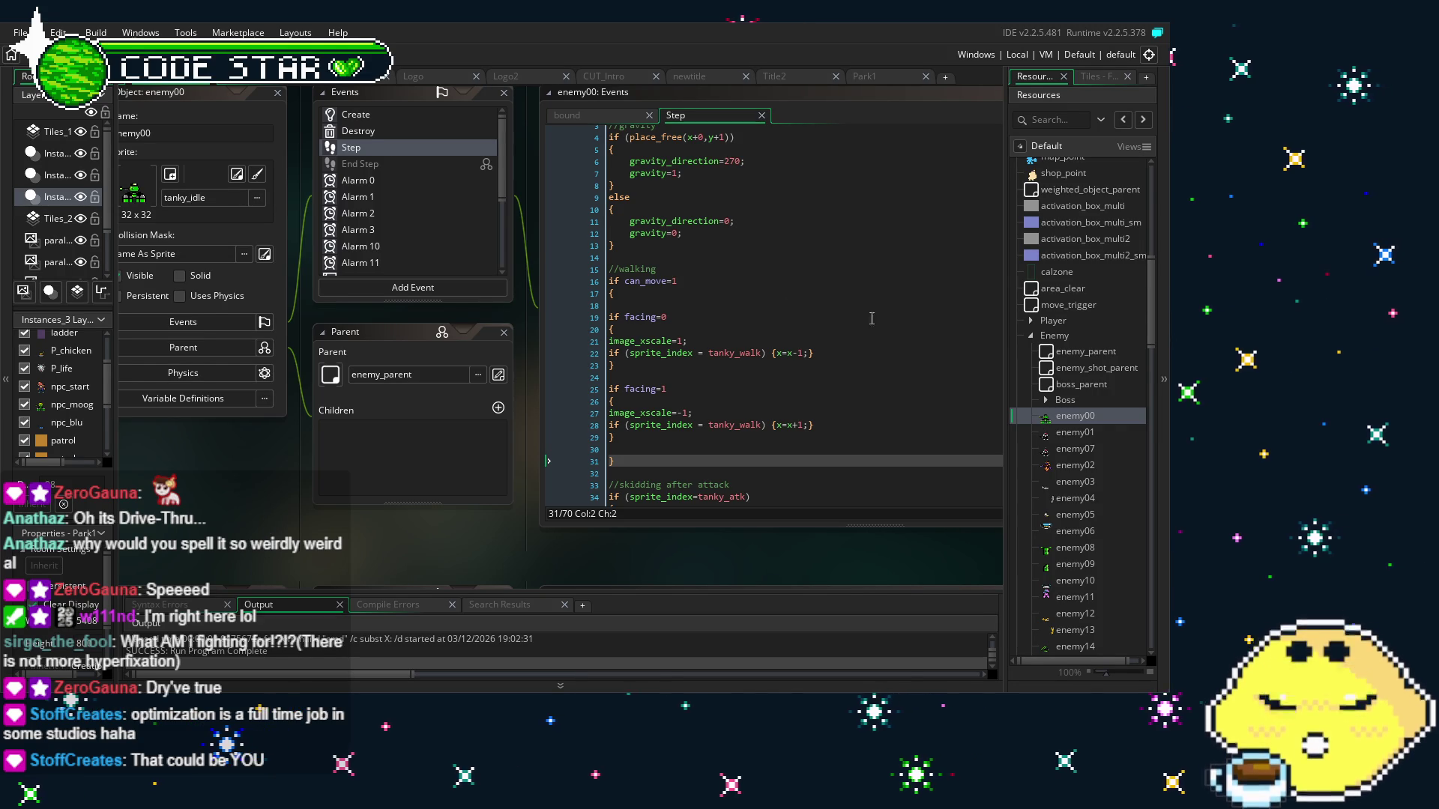
{"action": "scroll", "coordinate": [1088, 496], "scroll_direction": "down", "scroll_amount": 3}
Reopen enemy04's Step event code from the Resources tree in place of enemy00's
{"action": "scroll", "coordinate": [1088, 497], "scroll_direction": "up", "scroll_amount": 2}
{"action": "double_click", "coordinate": [1075, 288]}
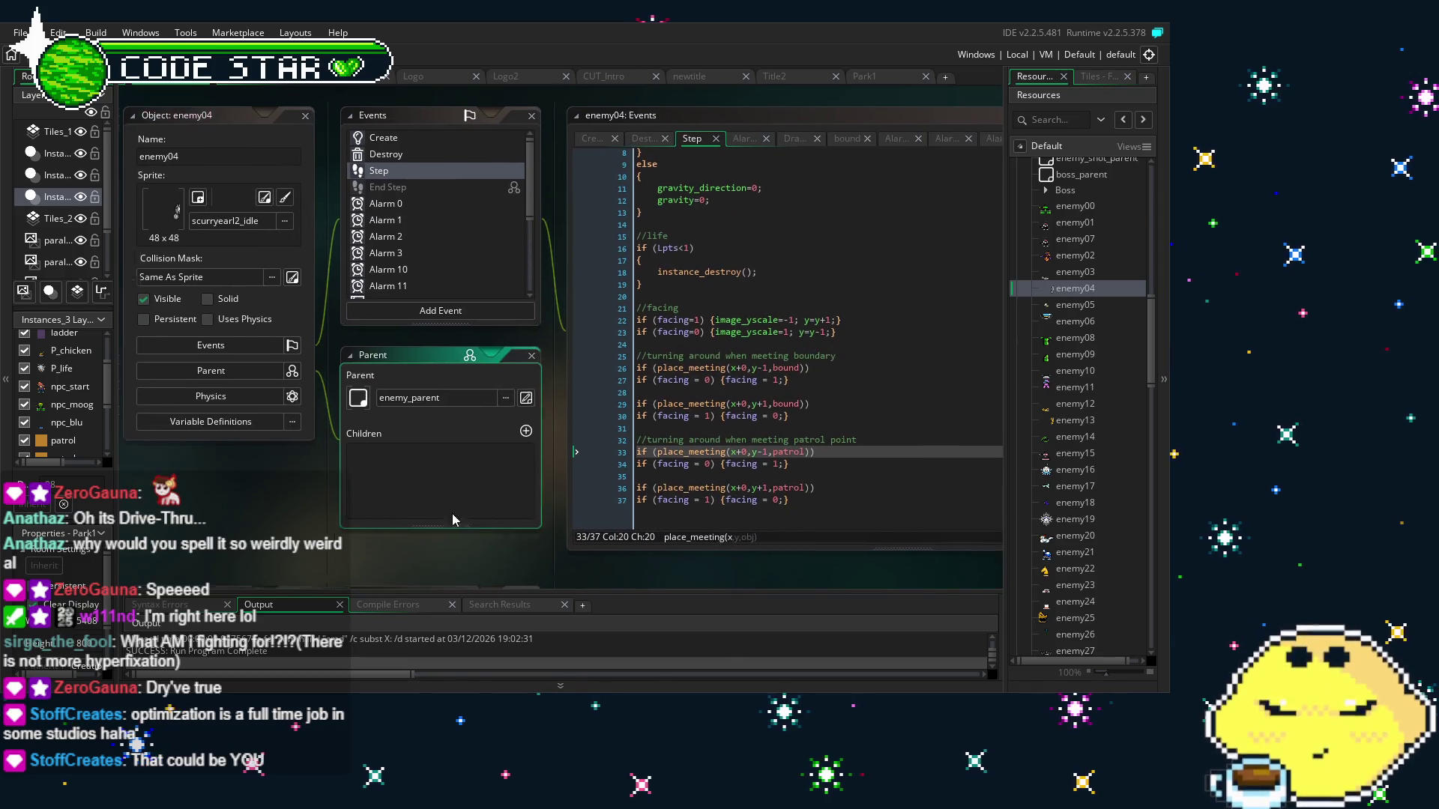
{"action": "key", "text": "alt+f"}
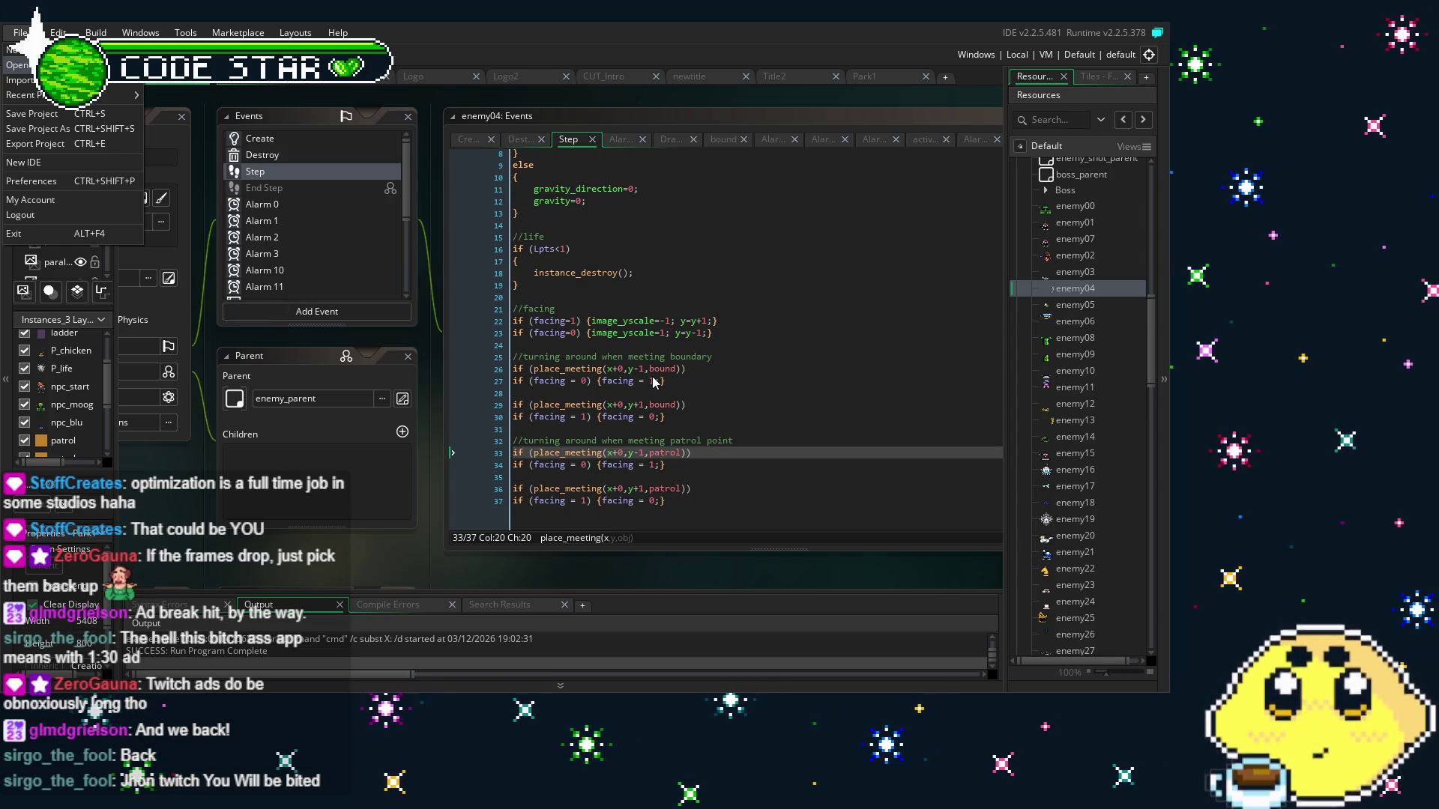
Open Knight of the Harvest from the File menu's Recent Projects list
{"action": "key", "text": "Escape"}
{"action": "key", "text": "alt+f"}
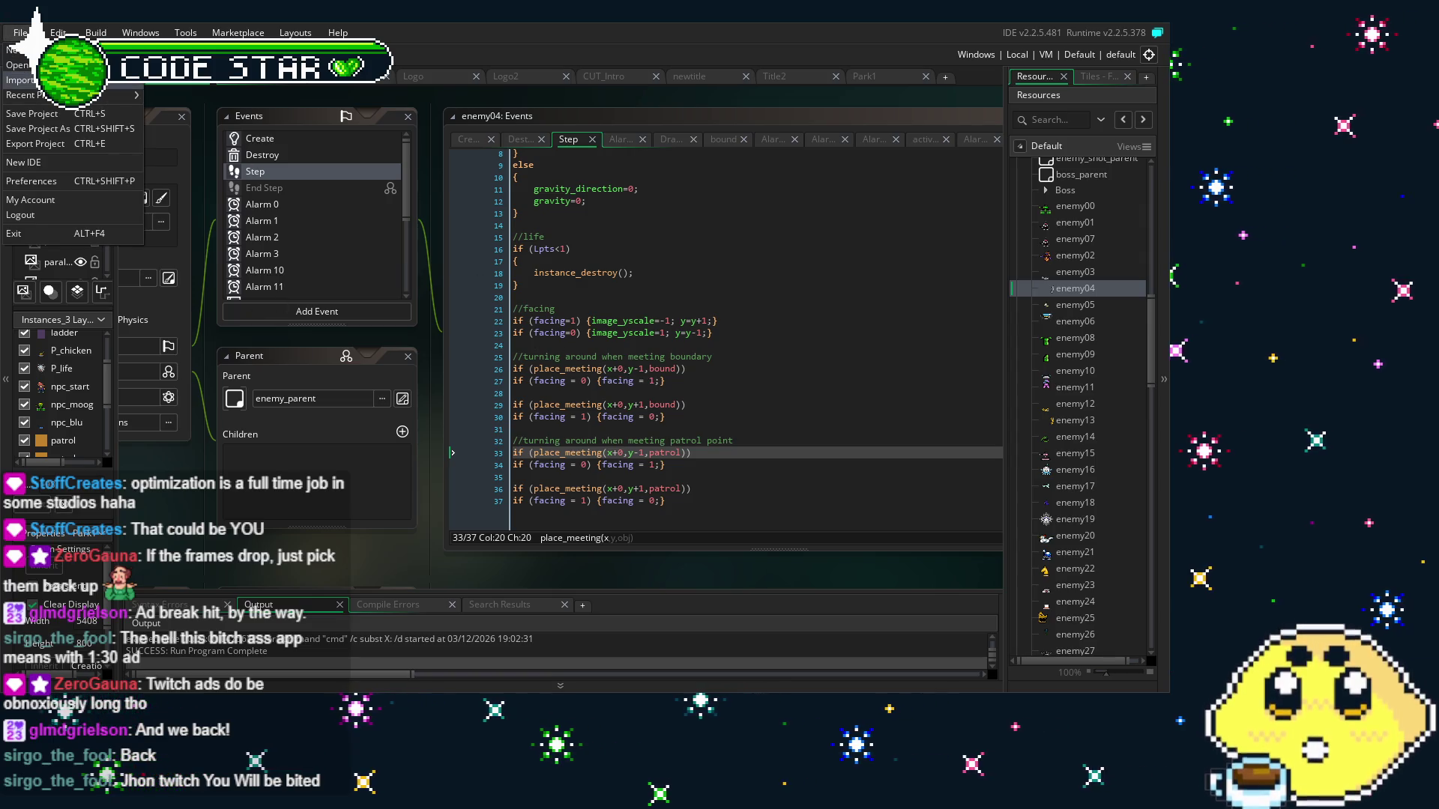
{"action": "key", "text": "Down"}
{"action": "key", "text": "Right"}
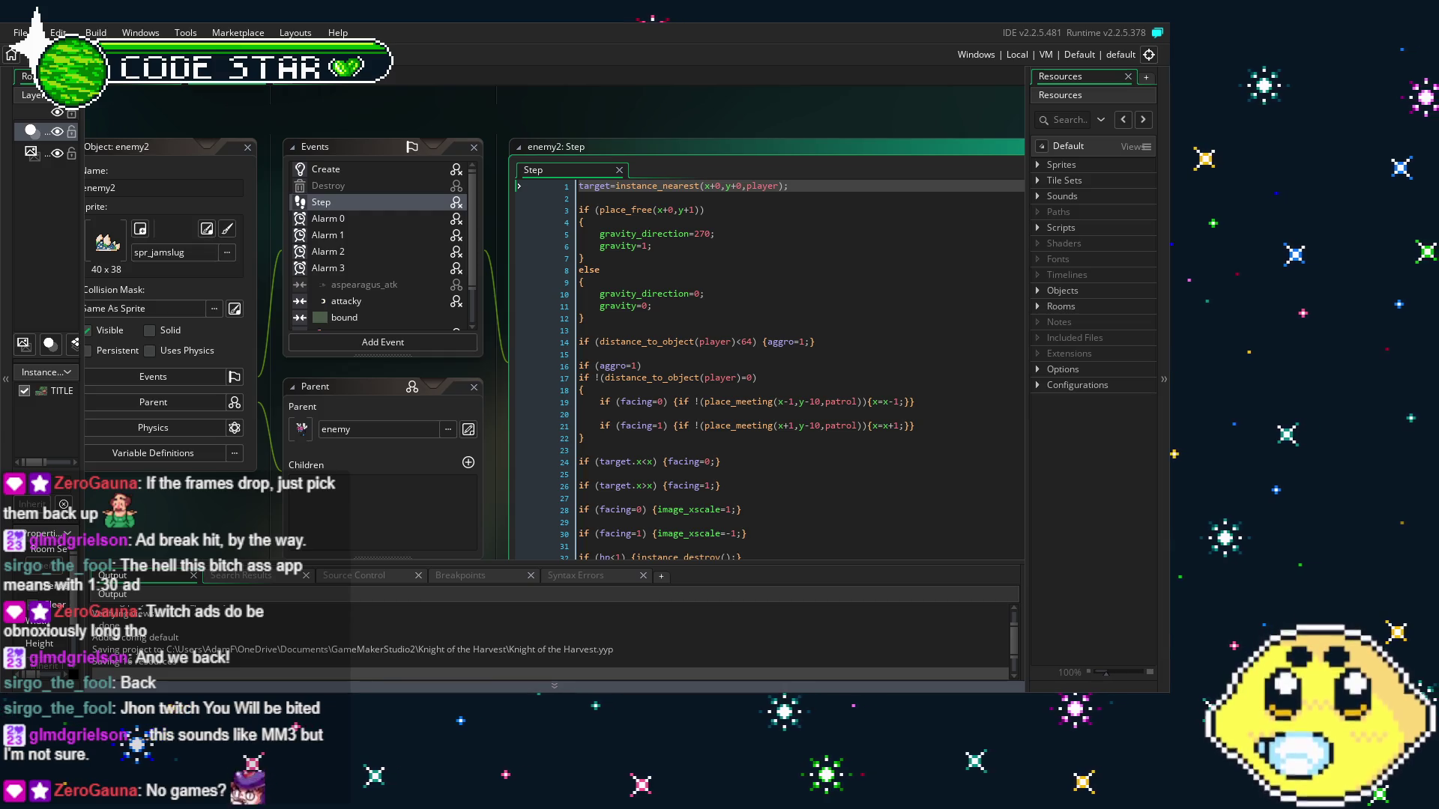
Pan and scroll the editor windows to center enemy2's Step code for review
{"action": "mouse_move", "coordinate": [217, 512]}
{"action": "left_mouse_down"}
{"action": "mouse_move", "coordinate": [245, 510]}
{"action": "mouse_move", "coordinate": [228, 492]}
{"action": "mouse_move", "coordinate": [260, 490]}
{"action": "left_mouse_up"}
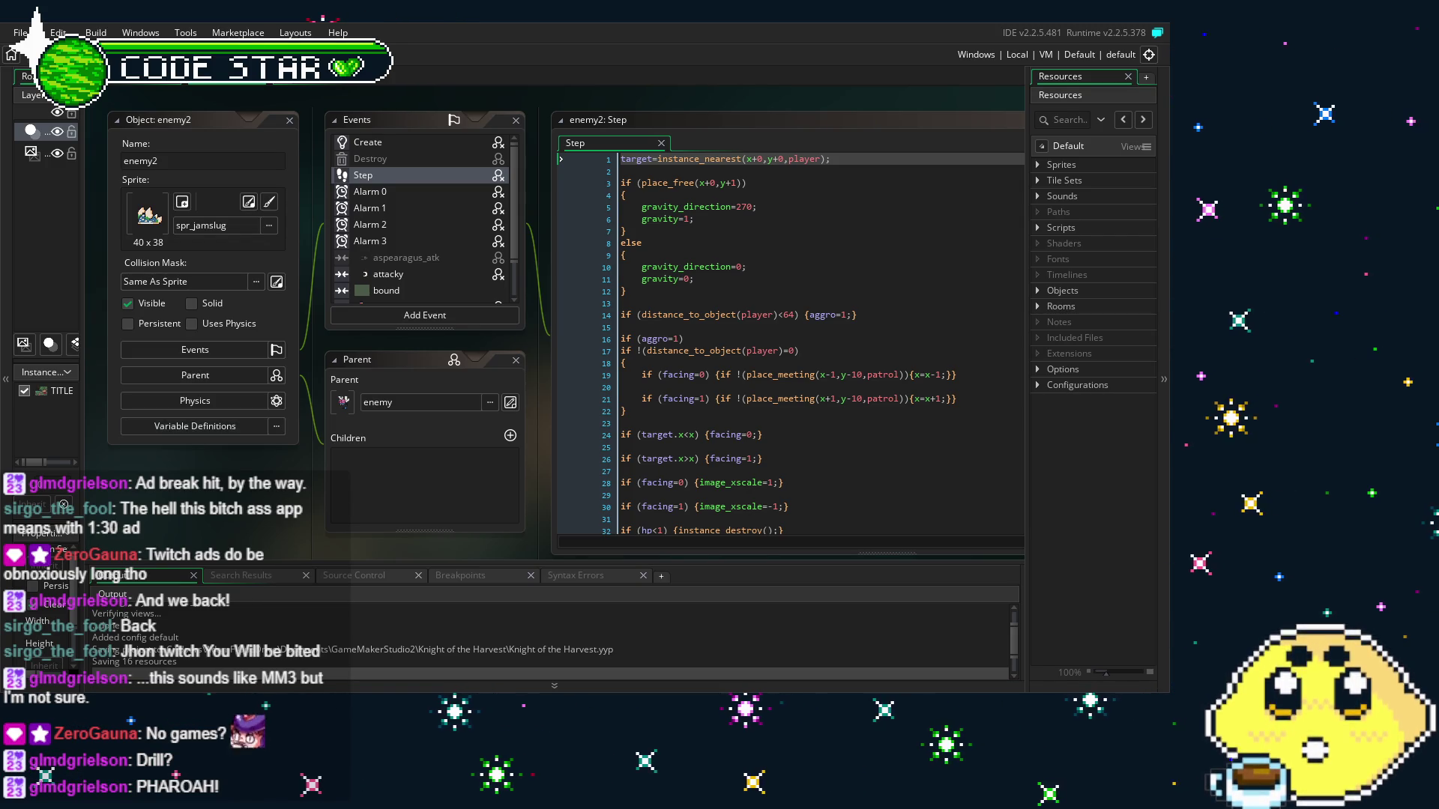
{"action": "left_click_drag", "start_coordinate": [386, 213], "coordinate": [394, 214]}
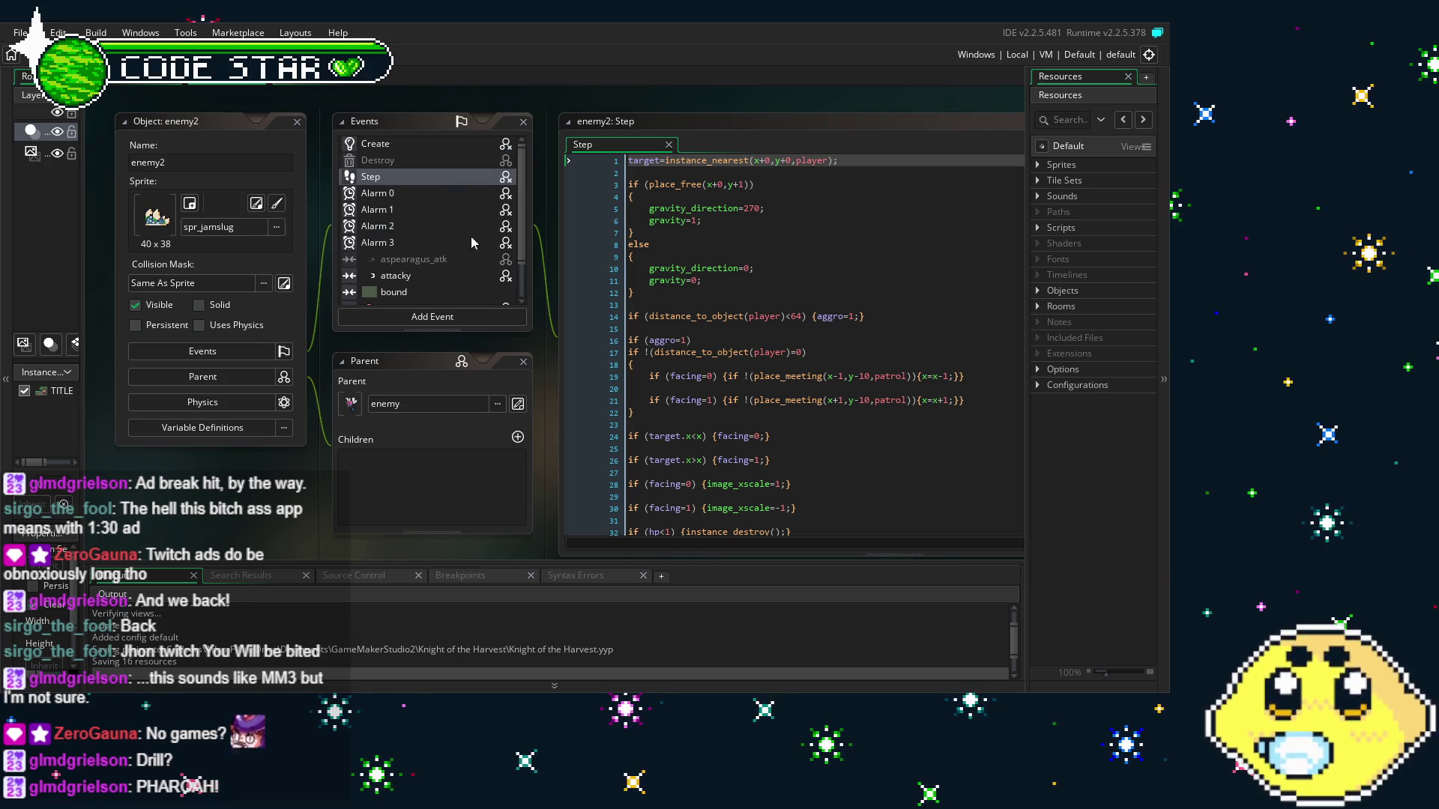
{"action": "left_click_drag", "start_coordinate": [444, 515], "coordinate": [272, 488]}
{"action": "scroll", "coordinate": [599, 316], "scroll_direction": "down", "scroll_amount": 1}
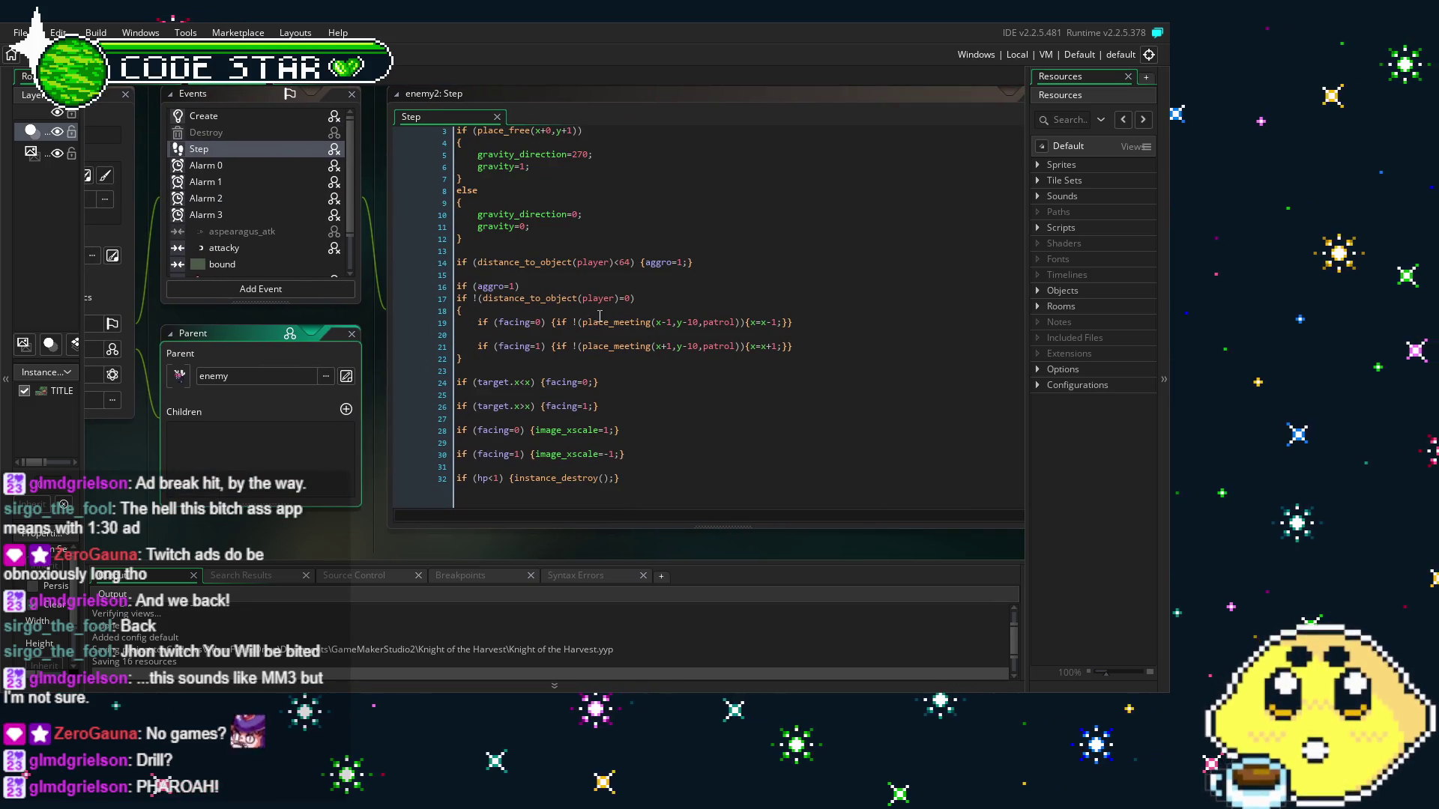
{"action": "mouse_move", "coordinate": [276, 529]}
{"action": "left_mouse_down"}
{"action": "mouse_move", "coordinate": [497, 519]}
{"action": "mouse_move", "coordinate": [328, 554]}
{"action": "left_mouse_up"}
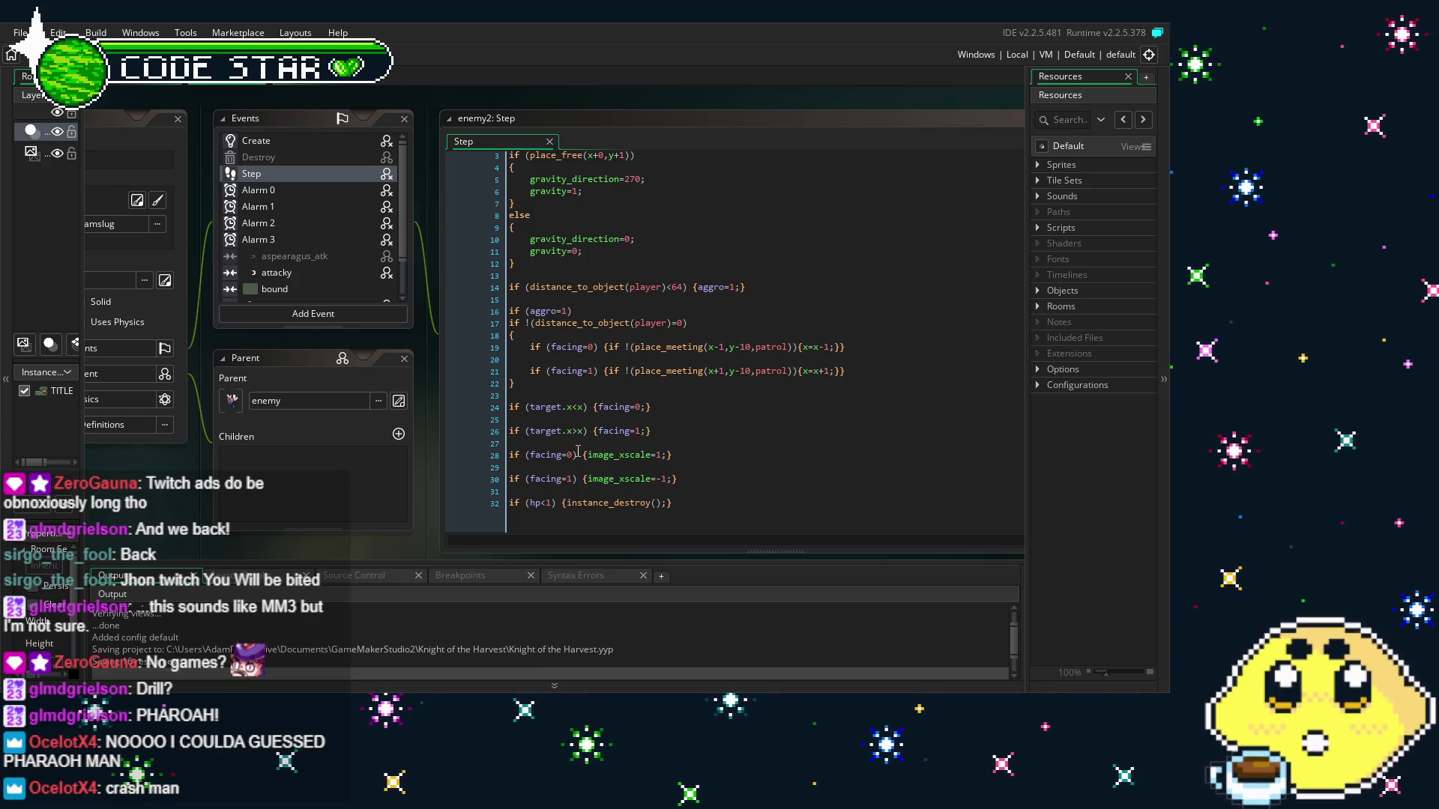
{"action": "scroll", "coordinate": [639, 433], "scroll_direction": "up", "scroll_amount": 1}
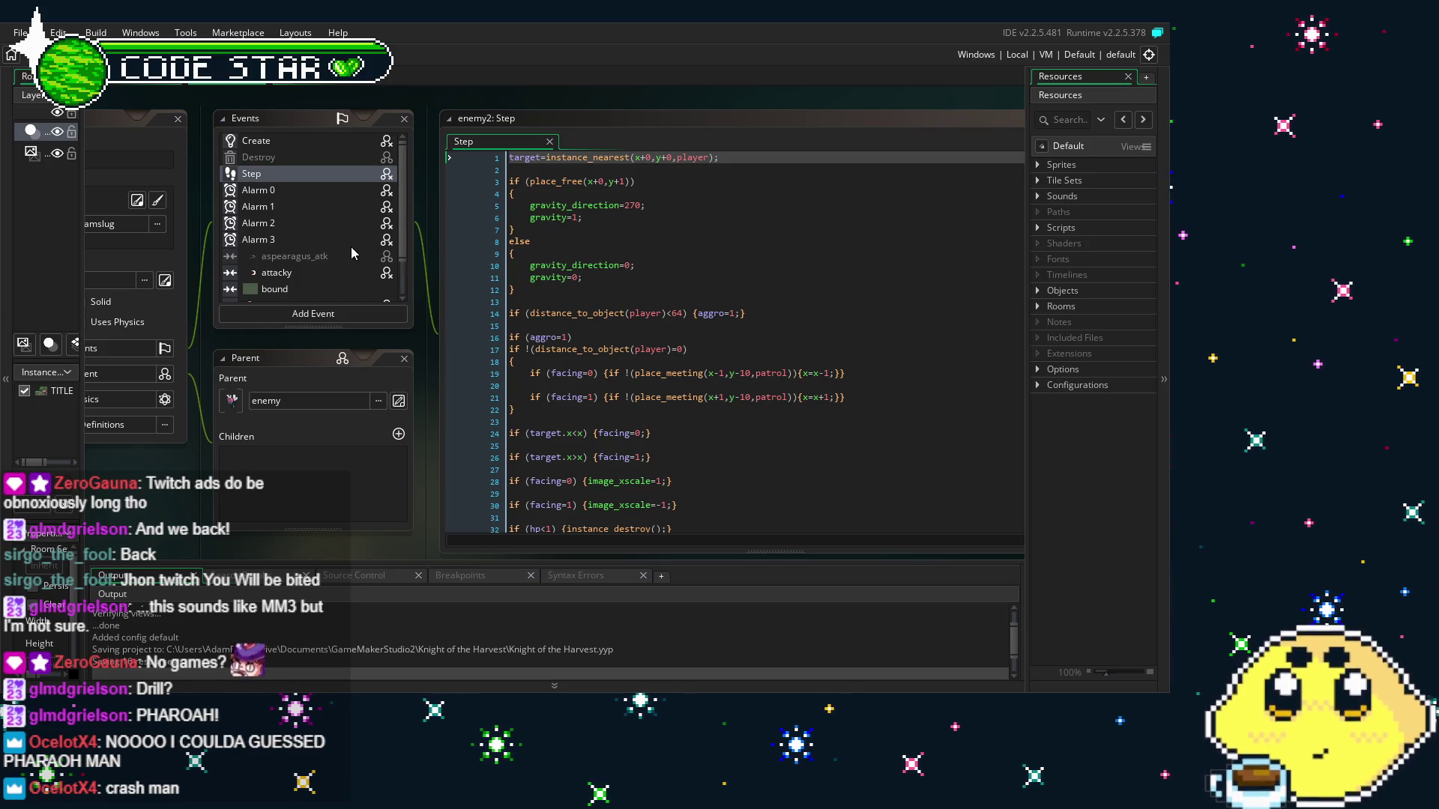
{"action": "scroll", "coordinate": [756, 424], "scroll_direction": "down", "scroll_amount": 1}
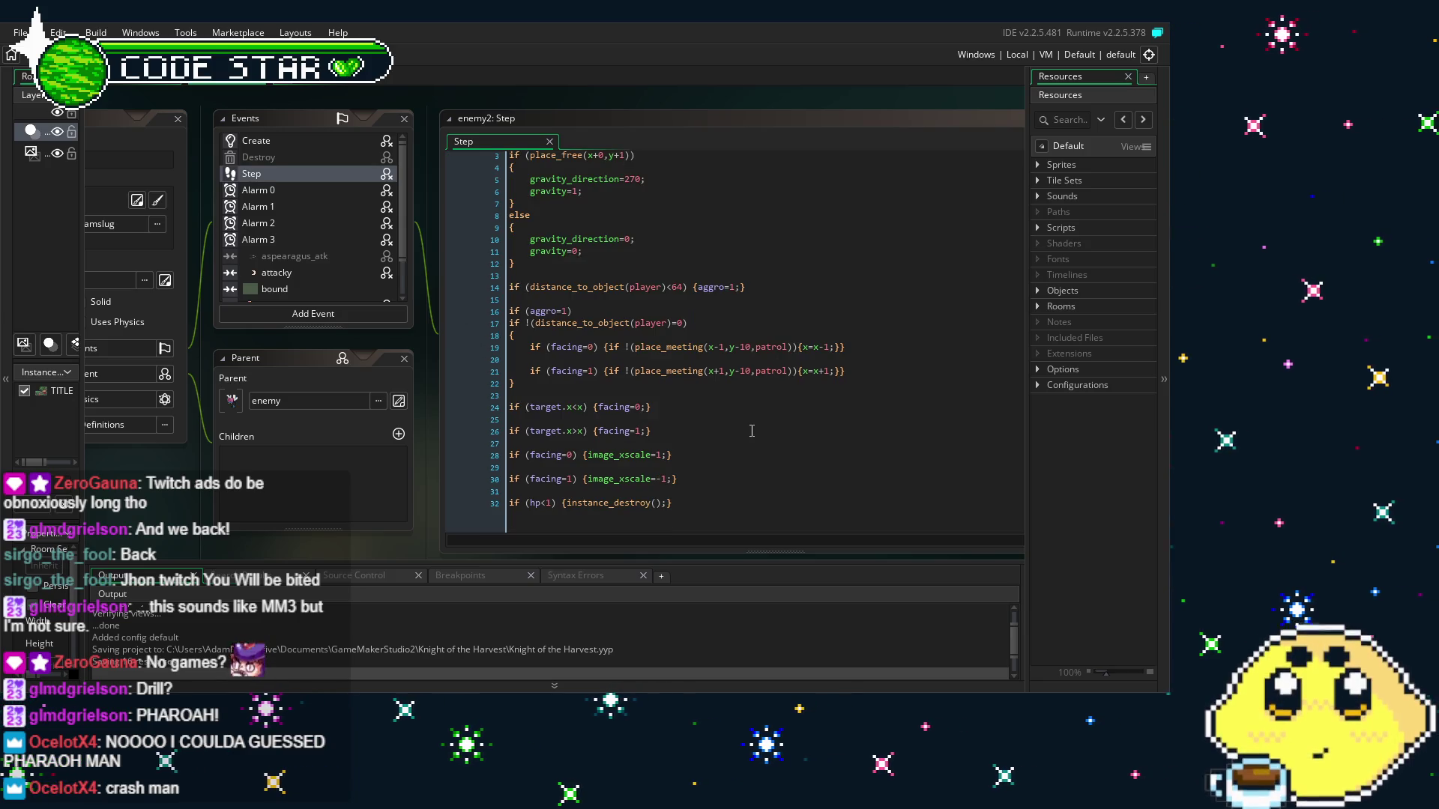
{"action": "mouse_move", "coordinate": [447, 519]}
{"action": "left_mouse_down"}
{"action": "mouse_move", "coordinate": [385, 498]}
{"action": "mouse_move", "coordinate": [382, 473]}
{"action": "left_mouse_up"}
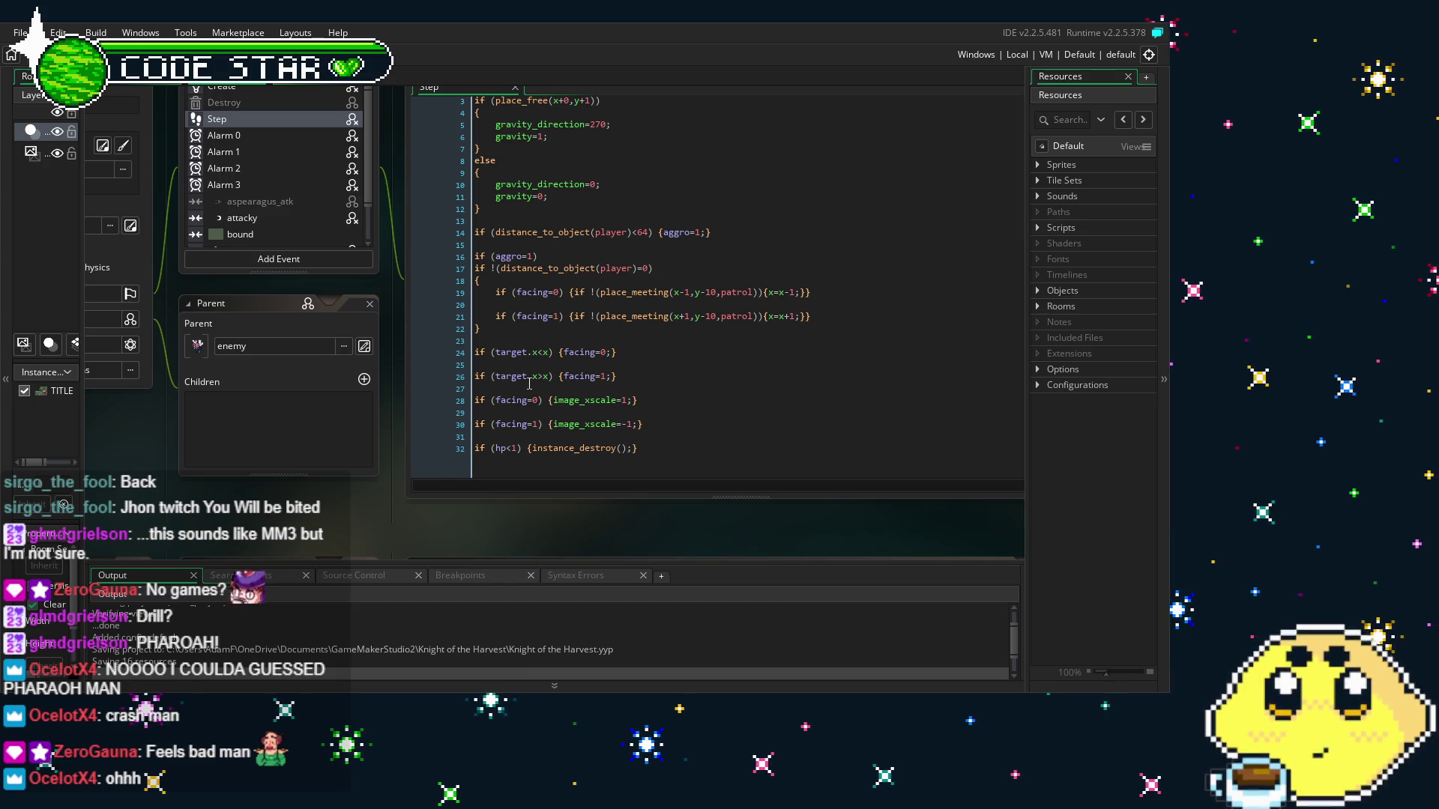
{"action": "left_click_drag", "start_coordinate": [346, 486], "coordinate": [361, 493]}
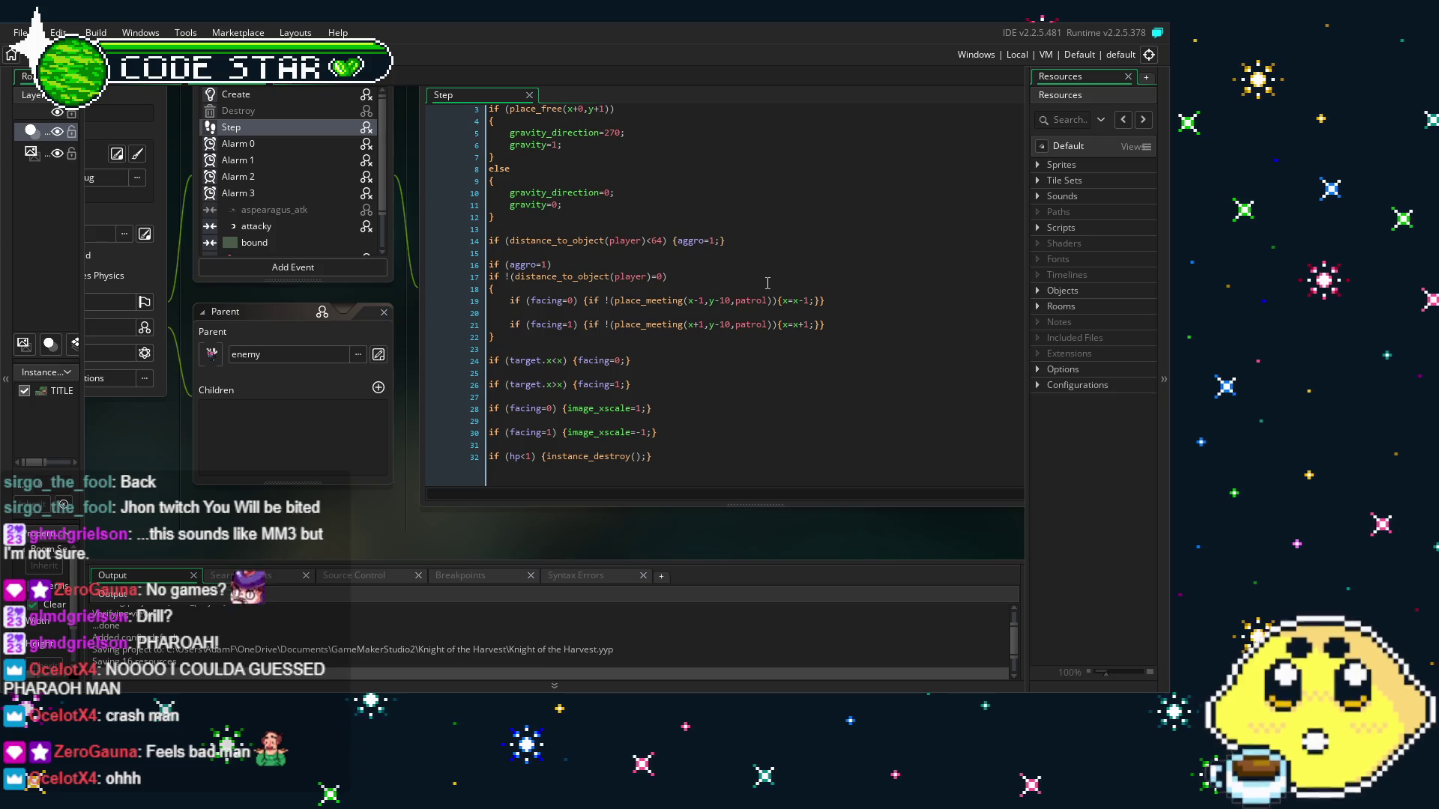
Select line 19's negated place_meeting patrol check, then bring up the File menu
{"action": "left_click_drag", "start_coordinate": [777, 303], "coordinate": [604, 304]}
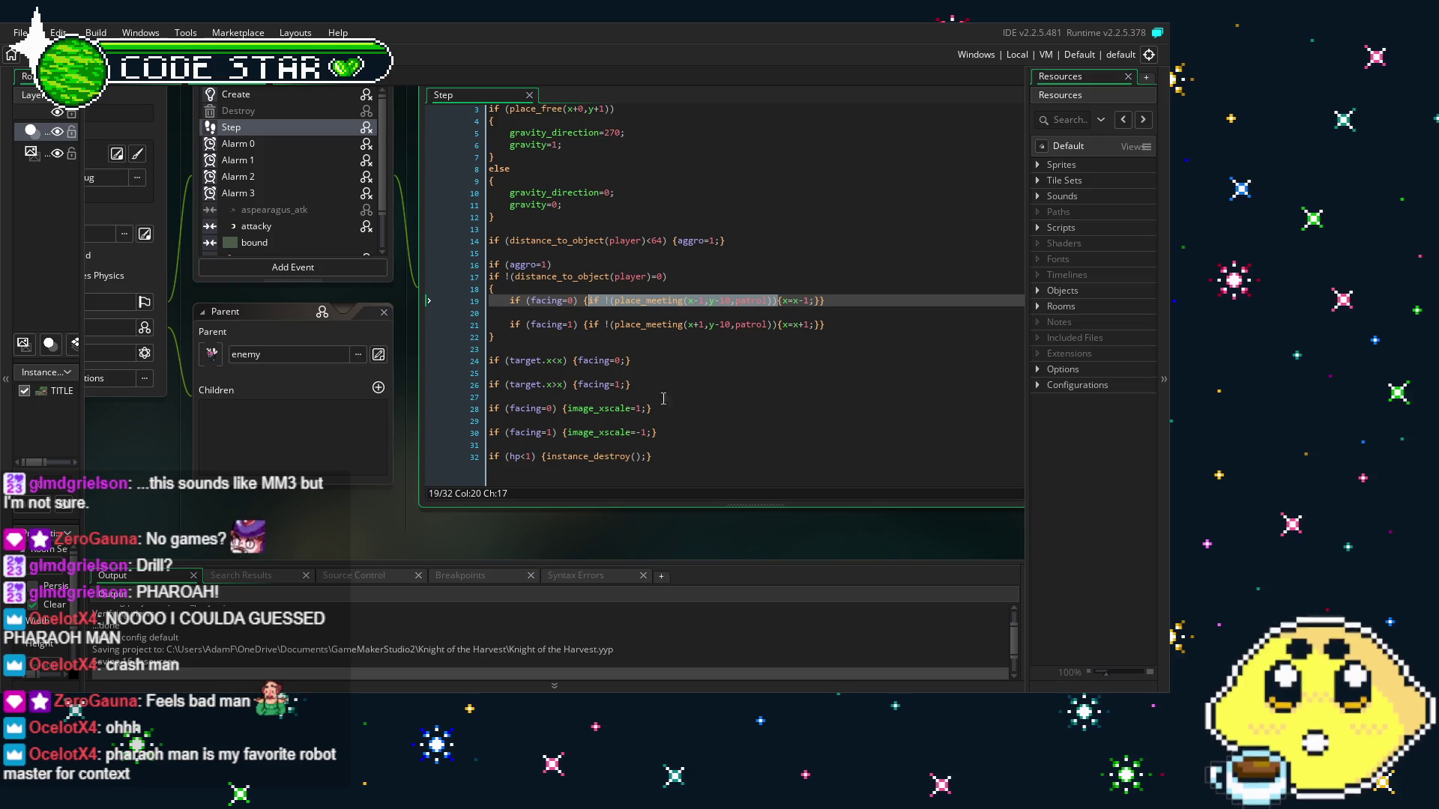
{"action": "left_click", "coordinate": [723, 358]}
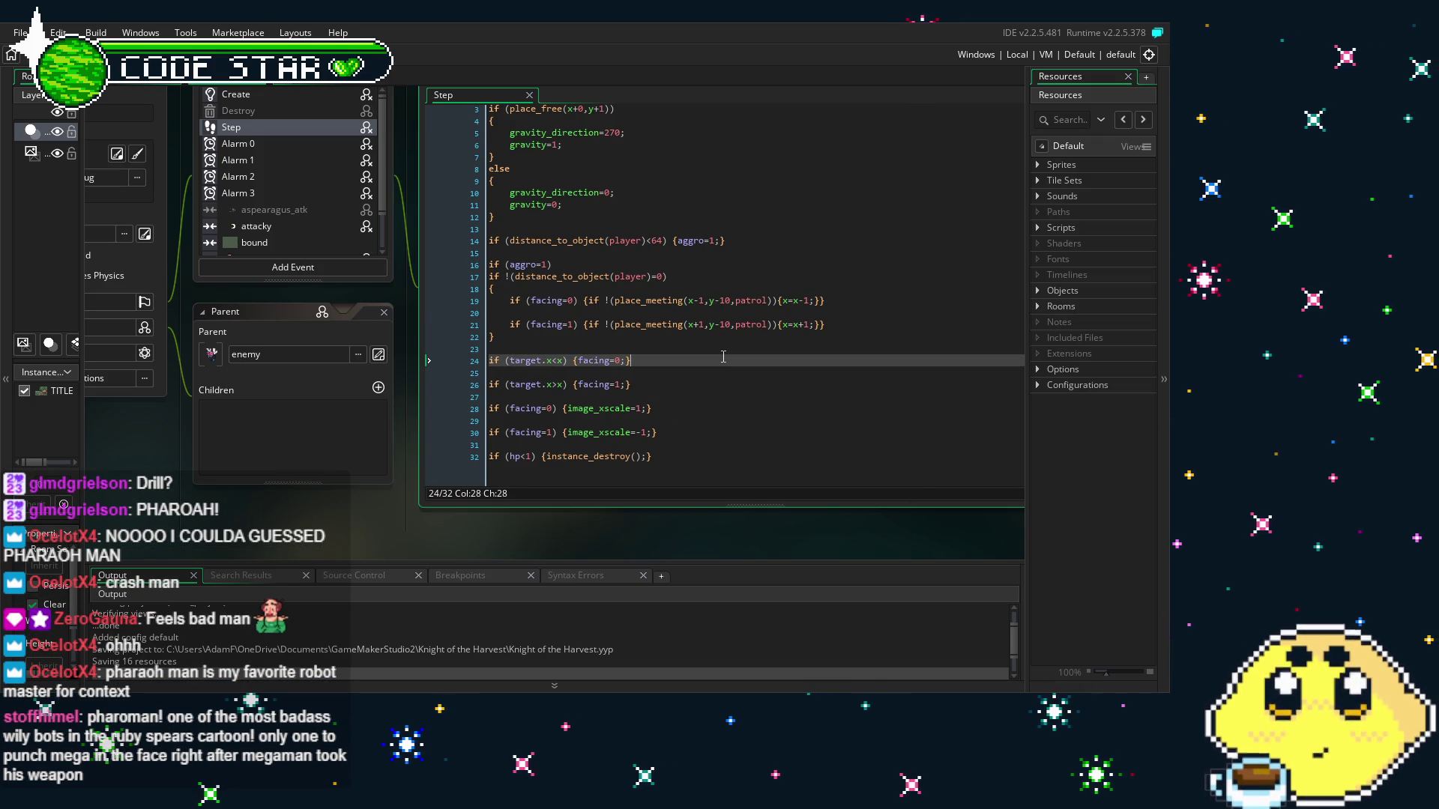
{"action": "left_click", "coordinate": [697, 390]}
{"action": "left_click", "coordinate": [20, 32]}
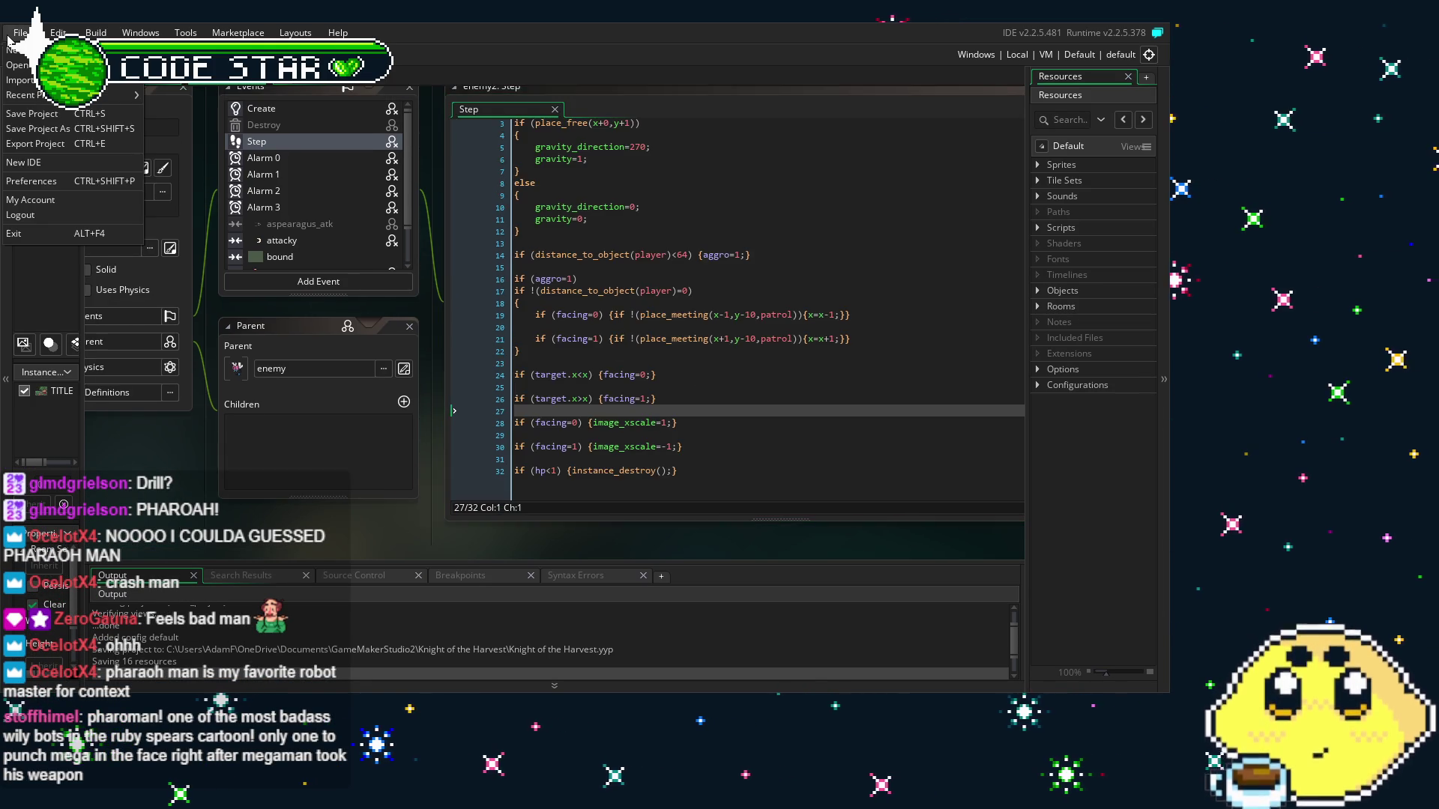
Choose New Lone & Vita (post-demo2) from File > Recent Projects
{"action": "mouse_move", "coordinate": [45, 95]}
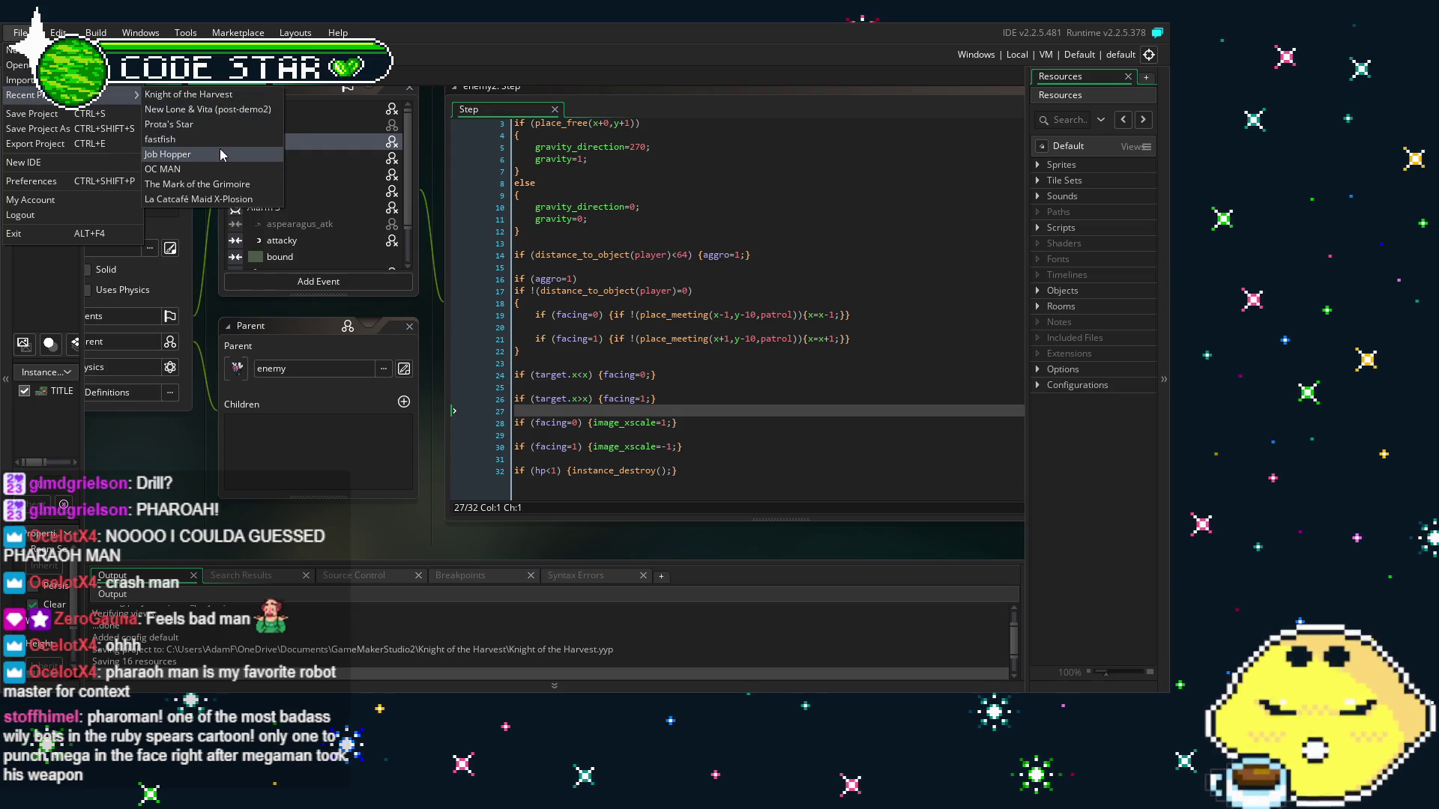
{"action": "left_click", "coordinate": [234, 110]}
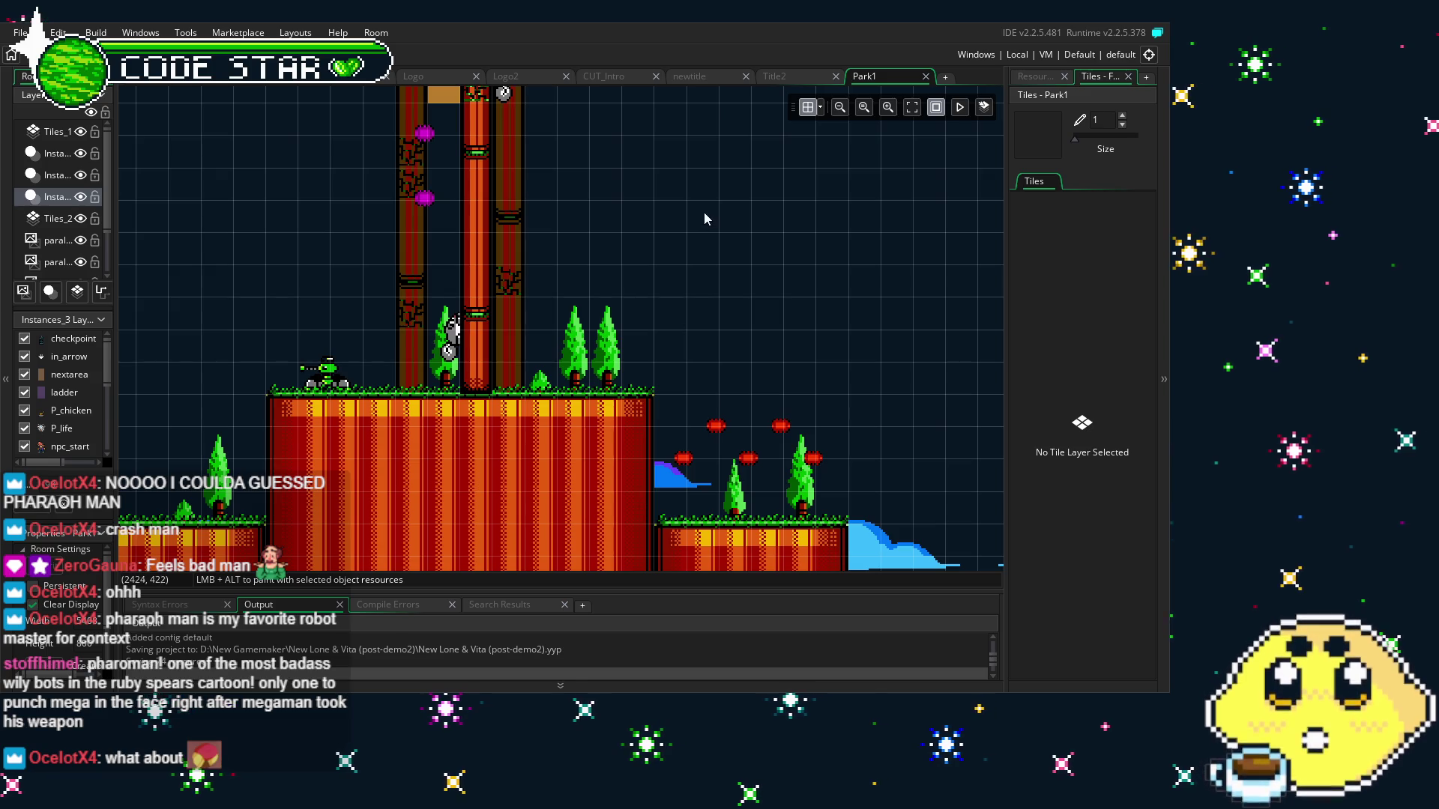
Explore the Park1 room around the red platform robot and list the project's object resources
{"action": "left_click_drag", "start_coordinate": [249, 393], "coordinate": [906, 236]}
{"action": "mouse_move", "coordinate": [651, 261]}
{"action": "left_mouse_down"}
{"action": "mouse_move", "coordinate": [713, 135]}
{"action": "mouse_move", "coordinate": [712, 209]}
{"action": "mouse_move", "coordinate": [175, 402]}
{"action": "mouse_move", "coordinate": [664, 156]}
{"action": "left_mouse_up"}
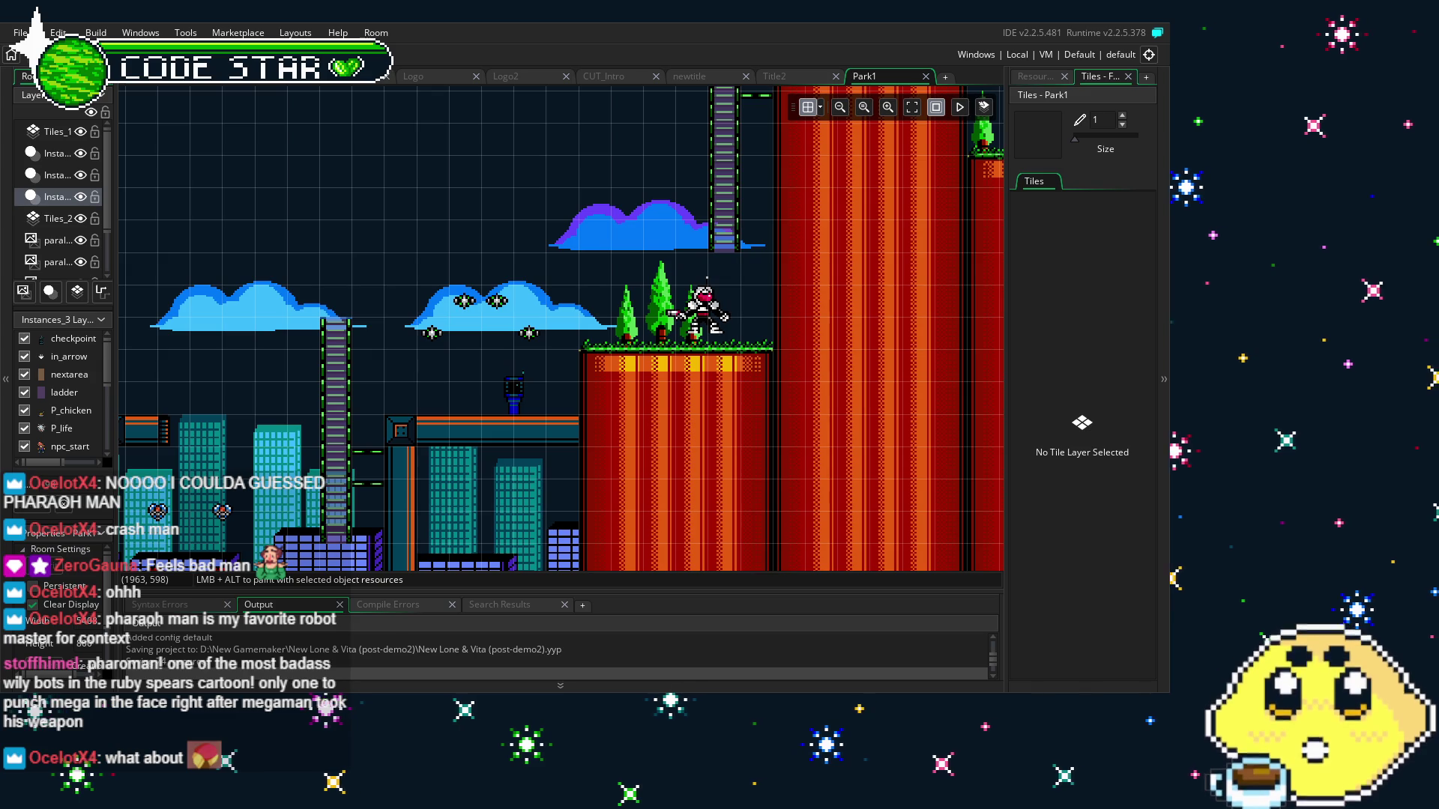
{"action": "mouse_move", "coordinate": [525, 415]}
{"action": "left_mouse_down"}
{"action": "mouse_move", "coordinate": [469, 352]}
{"action": "mouse_move", "coordinate": [843, 348]}
{"action": "mouse_move", "coordinate": [247, 350]}
{"action": "mouse_move", "coordinate": [596, 352]}
{"action": "left_mouse_up"}
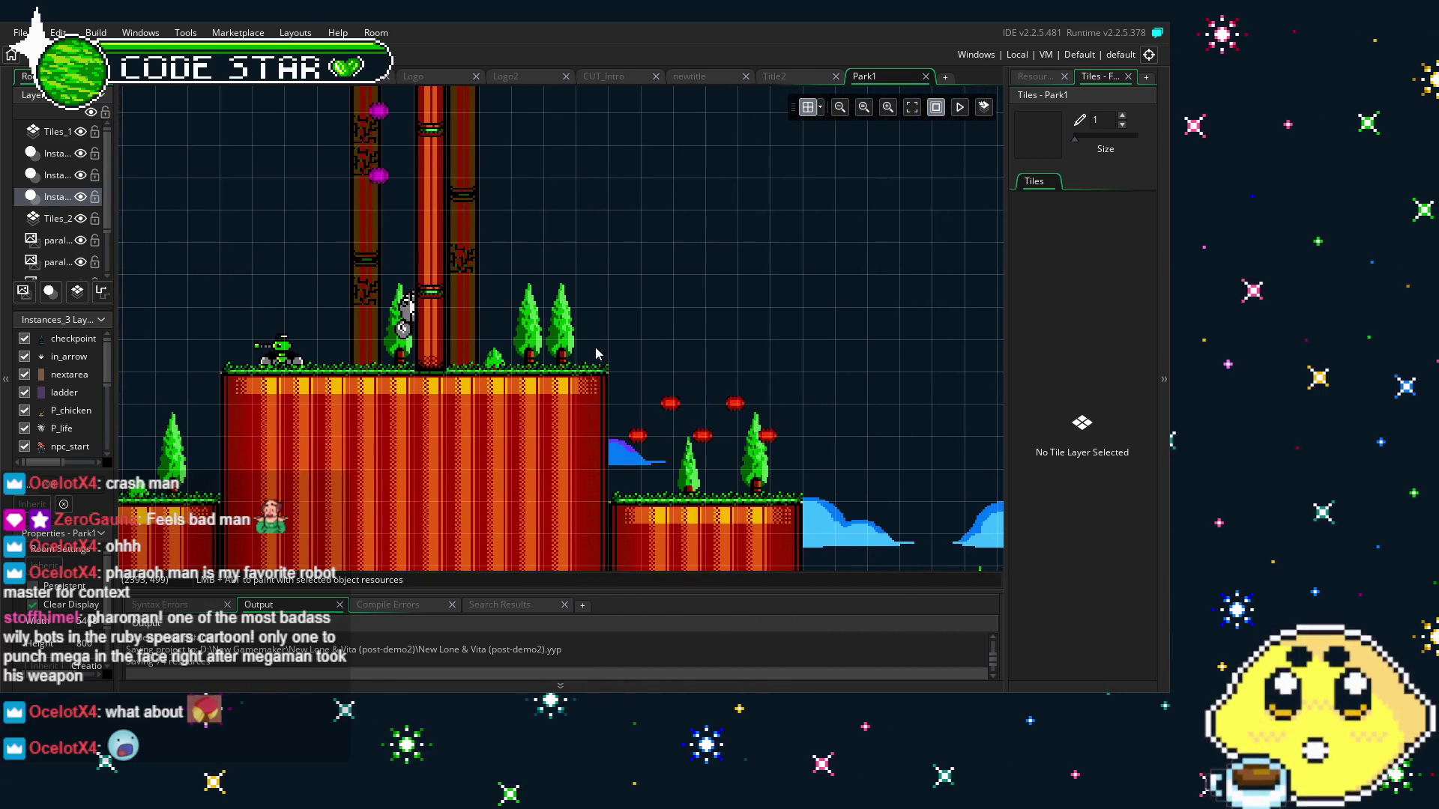
{"action": "left_click", "coordinate": [1035, 77]}
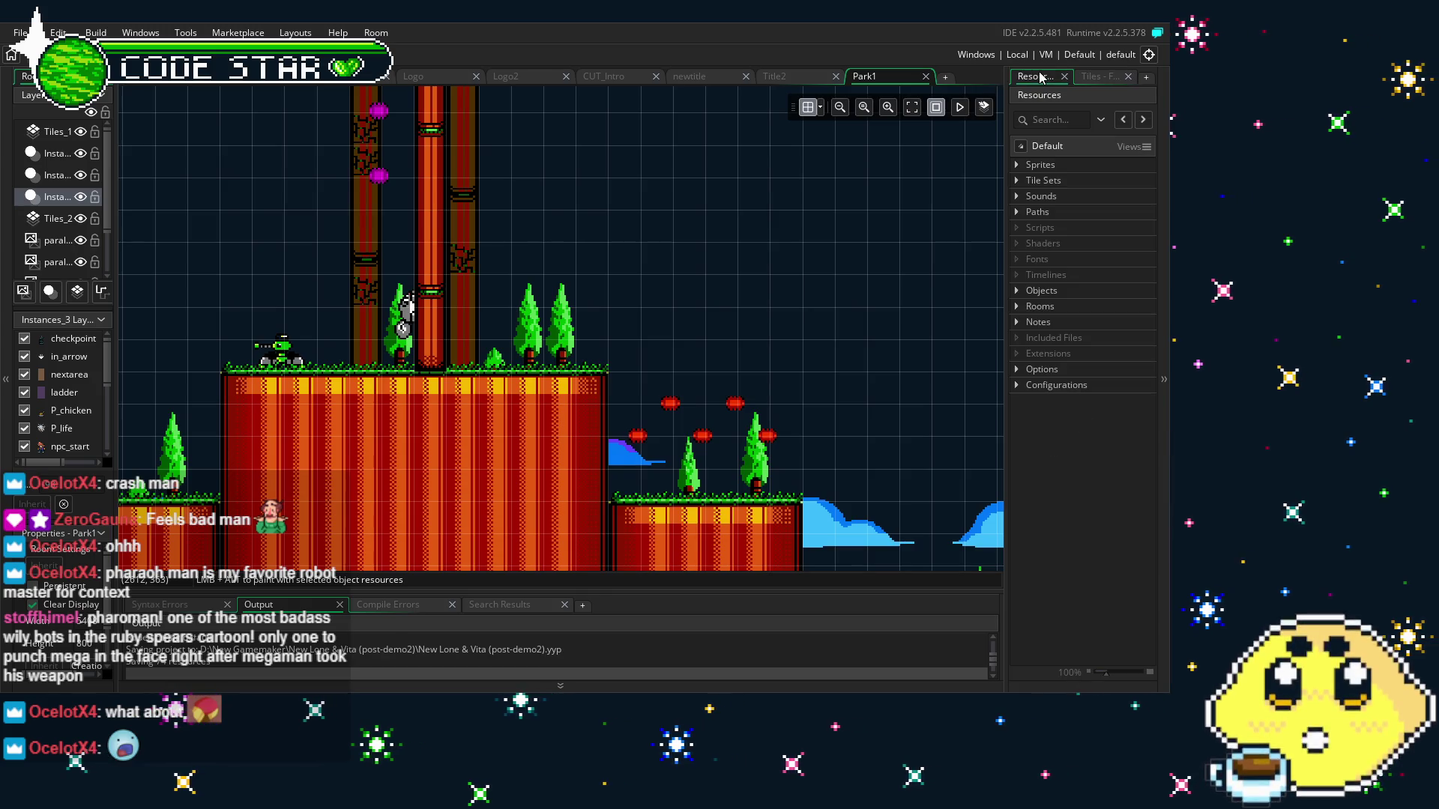
{"action": "left_click", "coordinate": [1016, 290]}
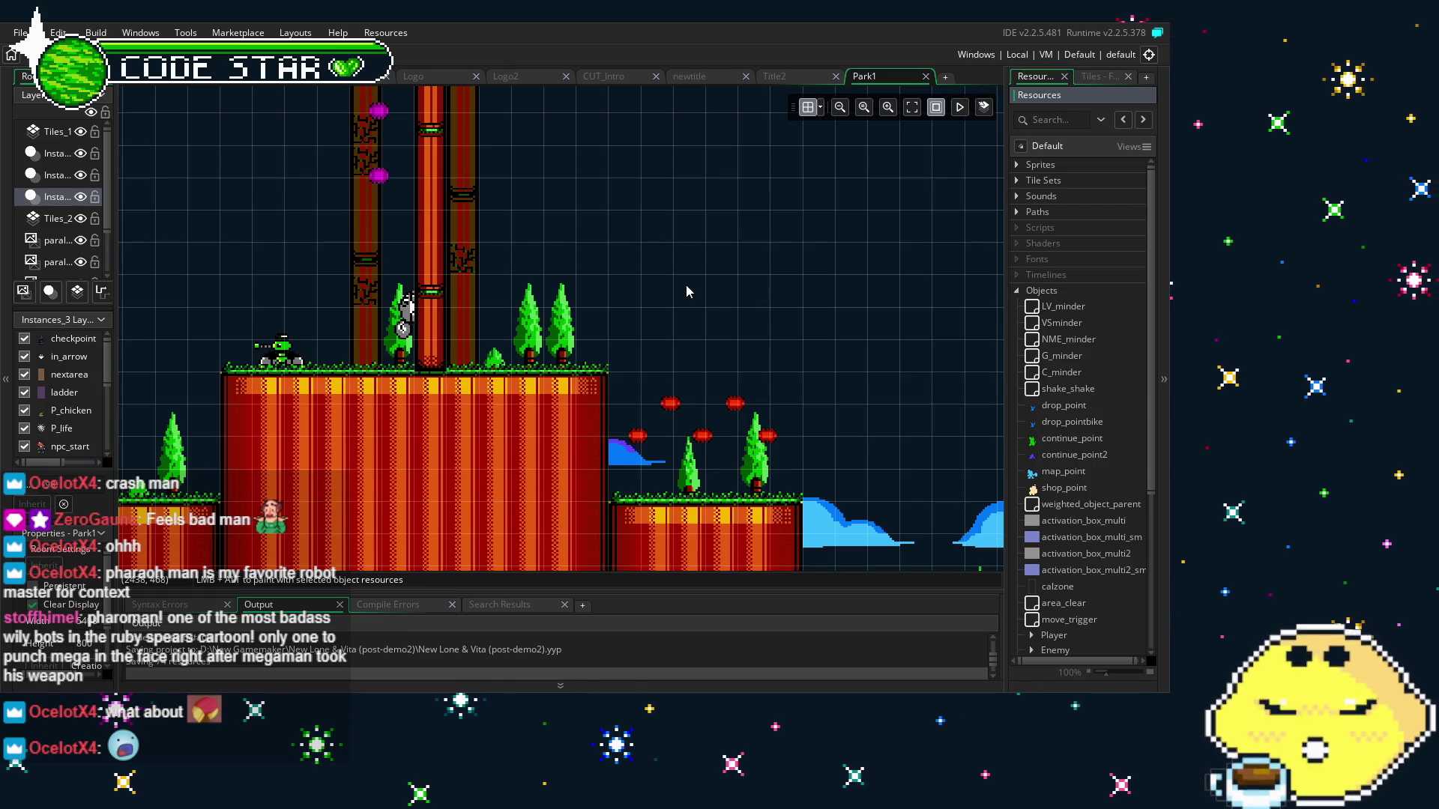
{"action": "left_click_drag", "start_coordinate": [686, 292], "coordinate": [597, 262]}
{"action": "mouse_move", "coordinate": [402, 180]}
{"action": "left_mouse_down"}
{"action": "mouse_move", "coordinate": [491, 289]}
{"action": "mouse_move", "coordinate": [472, 295]}
{"action": "mouse_move", "coordinate": [496, 291]}
{"action": "mouse_move", "coordinate": [481, 285]}
{"action": "left_mouse_up"}
{"action": "scroll", "coordinate": [1028, 451], "scroll_direction": "down", "scroll_amount": 5}
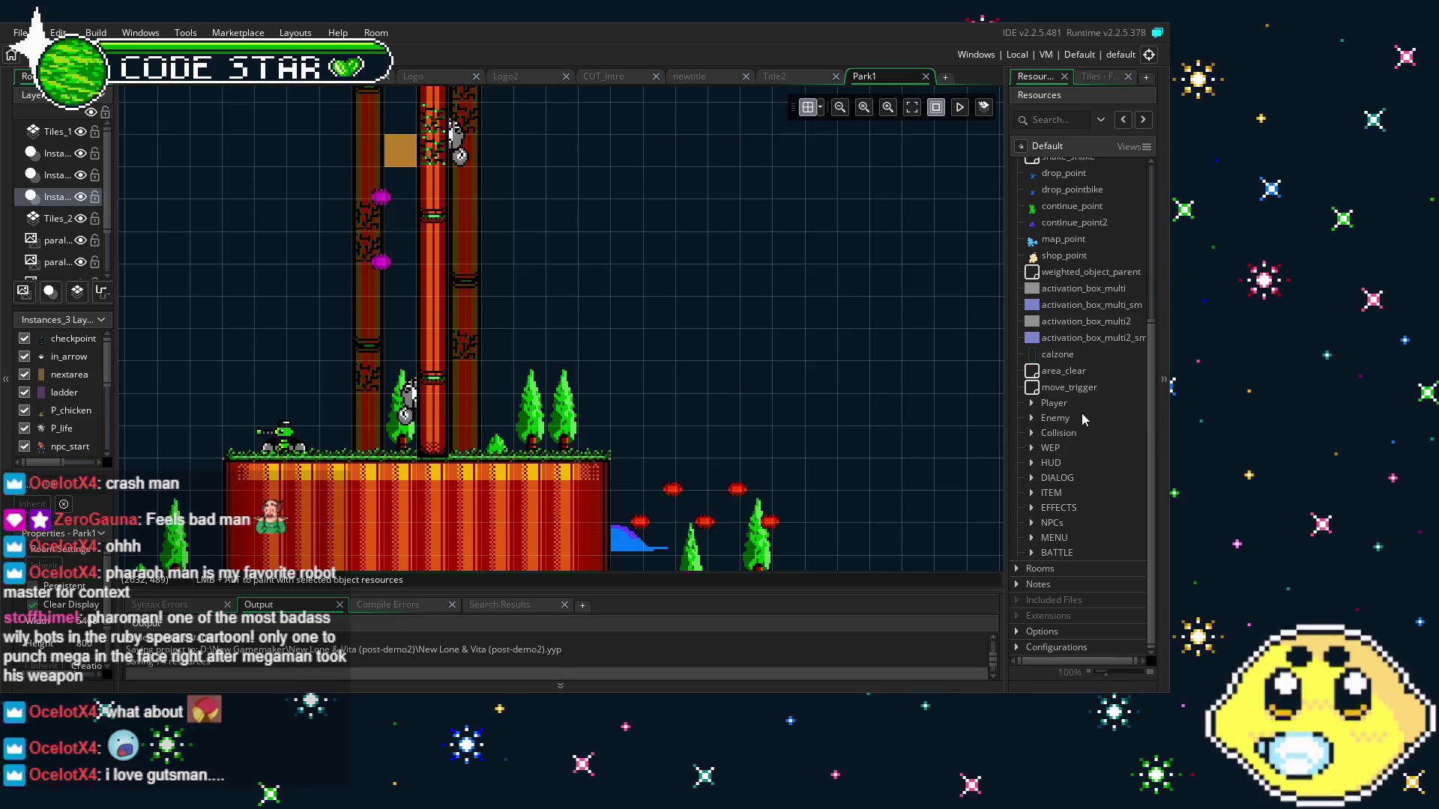
{"action": "left_click_drag", "start_coordinate": [469, 326], "coordinate": [531, 373]}
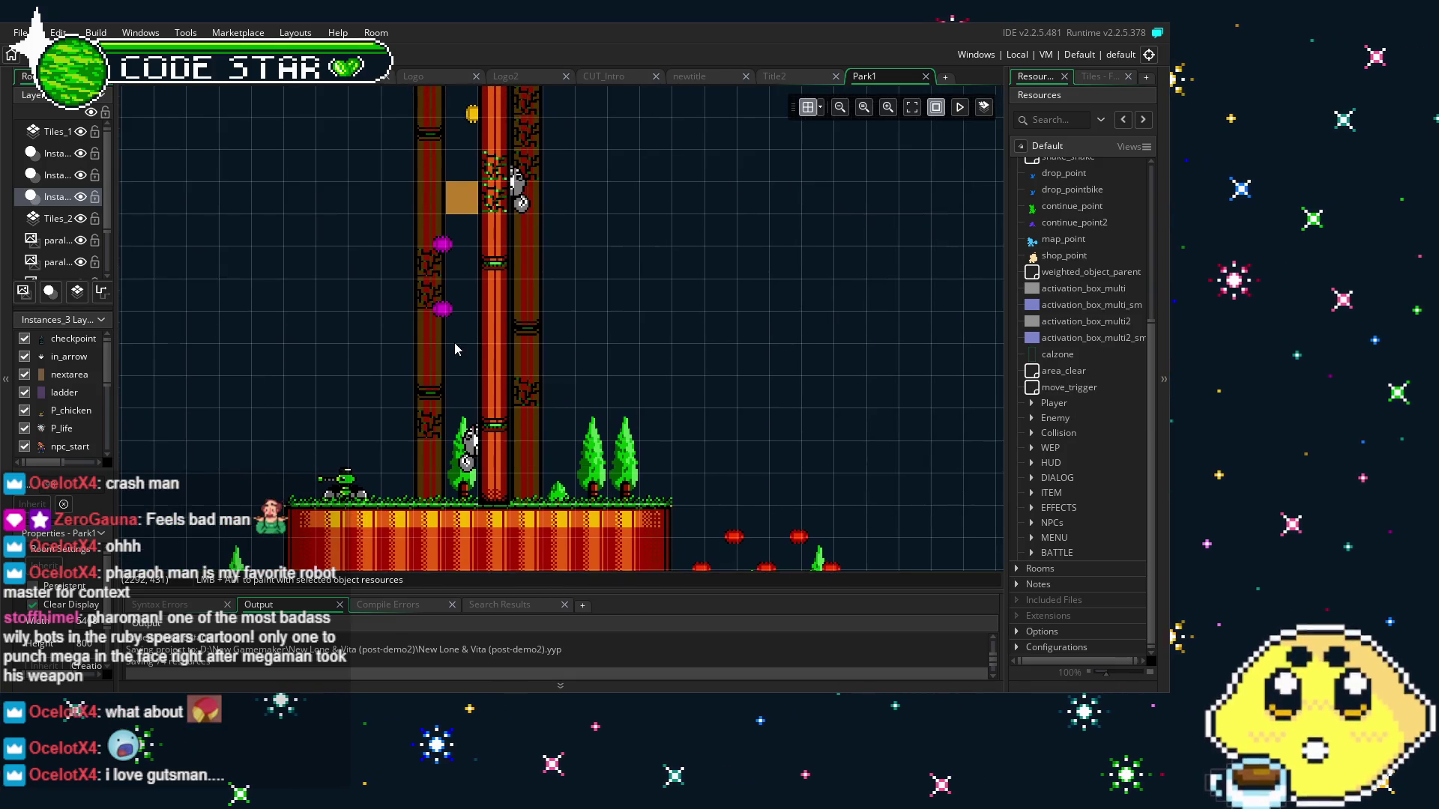
{"action": "scroll", "coordinate": [455, 344], "scroll_direction": "up", "scroll_amount": 2}
{"action": "scroll", "coordinate": [454, 348], "scroll_direction": "down", "scroll_amount": 2}
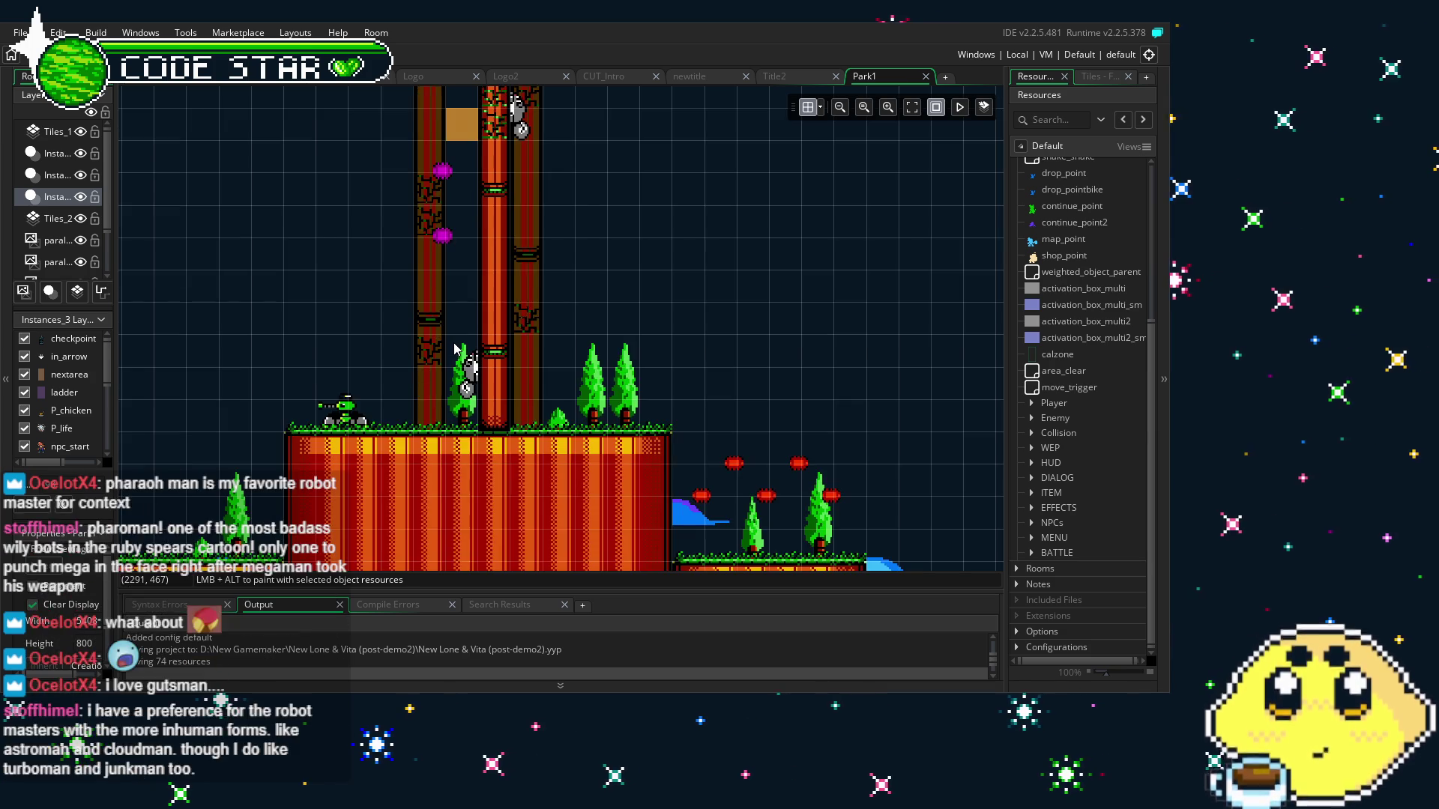
{"action": "scroll", "coordinate": [427, 333], "scroll_direction": "up", "scroll_amount": 3}
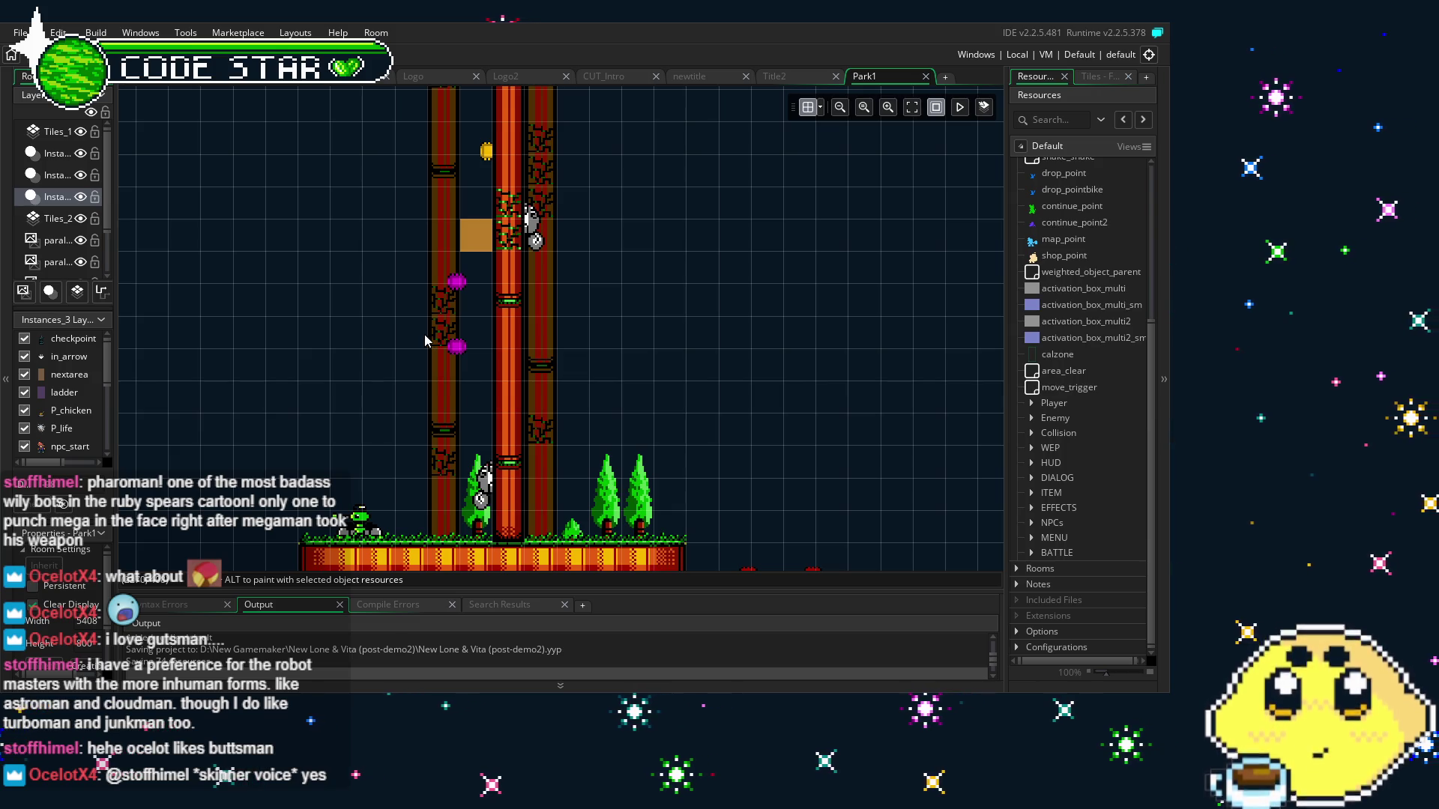
Expand the Enemy resource group and open enemy04's object editor
{"action": "left_click", "coordinate": [1031, 403]}
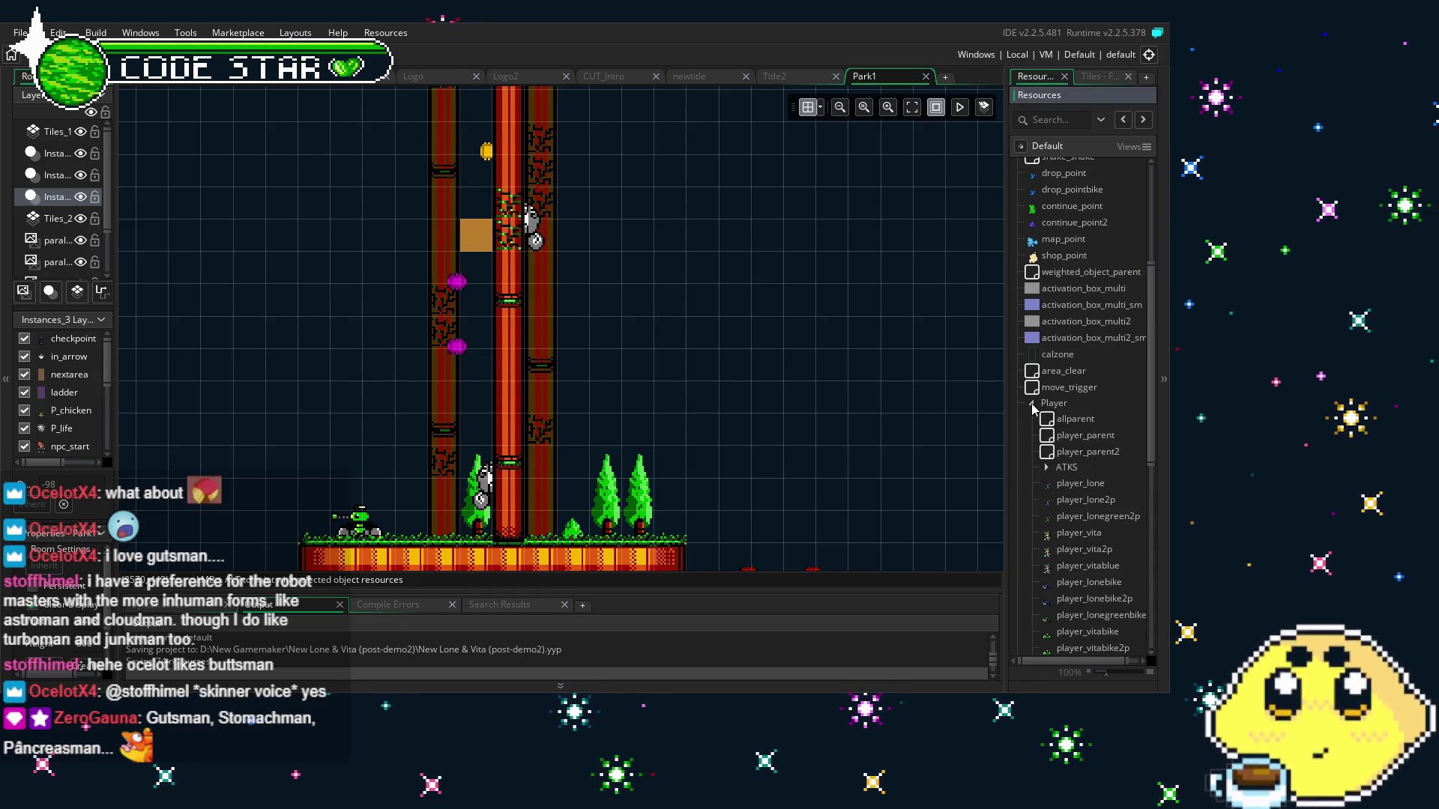
{"action": "left_click", "coordinate": [1032, 404]}
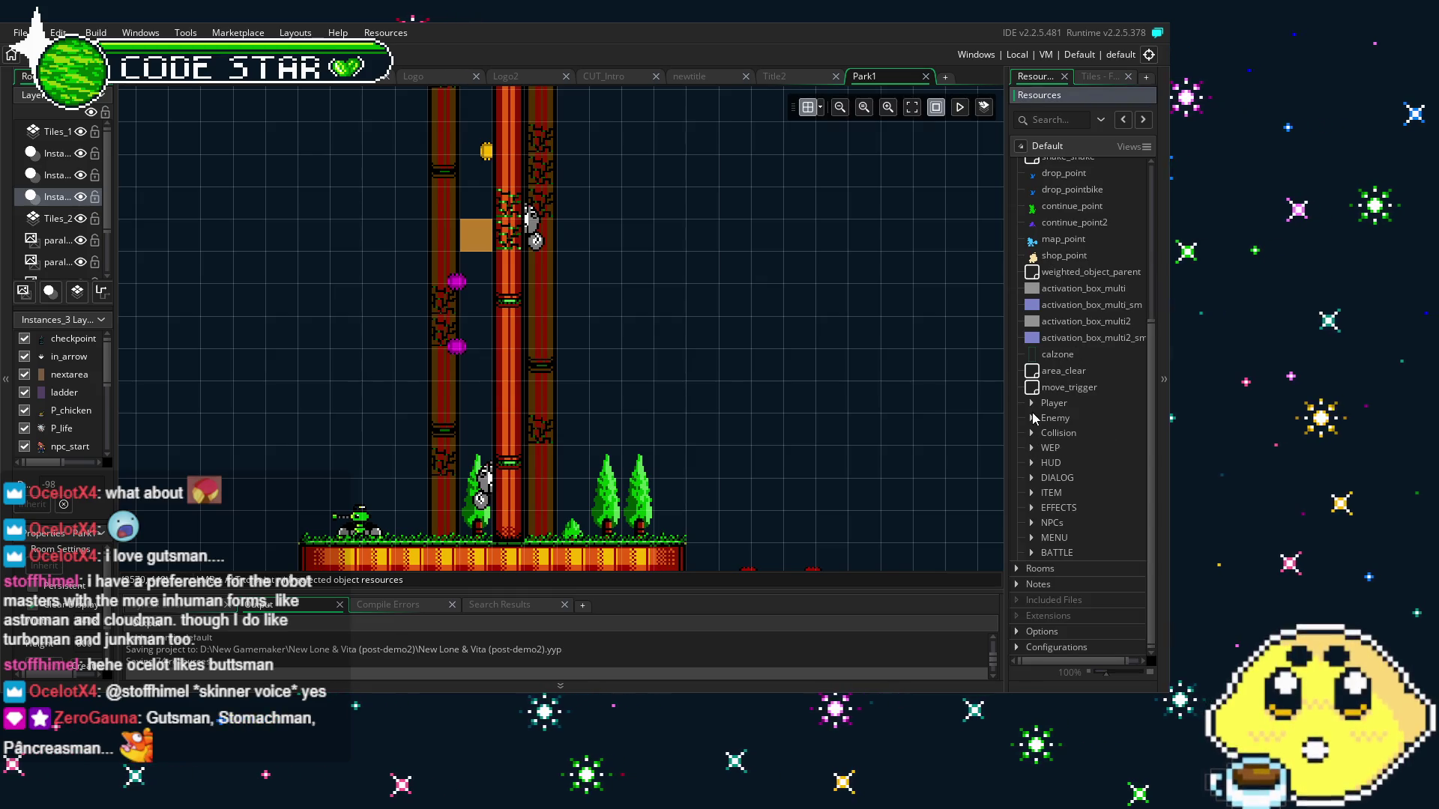
{"action": "left_click", "coordinate": [1032, 417]}
{"action": "scroll", "coordinate": [1126, 407], "scroll_direction": "down", "scroll_amount": 5}
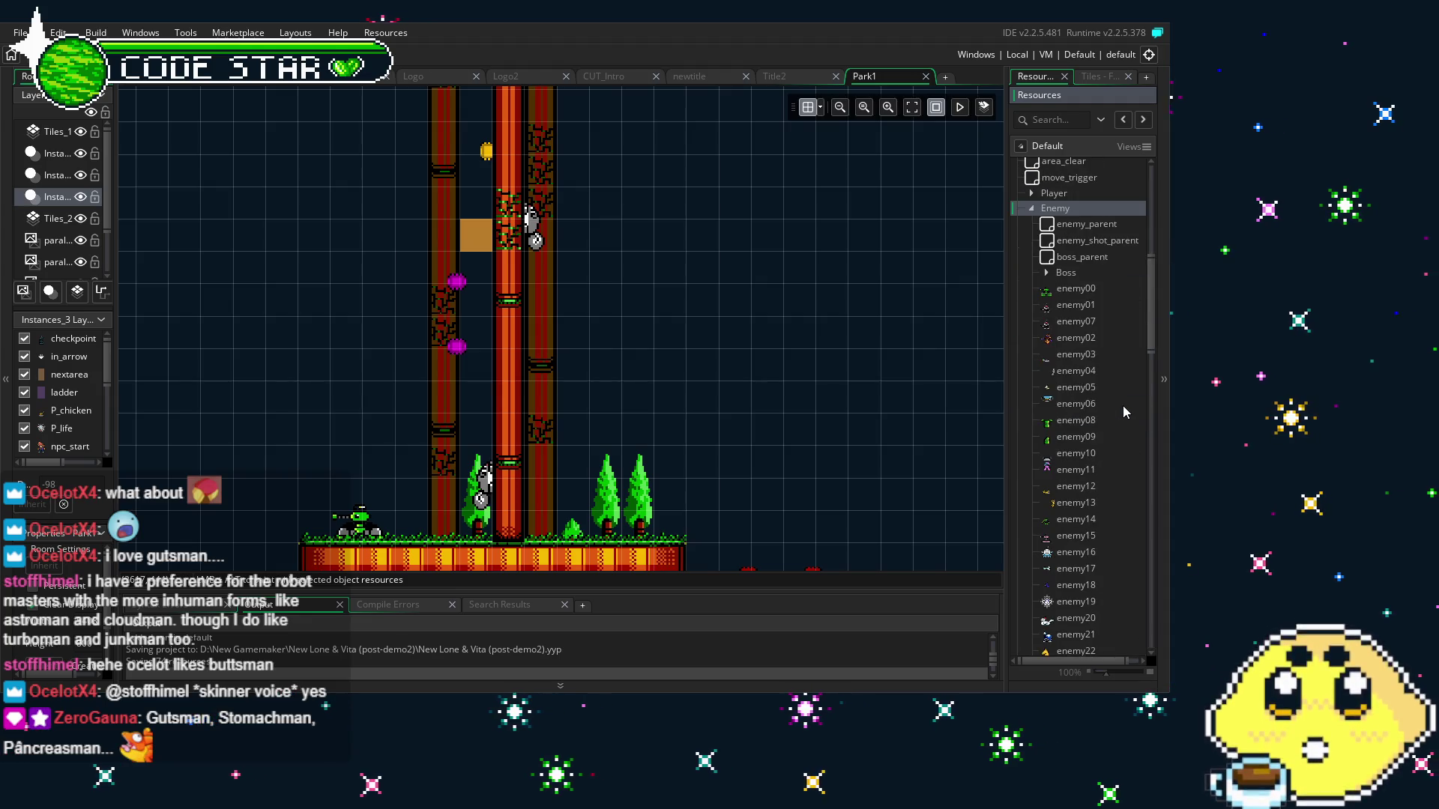
{"action": "double_click", "coordinate": [1075, 371]}
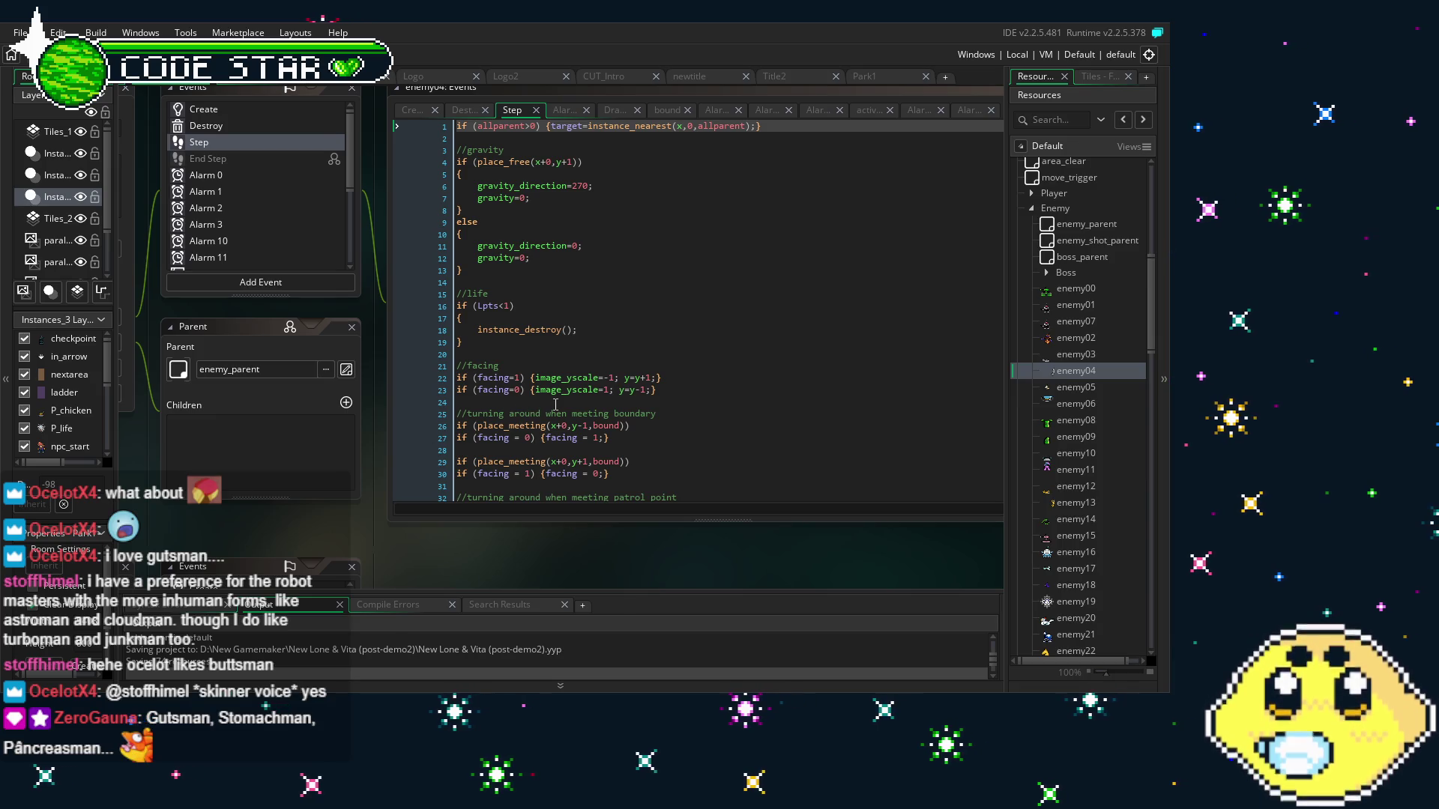
Make lines 33 and 36 read if !(place_meeting(x-1,y-10,patrol)), then select line 29
{"action": "scroll", "coordinate": [555, 405], "scroll_direction": "down", "scroll_amount": 3}
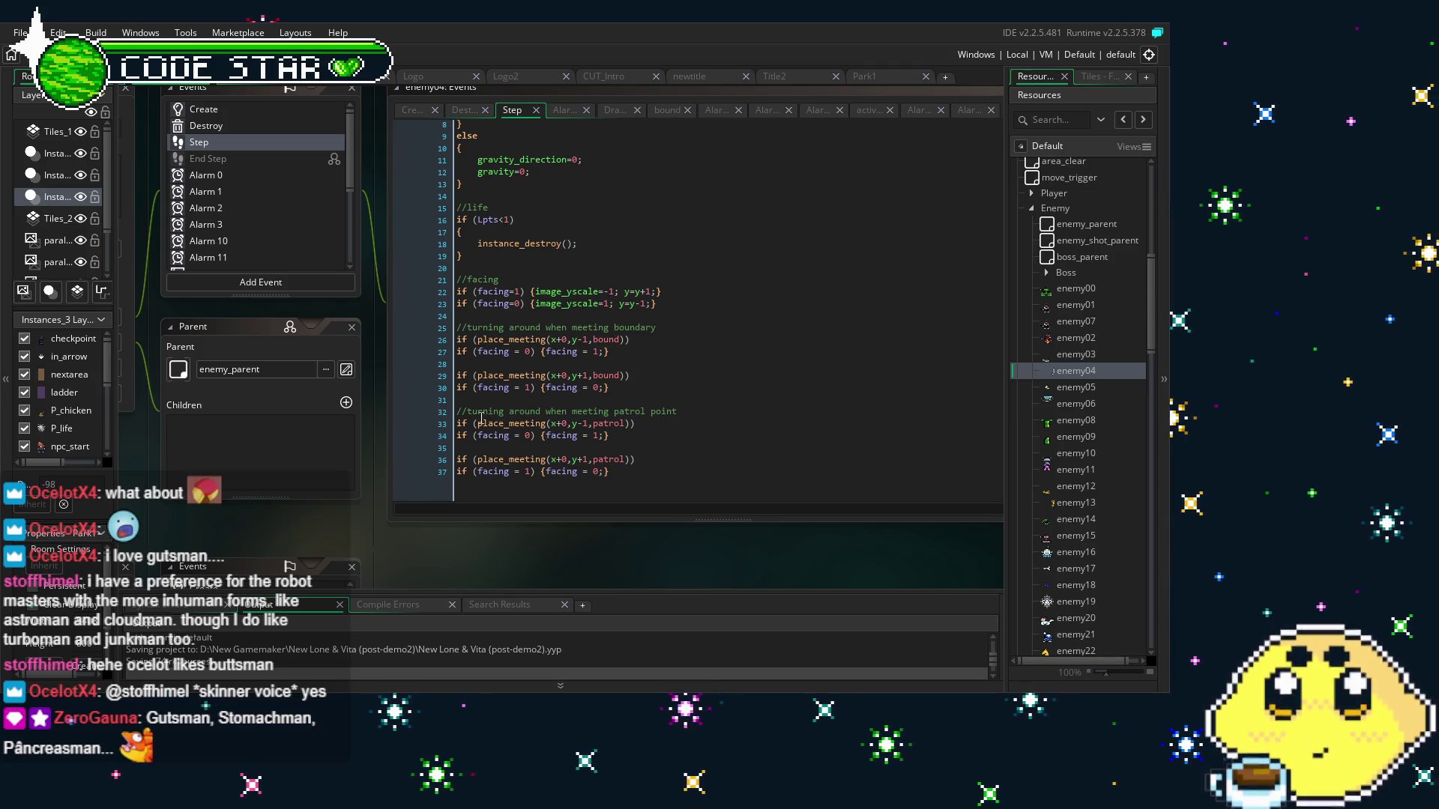
{"action": "left_click", "coordinate": [653, 422]}
{"action": "key", "text": "ctrl+z"}
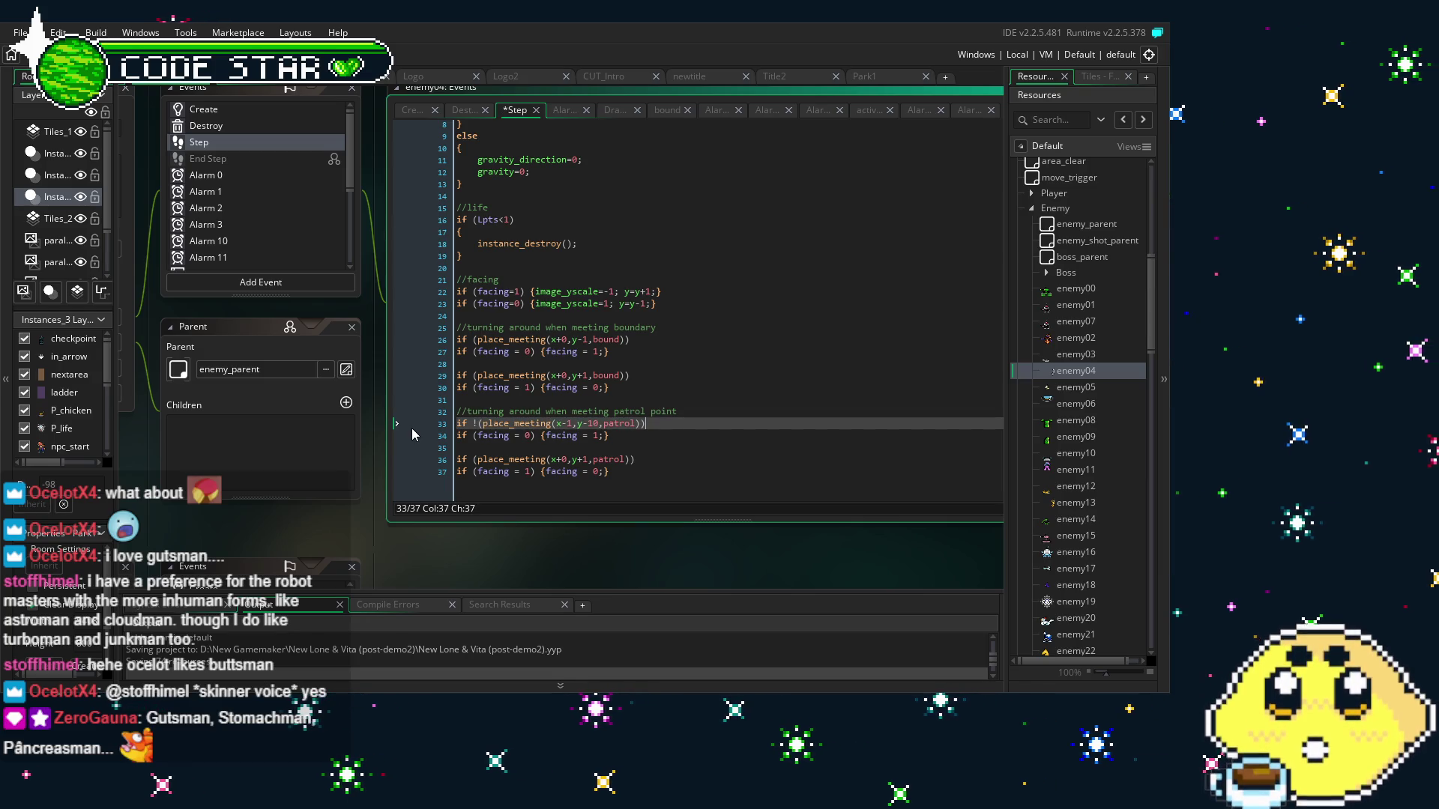
{"action": "left_click", "coordinate": [439, 460]}
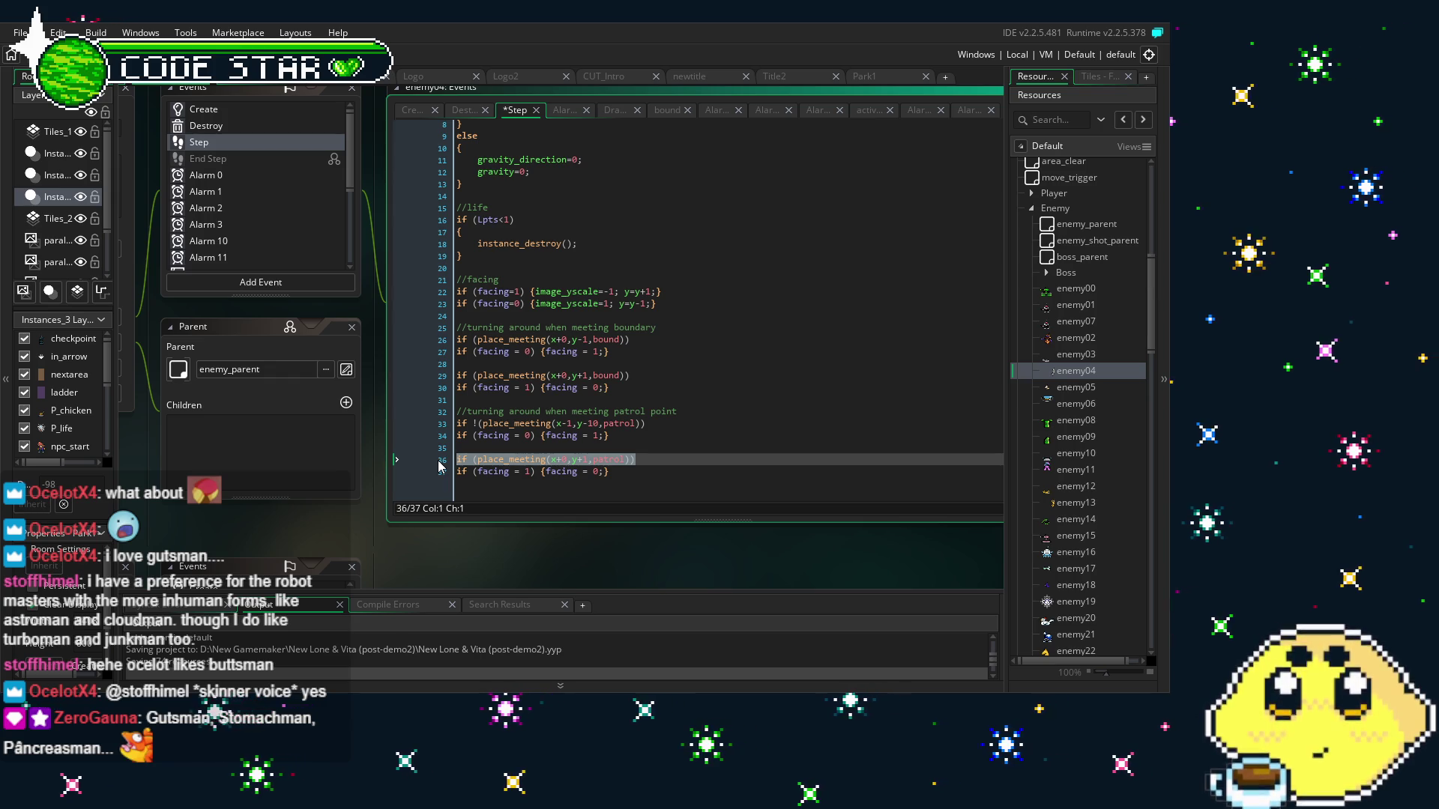
{"action": "type", "text": "if !(place_meeting(x-1,y-10,patrol))"}
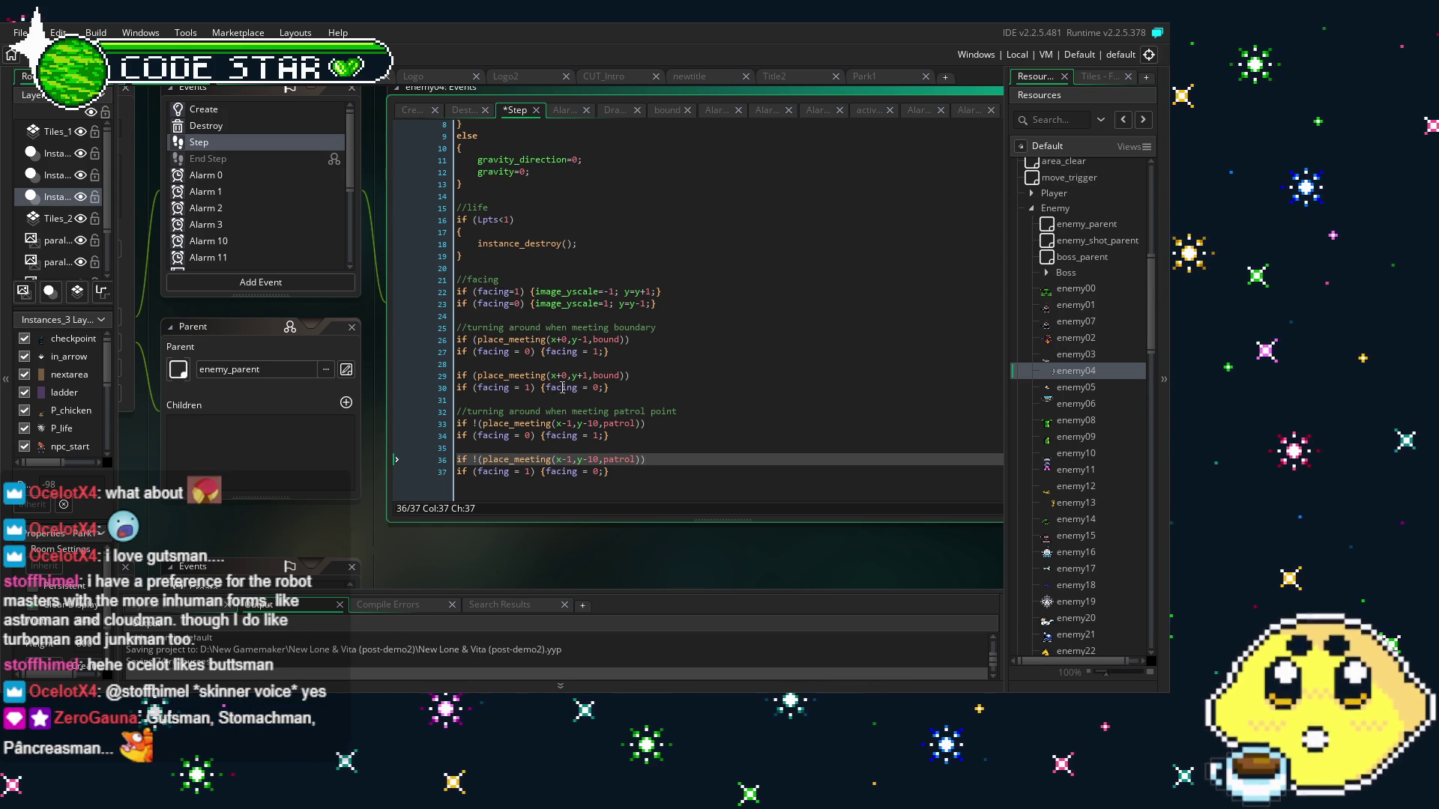
{"action": "left_click", "coordinate": [617, 376]}
{"action": "left_click", "coordinate": [439, 376]}
Paste the patrol check over lines 29 and 26, changing patrol to bound on both
{"action": "type", "text": "if !(place_meeting(x-1,y-10,patrol))"}
{"action": "left_click", "coordinate": [491, 340]}
{"action": "triple_click", "coordinate": [491, 340]}
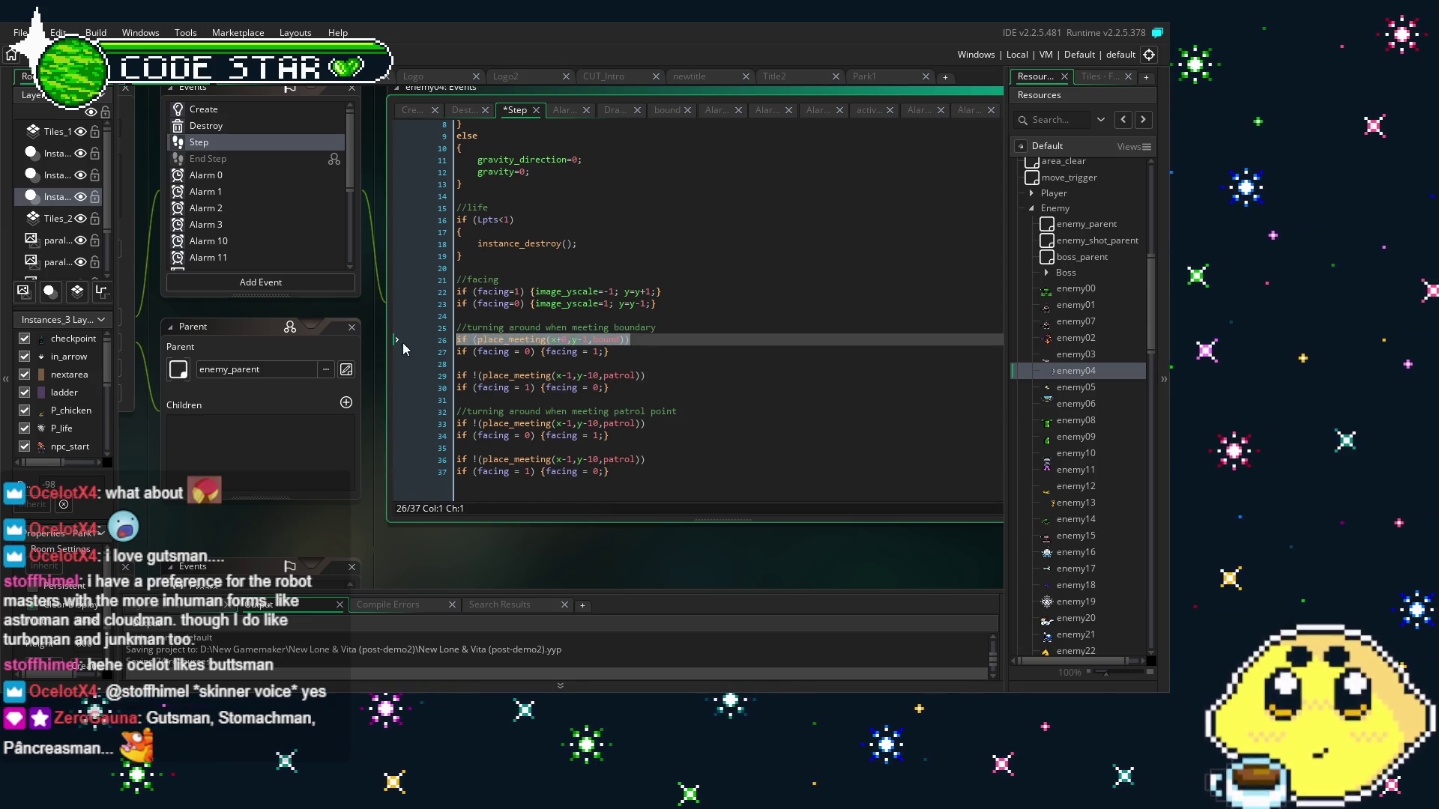
{"action": "type", "text": "if !(place_meeting(x-1,y-10,patrol))"}
{"action": "double_click", "coordinate": [615, 340]}
{"action": "type", "text": "bound"}
{"action": "double_click", "coordinate": [630, 377]}
{"action": "type", "text": "b"}
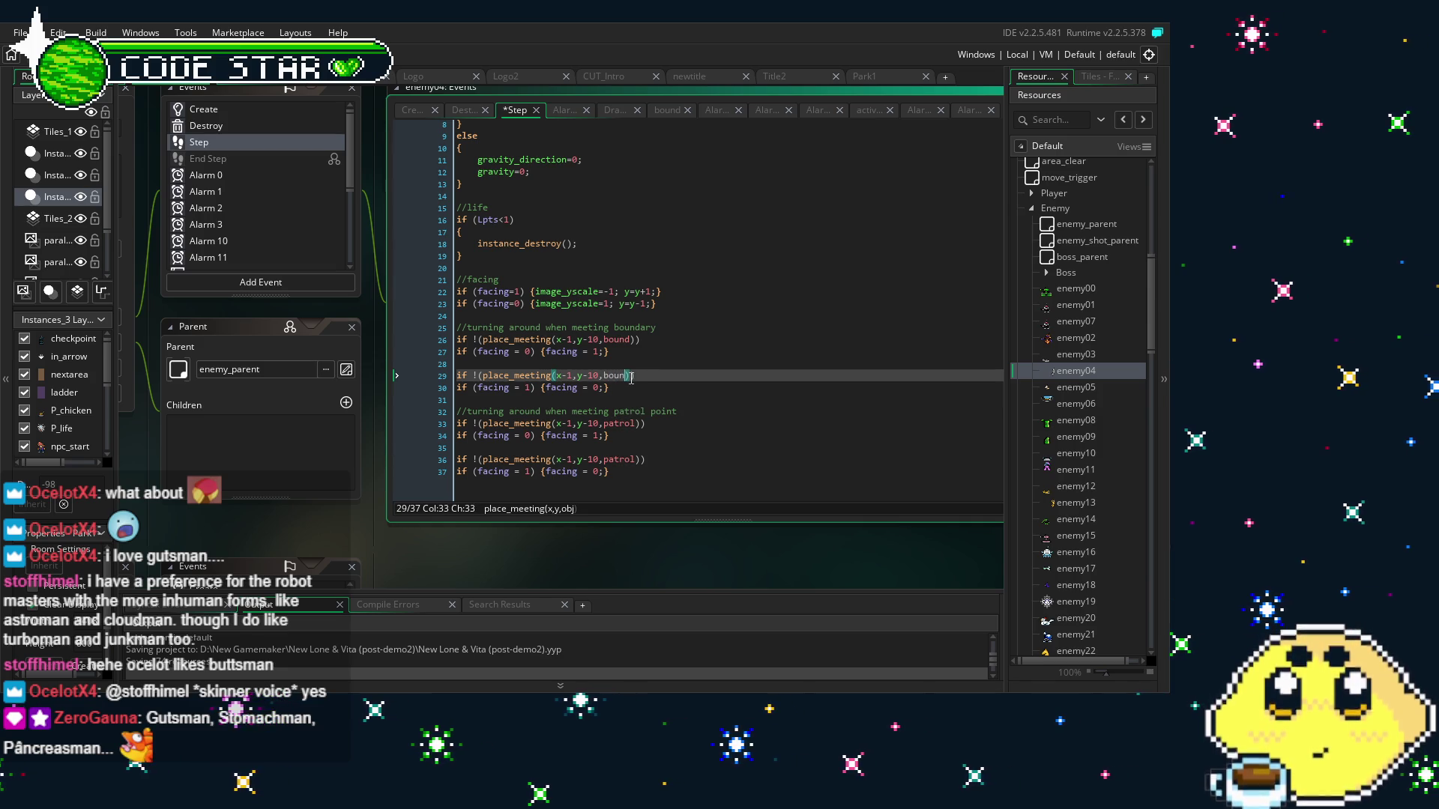
{"action": "left_click", "coordinate": [601, 314]}
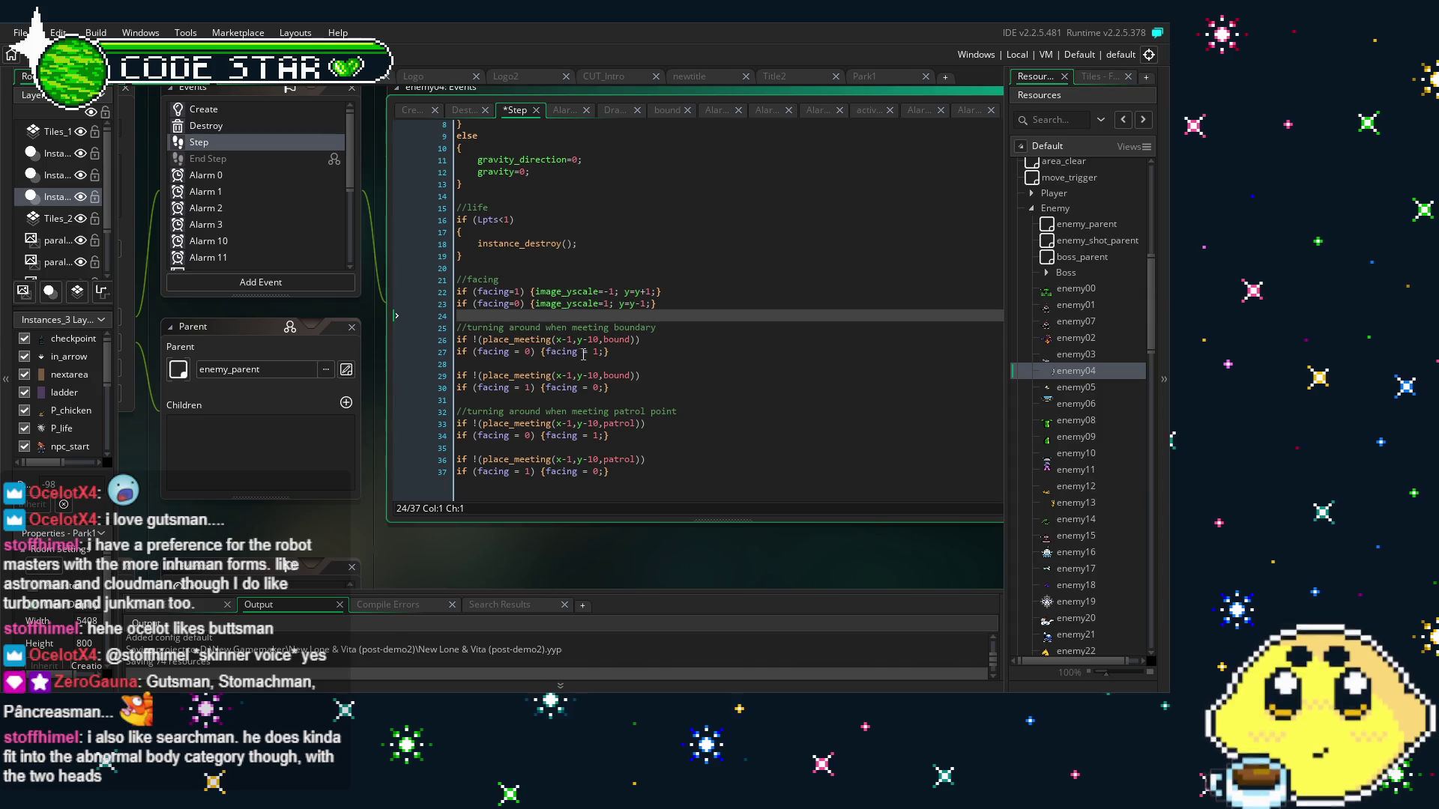
Change line 26's check offsets to (x+0,y-1,bound)
{"action": "left_click", "coordinate": [567, 340]}
{"action": "key", "text": "BackSpace"}
{"action": "type", "text": "+"}
{"action": "key", "text": "Right"}
{"action": "key", "text": "Right"}
{"action": "key", "text": "Right"}
{"action": "key", "text": "Right"}
{"action": "key", "text": "BackSpace"}
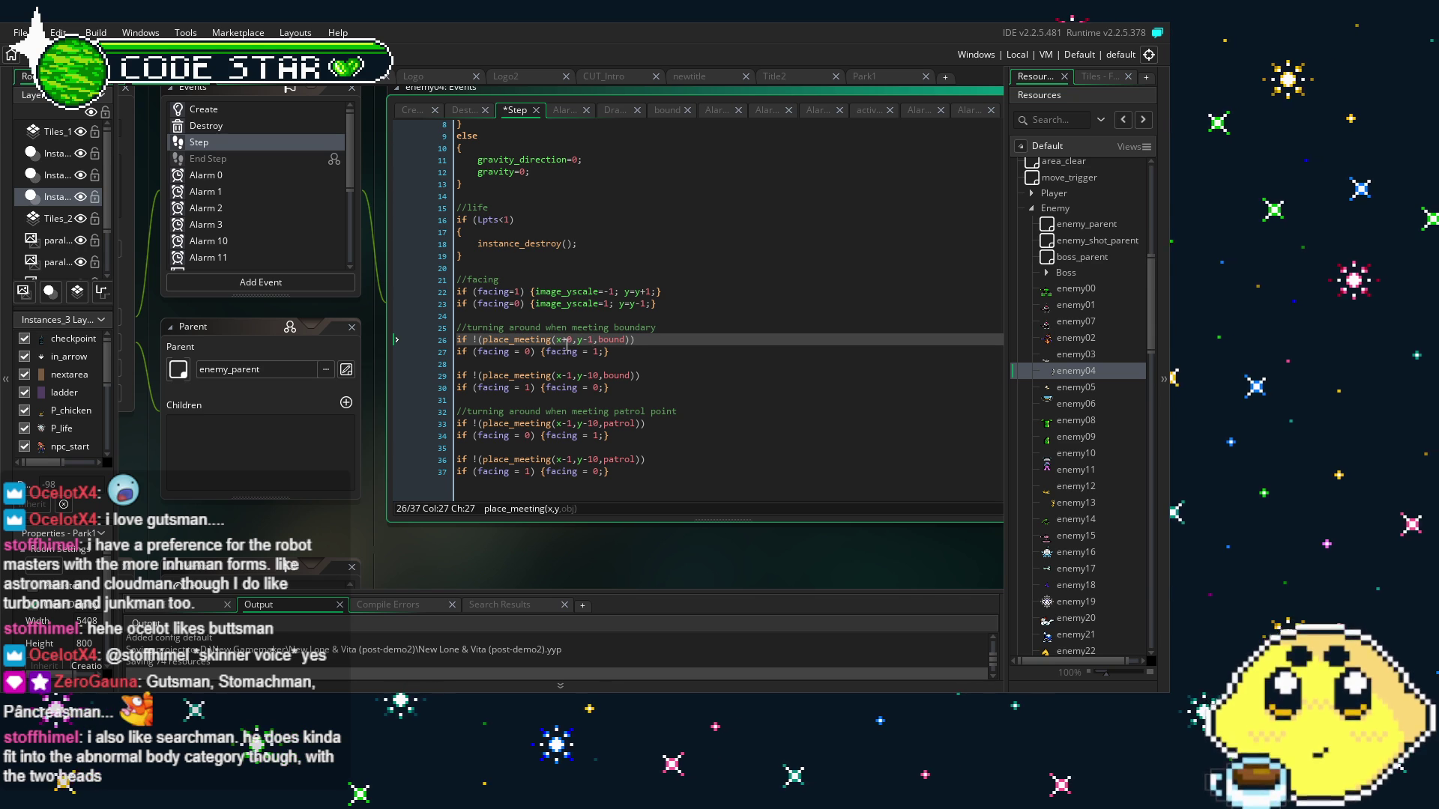
Change line 29 to (x-1,y+1,bound) and line 33's patrol check to y-1
{"action": "left_click", "coordinate": [599, 387]}
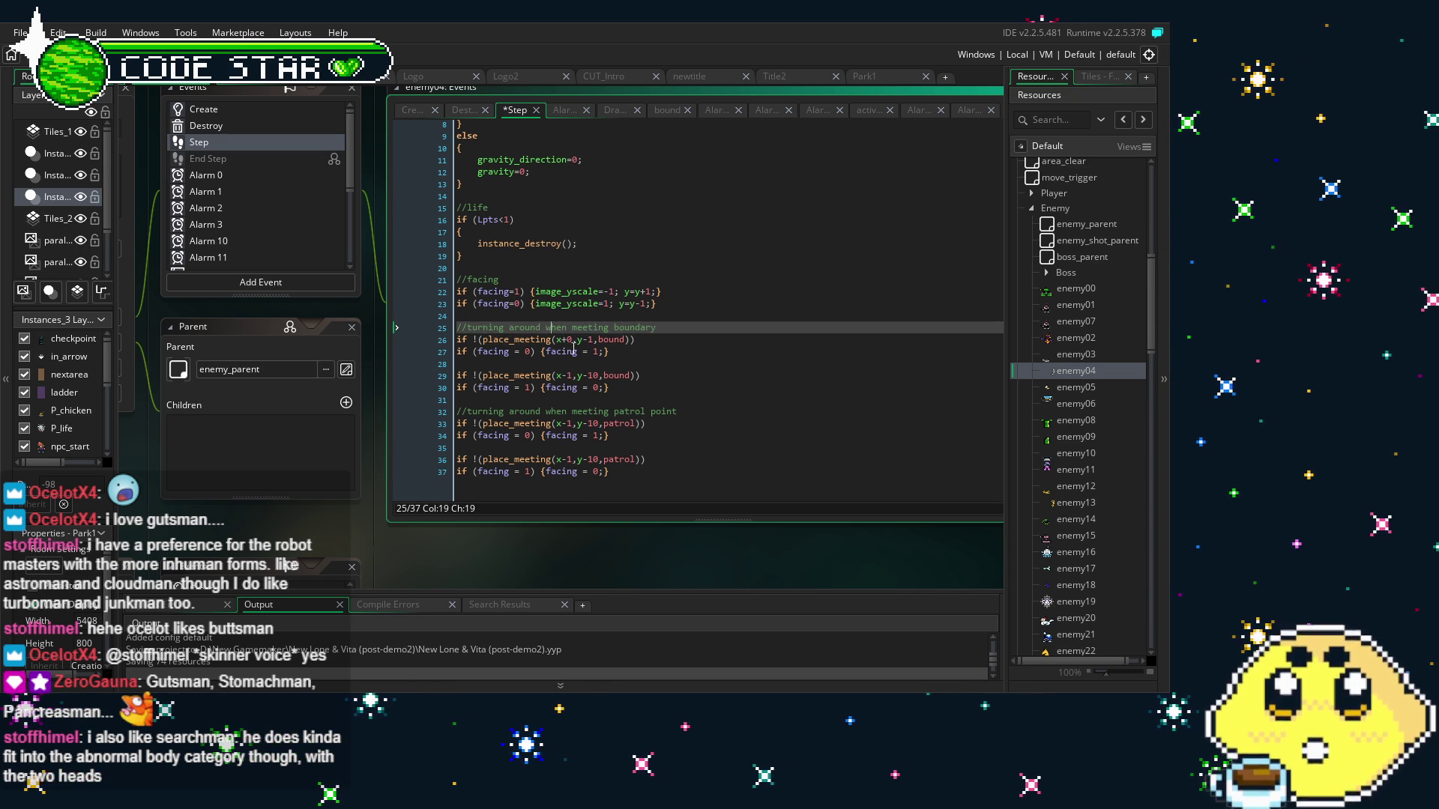
{"action": "left_click", "coordinate": [599, 375]}
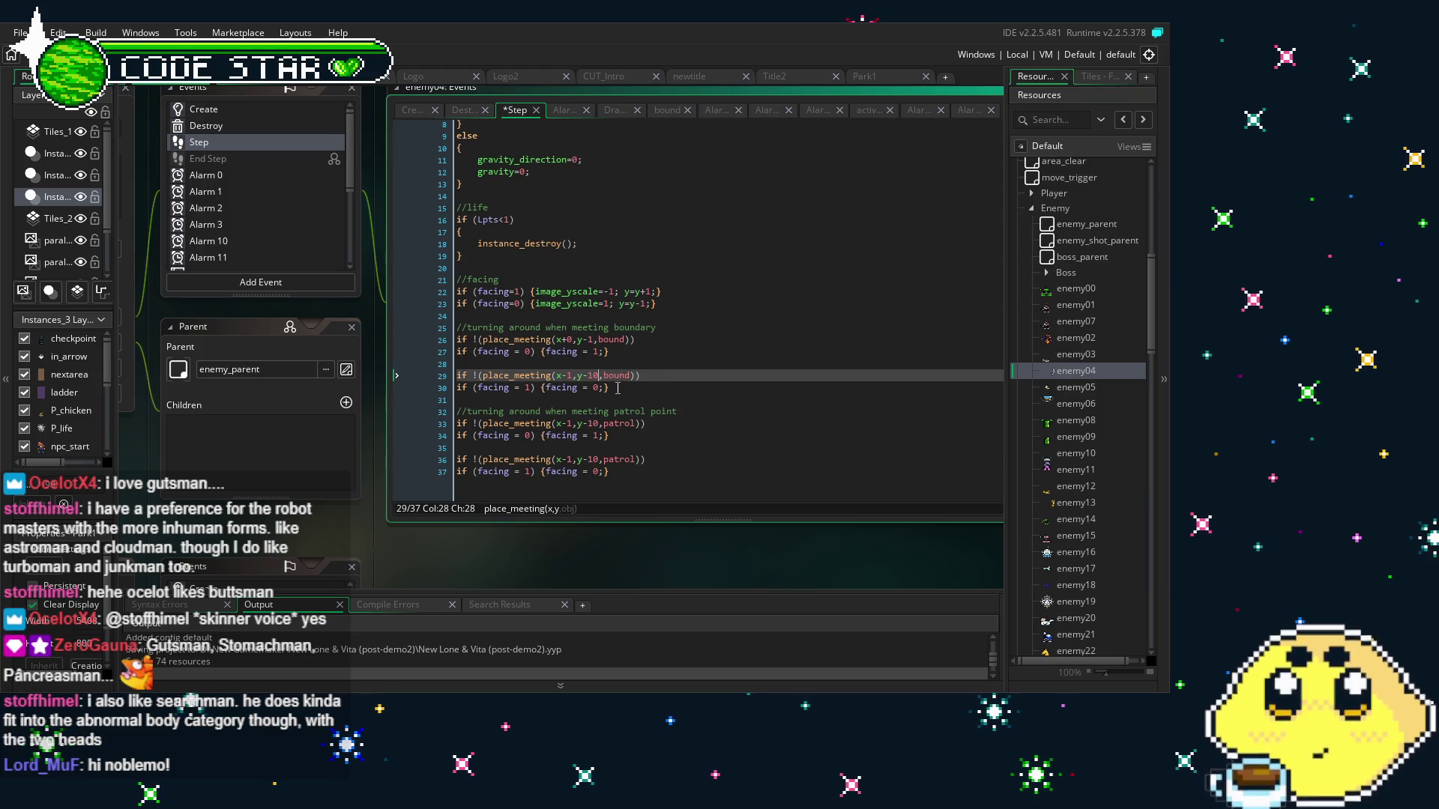
{"action": "key", "text": "BackSpace"}
{"action": "type", "text": "+"}
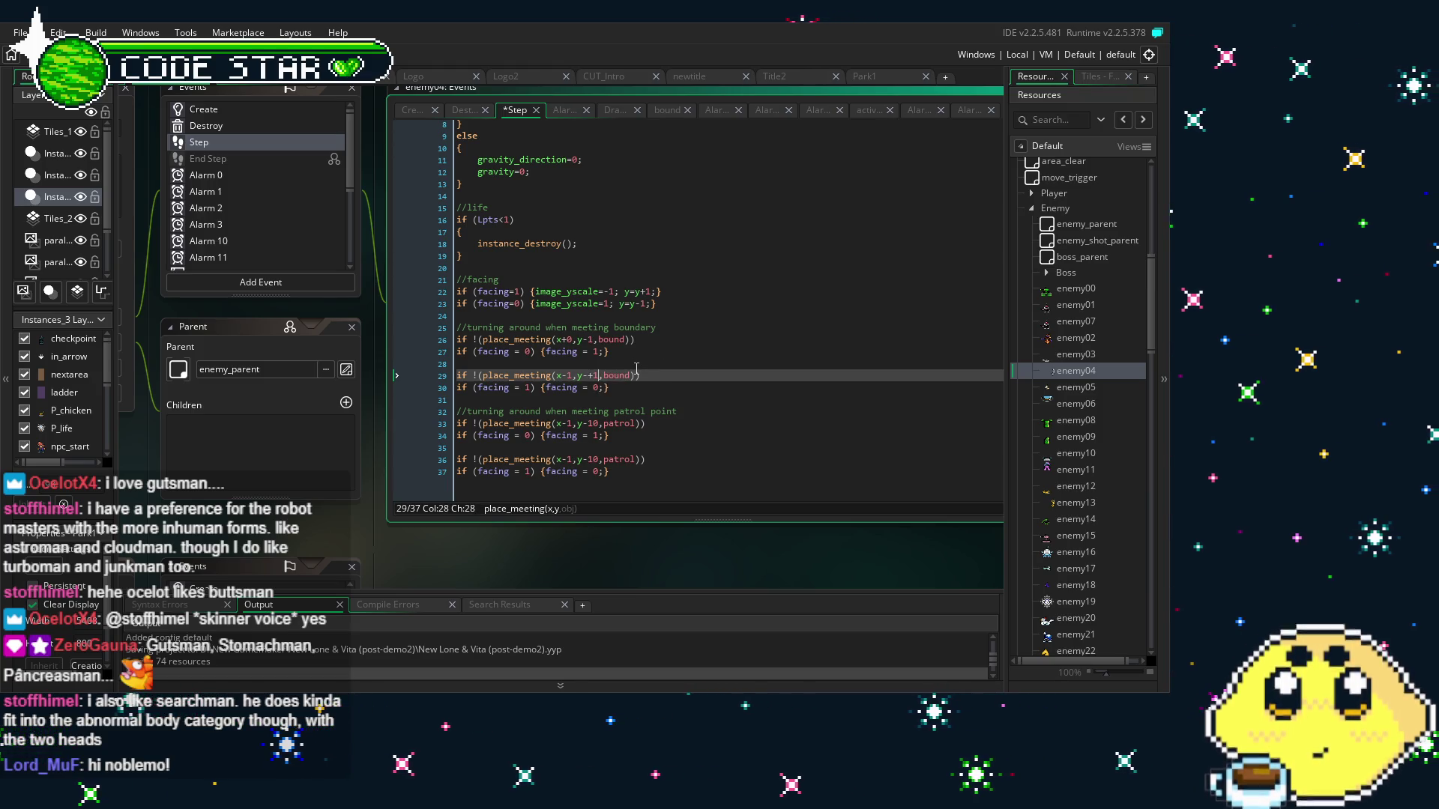
{"action": "type", "text": "1"}
{"action": "key", "text": "Down"}
{"action": "key", "text": "Down"}
{"action": "key", "text": "Down"}
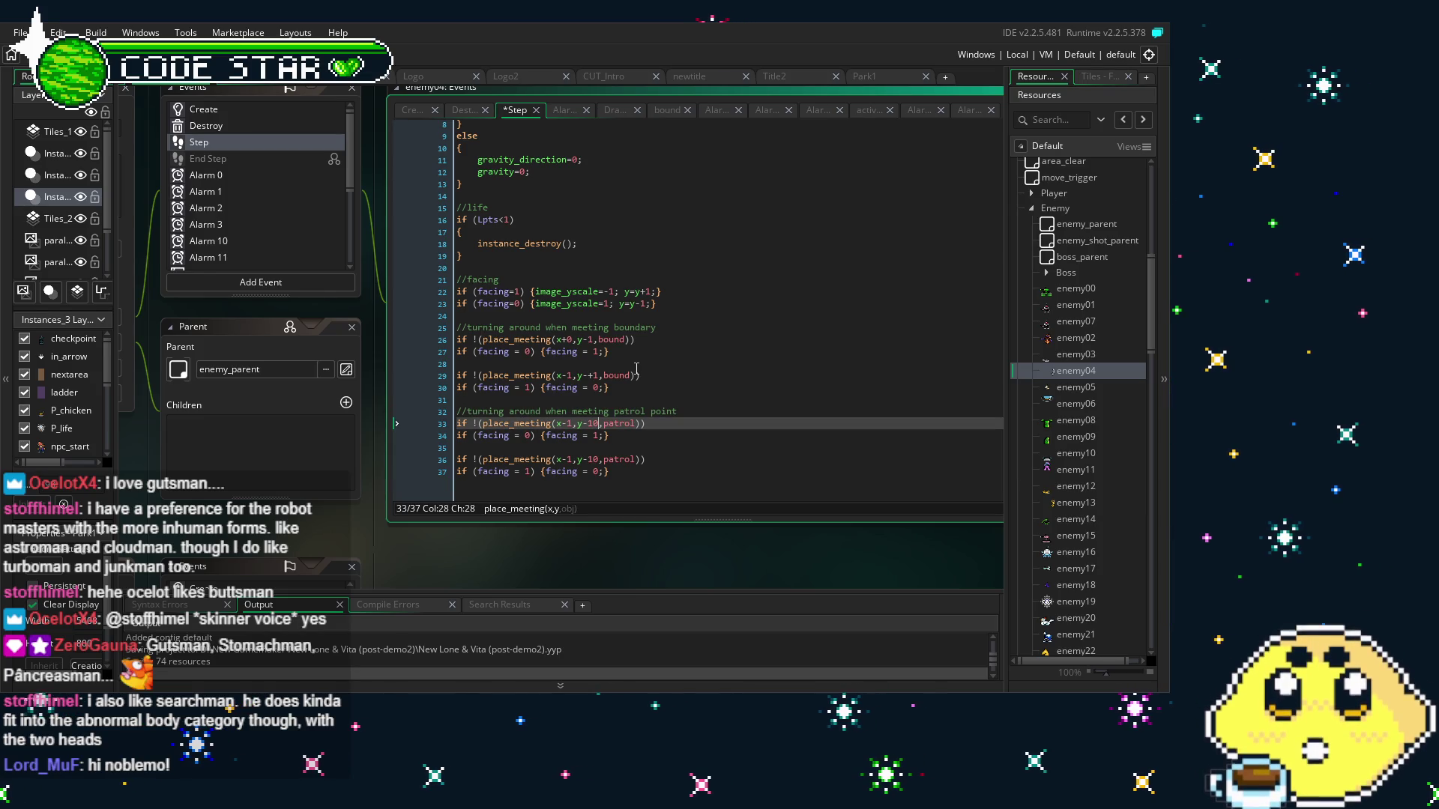
{"action": "key", "text": "Up"}
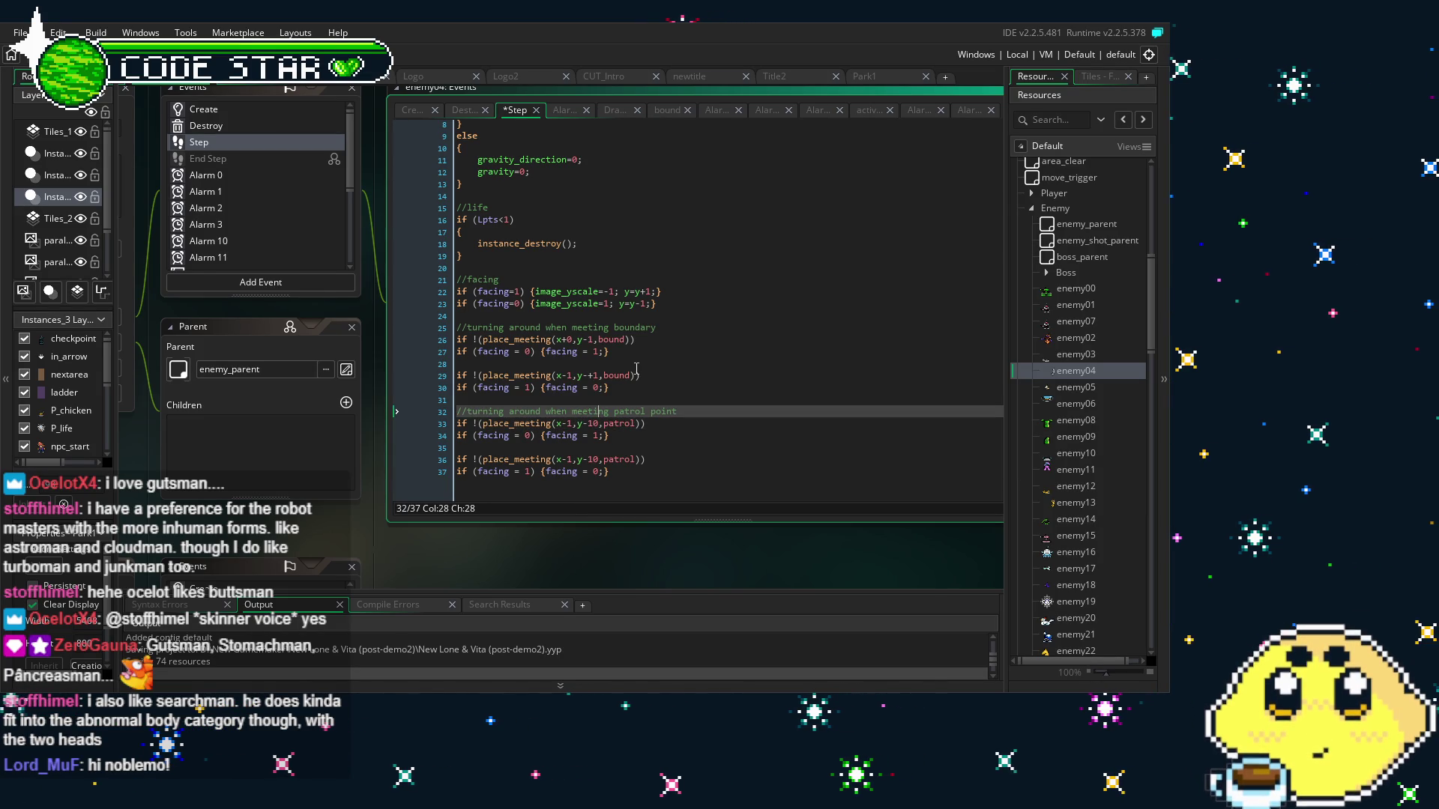
{"action": "key", "text": "Down"}
{"action": "key", "text": "BackSpace"}
{"action": "key", "text": "Down"}
{"action": "key", "text": "Down"}
{"action": "key", "text": "Down"}
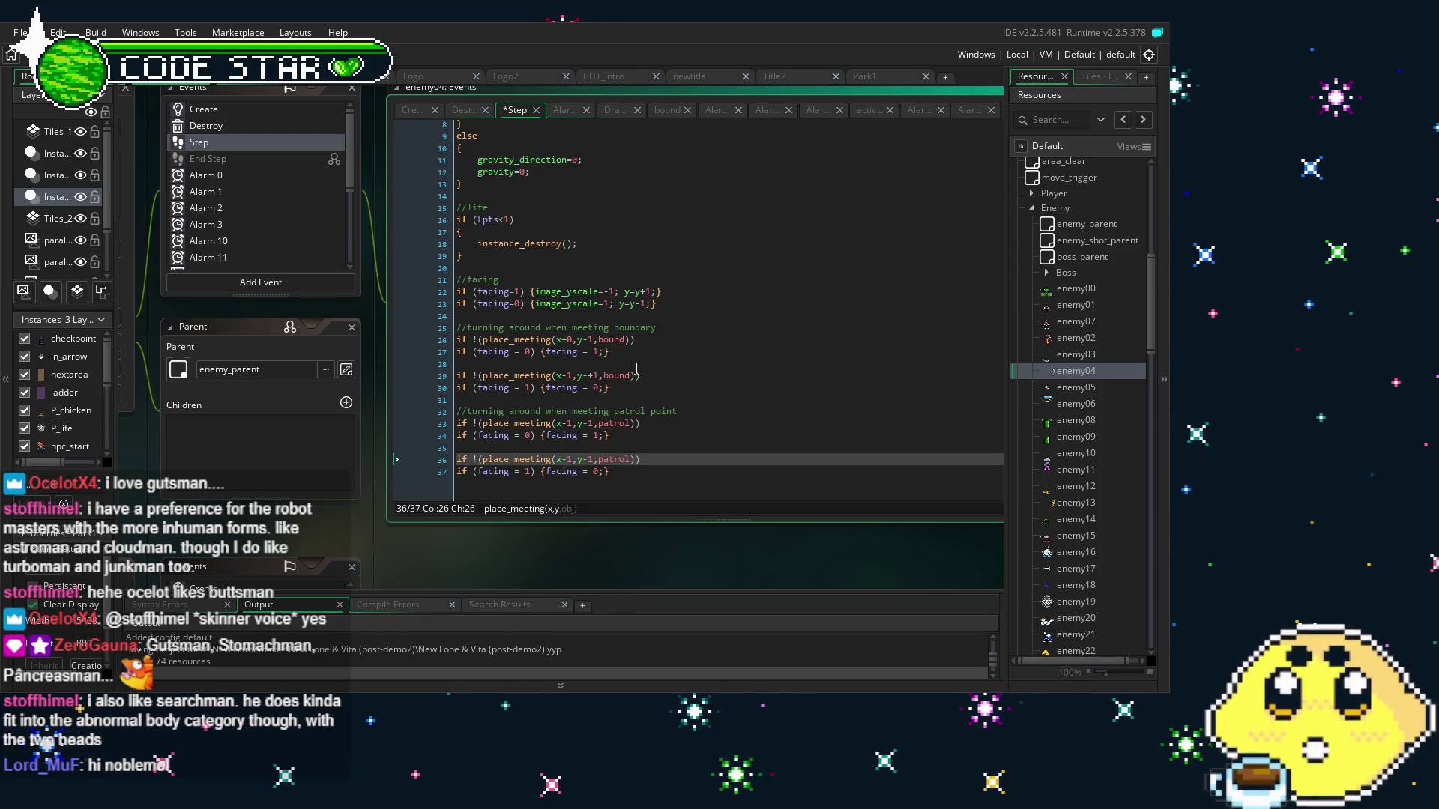
{"action": "key", "text": "Up"}
{"action": "key", "text": "Up"}
{"action": "key", "text": "Up"}
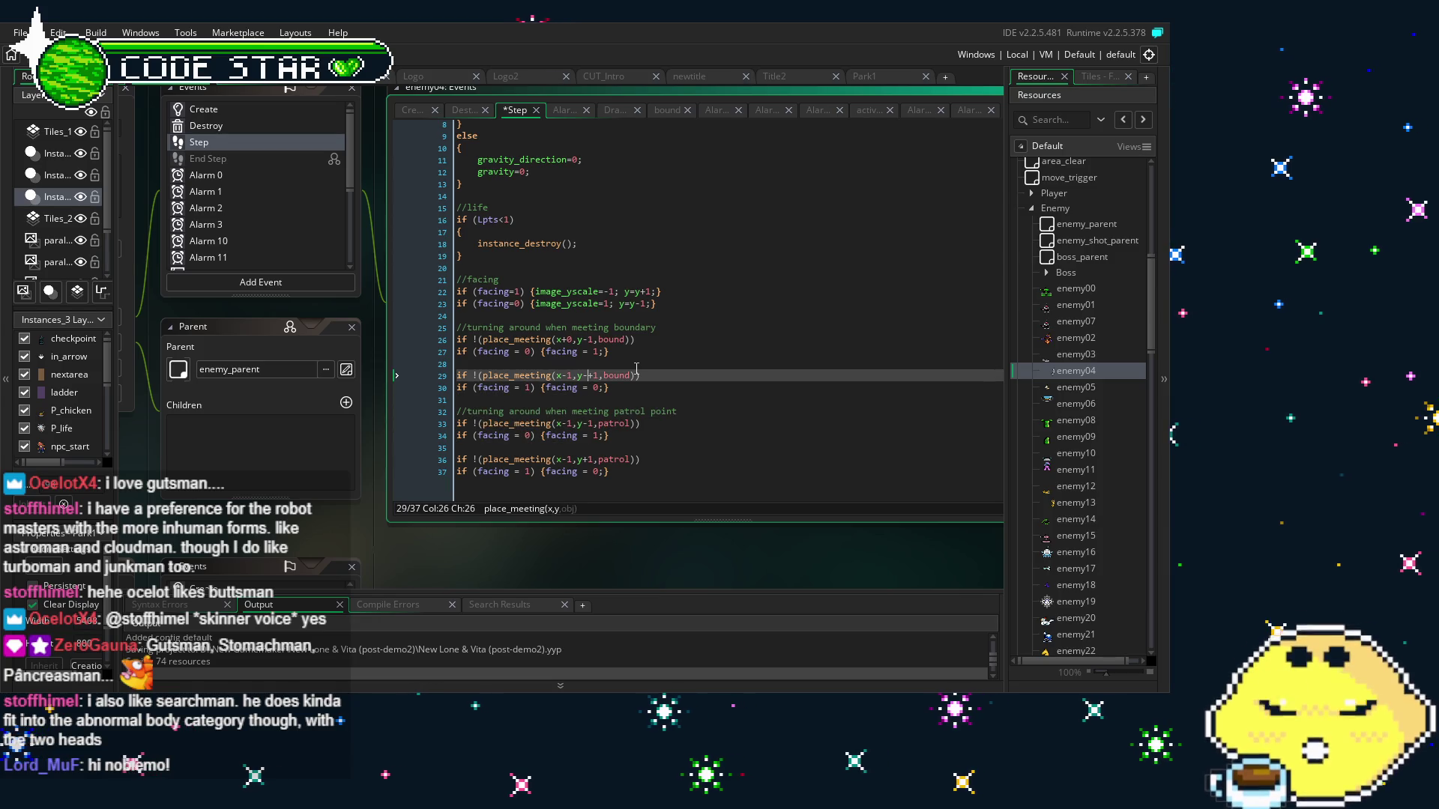
{"action": "key", "text": "Down"}
{"action": "key", "text": "Down"}
{"action": "key", "text": "Down"}
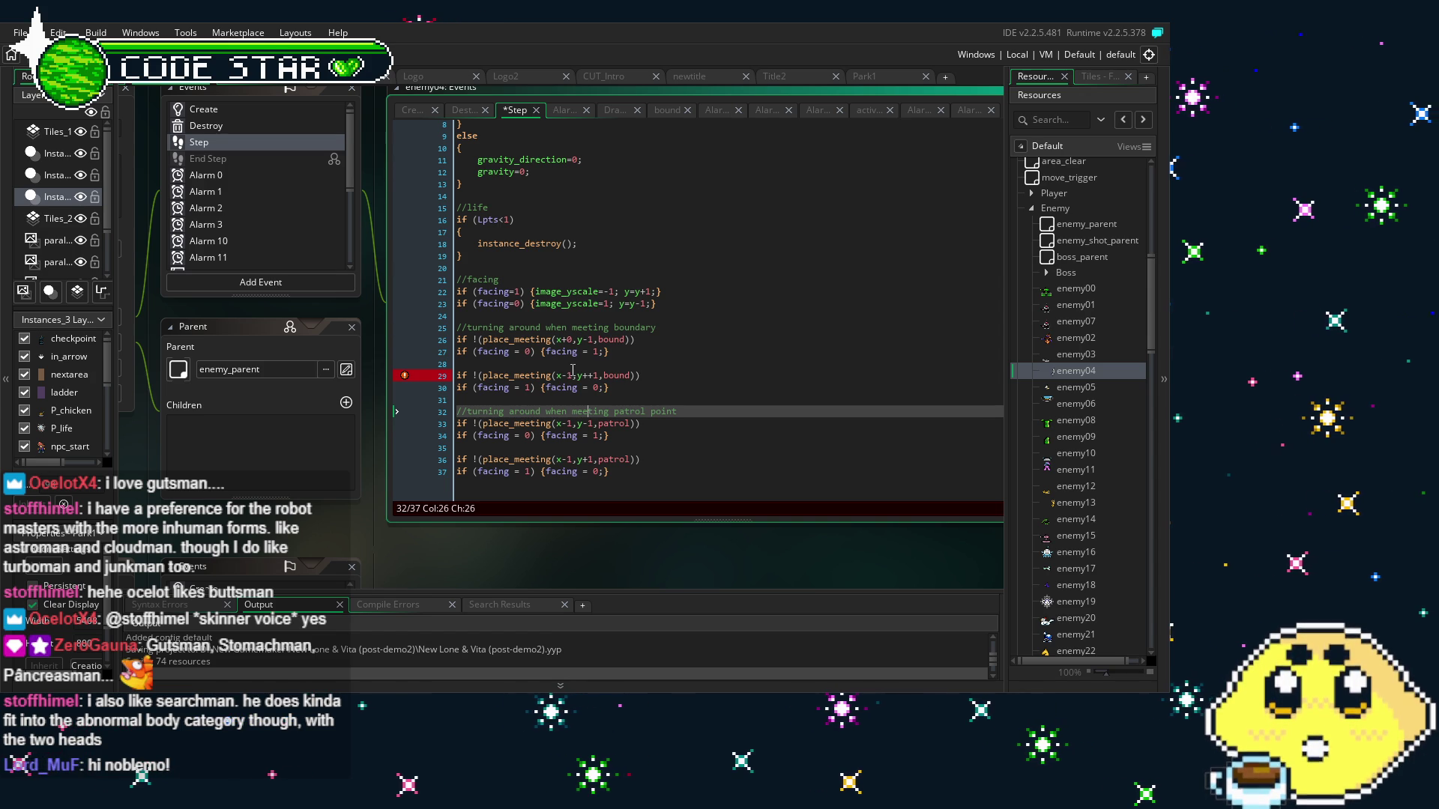
Clear line 29's error marker and save enemy04's Step event with Ctrl+S
{"action": "left_click", "coordinate": [676, 411]}
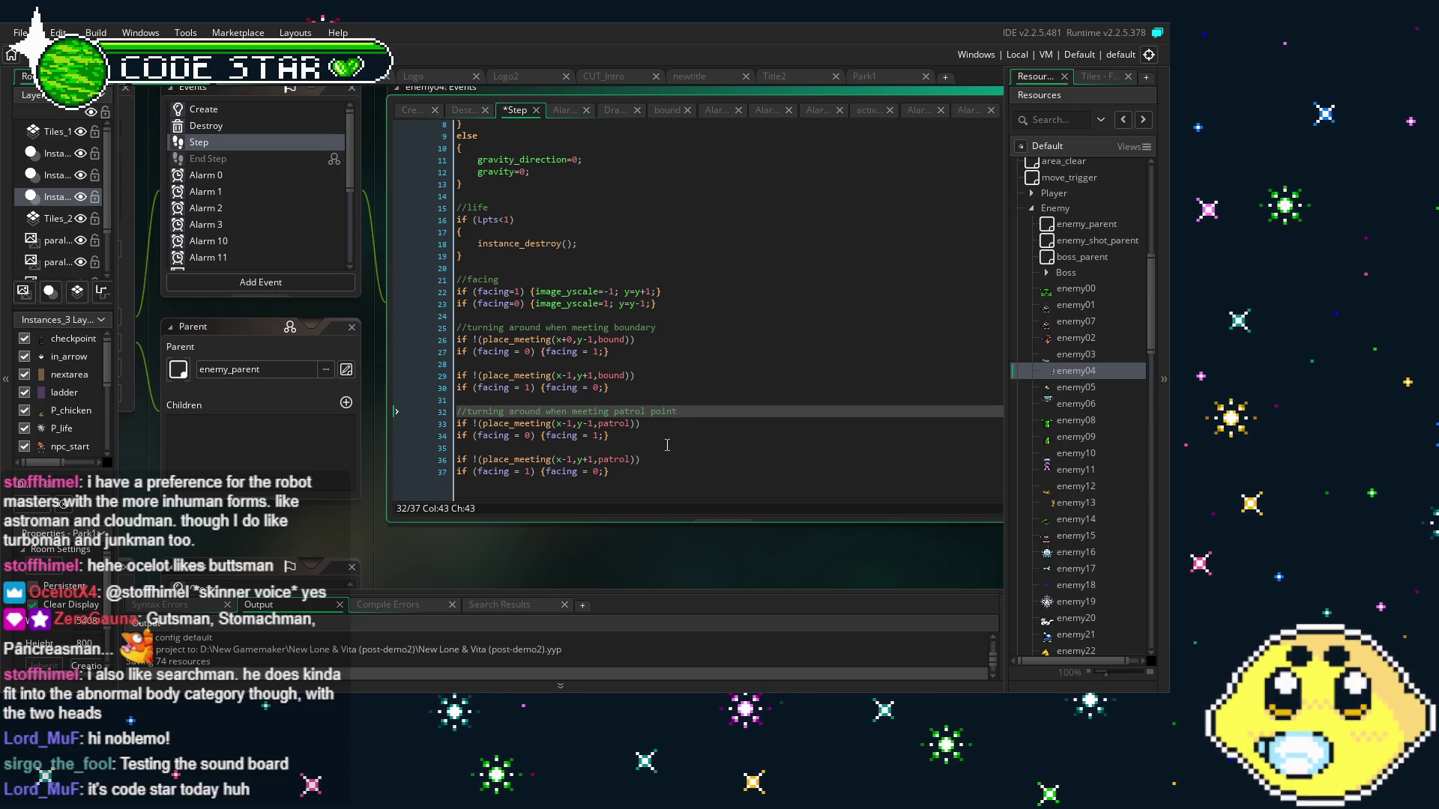
{"action": "left_click", "coordinate": [667, 445]}
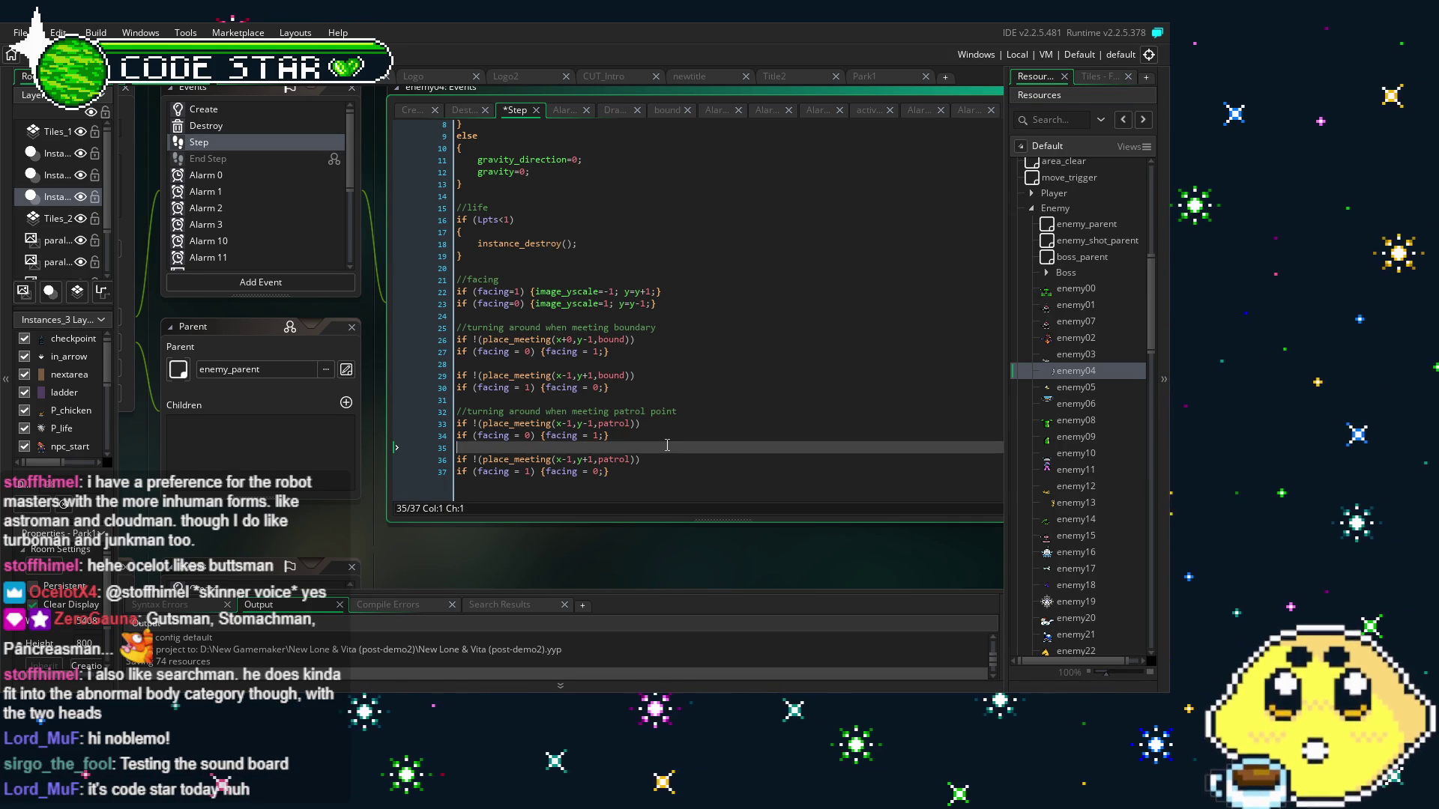
{"action": "key", "text": "ctrl+s"}
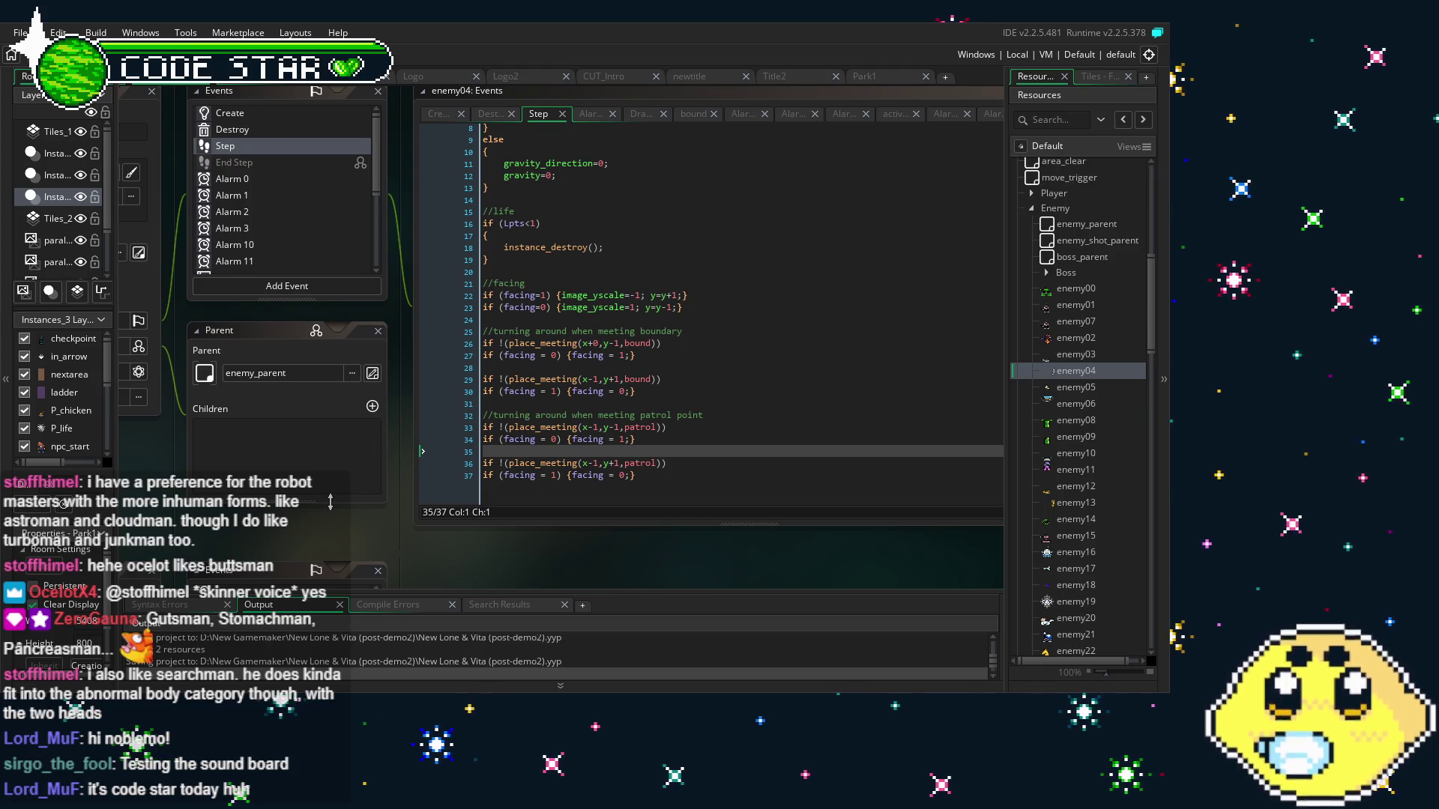
{"action": "mouse_move", "coordinate": [361, 542]}
{"action": "left_mouse_down"}
{"action": "mouse_move", "coordinate": [277, 533]}
{"action": "mouse_move", "coordinate": [314, 530]}
{"action": "mouse_move", "coordinate": [345, 504]}
{"action": "left_mouse_up"}
{"action": "scroll", "coordinate": [344, 503], "scroll_direction": "up", "scroll_amount": 2}
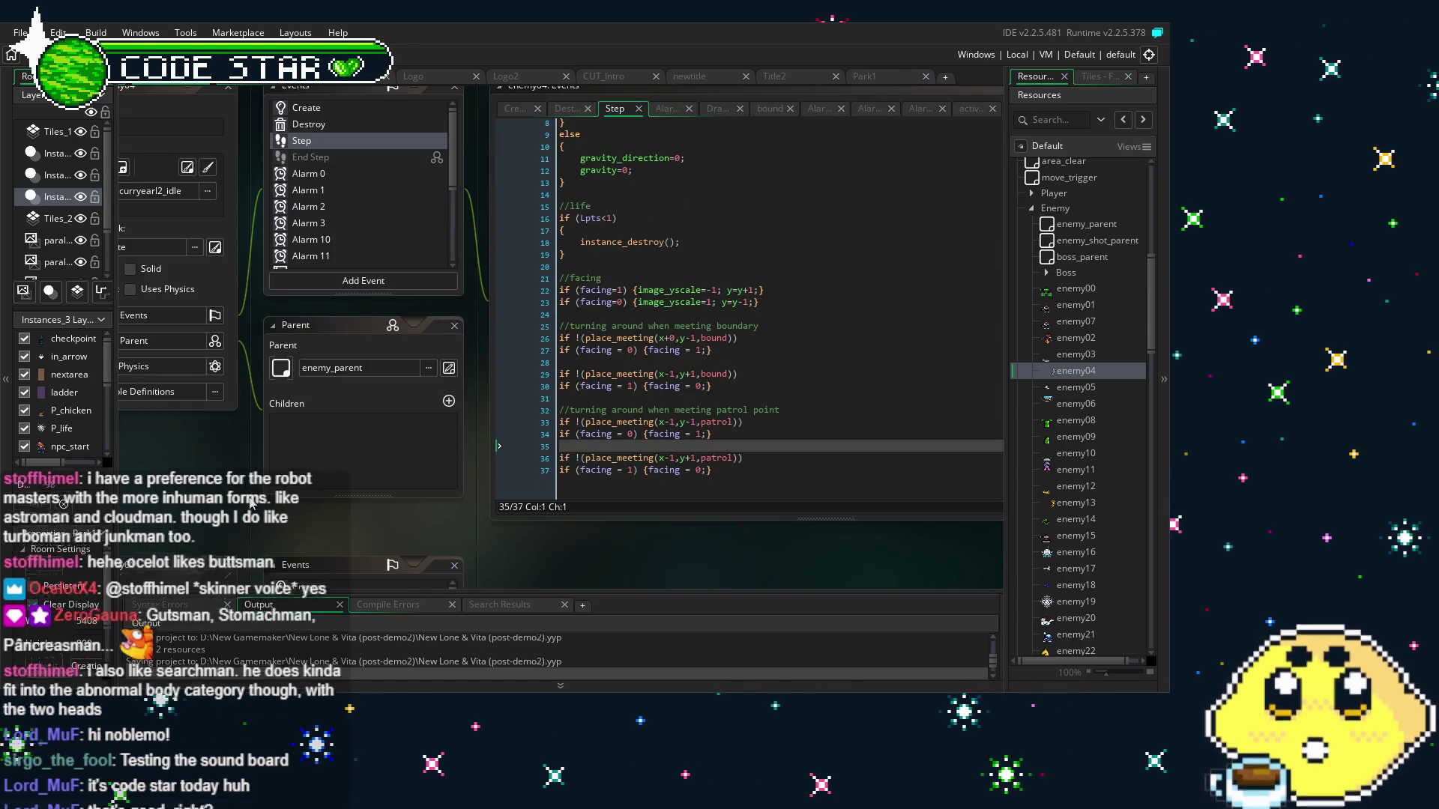
{"action": "scroll", "coordinate": [278, 501], "scroll_direction": "down", "scroll_amount": 1}
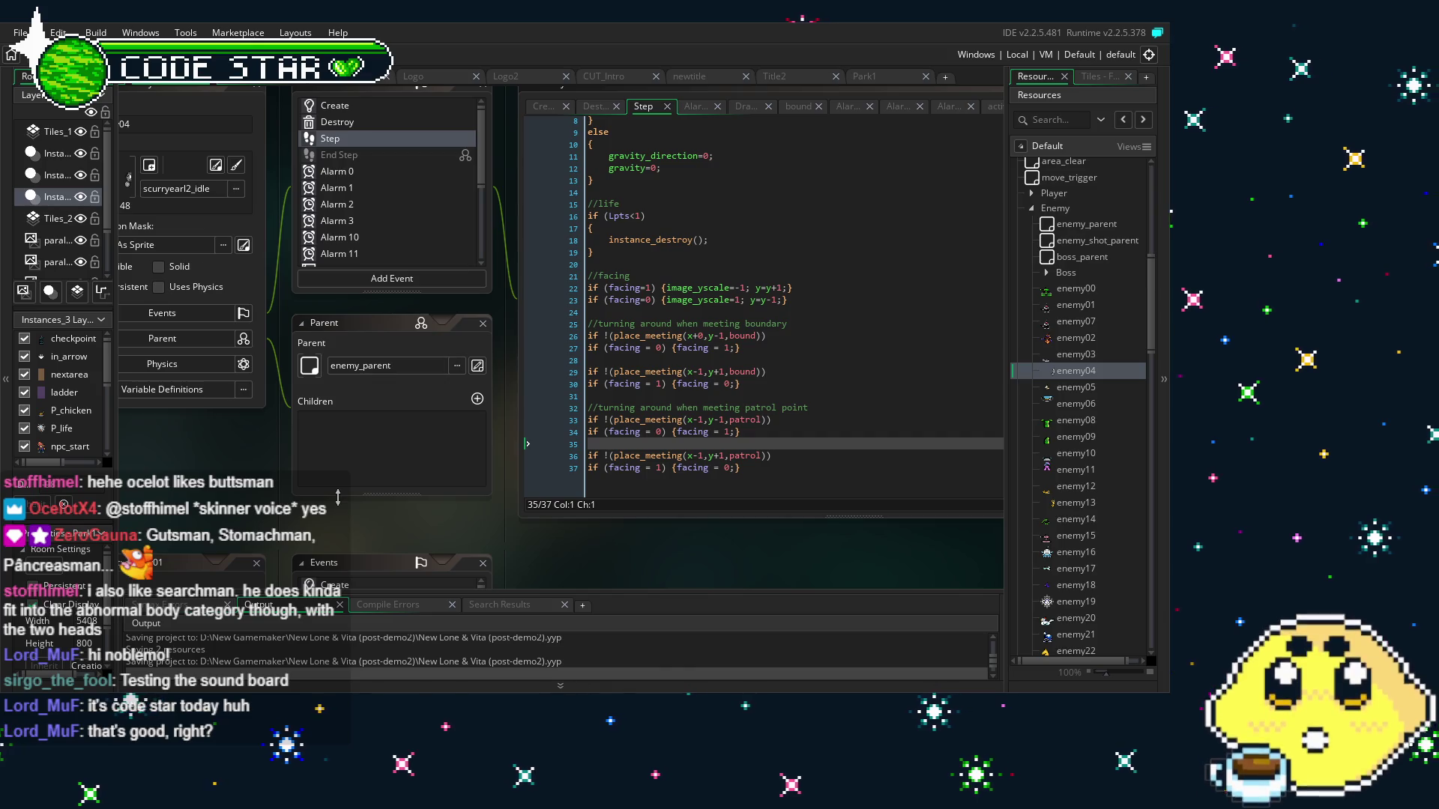
{"action": "left_click_drag", "start_coordinate": [330, 526], "coordinate": [290, 529]}
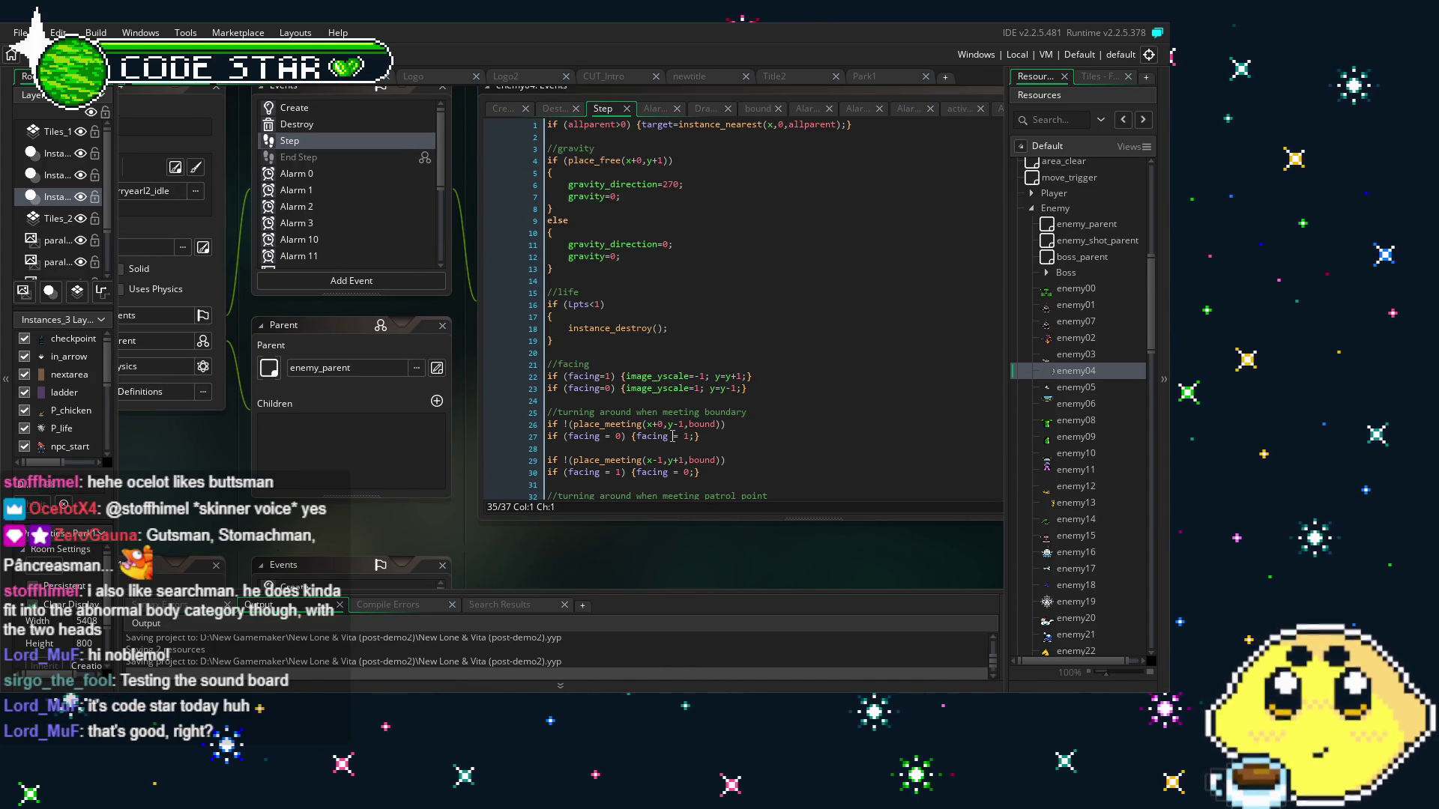
{"action": "left_click_drag", "start_coordinate": [642, 561], "coordinate": [598, 541]}
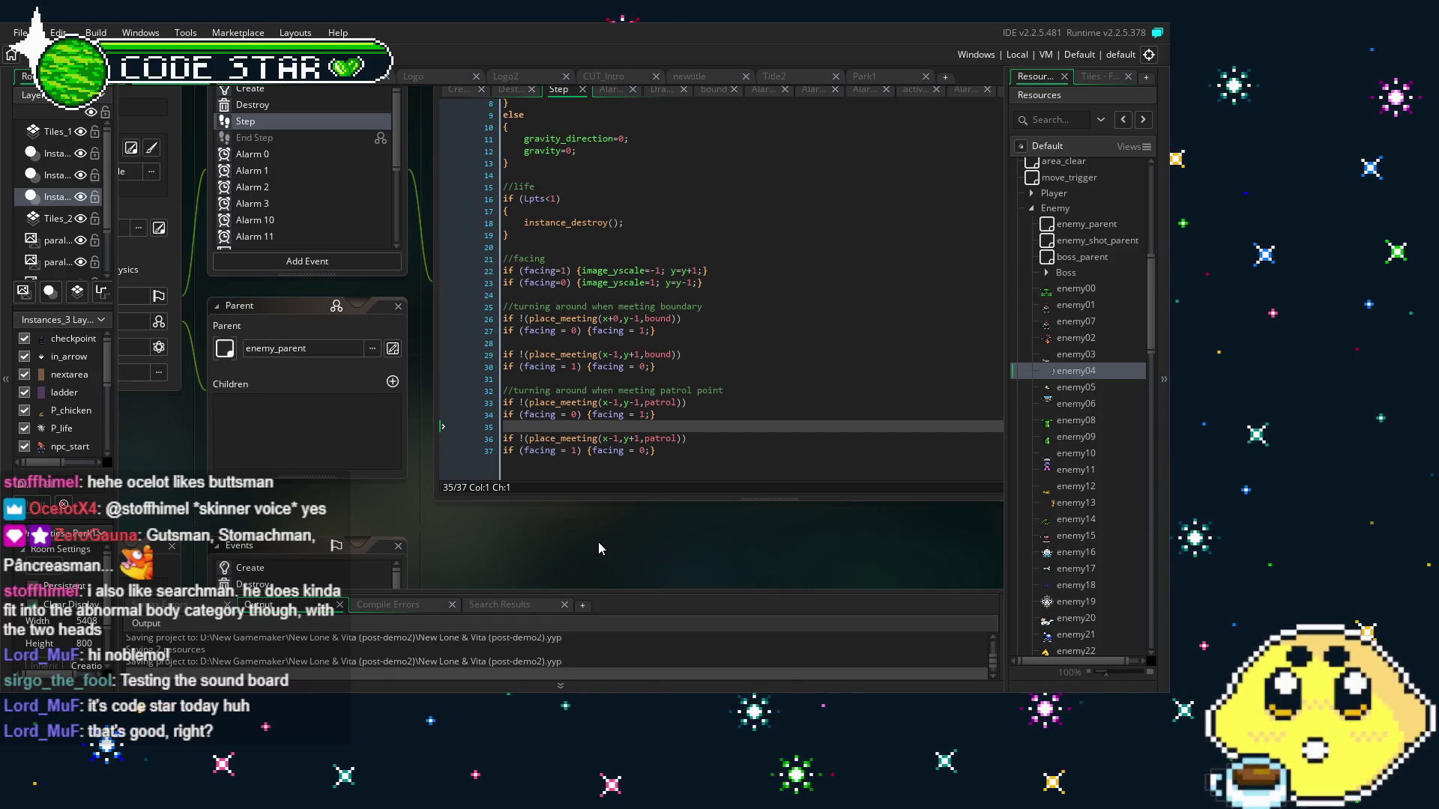
{"action": "left_click_drag", "start_coordinate": [598, 542], "coordinate": [545, 538]}
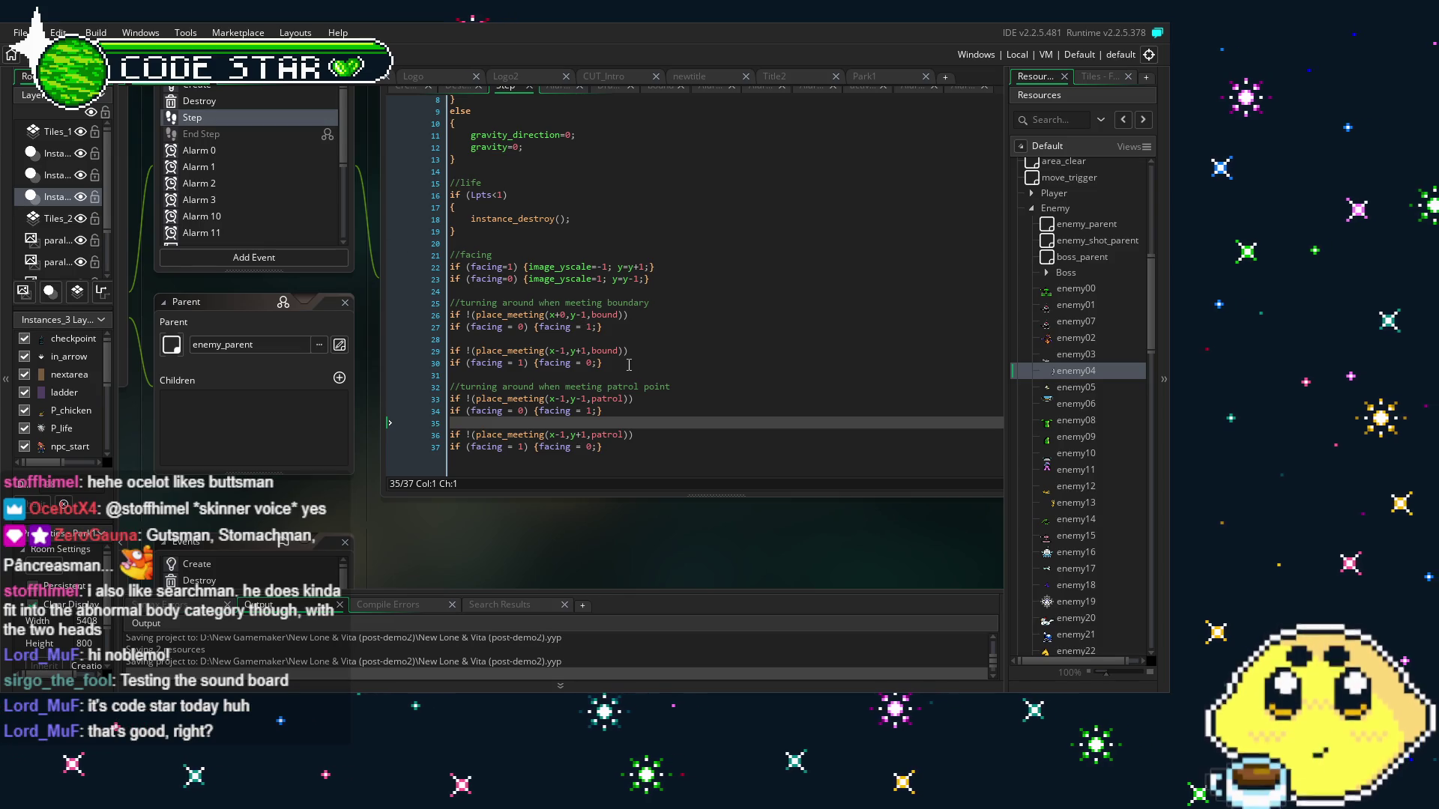
{"action": "left_click", "coordinate": [721, 446]}
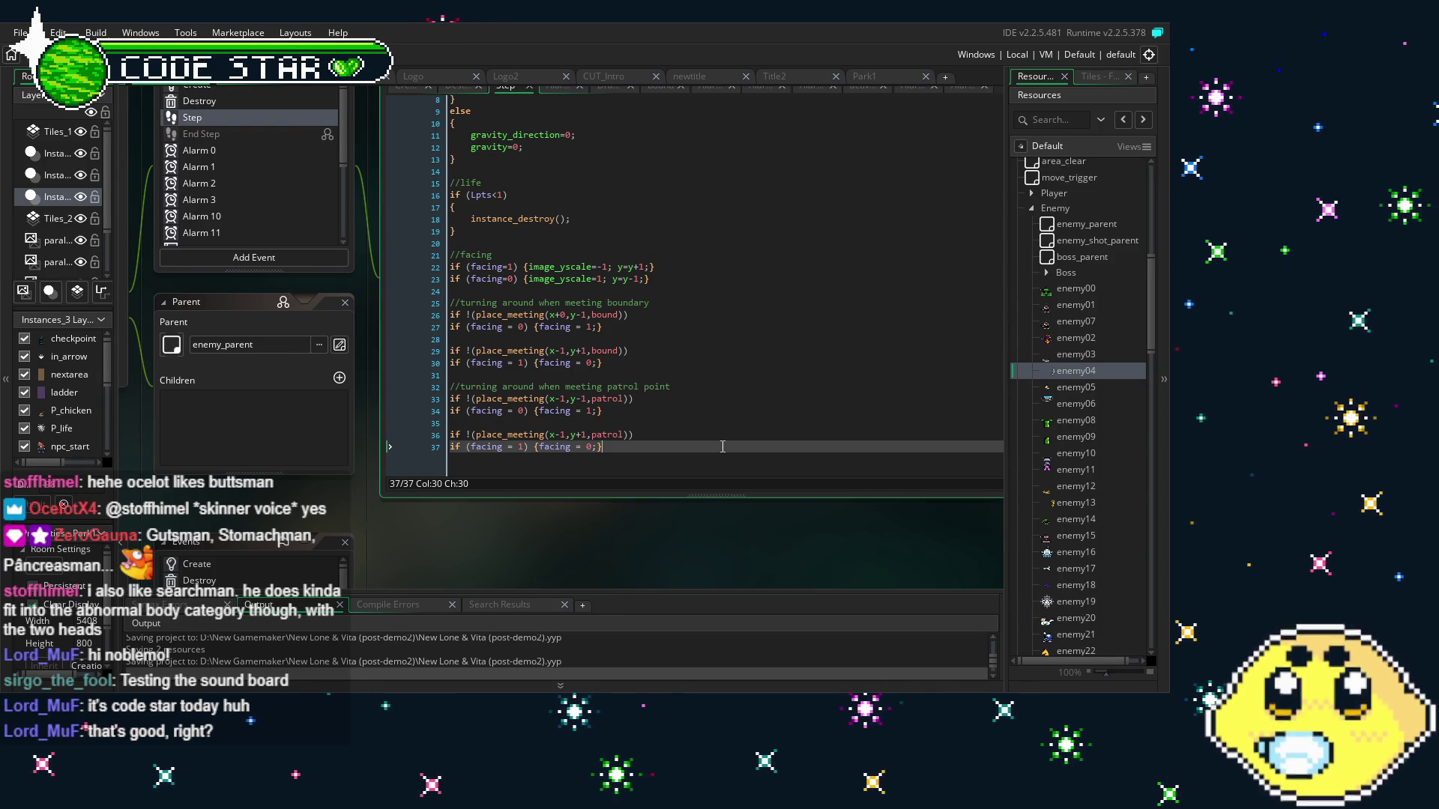
{"action": "key", "text": "Return"}
{"action": "key", "text": "Return"}
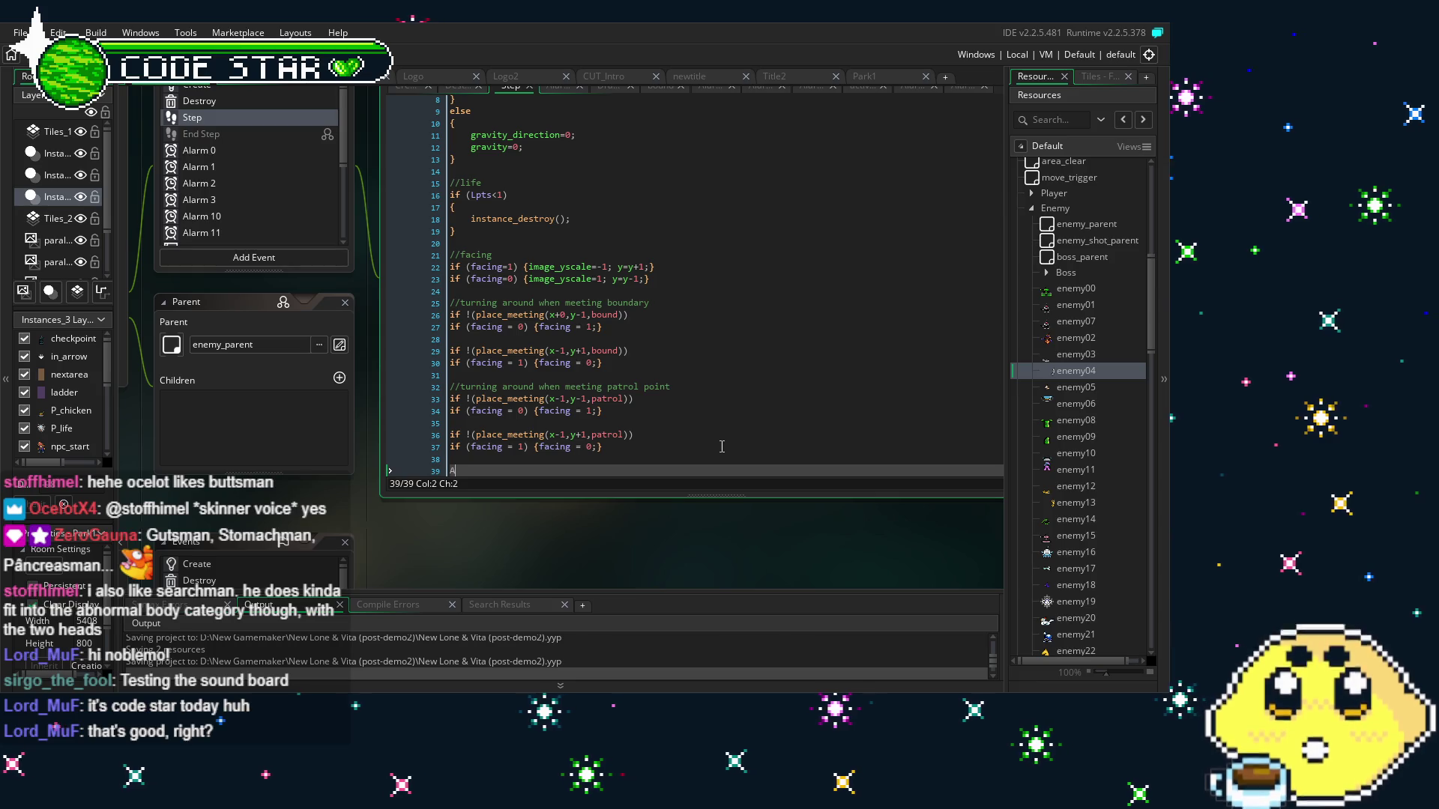
{"action": "type", "text": "AC0-RN"}
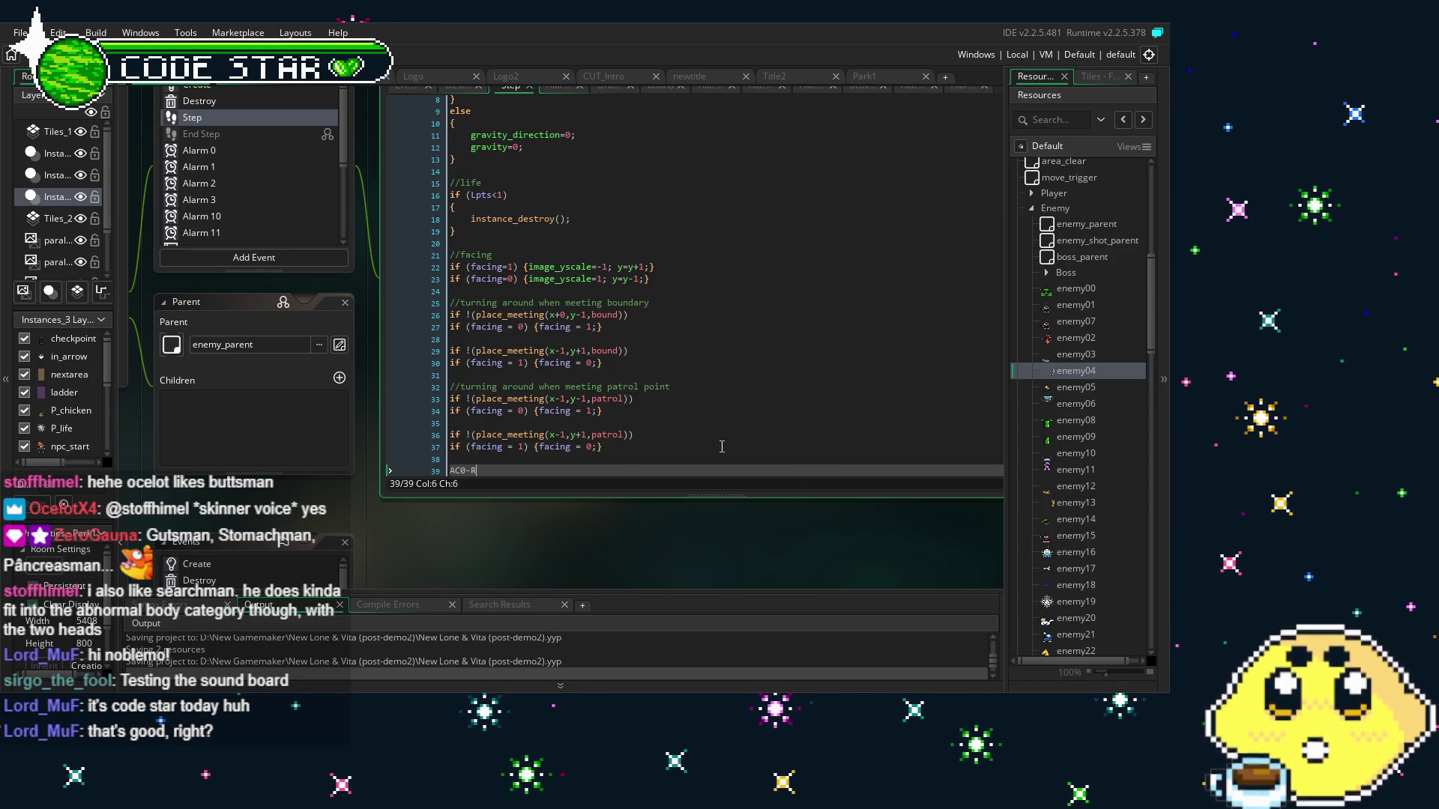
{"action": "left_click", "coordinate": [458, 423]}
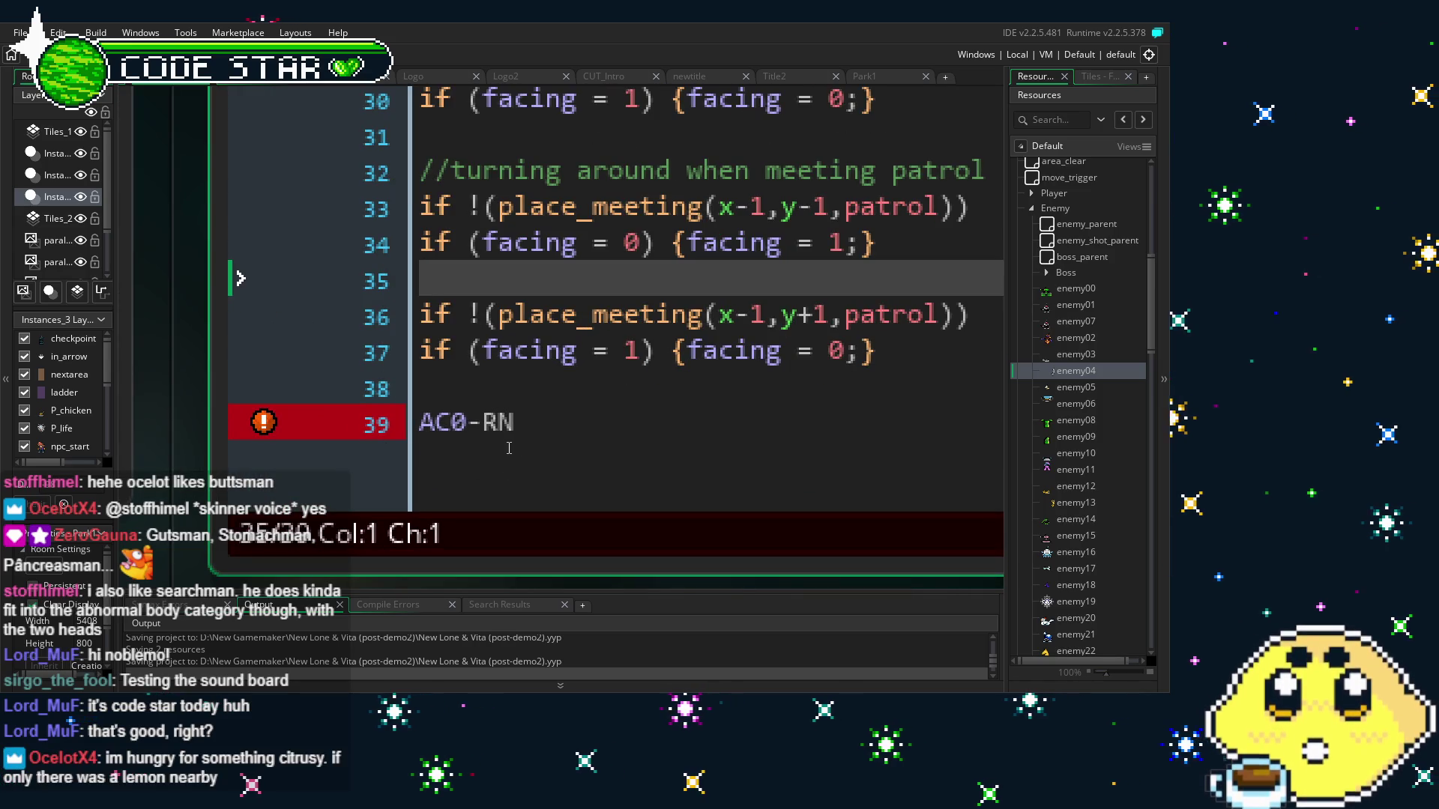
{"action": "key", "text": "ctrl+End"}
{"action": "key", "text": "BackSpace"}
{"action": "key", "text": "BackSpace"}
{"action": "key", "text": "BackSpace"}
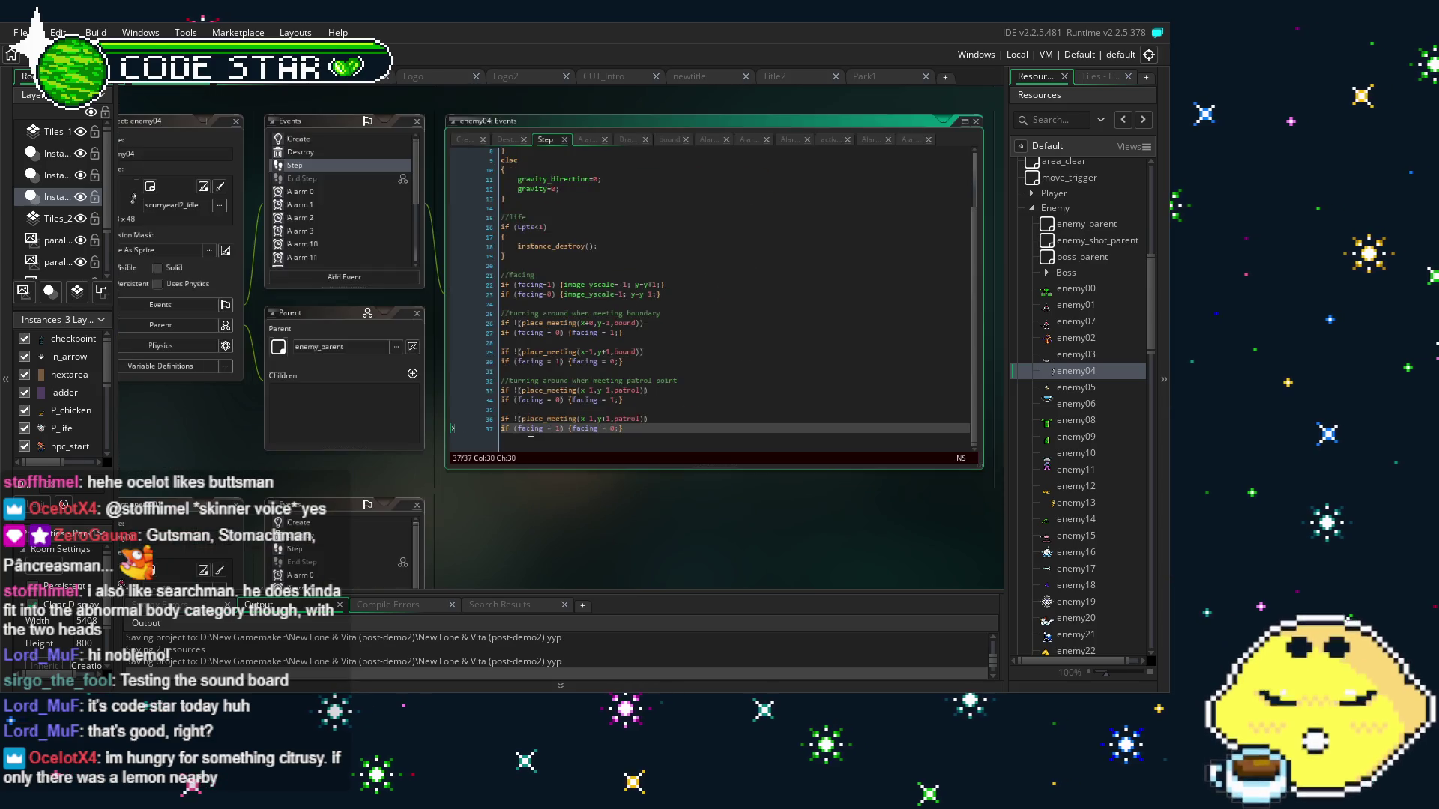
Save the project with Ctrl+S and shift the workspace view right
{"action": "scroll", "coordinate": [531, 431], "scroll_direction": "up", "scroll_amount": 3}
{"action": "scroll", "coordinate": [530, 431], "scroll_direction": "down", "scroll_amount": 3}
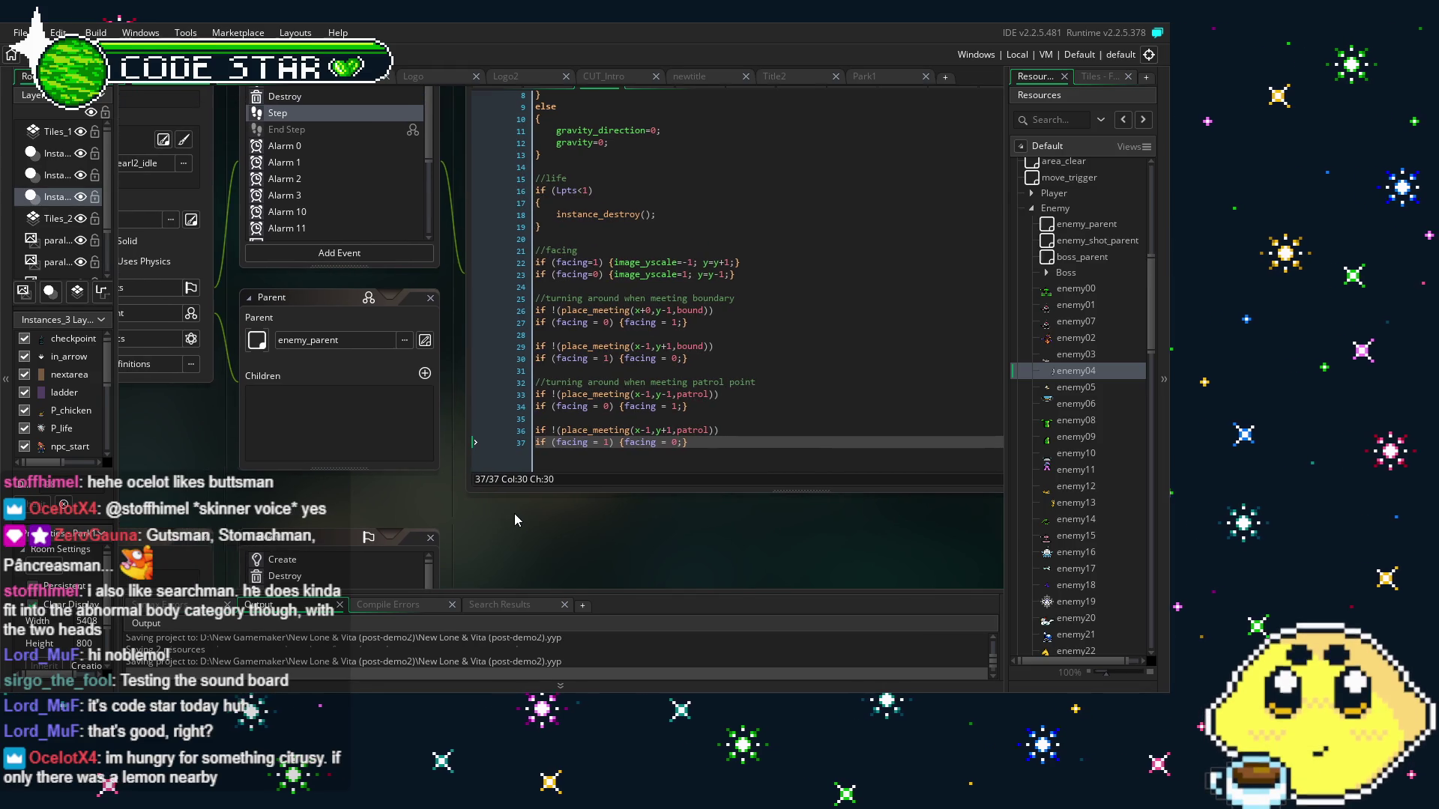
{"action": "key", "text": "ctrl+s"}
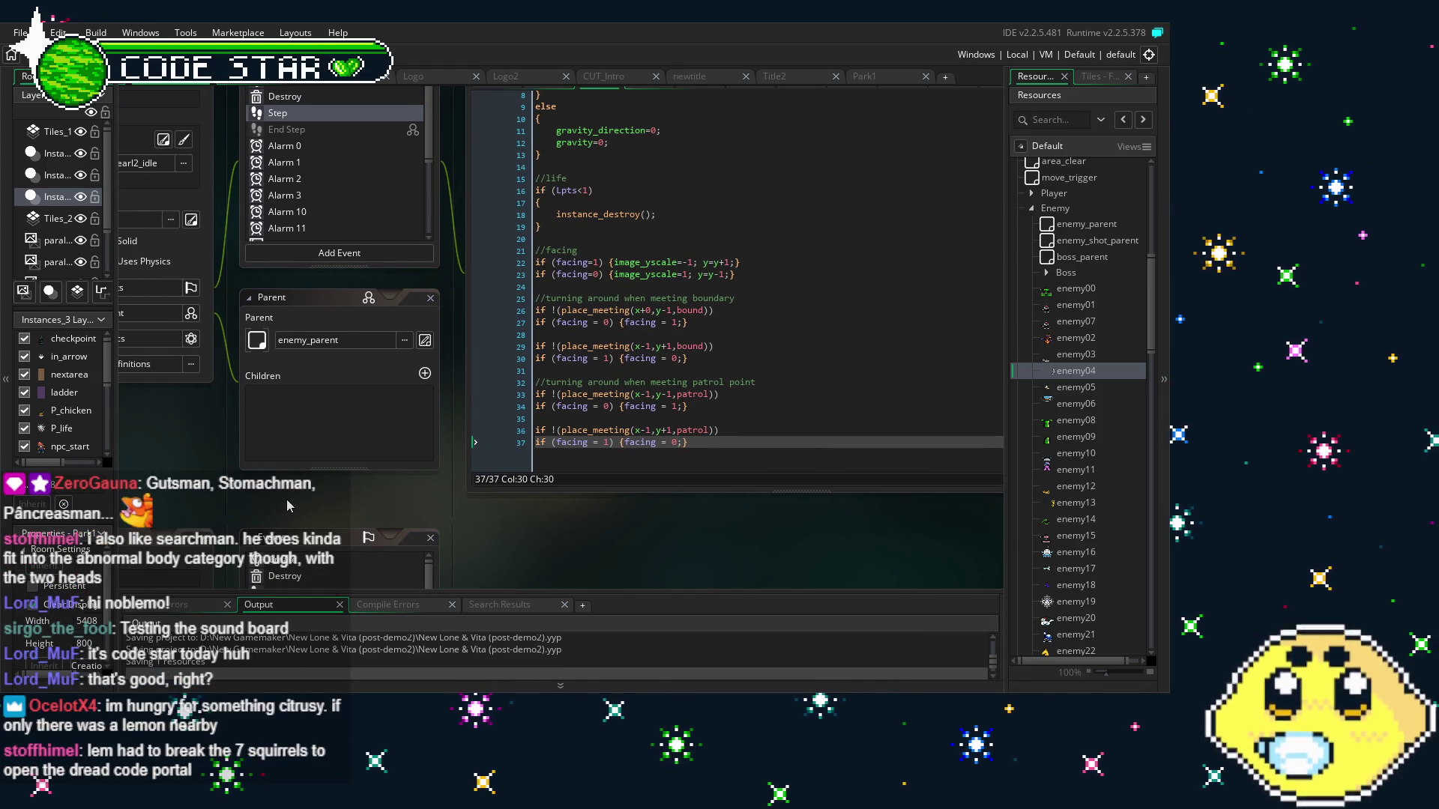
{"action": "left_click_drag", "start_coordinate": [286, 499], "coordinate": [332, 502]}
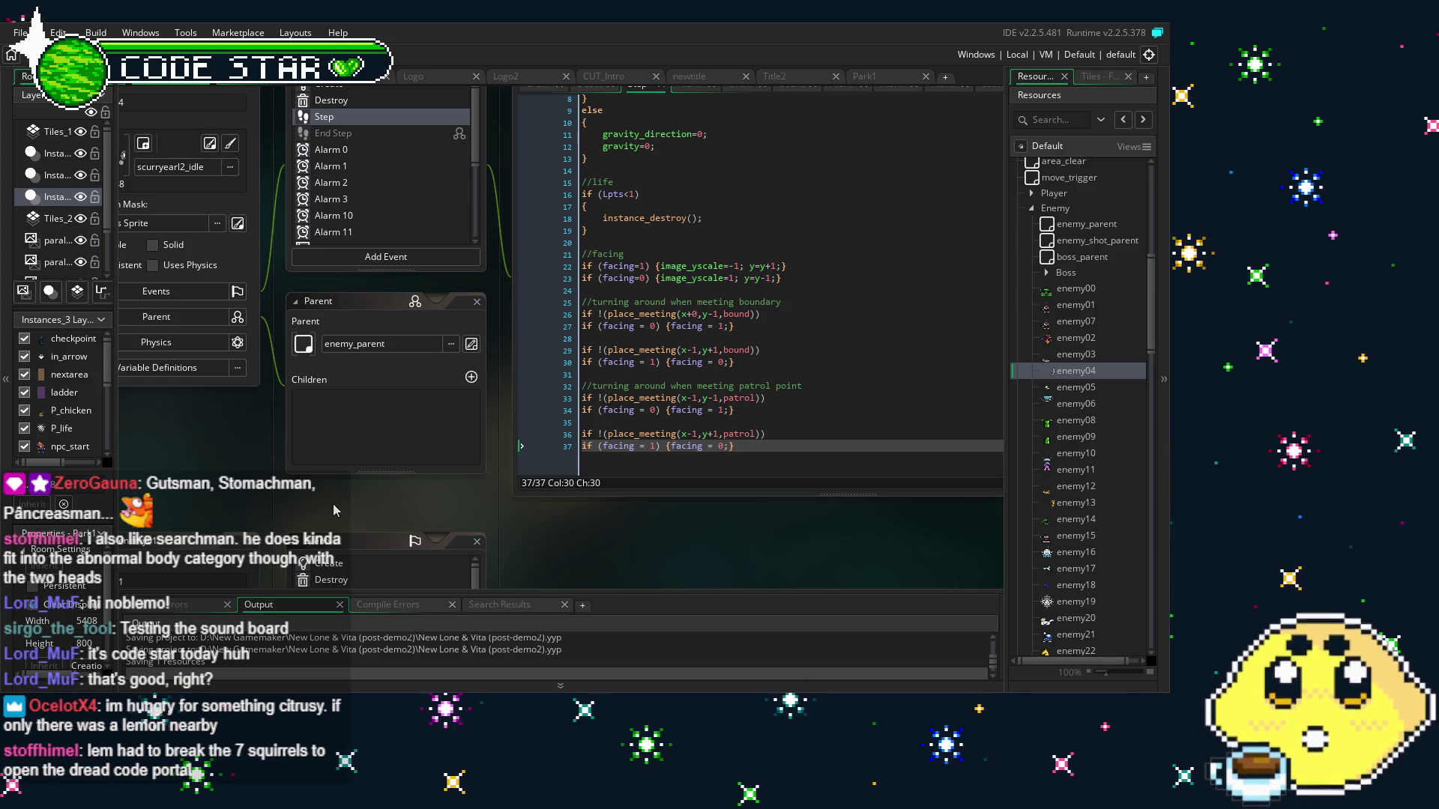
{"action": "left_click_drag", "start_coordinate": [257, 491], "coordinate": [299, 492]}
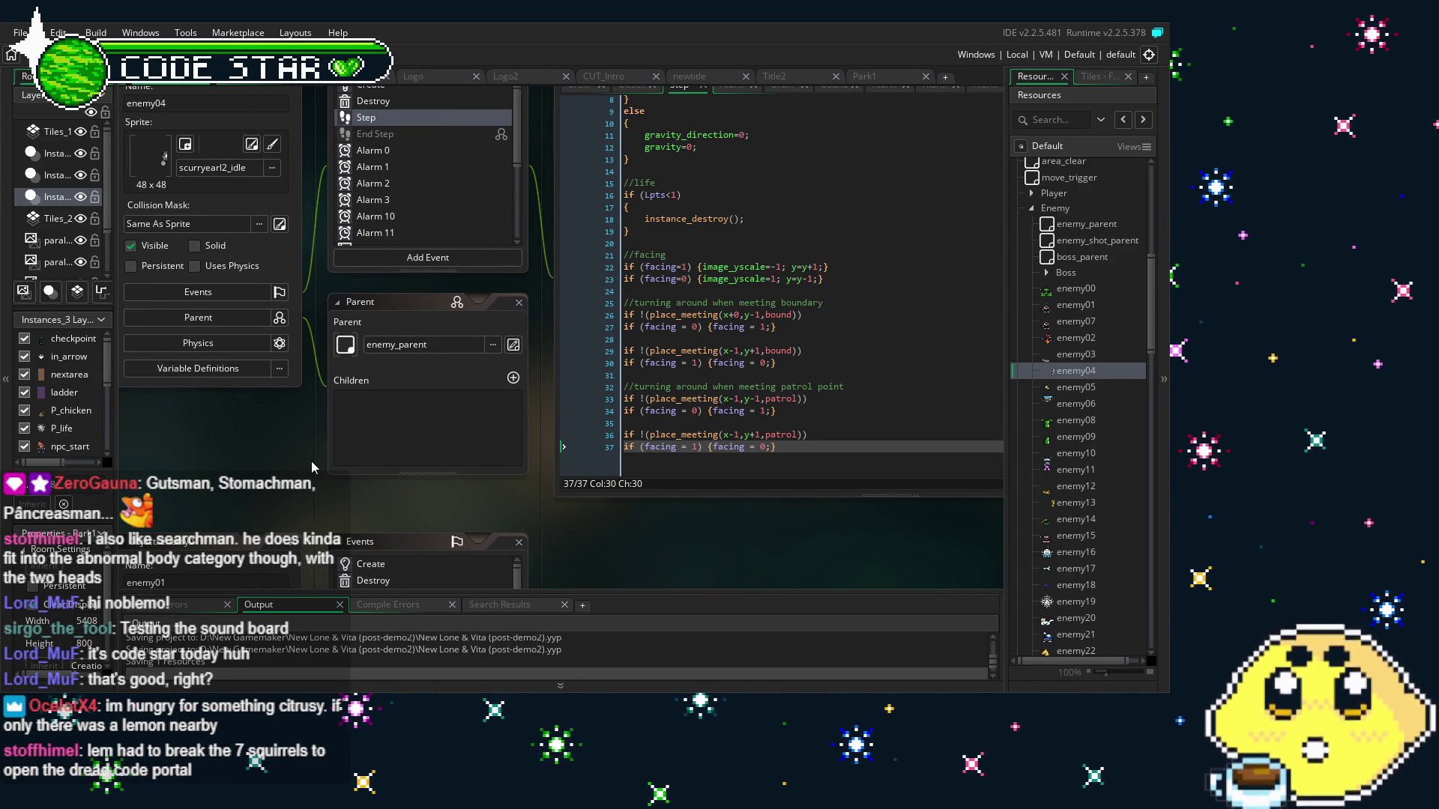
{"action": "left_click_drag", "start_coordinate": [196, 457], "coordinate": [225, 463]}
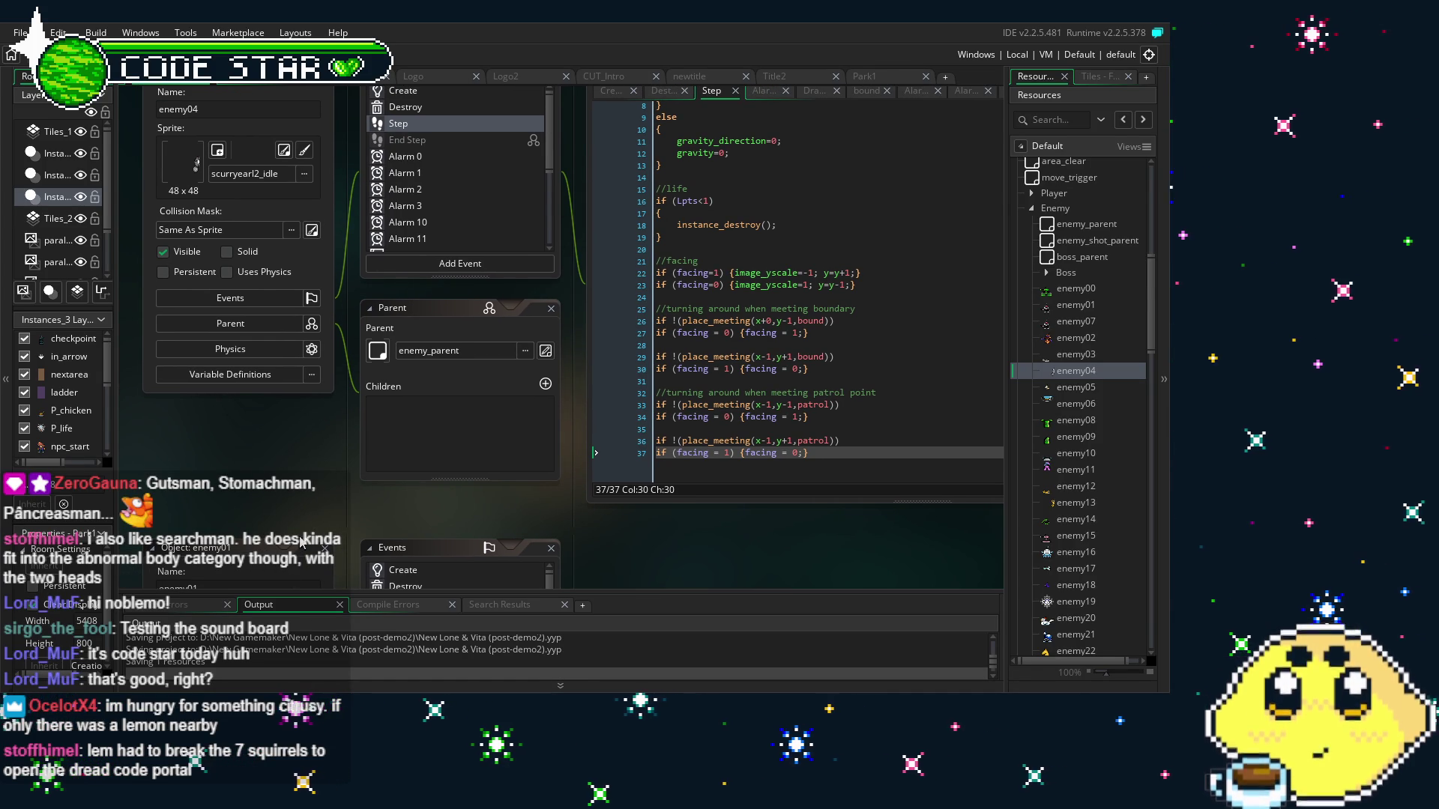
{"action": "left_click_drag", "start_coordinate": [428, 520], "coordinate": [318, 509]}
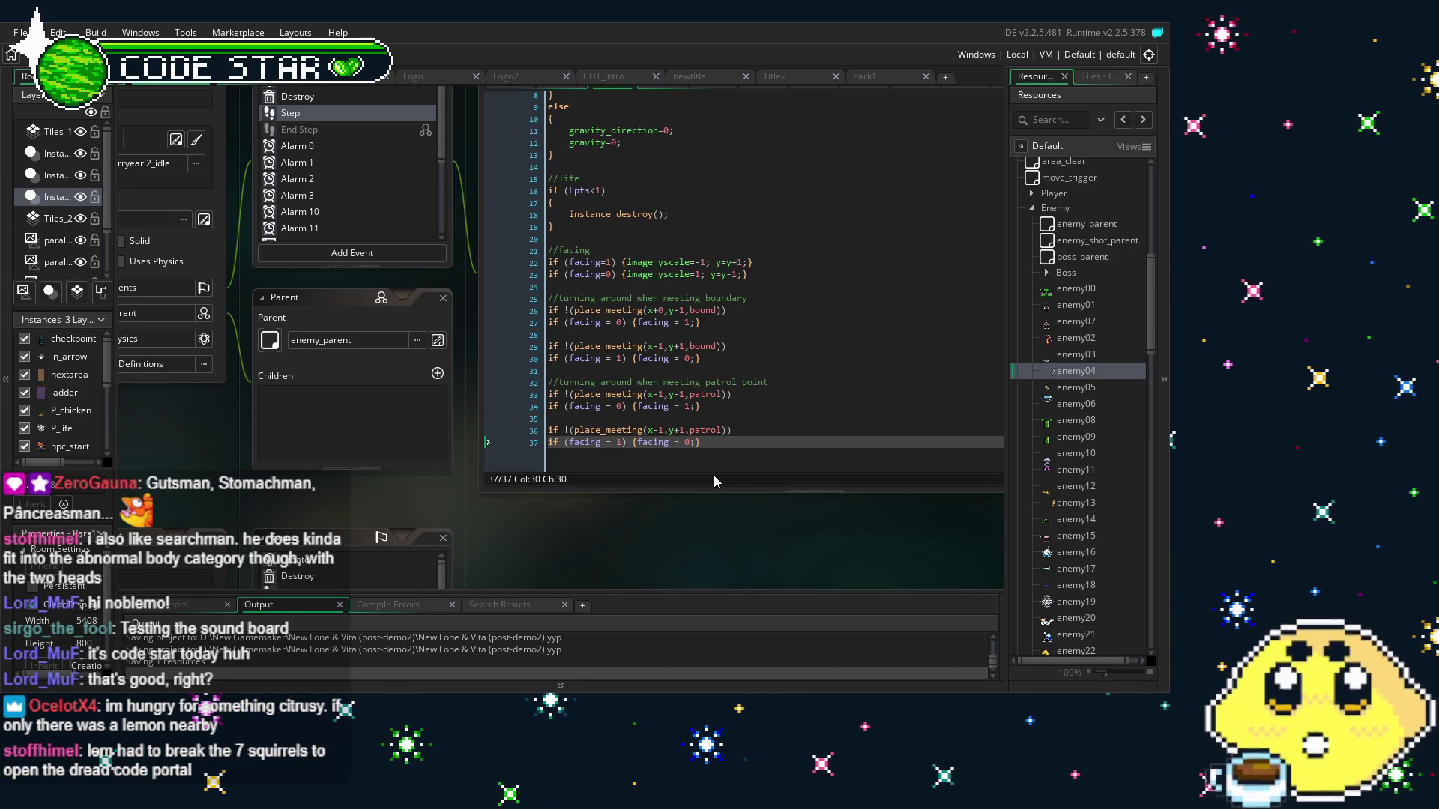
{"action": "scroll", "coordinate": [336, 225], "scroll_direction": "down", "scroll_amount": 3}
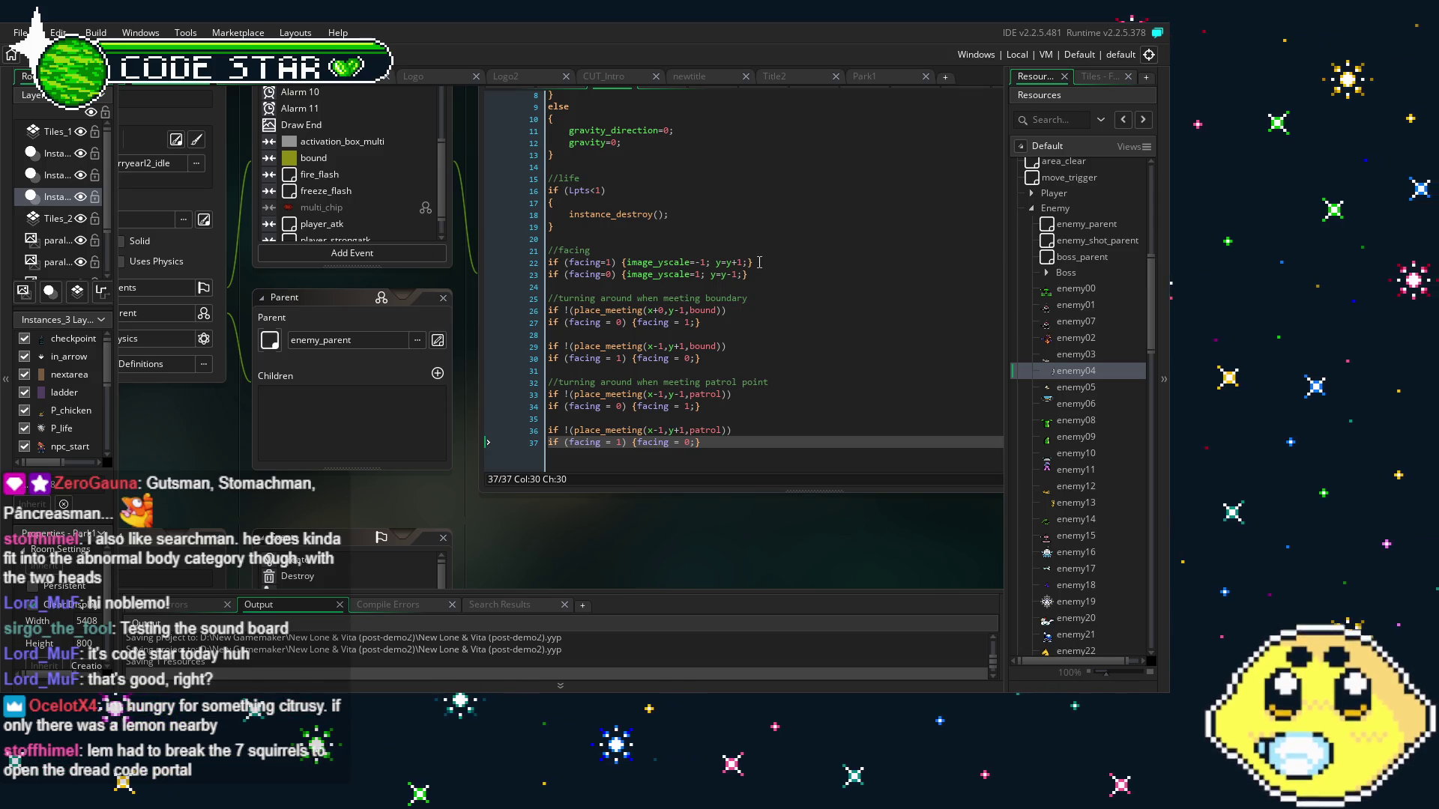
{"action": "scroll", "coordinate": [337, 173], "scroll_direction": "up", "scroll_amount": 2}
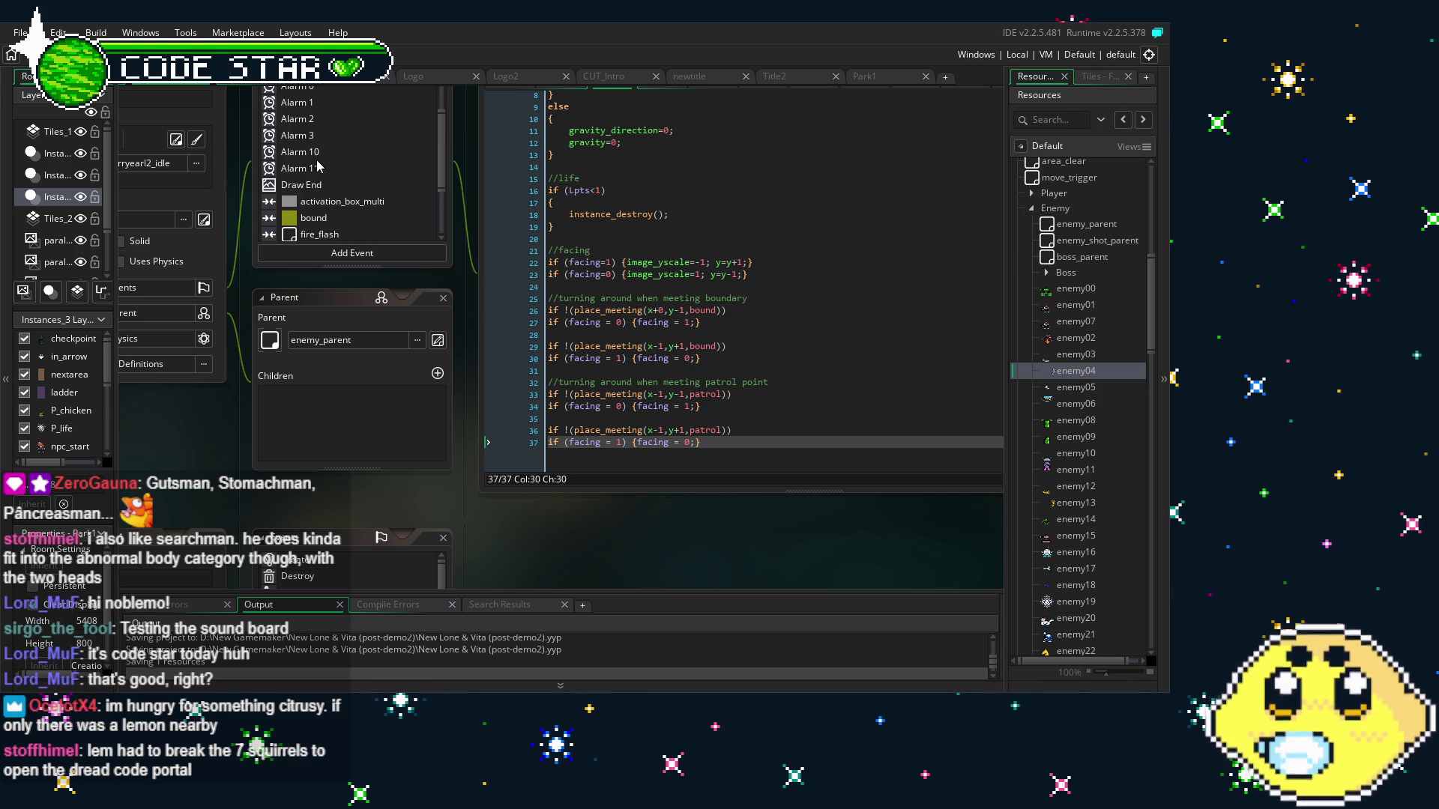
{"action": "left_click", "coordinate": [299, 168]}
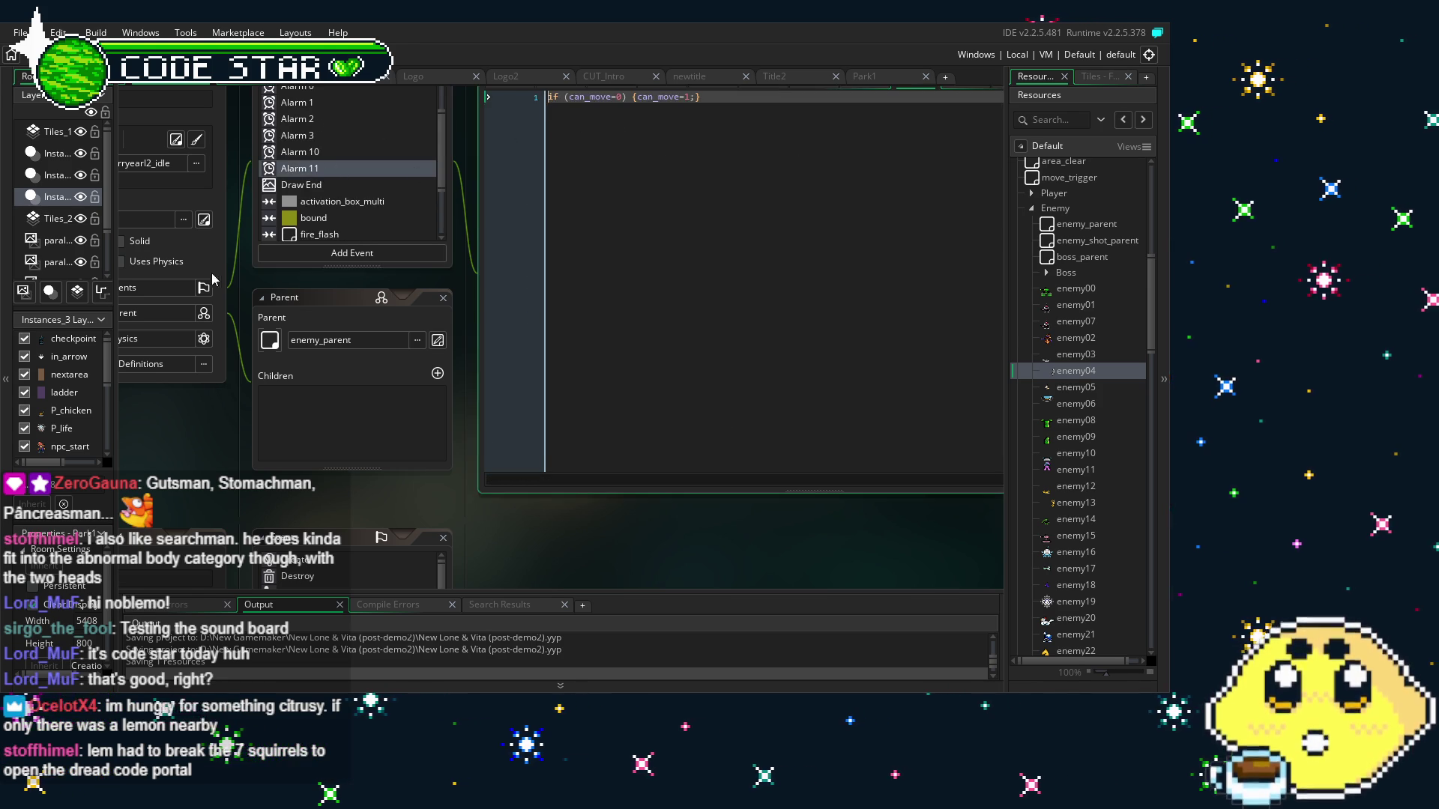
{"action": "left_click_drag", "start_coordinate": [360, 165], "coordinate": [388, 200]}
{"action": "scroll", "coordinate": [387, 199], "scroll_direction": "up", "scroll_amount": 2}
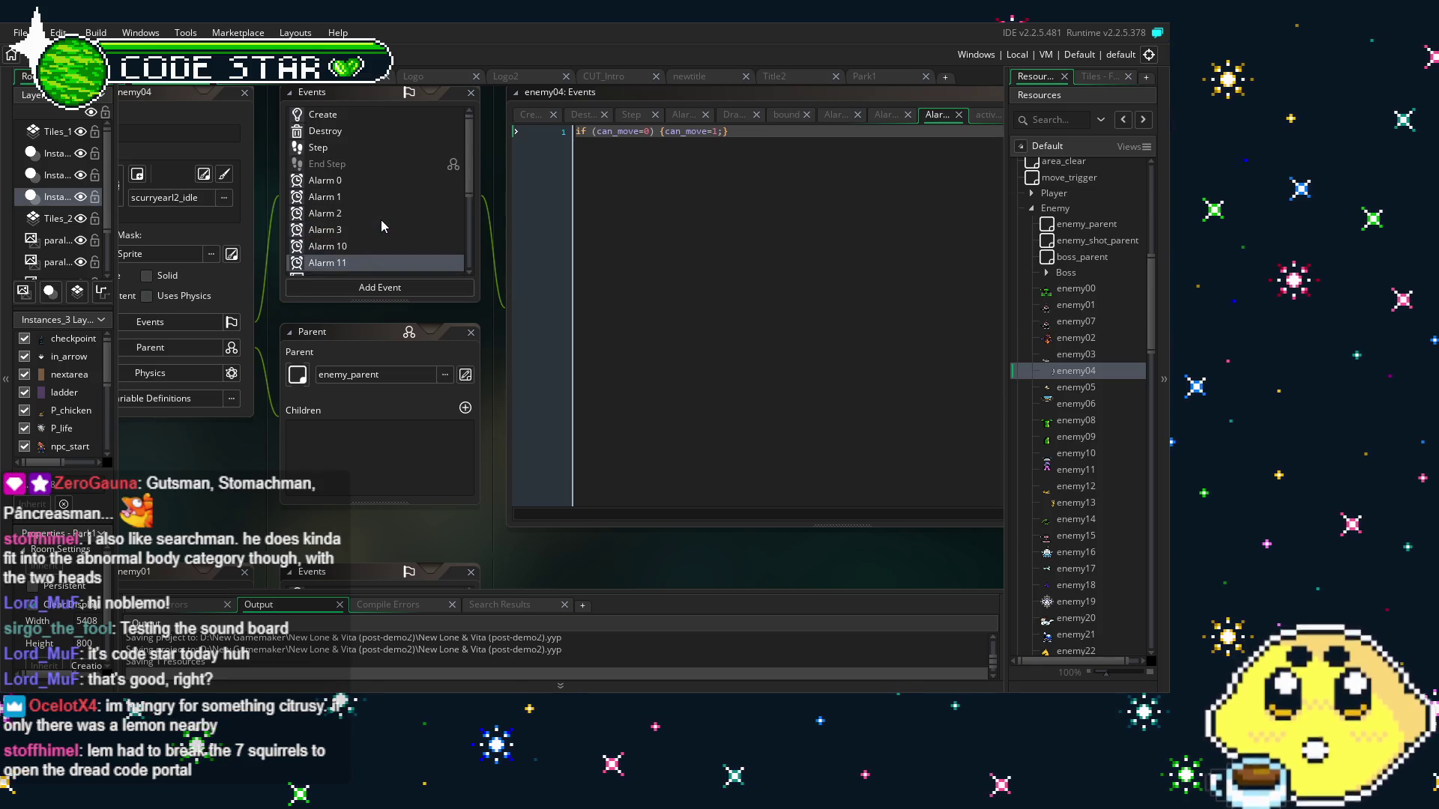
{"action": "left_click", "coordinate": [330, 154]}
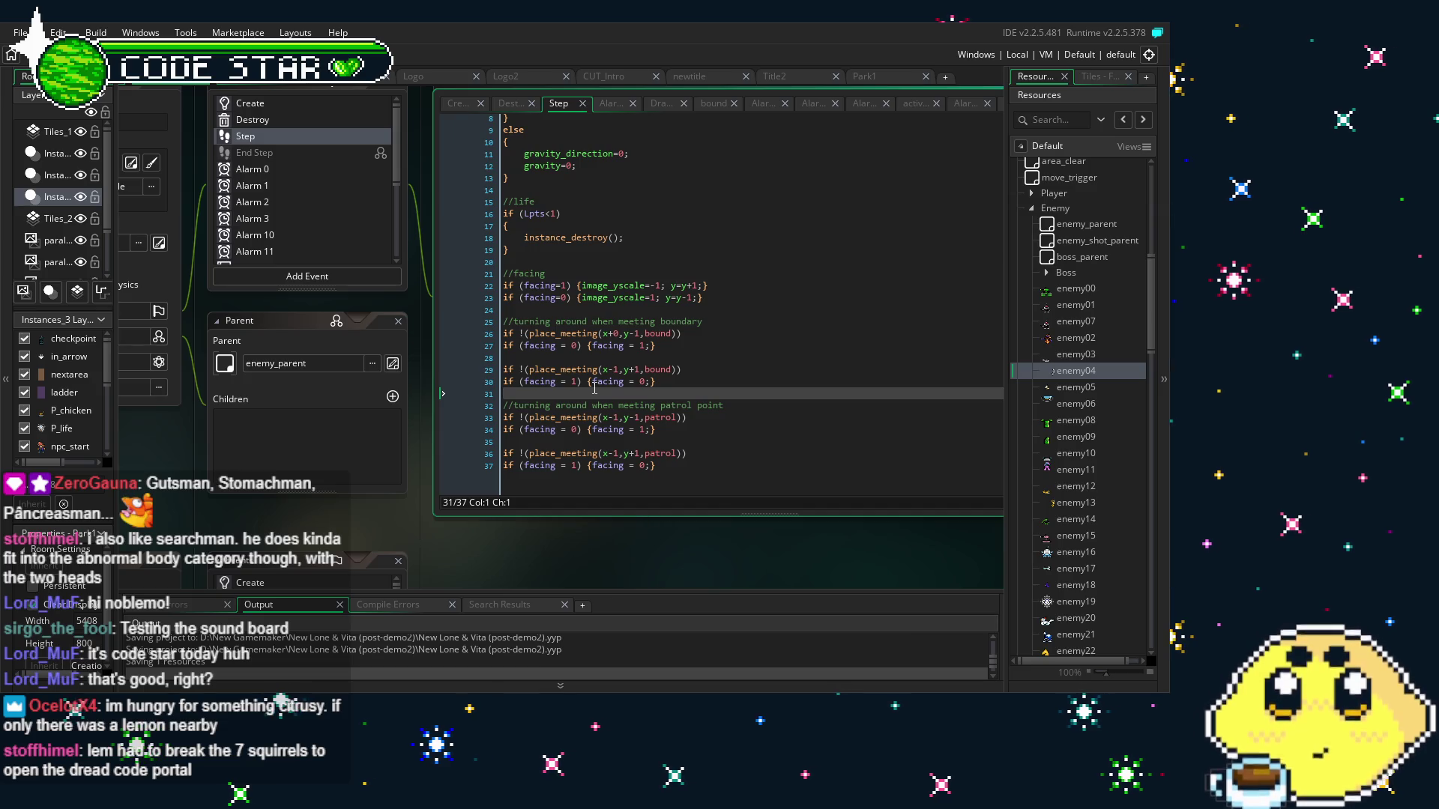
{"action": "double_click", "coordinate": [1062, 291]}
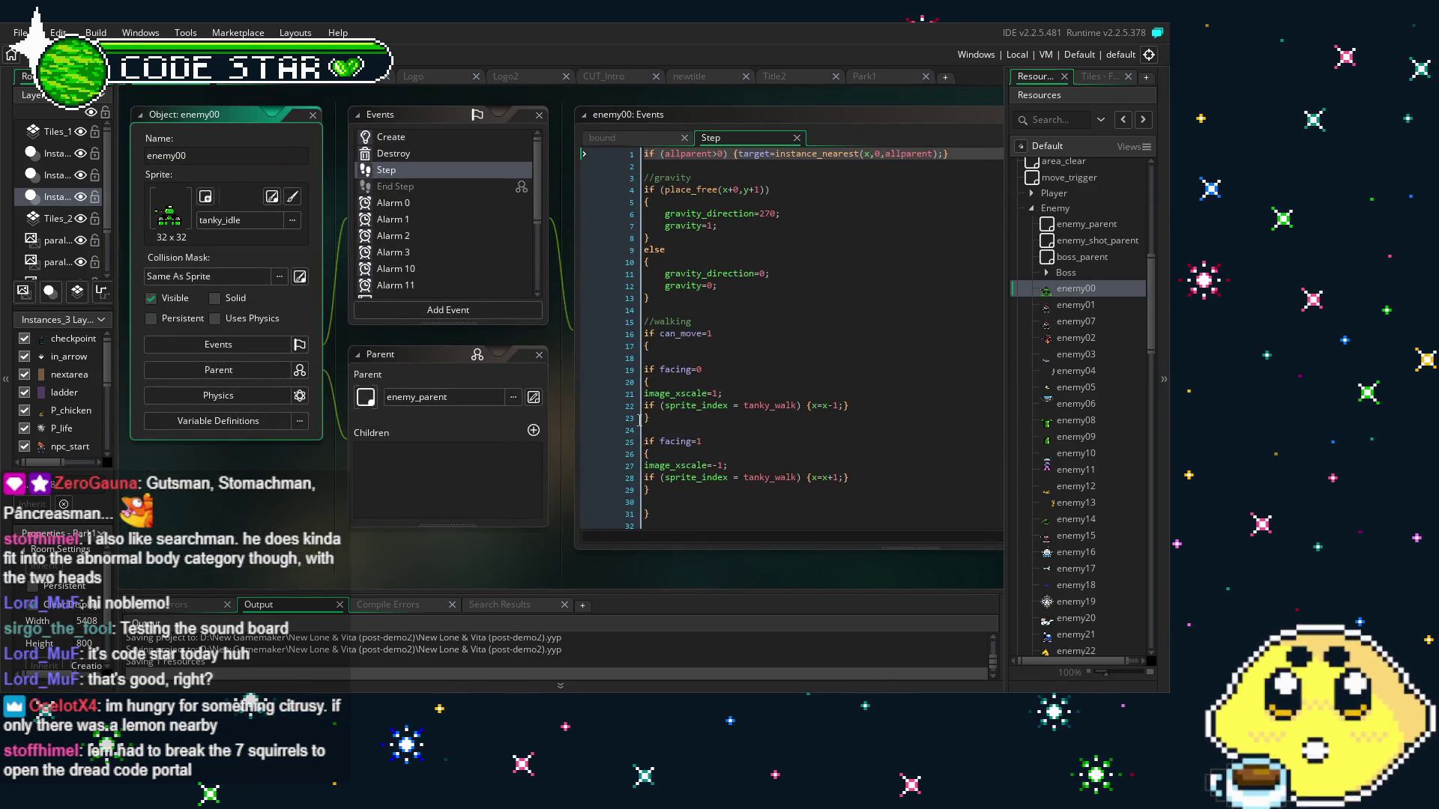
{"action": "left_click_drag", "start_coordinate": [650, 345], "coordinate": [644, 334]}
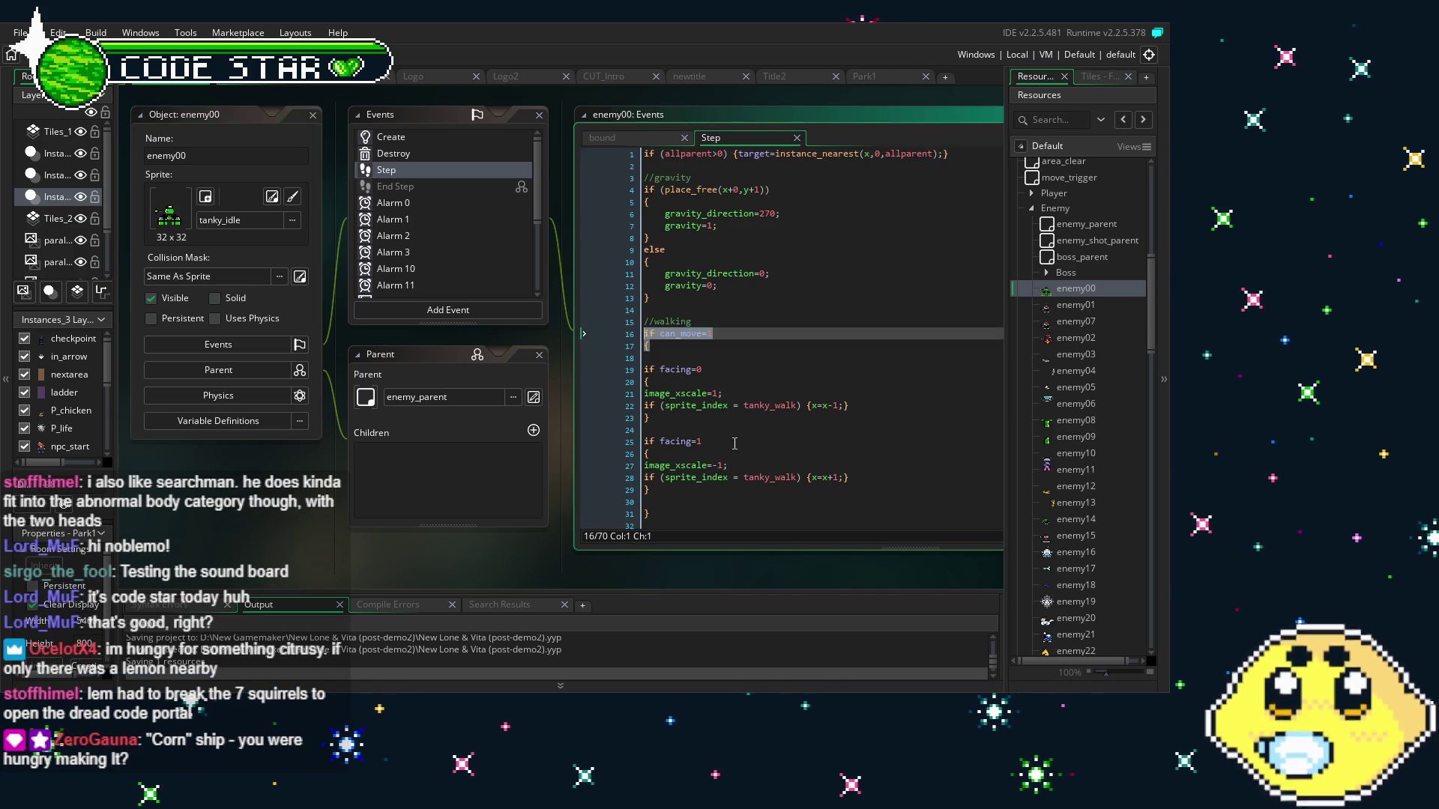
{"action": "double_click", "coordinate": [1076, 370]}
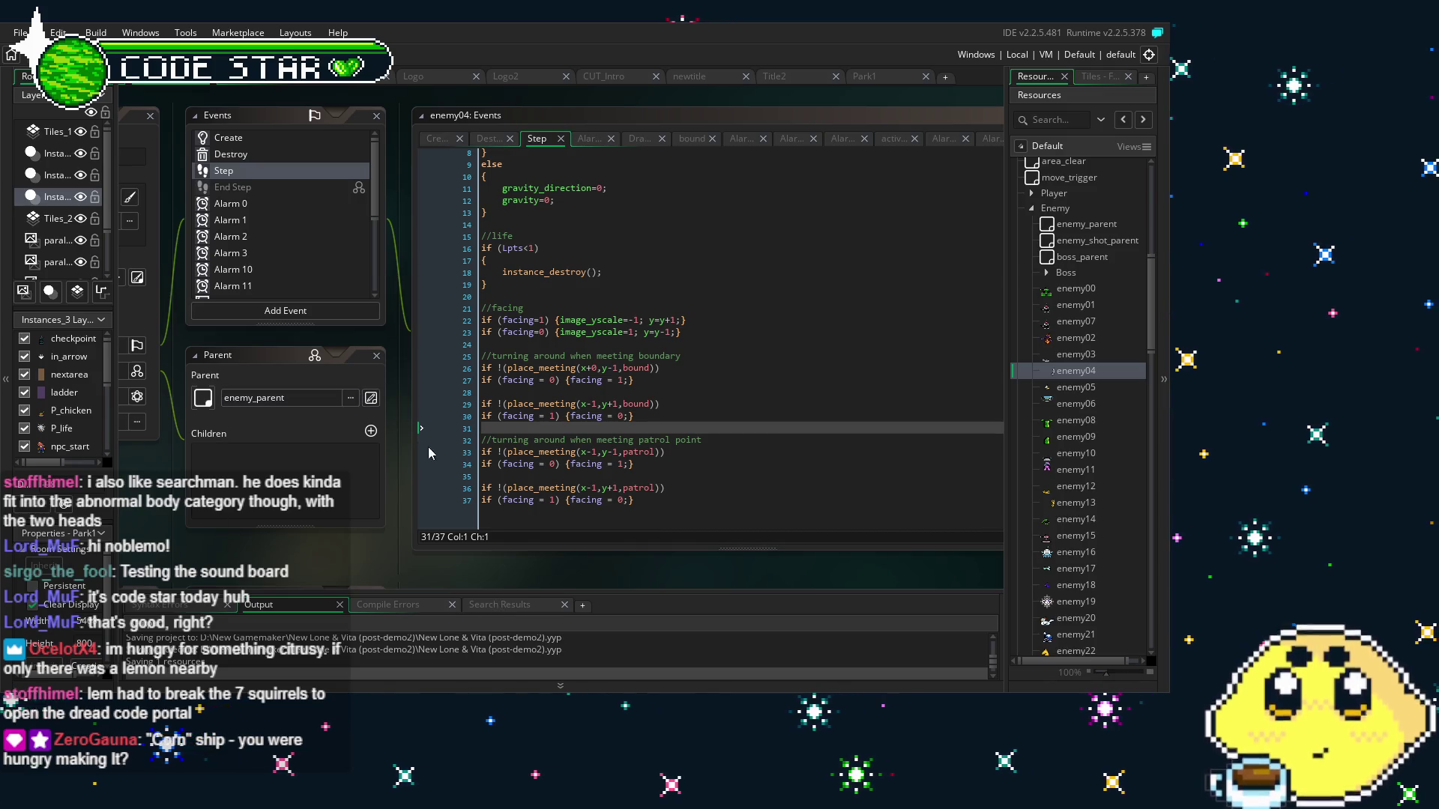
Insert 'if can_move=1' and an opening '{' on new lines below the //facing comment
{"action": "left_click_drag", "start_coordinate": [377, 556], "coordinate": [431, 515]}
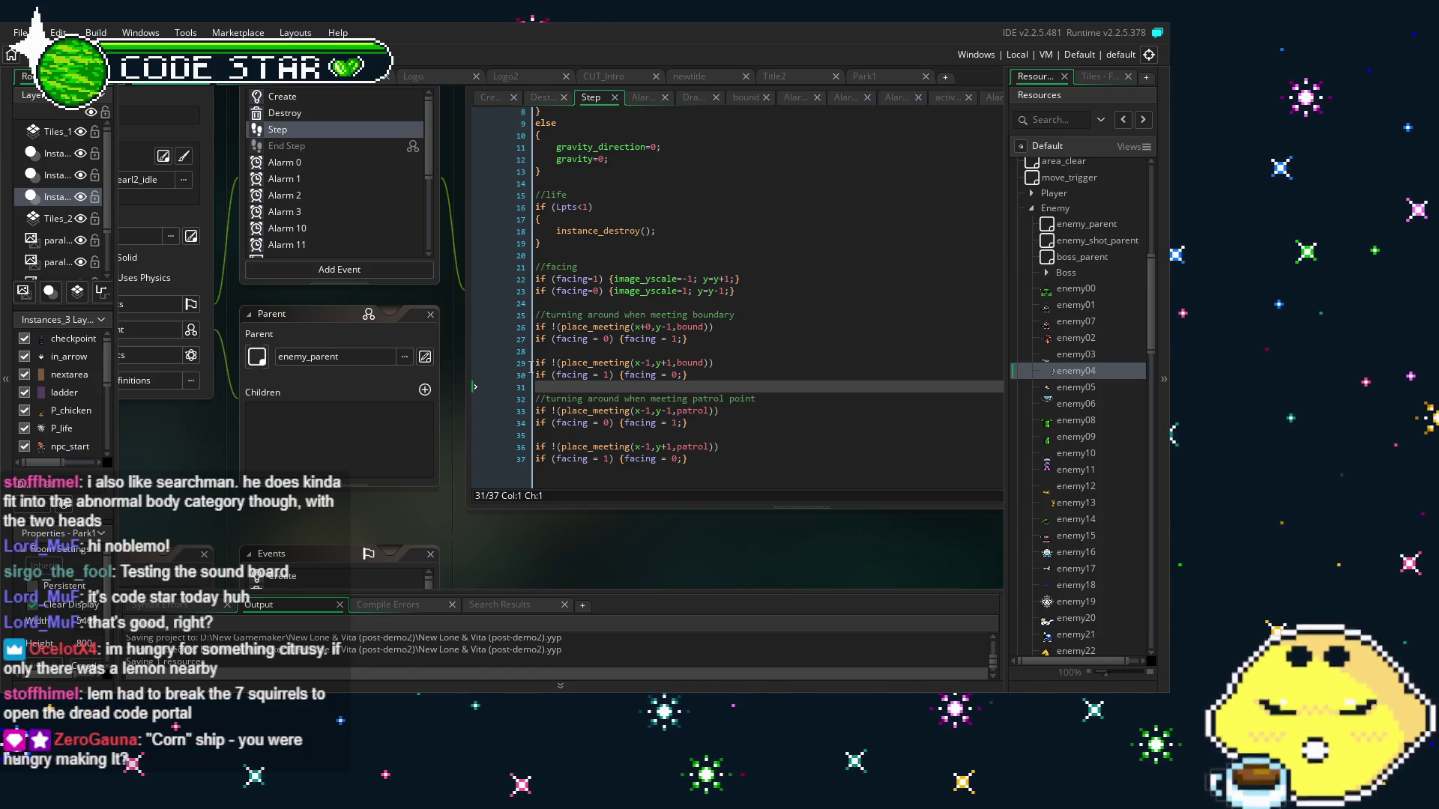
{"action": "left_click", "coordinate": [604, 375]}
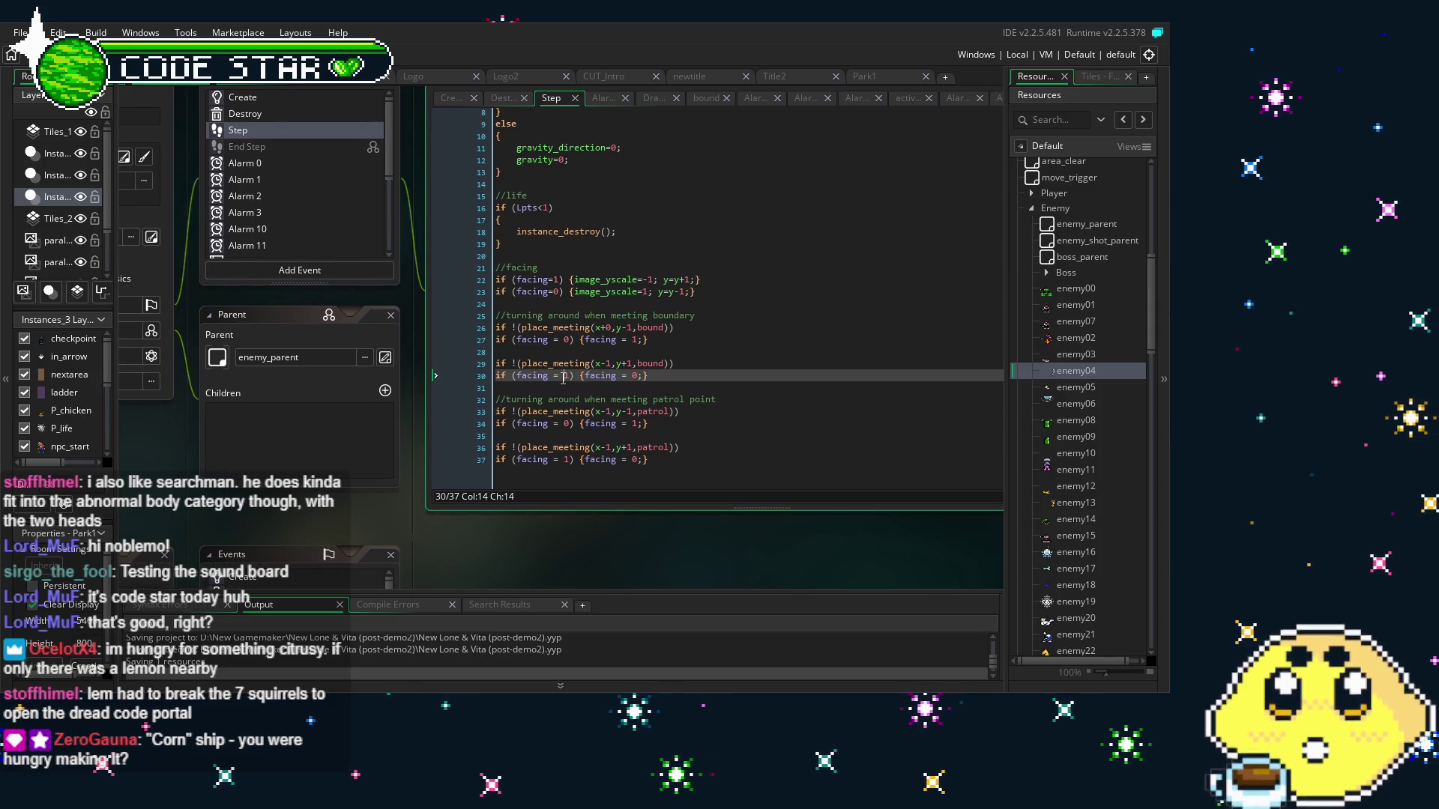
{"action": "left_click", "coordinate": [580, 270]}
{"action": "key", "text": "Return"}
{"action": "type", "text": "if can_move=1"}
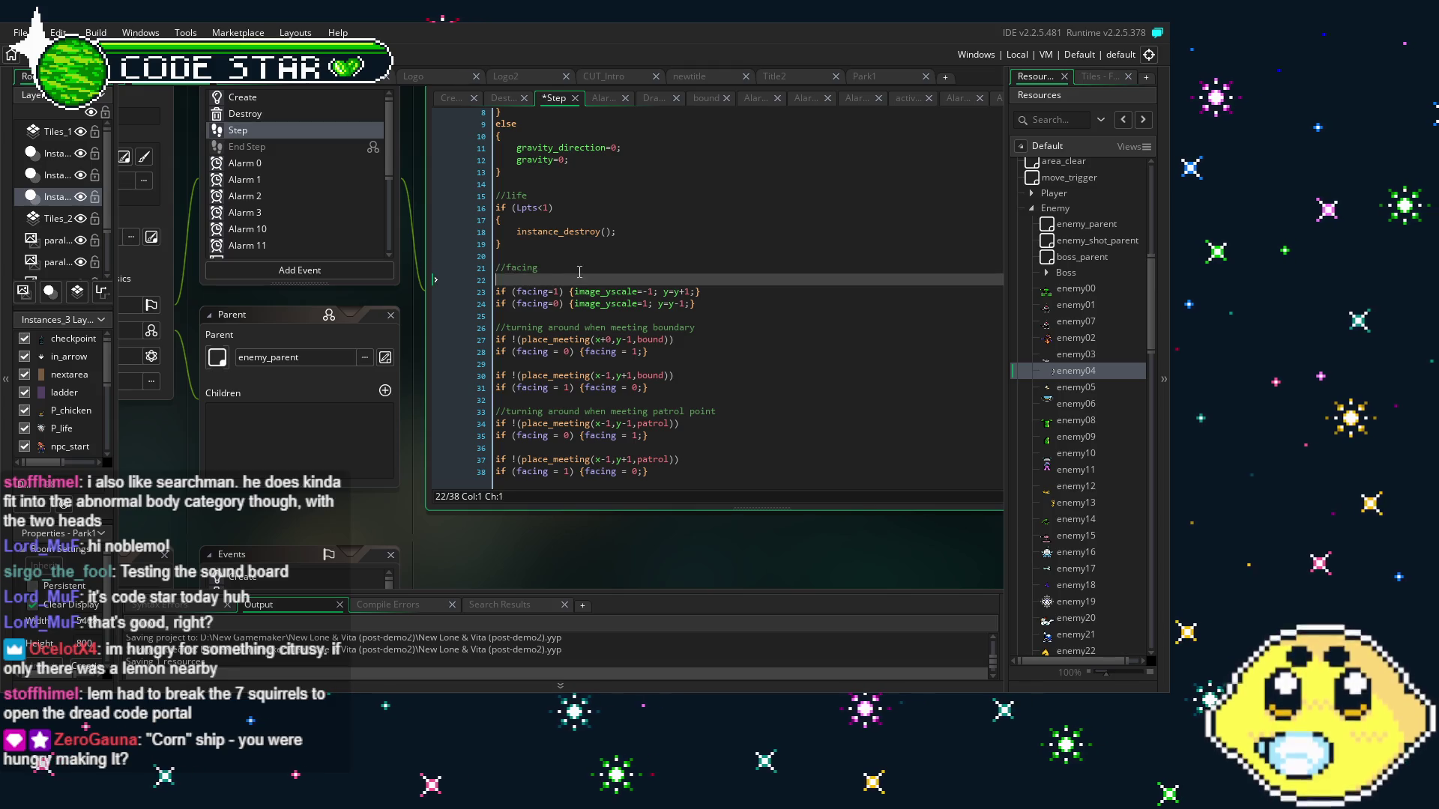
{"action": "key", "text": "Return"}
{"action": "type", "text": "{"}
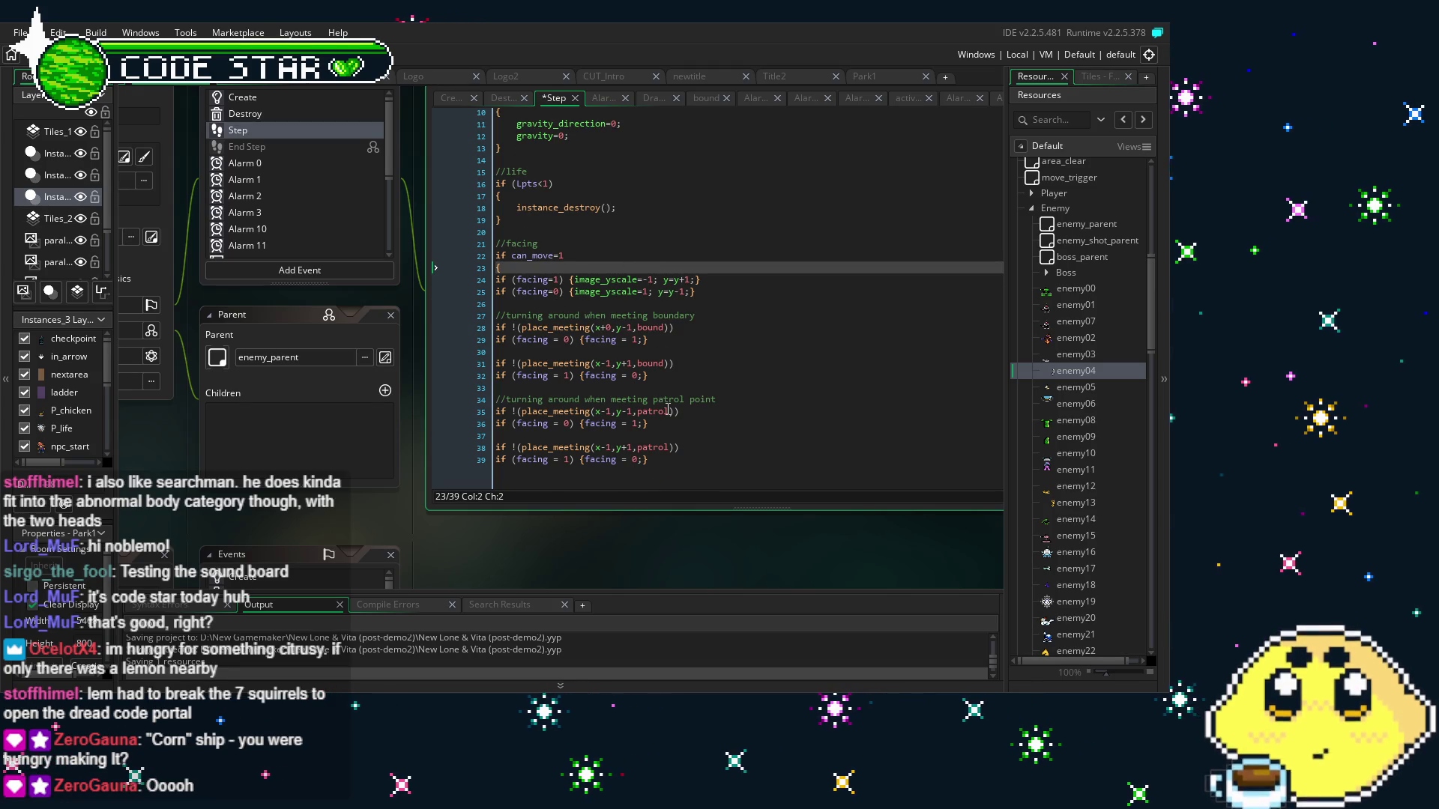
Add a new line after the last turn-around line for the block's closing brace
{"action": "left_click", "coordinate": [694, 459]}
{"action": "key", "text": "Return"}
{"action": "type", "text": "}"}
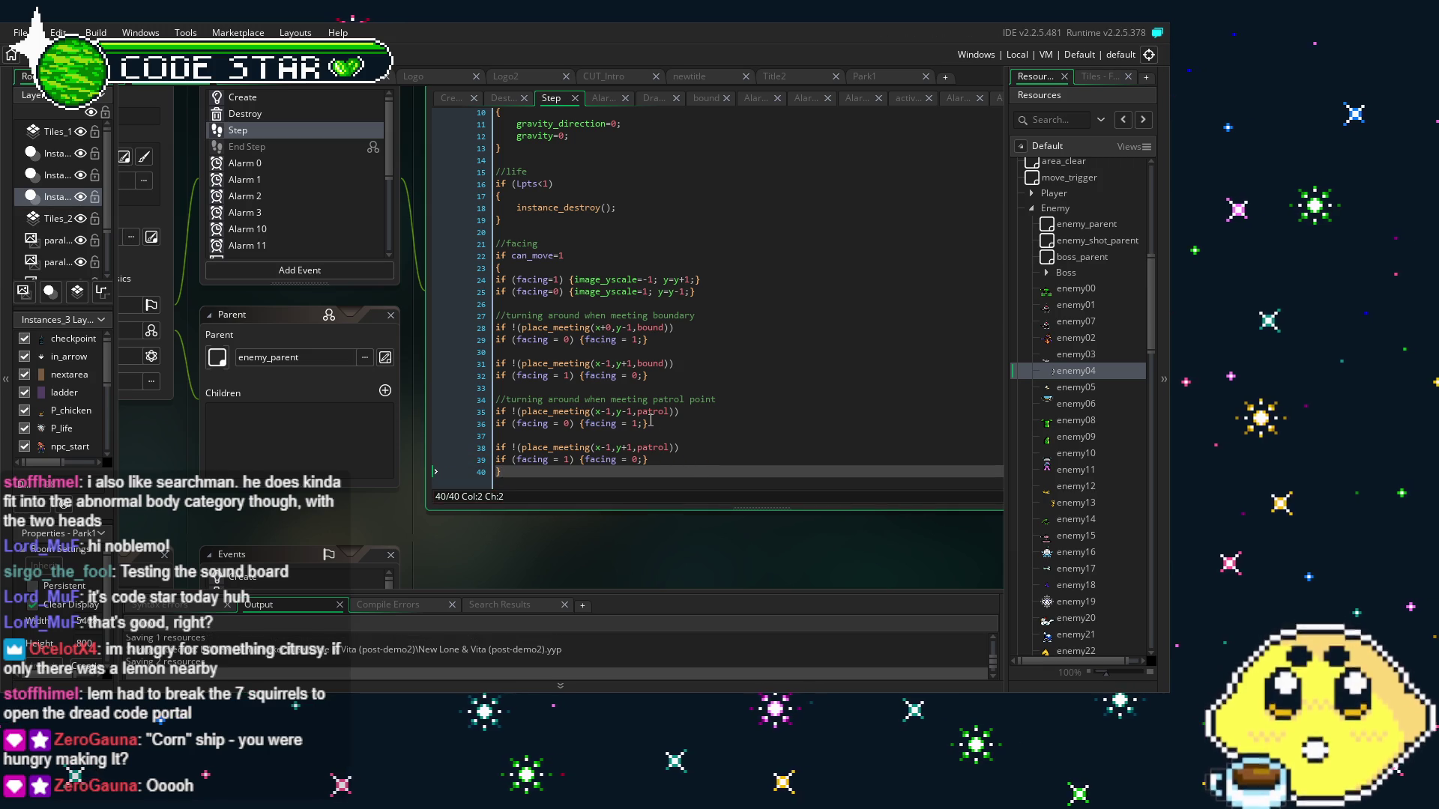
{"action": "left_click", "coordinate": [676, 392]}
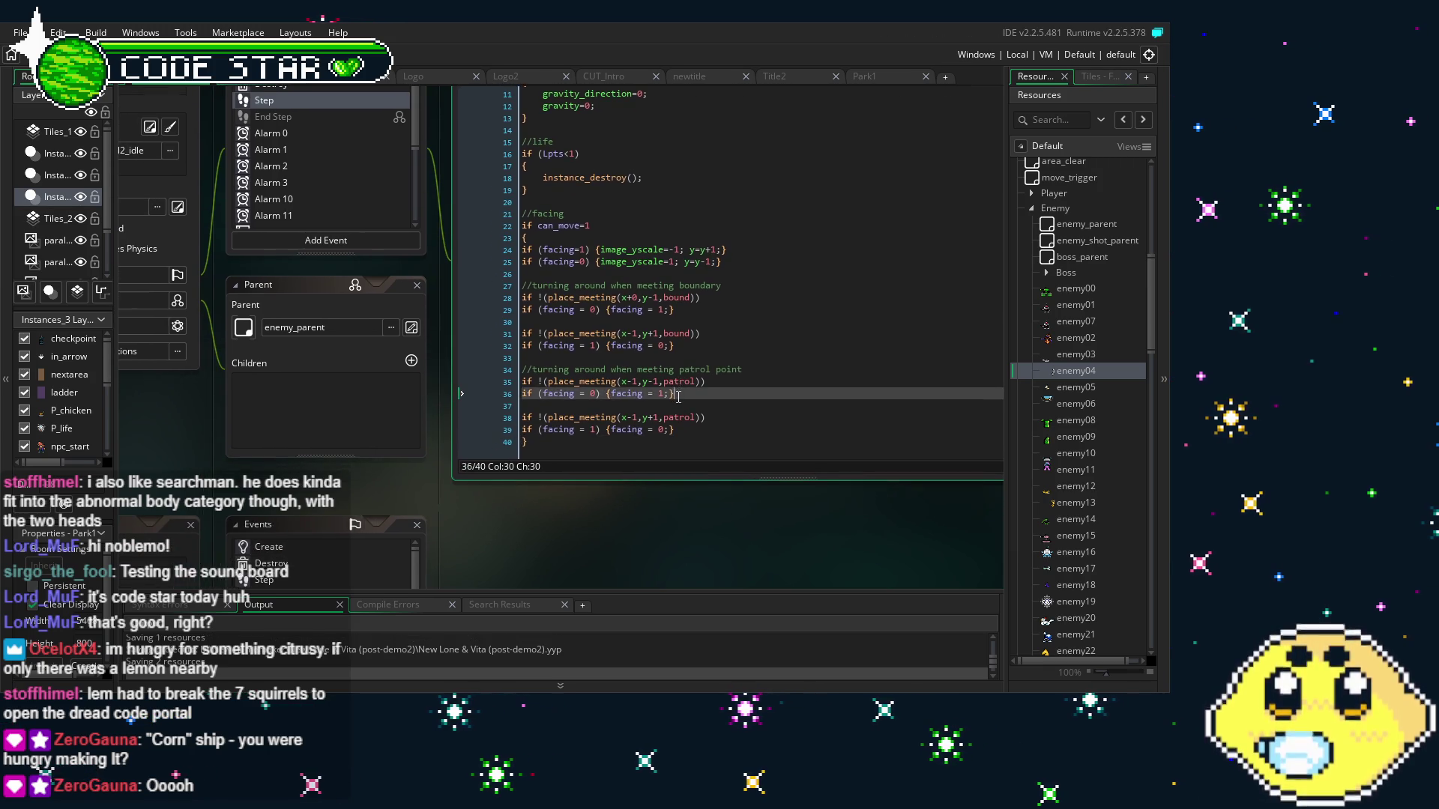
{"action": "left_click_drag", "start_coordinate": [381, 509], "coordinate": [469, 517]}
Show enemy04's player_stun collision event code calling instance_destroy(), framed with the object panel
{"action": "scroll", "coordinate": [404, 172], "scroll_direction": "down", "scroll_amount": 5}
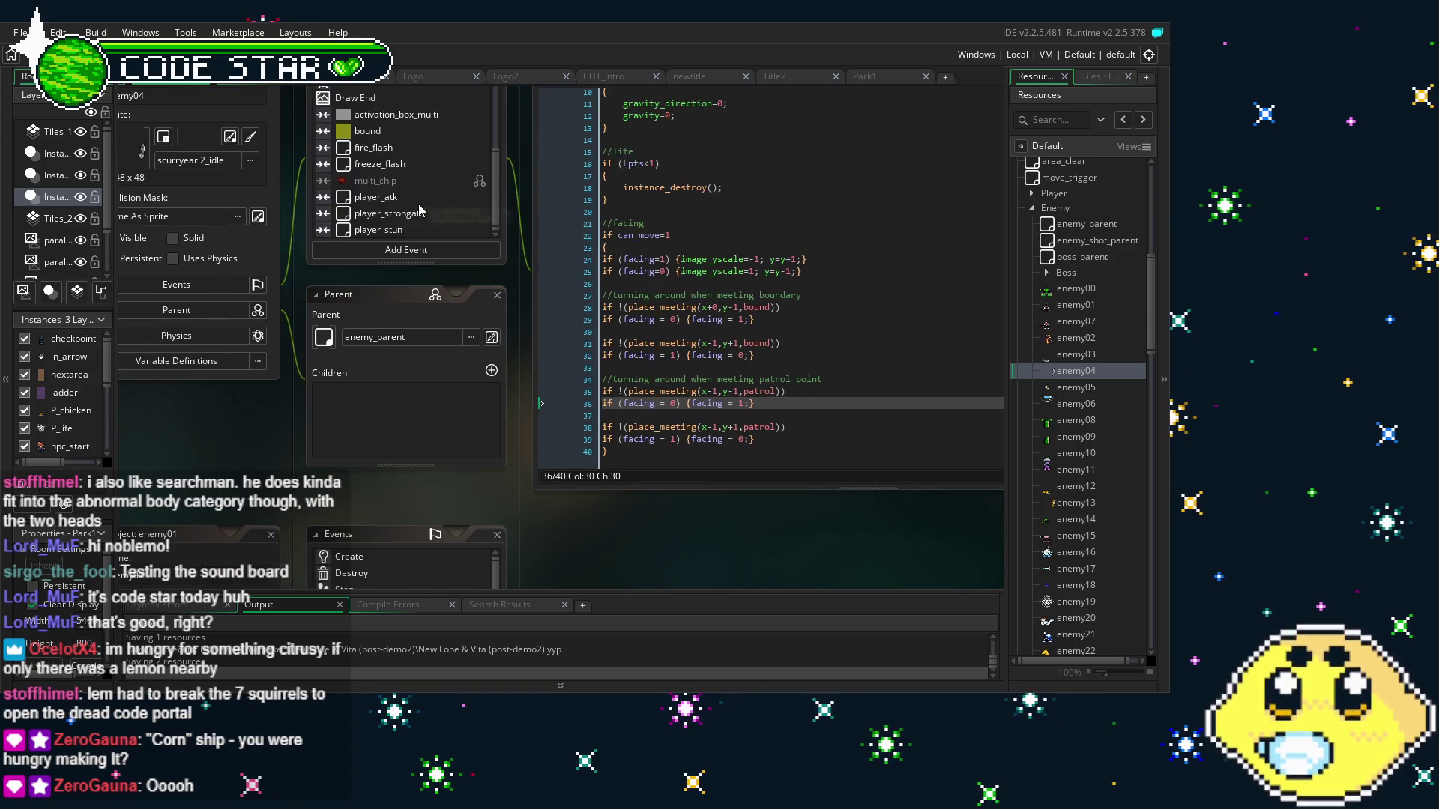
{"action": "left_click", "coordinate": [425, 233]}
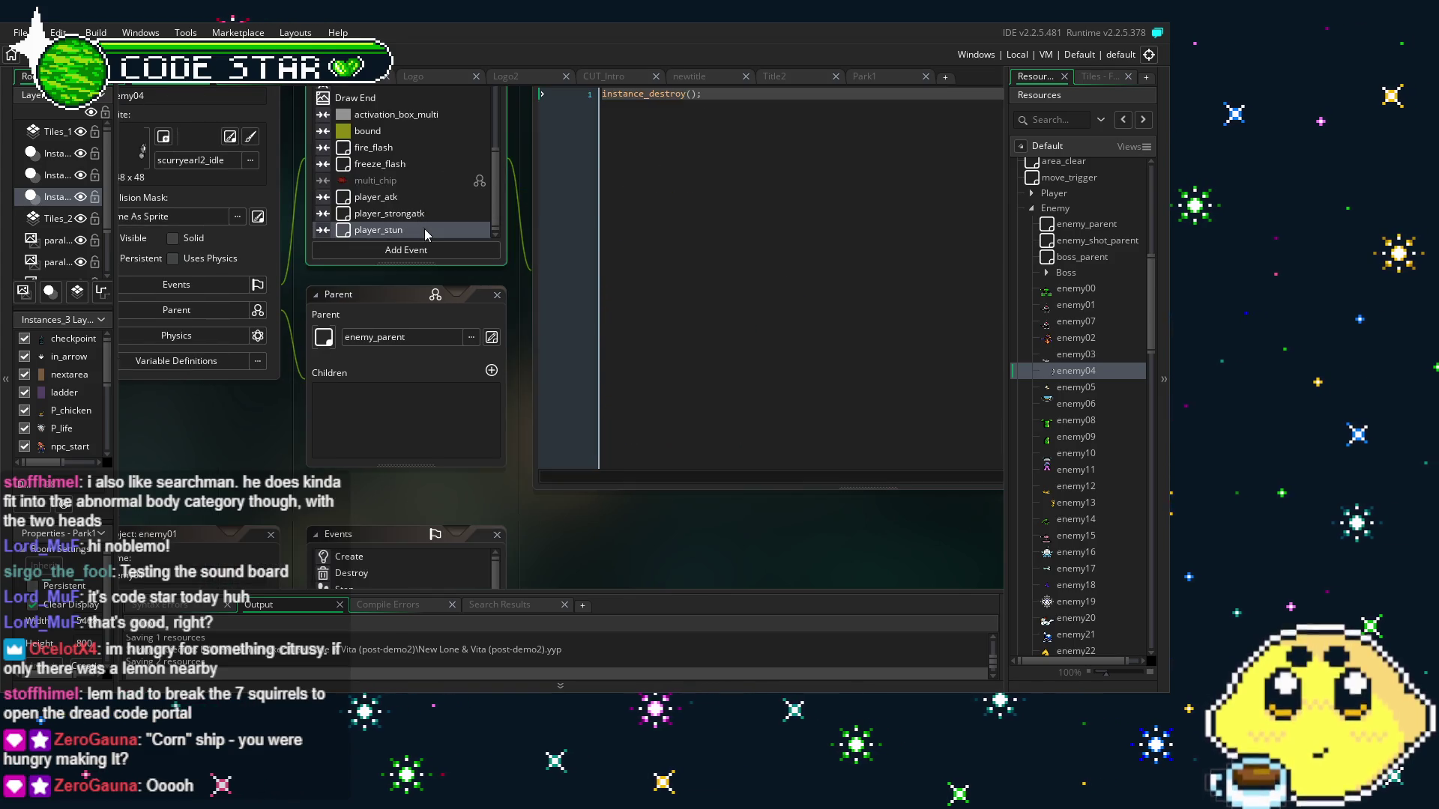
{"action": "left_click_drag", "start_coordinate": [700, 259], "coordinate": [667, 338]}
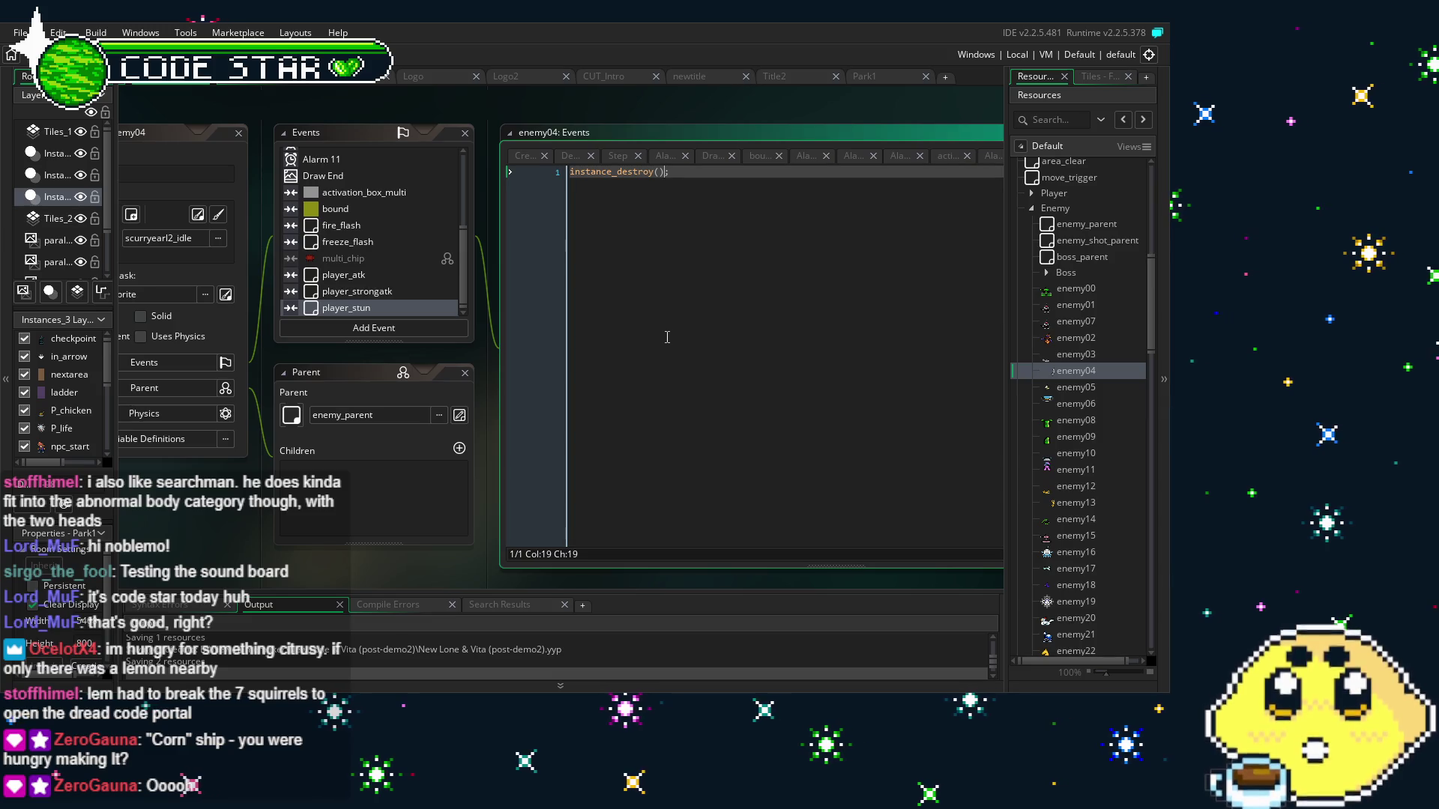
{"action": "left_click_drag", "start_coordinate": [241, 519], "coordinate": [311, 524]}
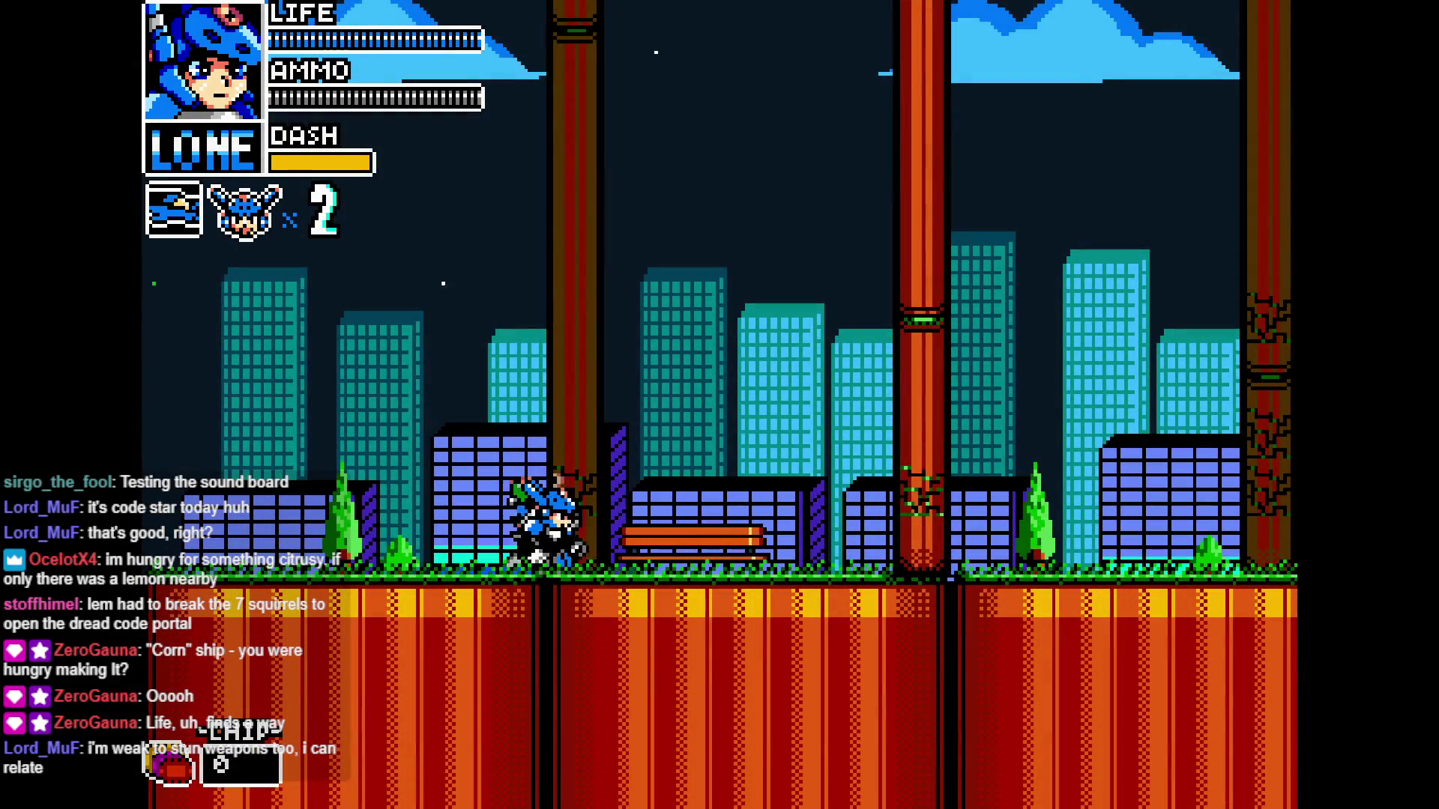
Walk Lone right along the street in the park stage
{"action": "key", "text": "Right"}
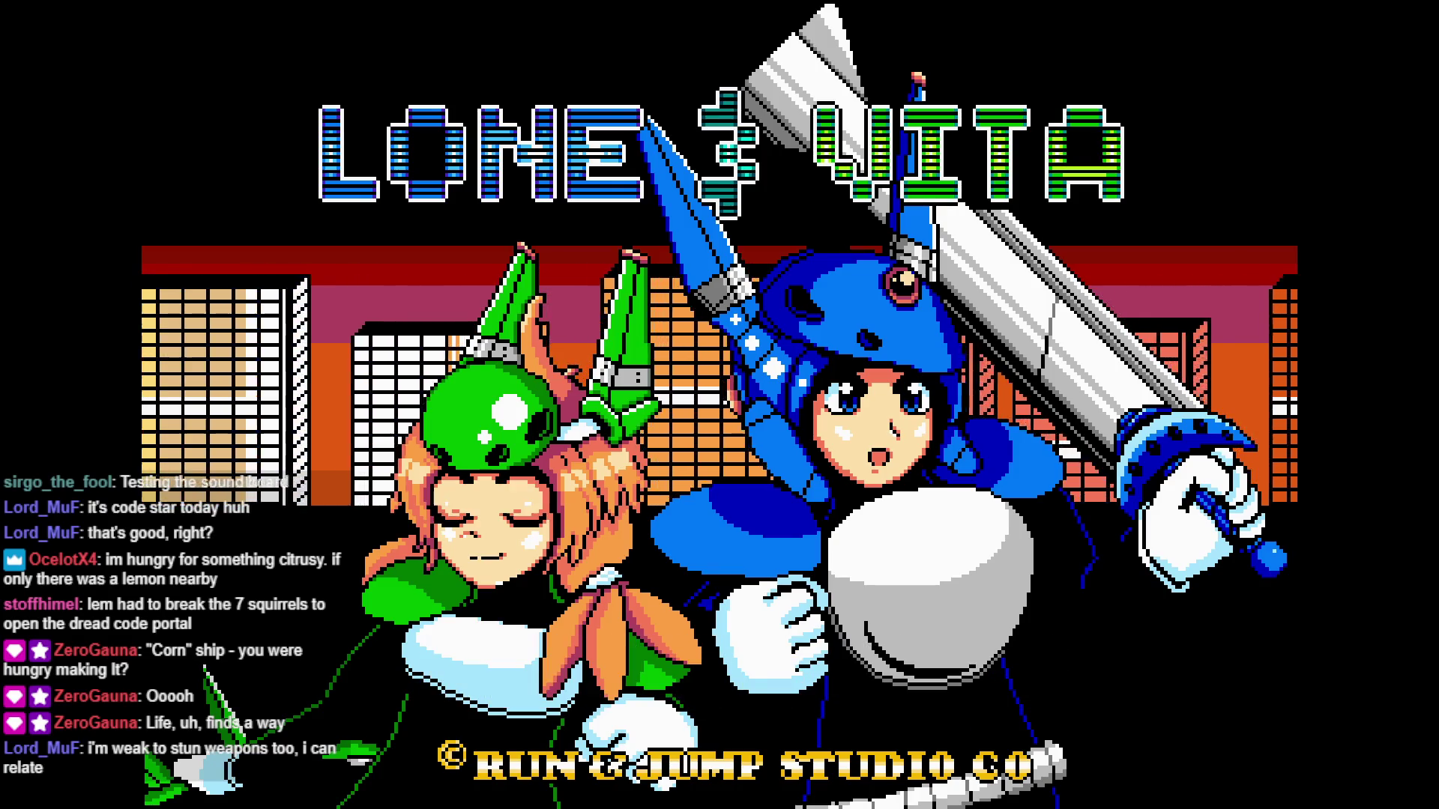
Start from the title screen and run the player past the first enemy
{"action": "key", "text": "Return"}
{"action": "key", "text": "Return"}
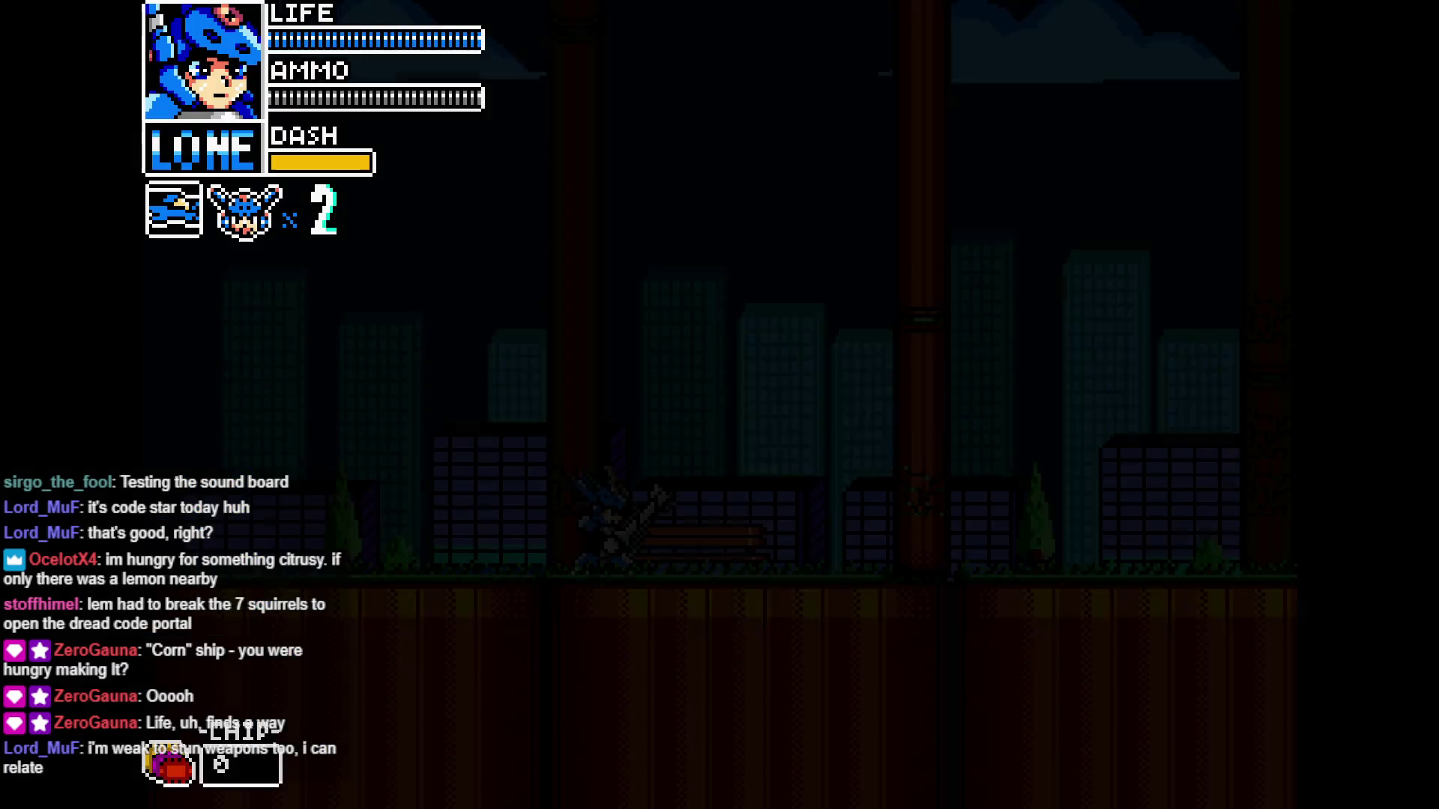
{"action": "key", "text": "Left"}
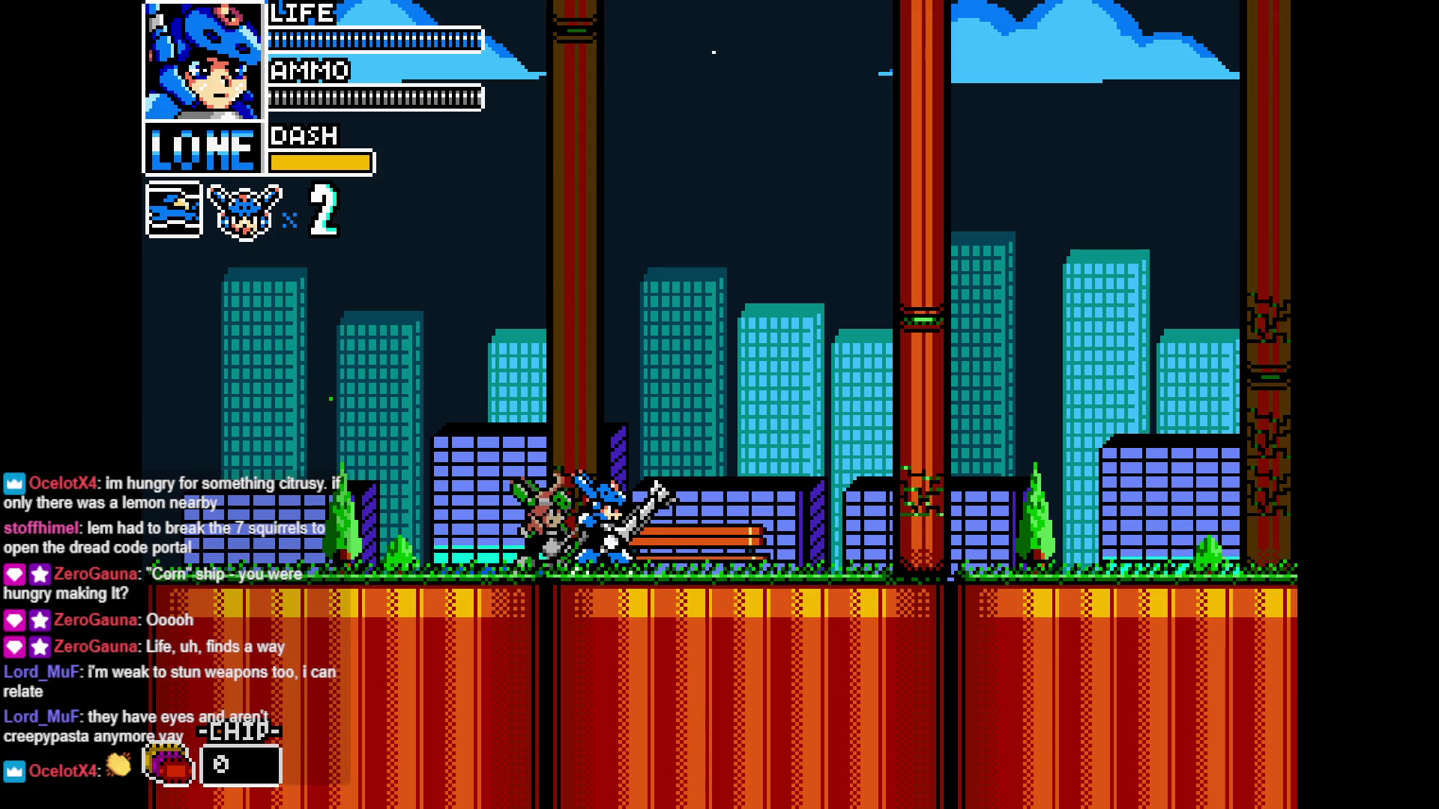
{"action": "key", "text": "Right"}
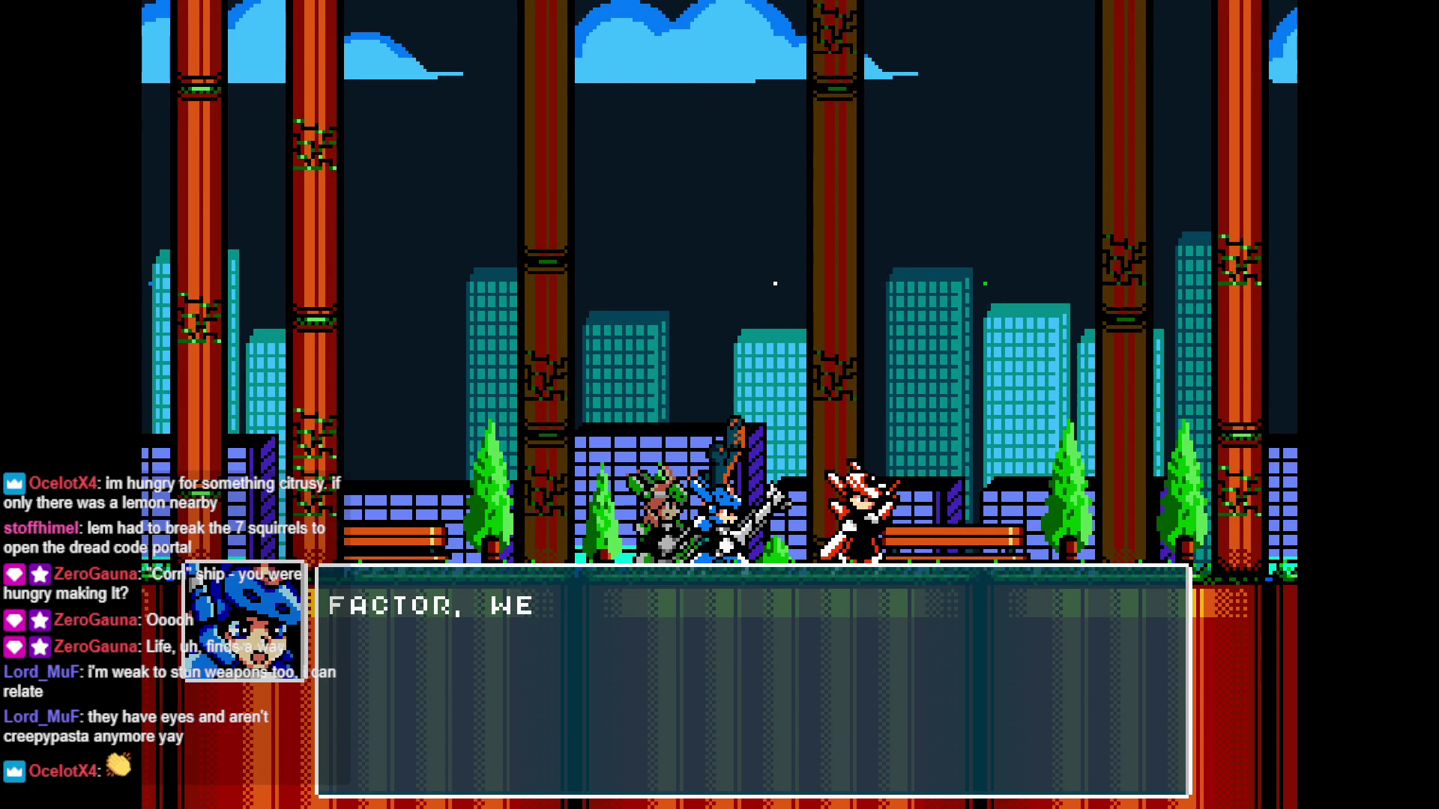
{"action": "key", "text": "Return"}
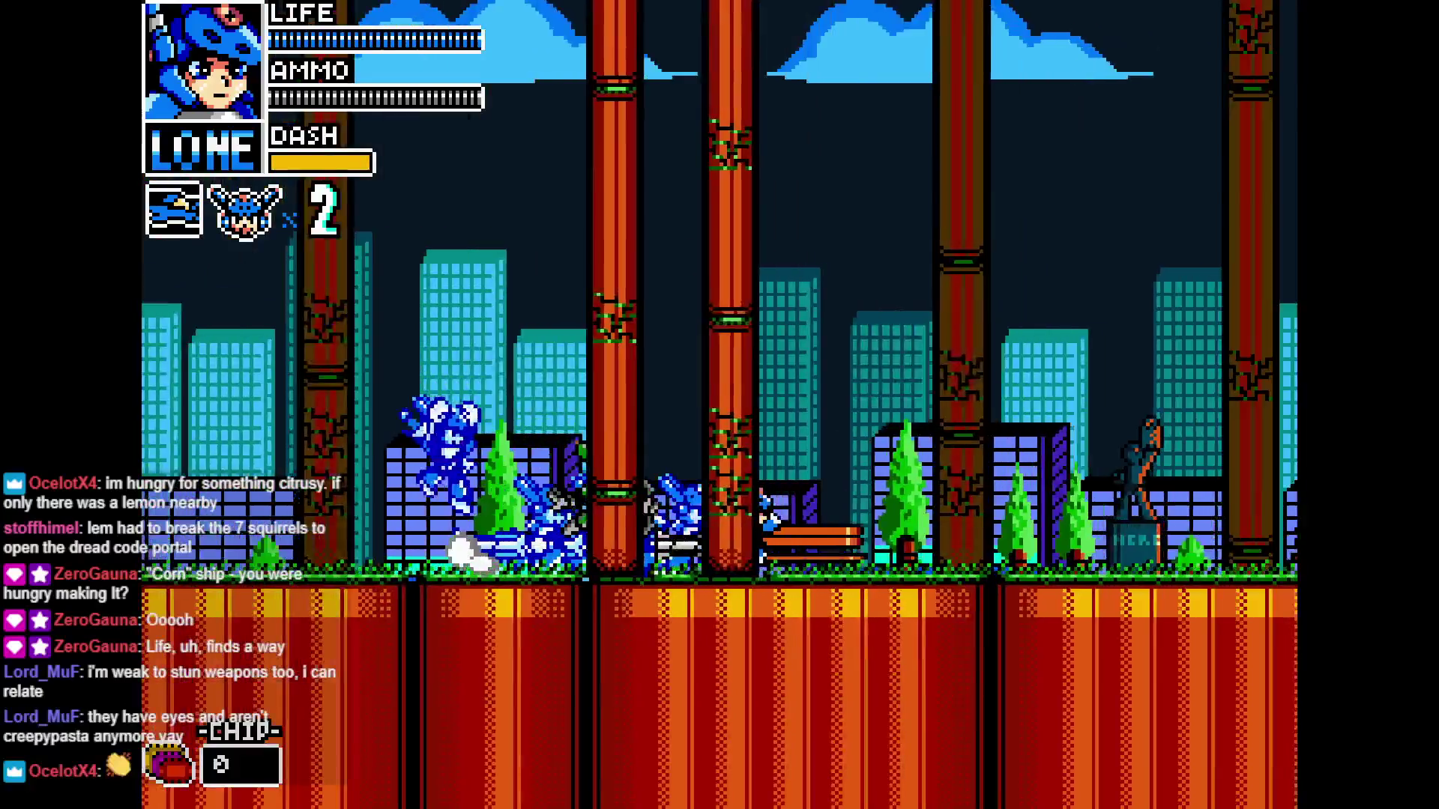
{"action": "key", "text": "Right"}
{"action": "key", "text": "Right"}
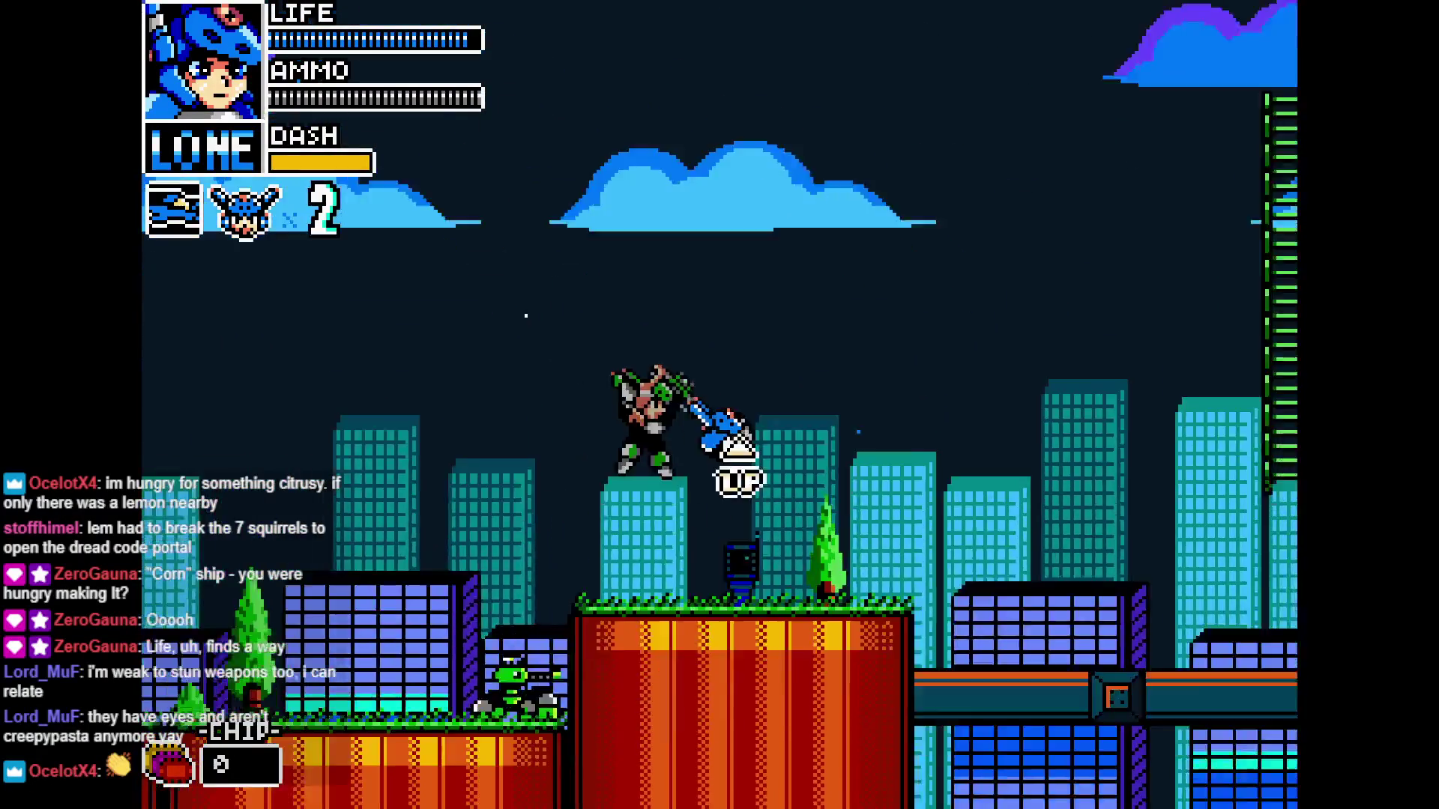
Climb the ladders, attack the green enemy and advance onto the raised platform
{"action": "key", "text": "Up"}
{"action": "key", "text": "Right"}
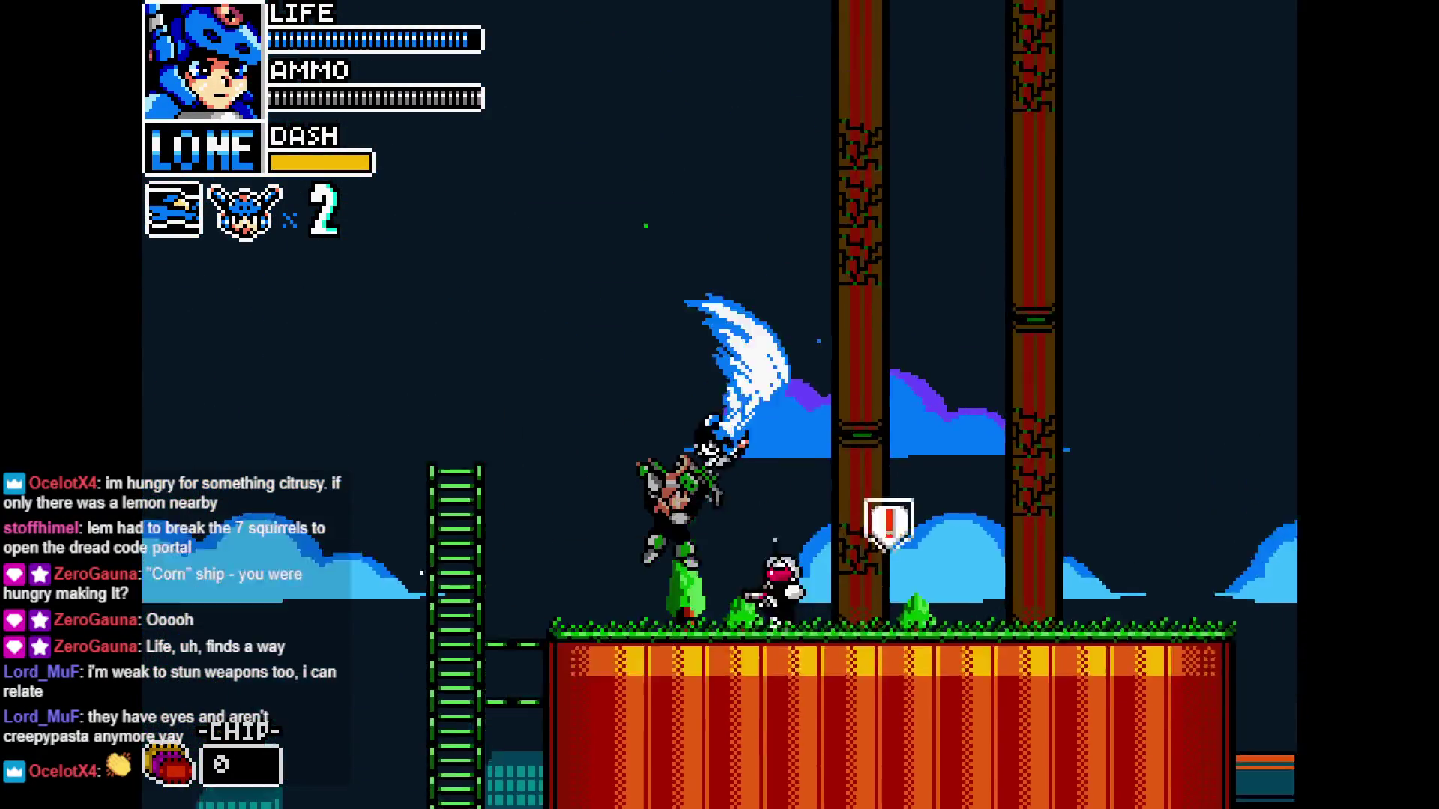
{"action": "key", "text": "Right"}
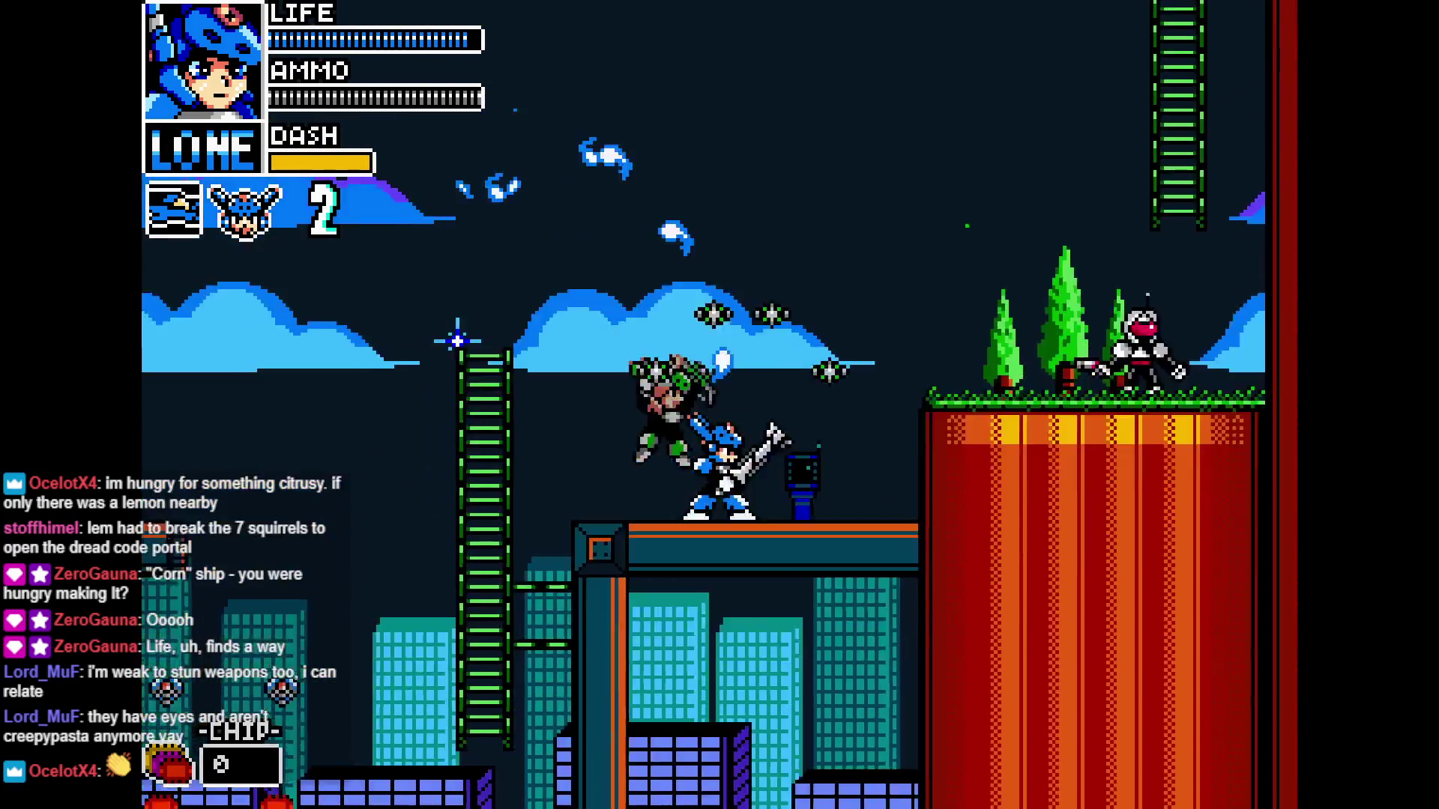
{"action": "key", "text": "Up"}
{"action": "key", "text": "Right"}
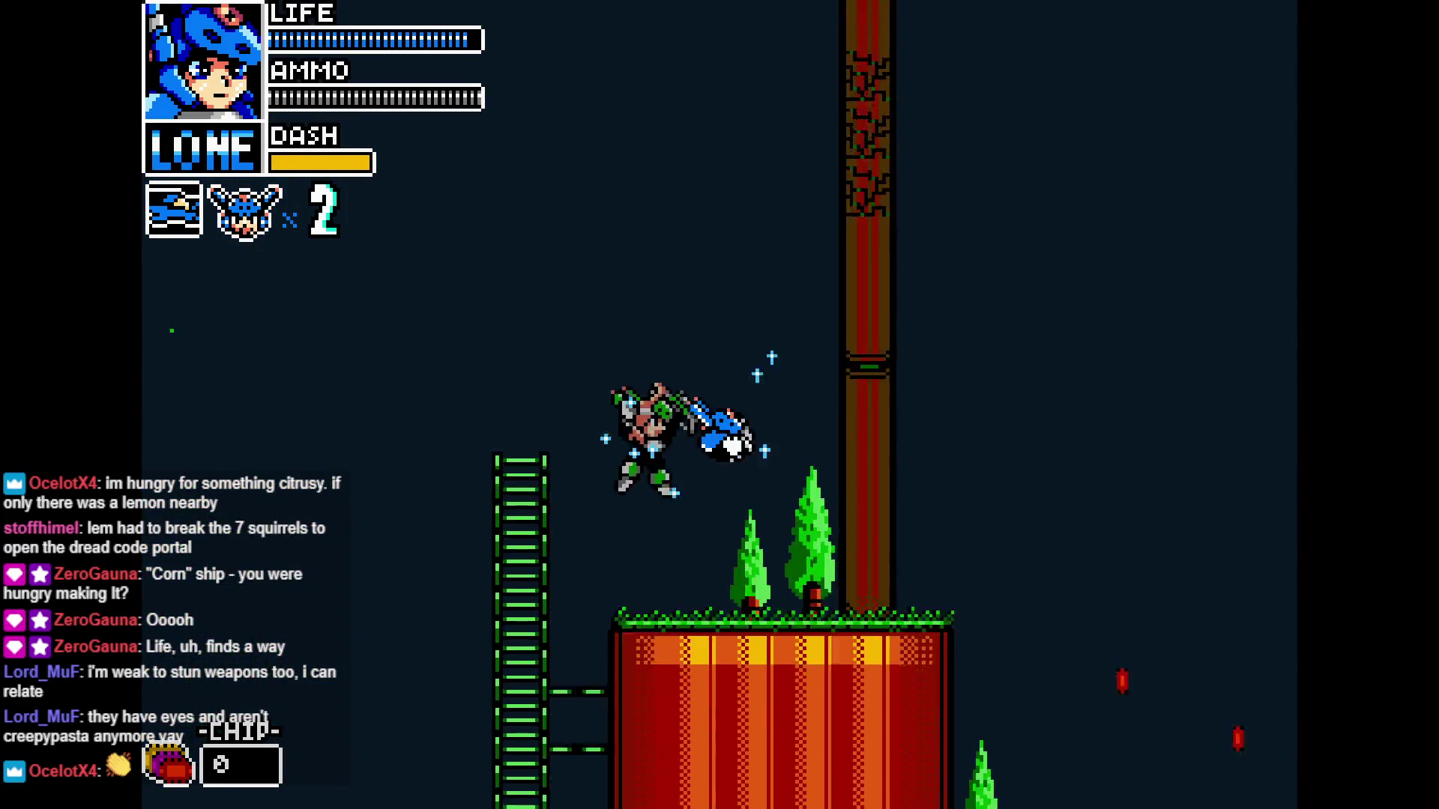
{"action": "key", "text": "Right"}
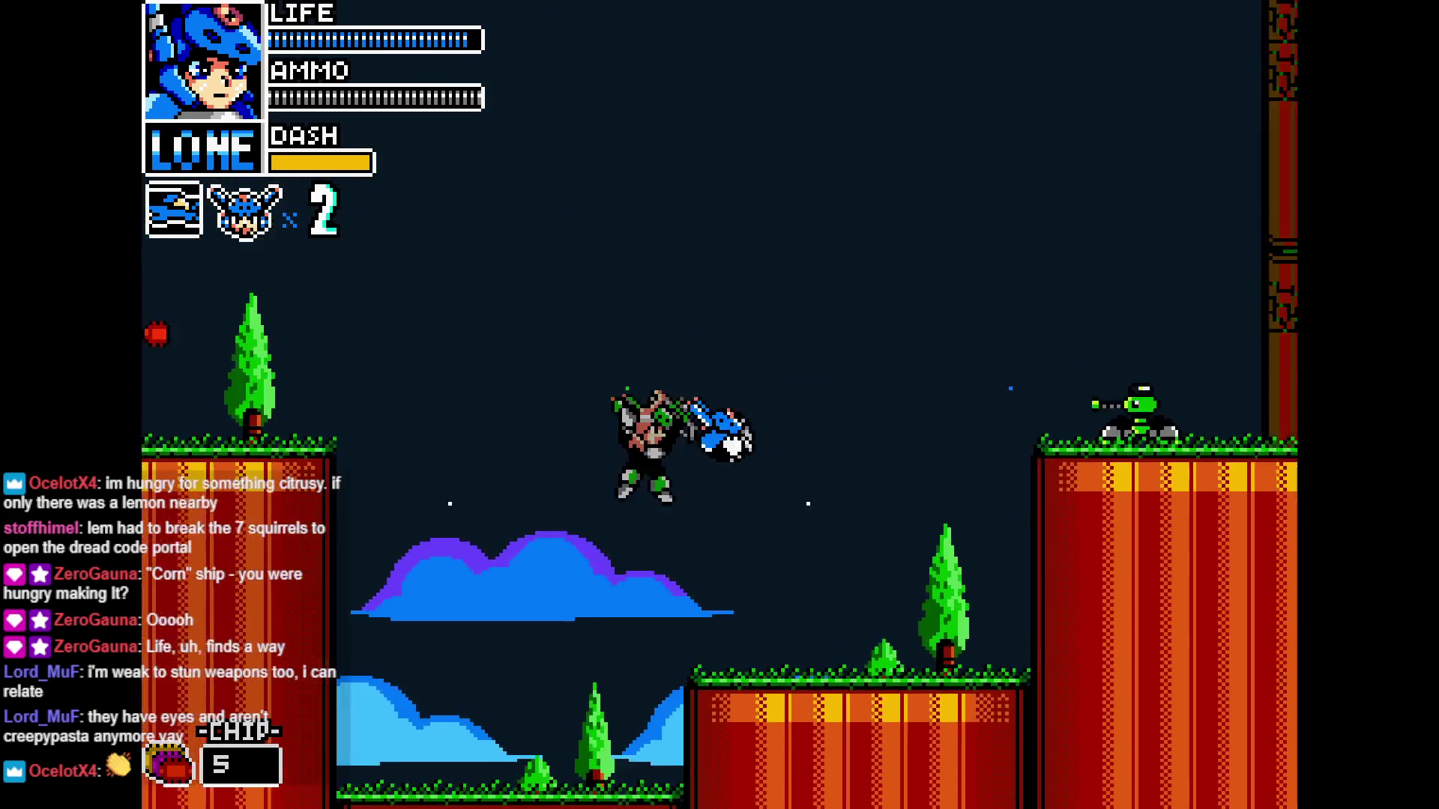
{"action": "key", "text": "Right"}
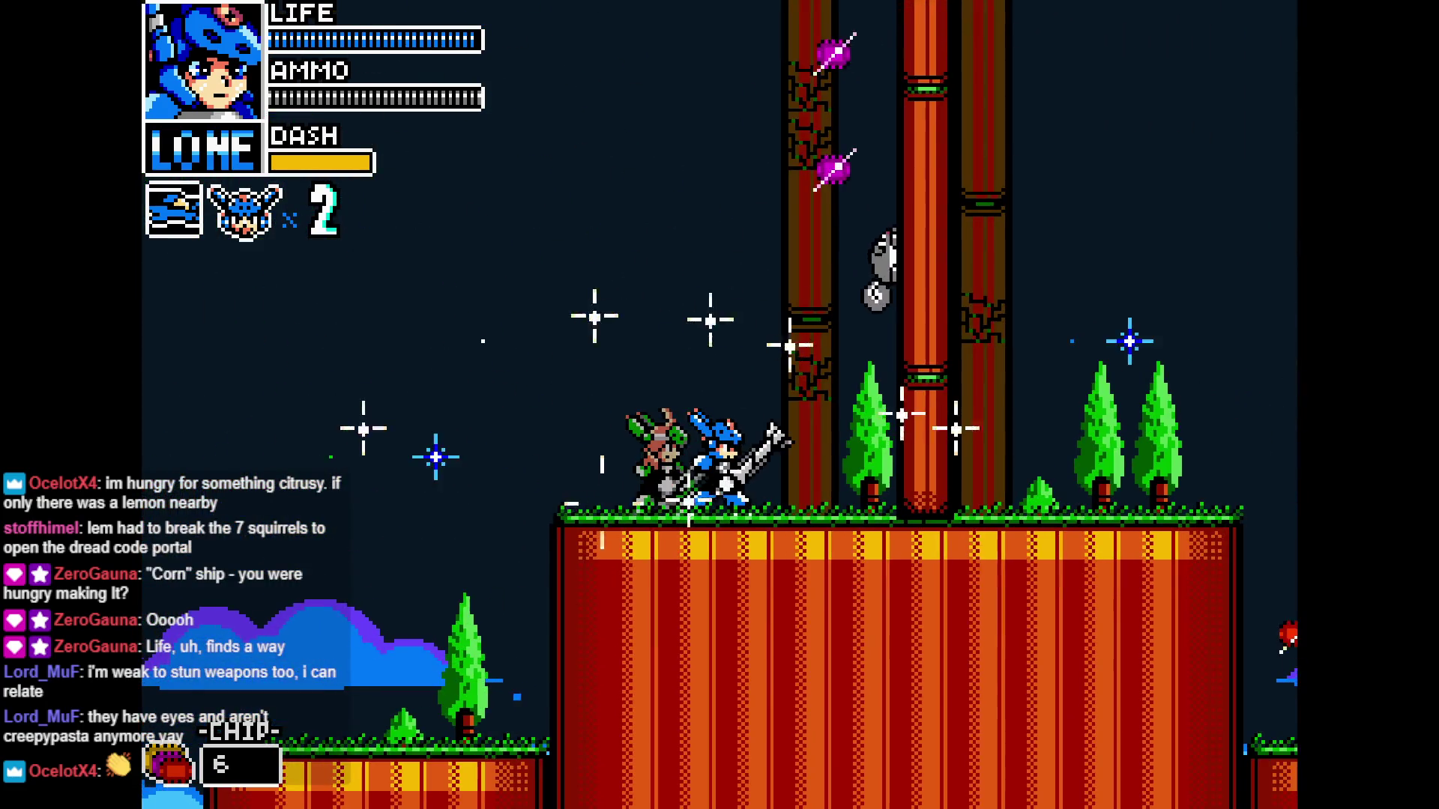
{"action": "key", "text": "Right"}
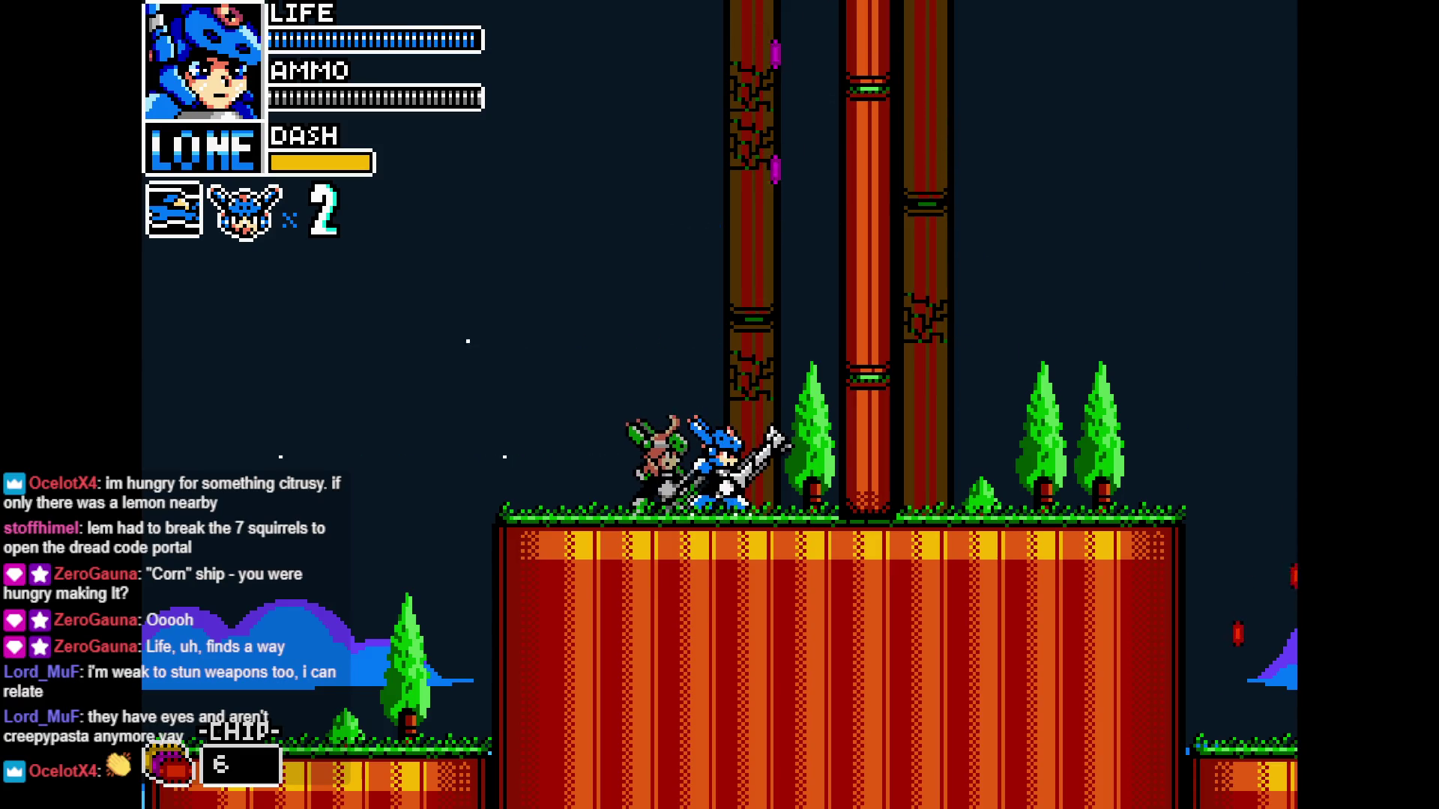
Jump and slash by the trees, drop down and destroy the green turrets
{"action": "key", "text": "z"}
{"action": "key", "text": "z"}
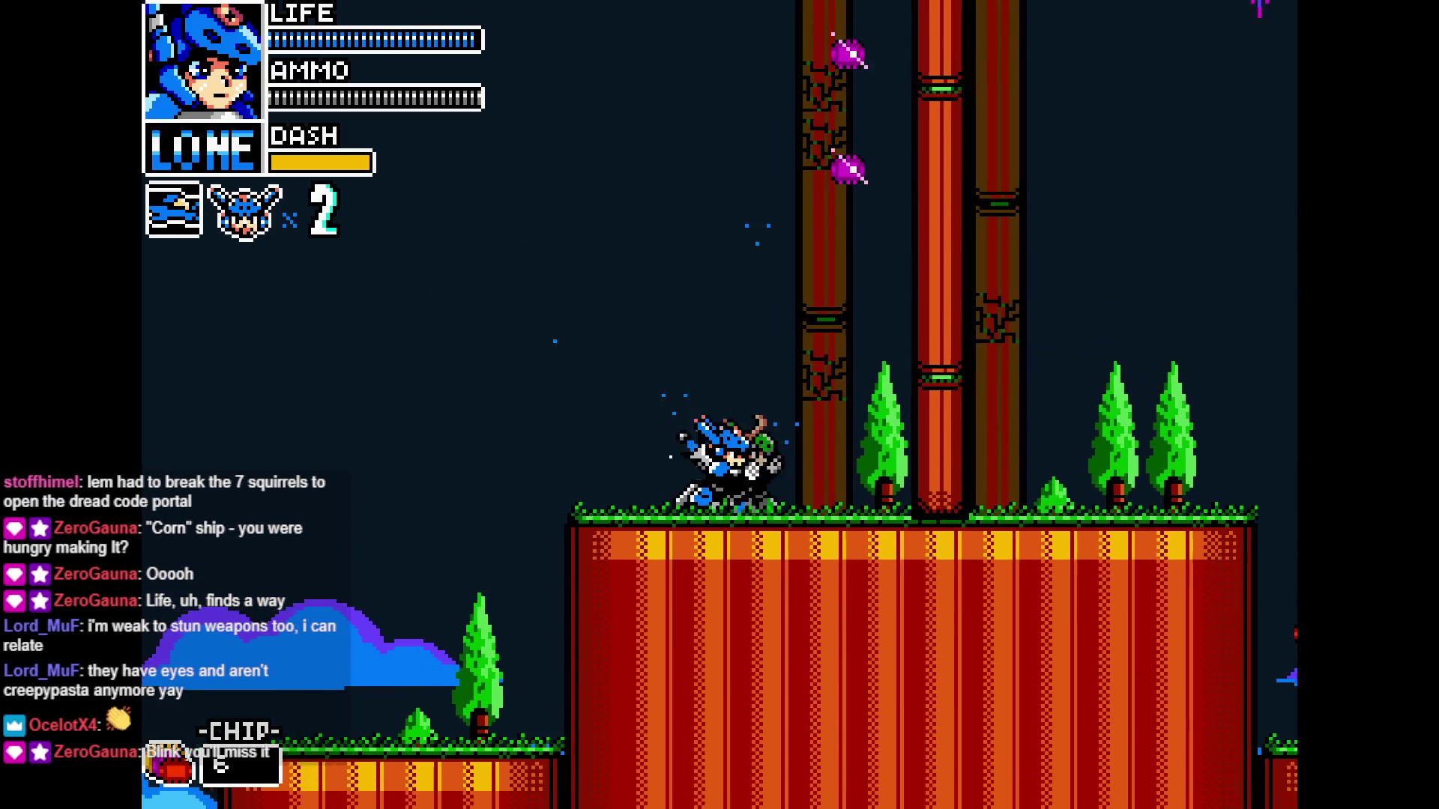
{"action": "key", "text": "z"}
{"action": "key", "text": "x"}
{"action": "key", "text": "Right"}
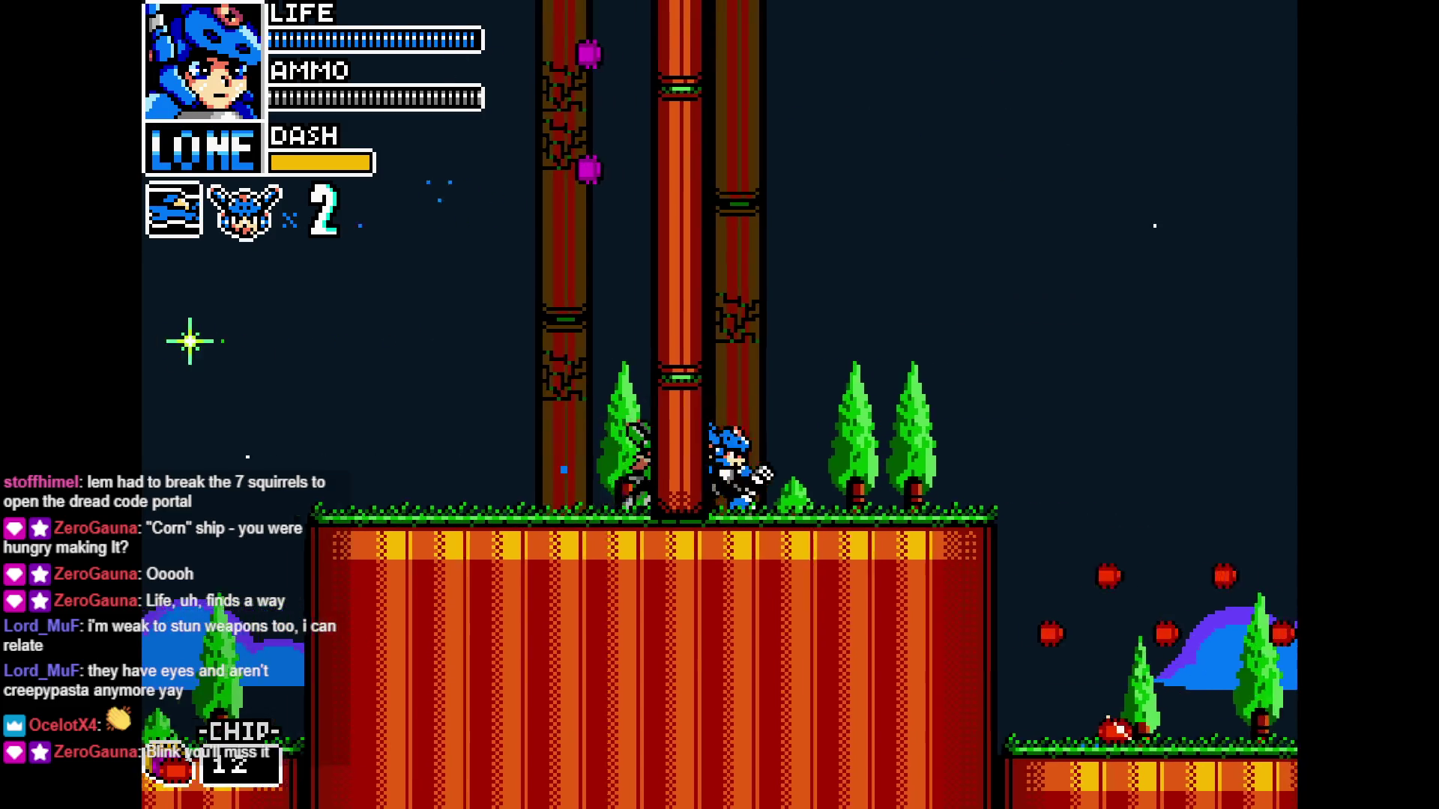
{"action": "key", "text": "c"}
{"action": "key", "text": "Right"}
{"action": "key", "text": "x"}
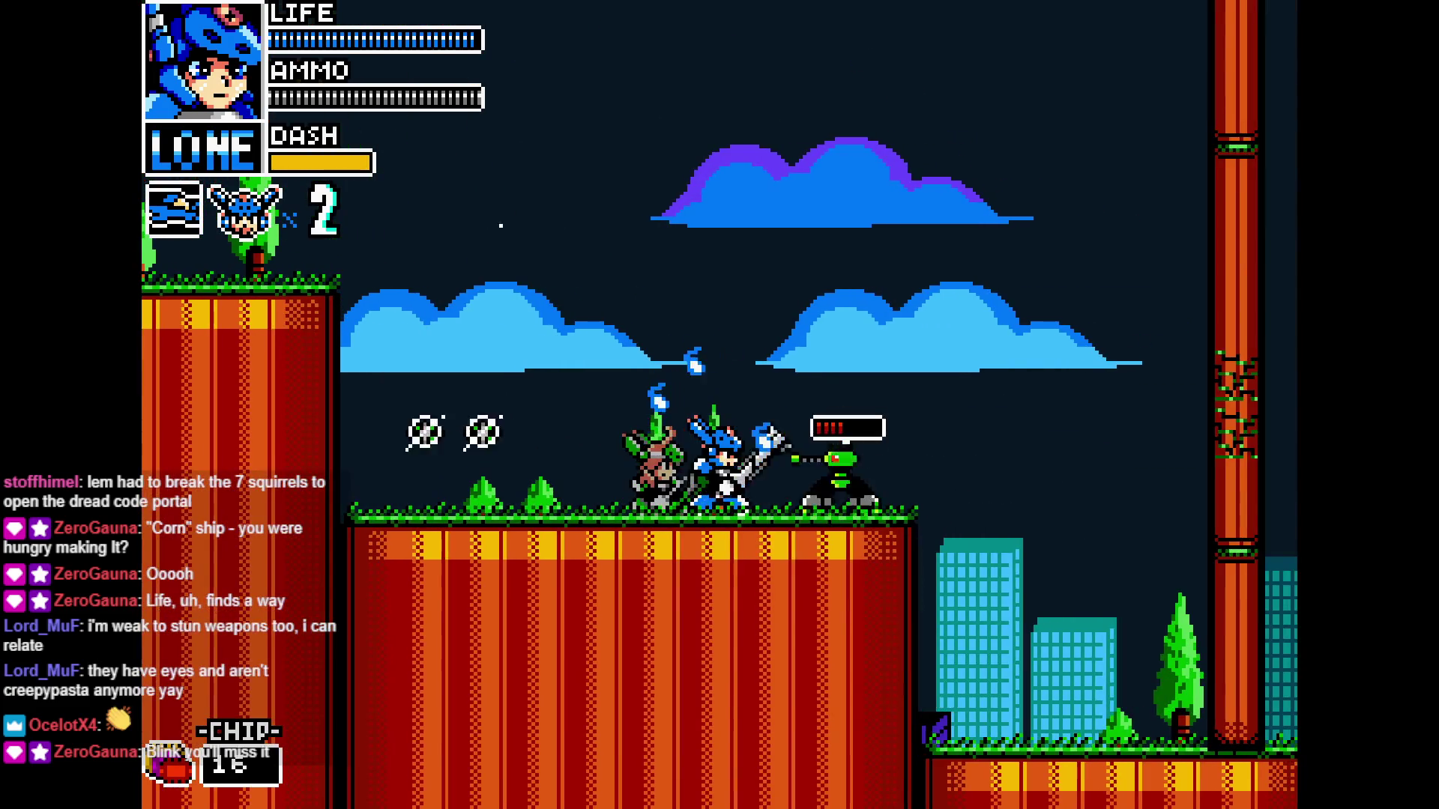
{"action": "key", "text": "Right"}
{"action": "key", "text": "Right"}
{"action": "key", "text": "x"}
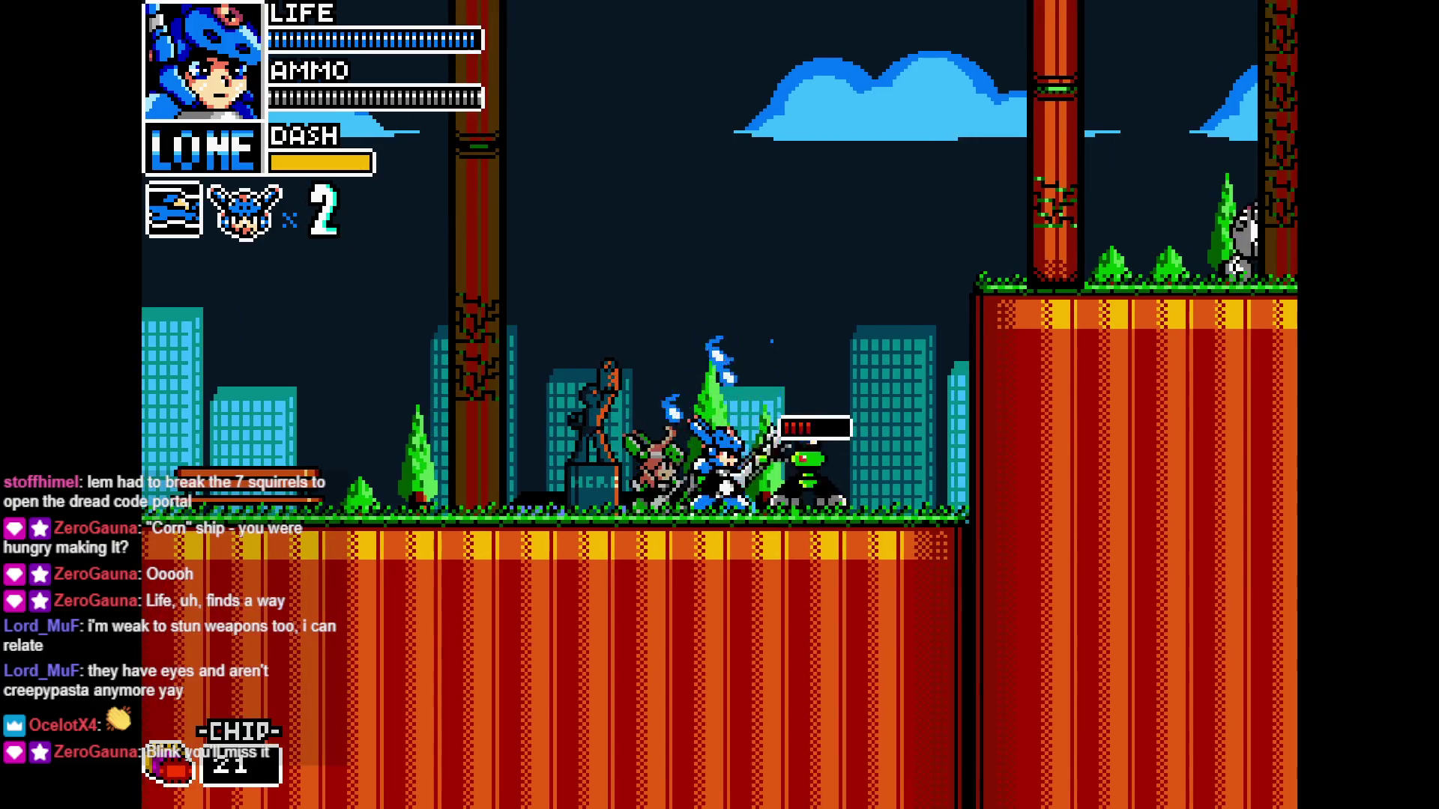
Jump onto the higher platform, dash right and fight the enemy there
{"action": "key", "text": "Right"}
{"action": "key", "text": "z"}
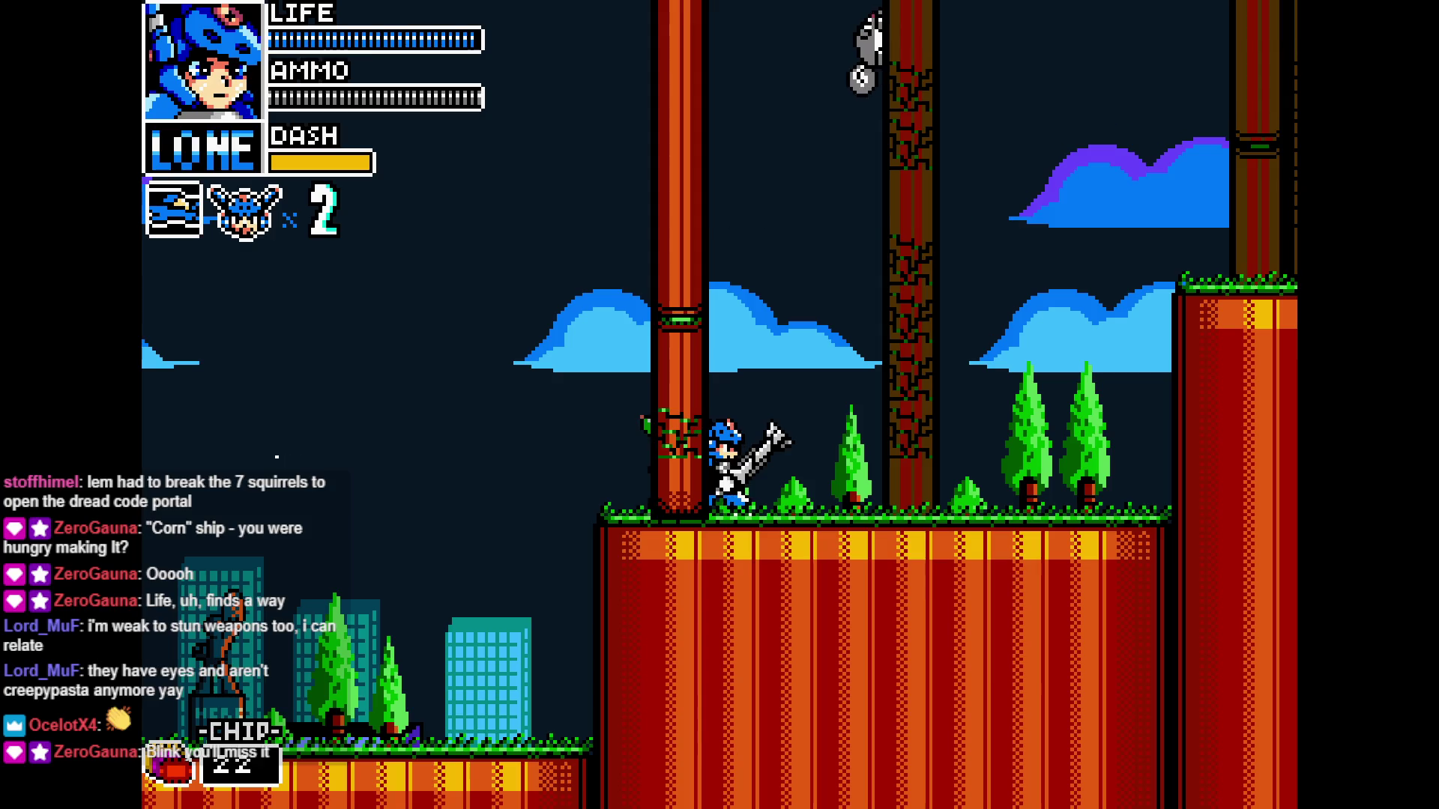
{"action": "key", "text": "Right"}
{"action": "key", "text": "Right"}
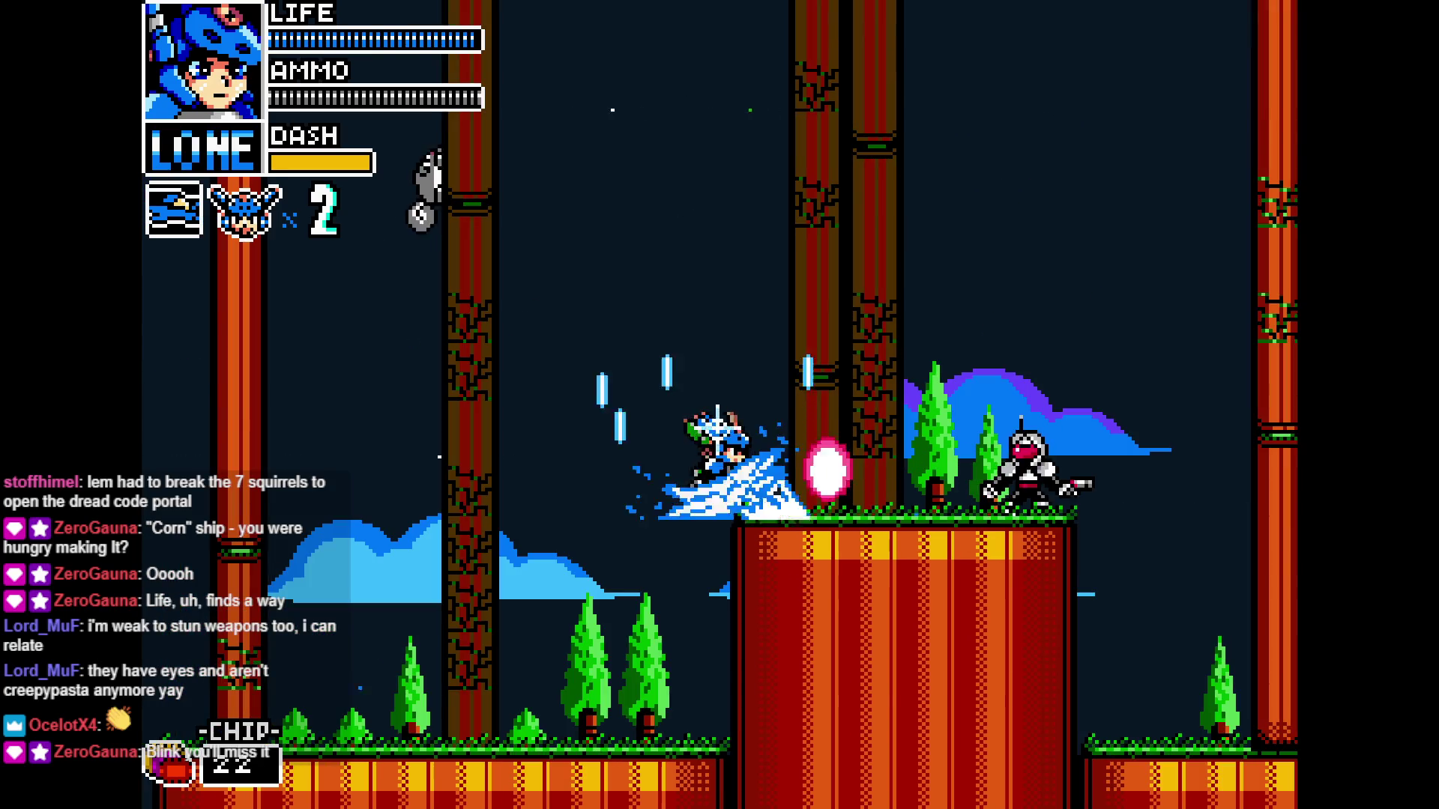
{"action": "key", "text": "Right"}
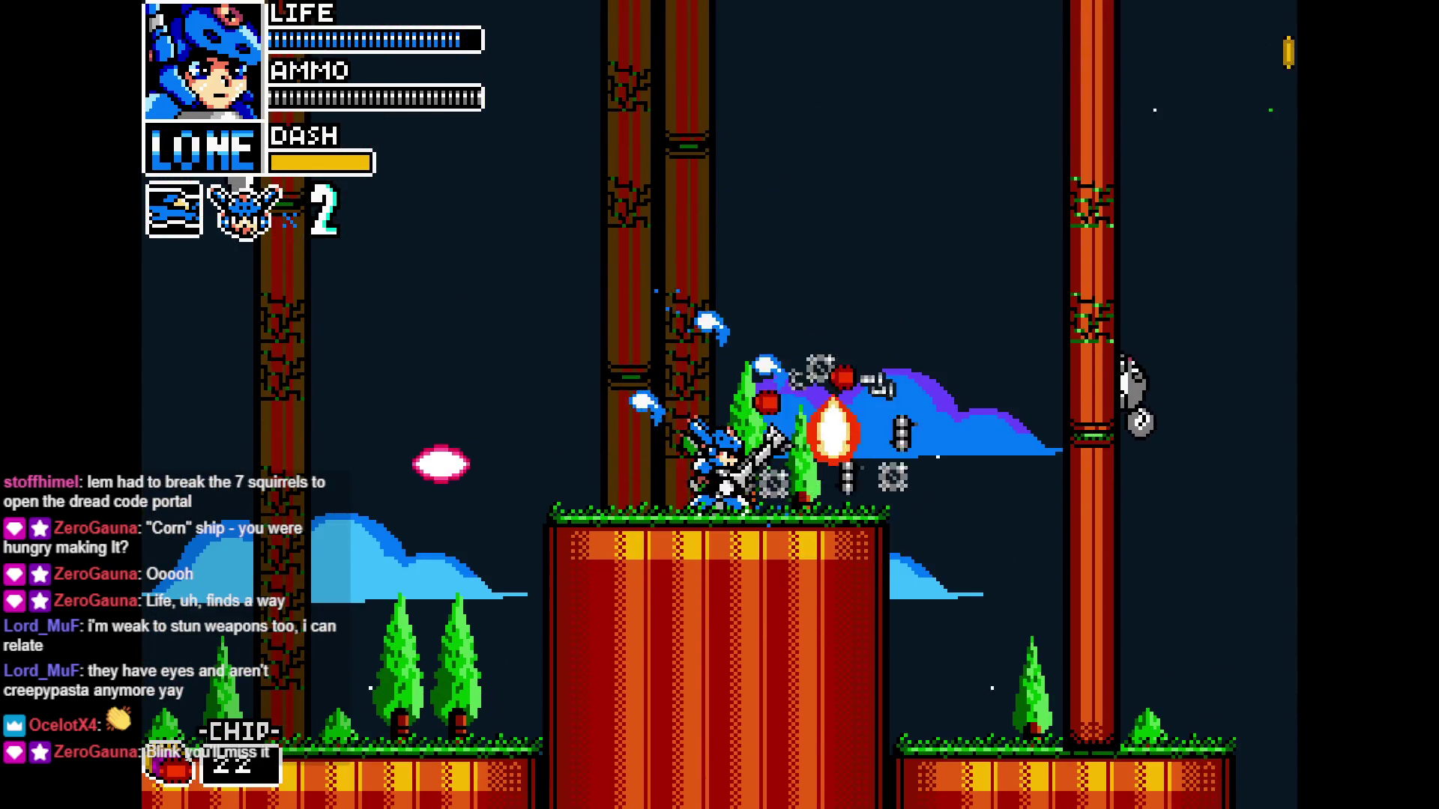
{"action": "key", "text": "Left"}
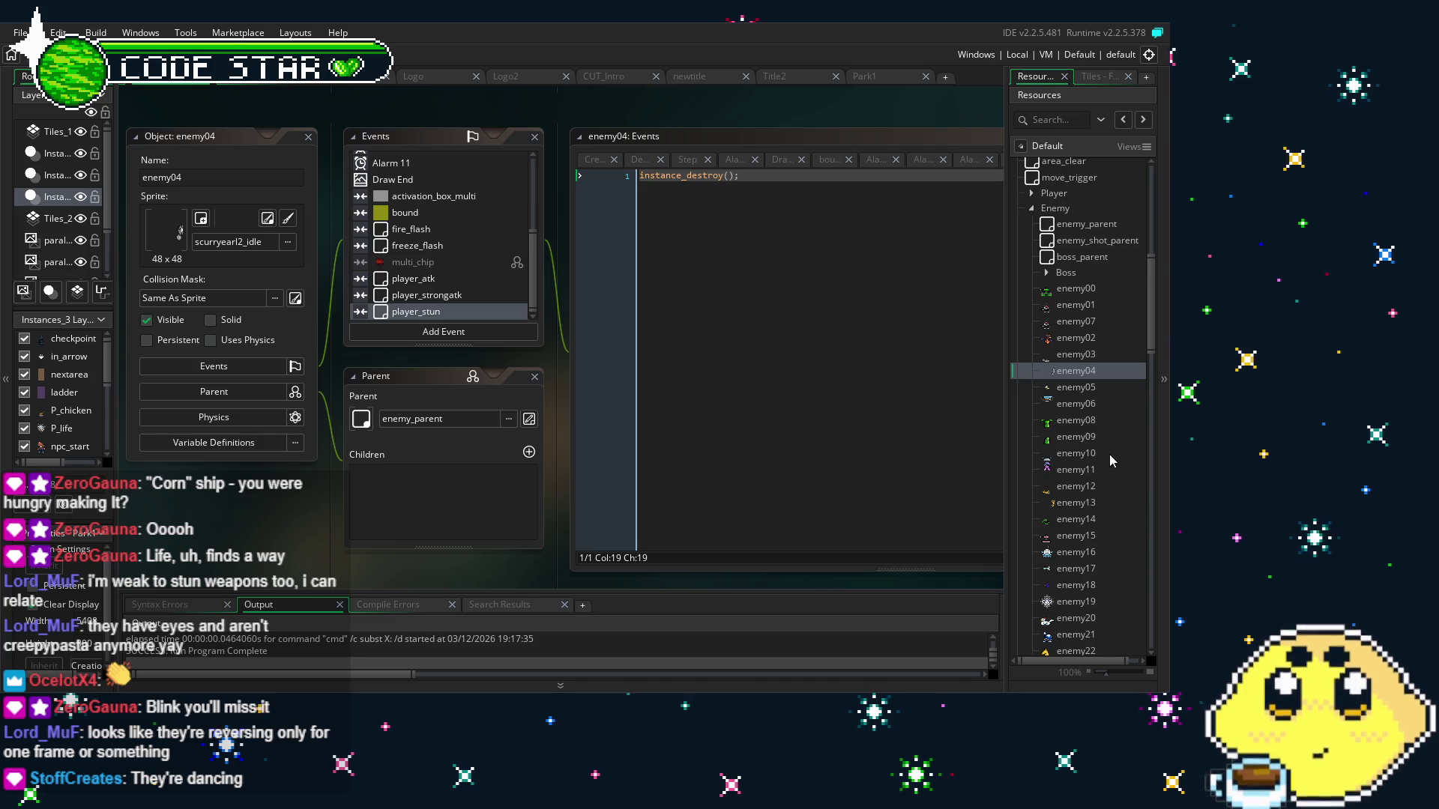
Collapse the Enemy group and review enemy04's bound collision code, including move_contact_solid and vspeed lines
{"action": "scroll", "coordinate": [1105, 473], "scroll_direction": "up", "scroll_amount": 3}
{"action": "left_click", "coordinate": [1032, 329]}
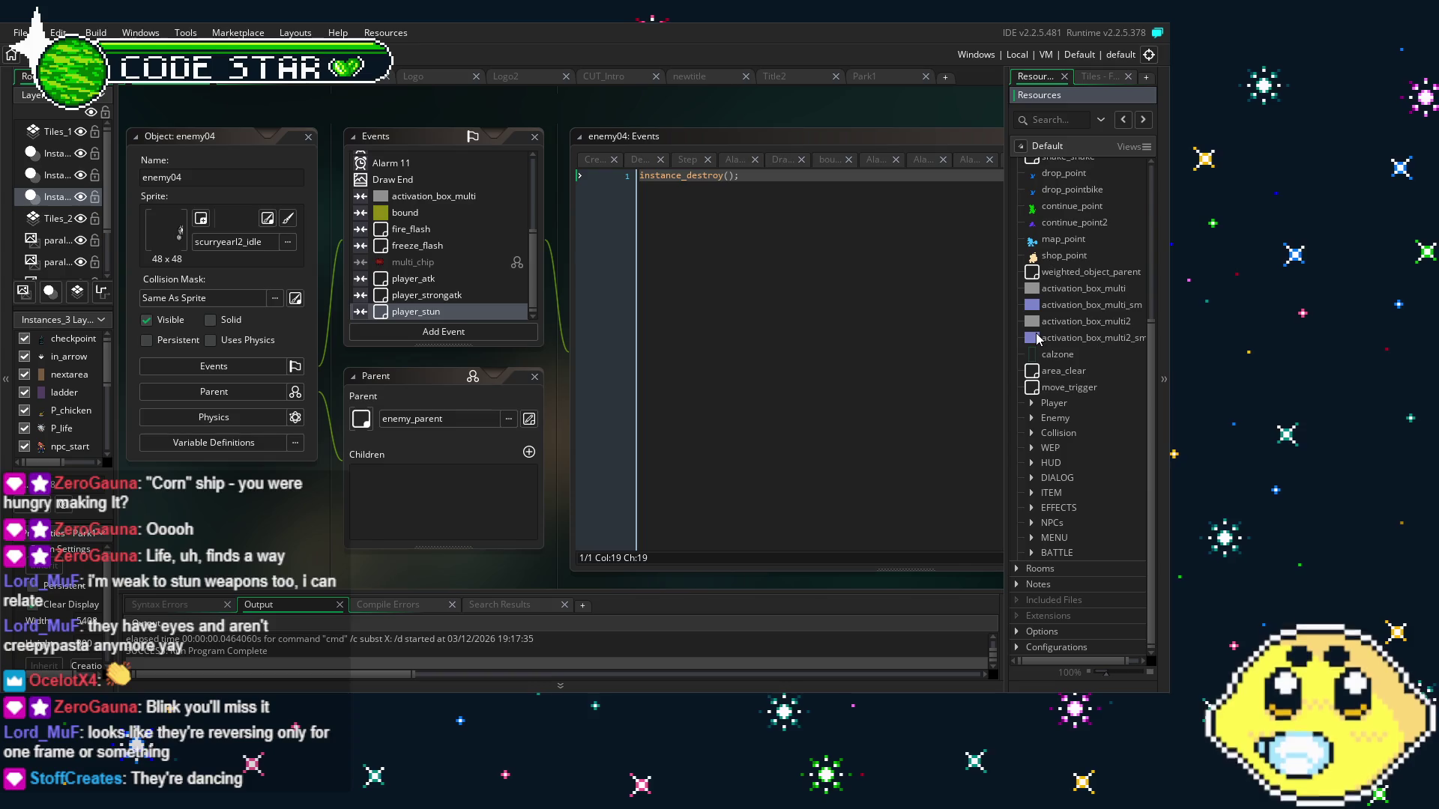
{"action": "left_click", "coordinate": [450, 196]}
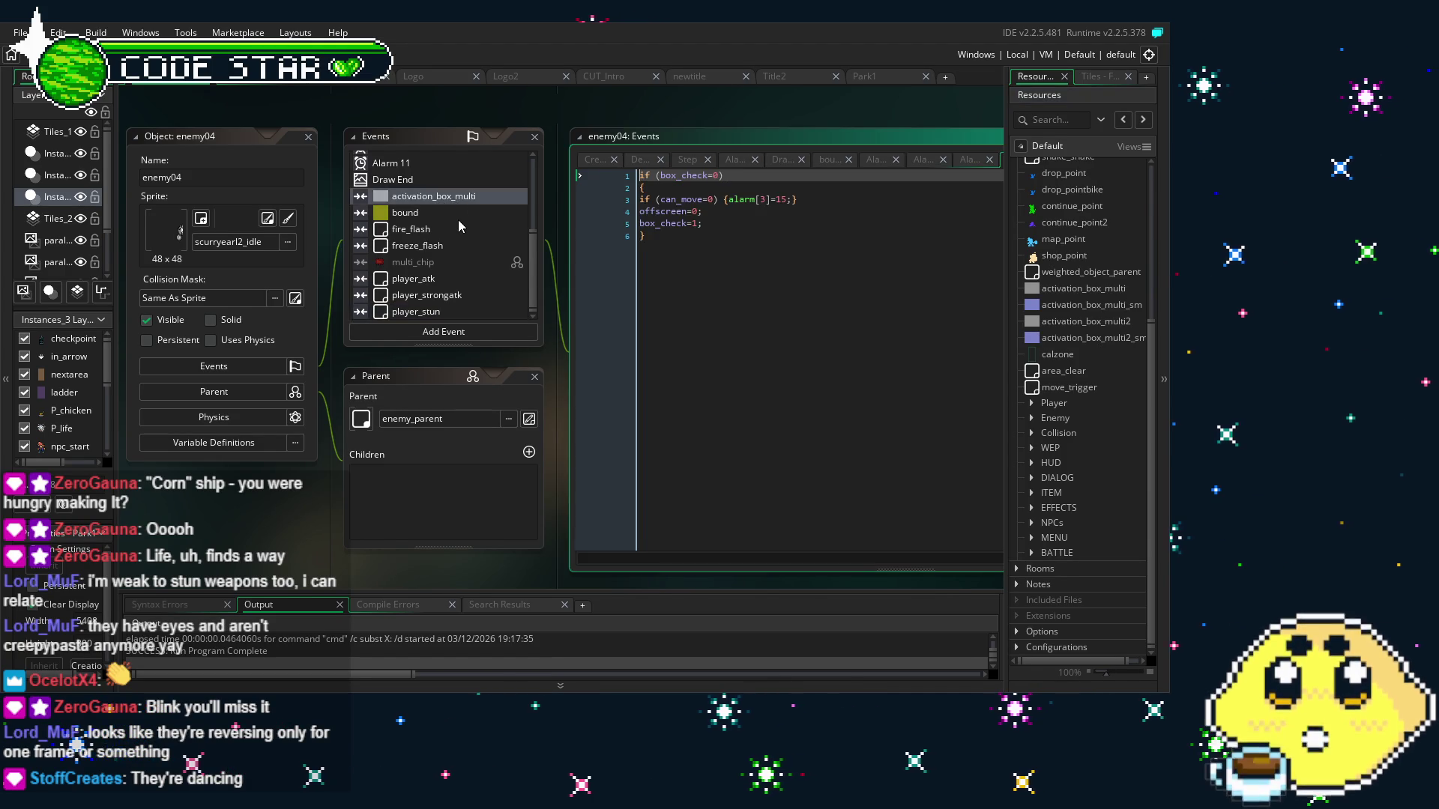
{"action": "left_click", "coordinate": [457, 214]}
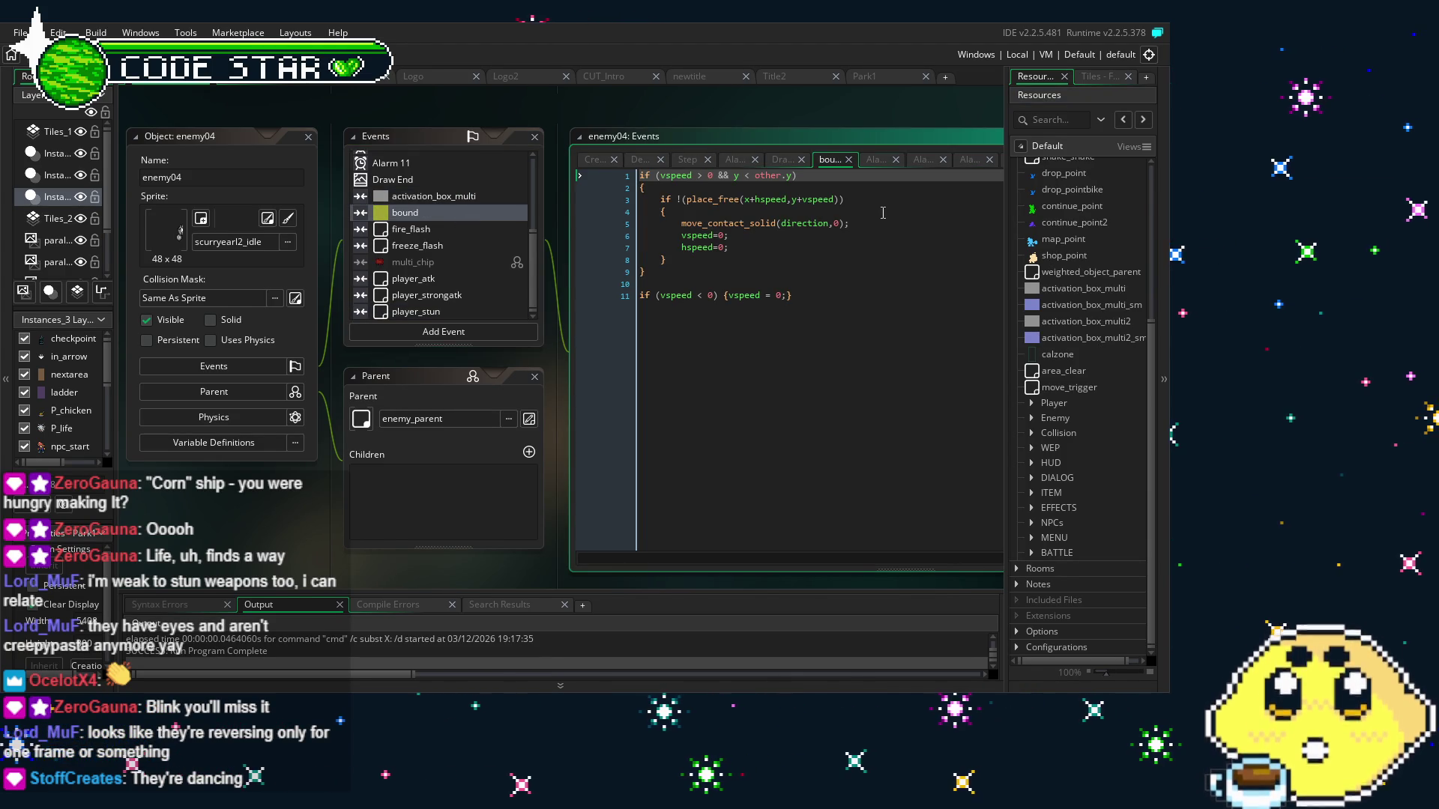
{"action": "left_click", "coordinate": [851, 223]}
{"action": "left_click_drag", "start_coordinate": [850, 223], "coordinate": [683, 225]}
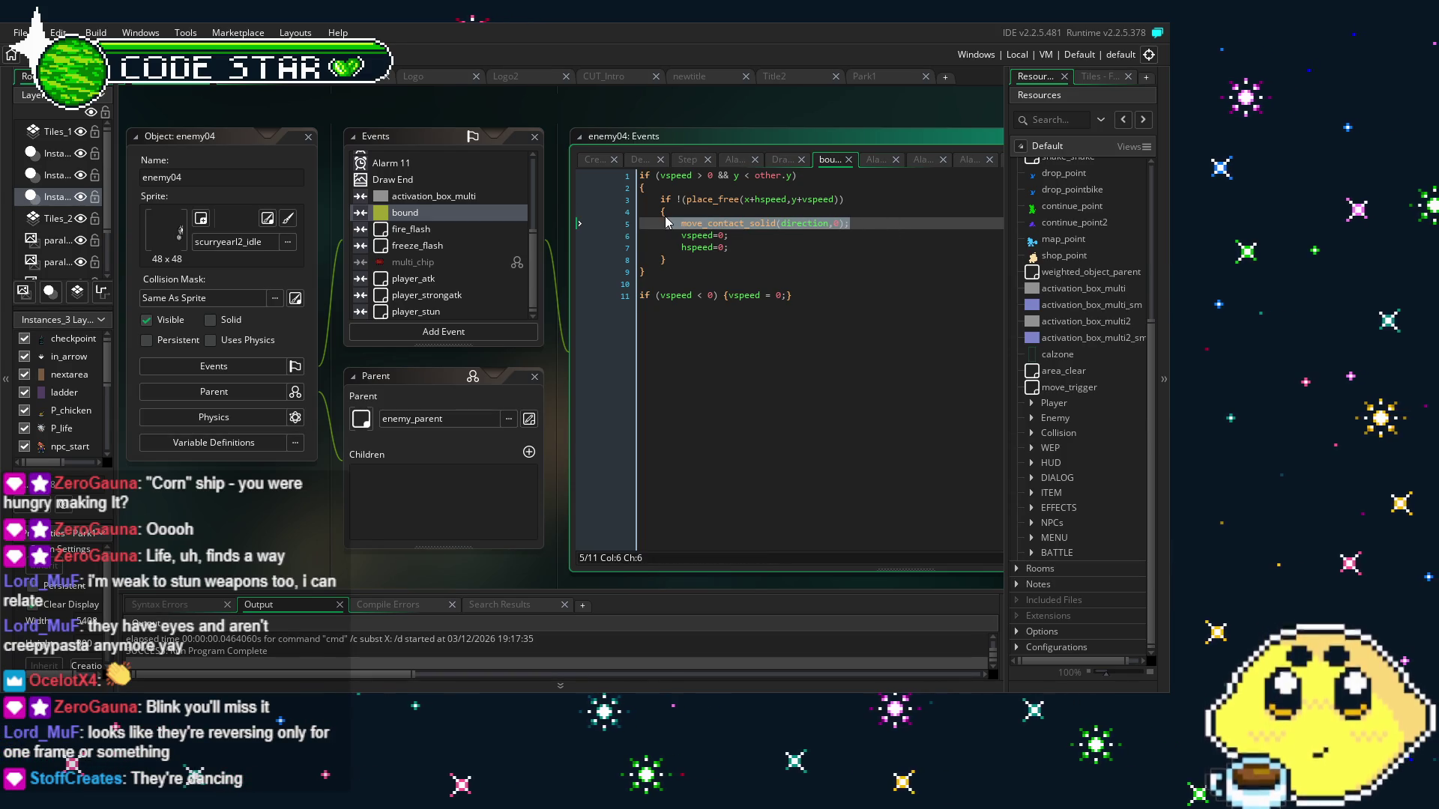
{"action": "left_click", "coordinate": [802, 296]}
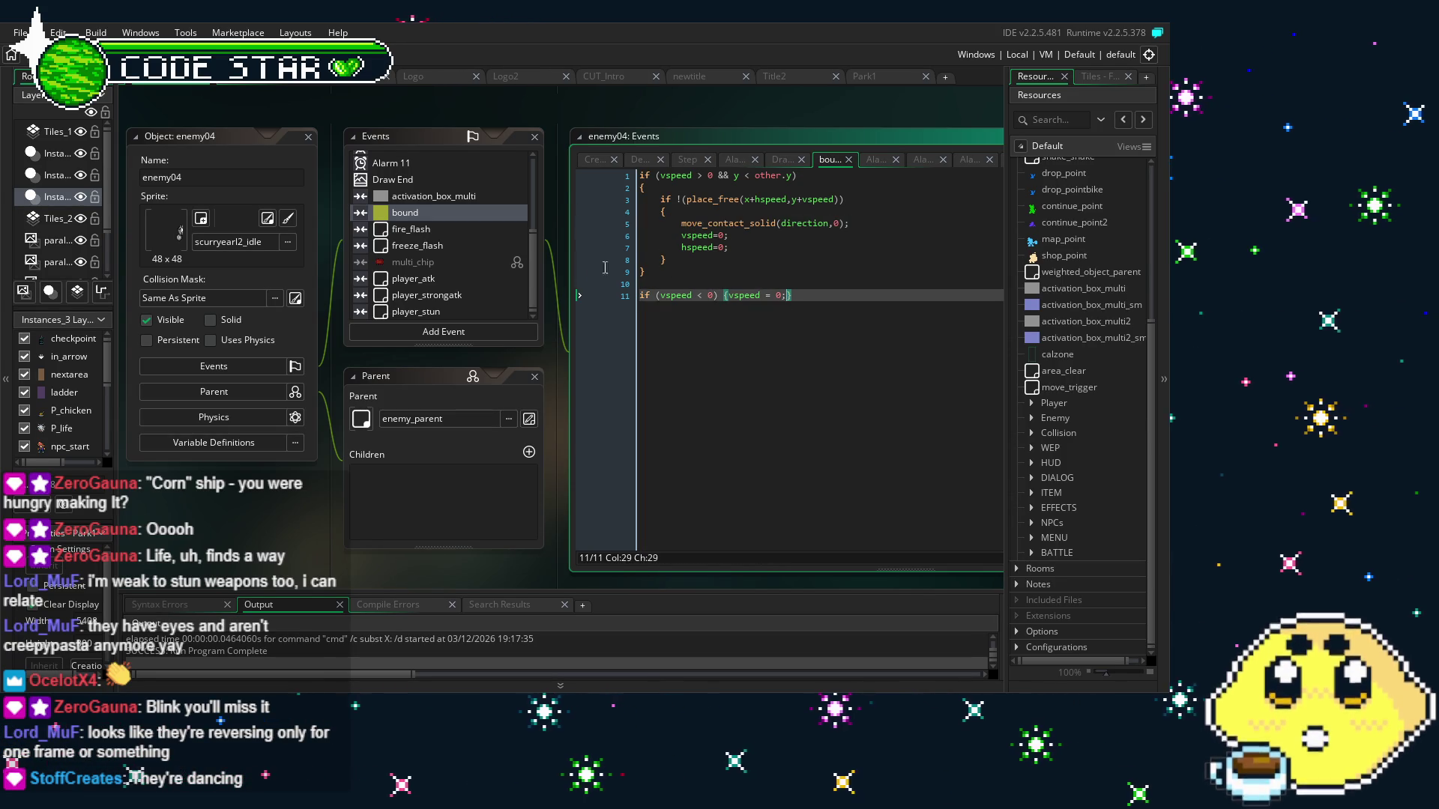
{"action": "scroll", "coordinate": [474, 259], "scroll_direction": "up", "scroll_amount": 3}
{"action": "scroll", "coordinate": [474, 260], "scroll_direction": "up", "scroll_amount": 2}
{"action": "scroll", "coordinate": [474, 259], "scroll_direction": "down", "scroll_amount": 6}
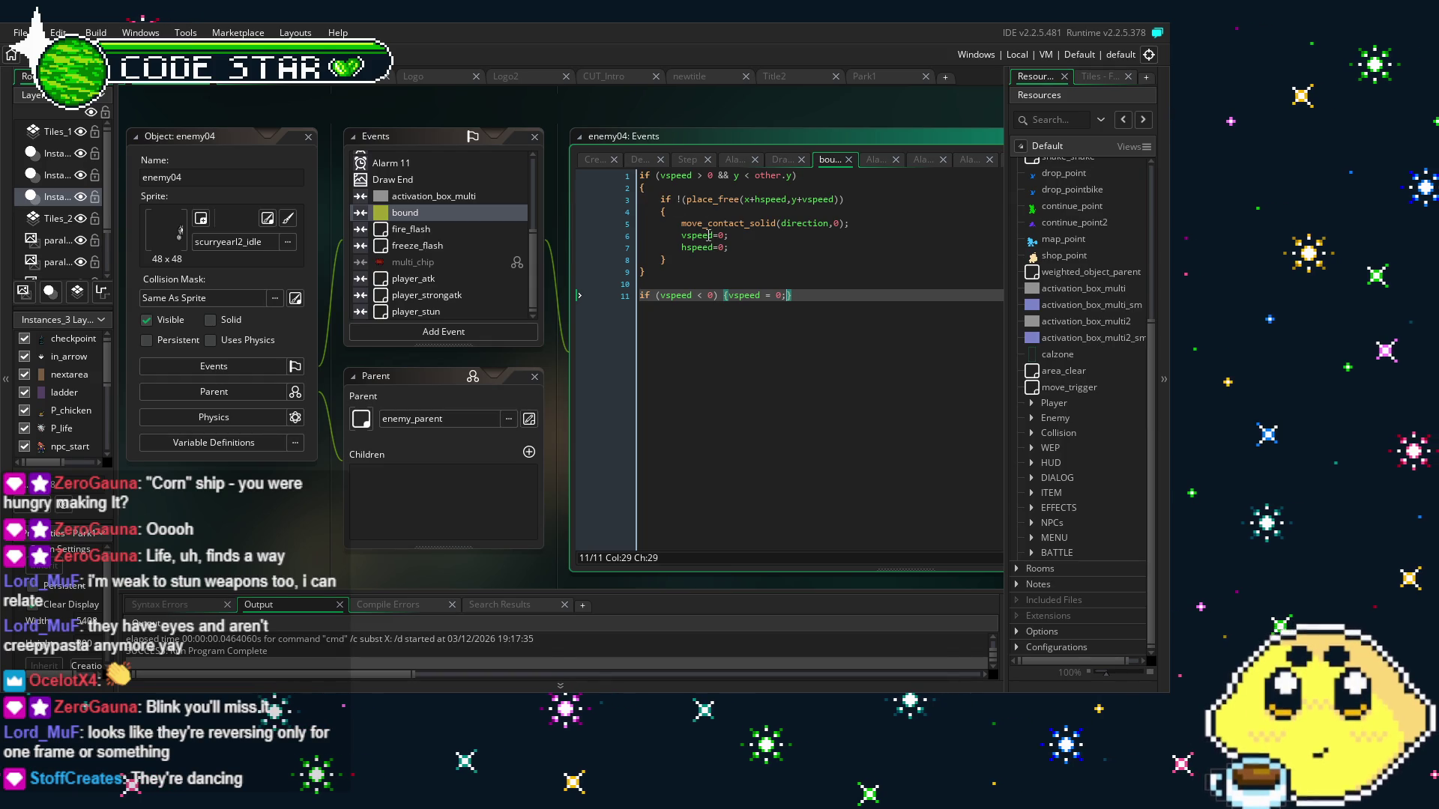
Delete the bound collision event from enemy04's Events list and confirm
{"action": "left_click", "coordinate": [423, 215]}
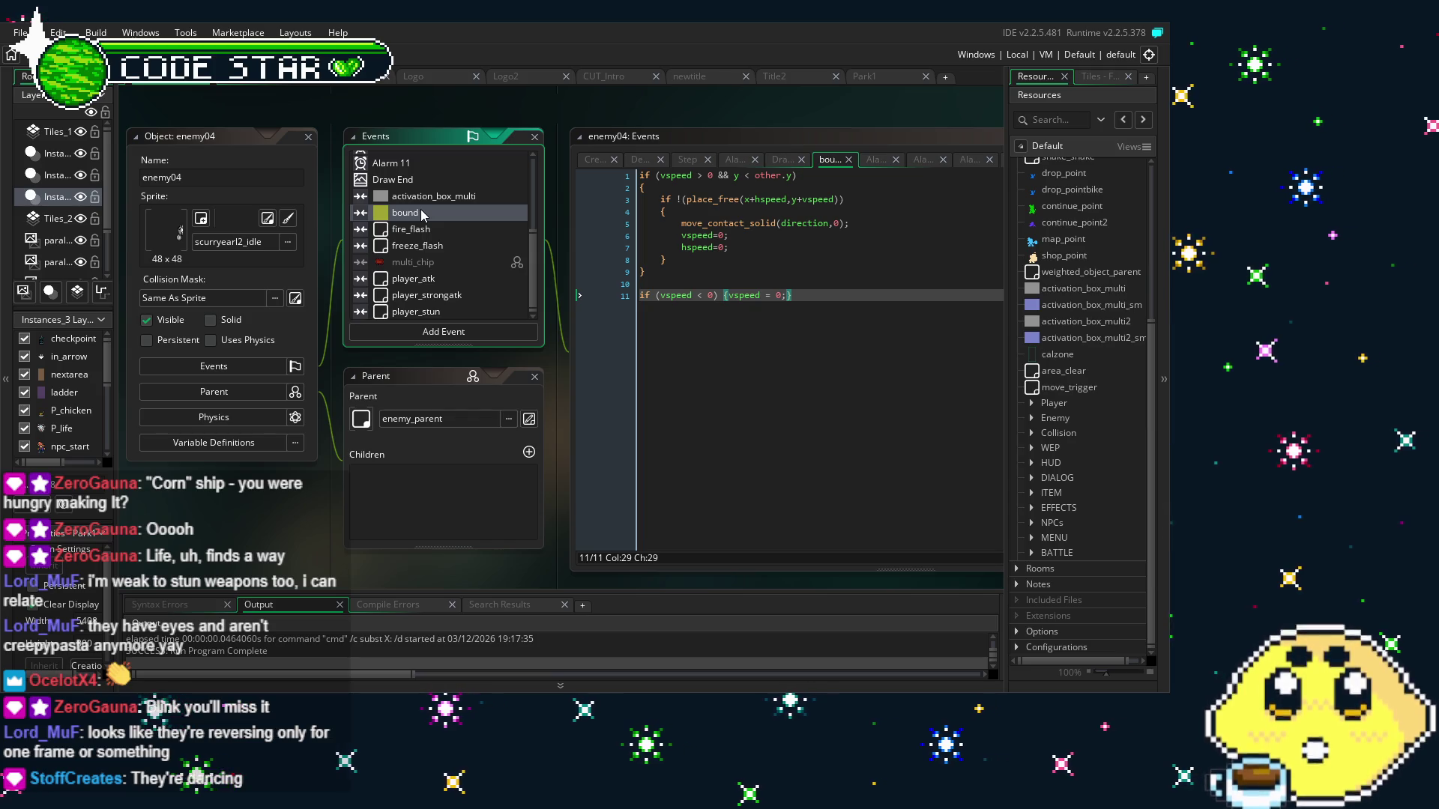
{"action": "key", "text": "Delete"}
{"action": "key", "text": "Return"}
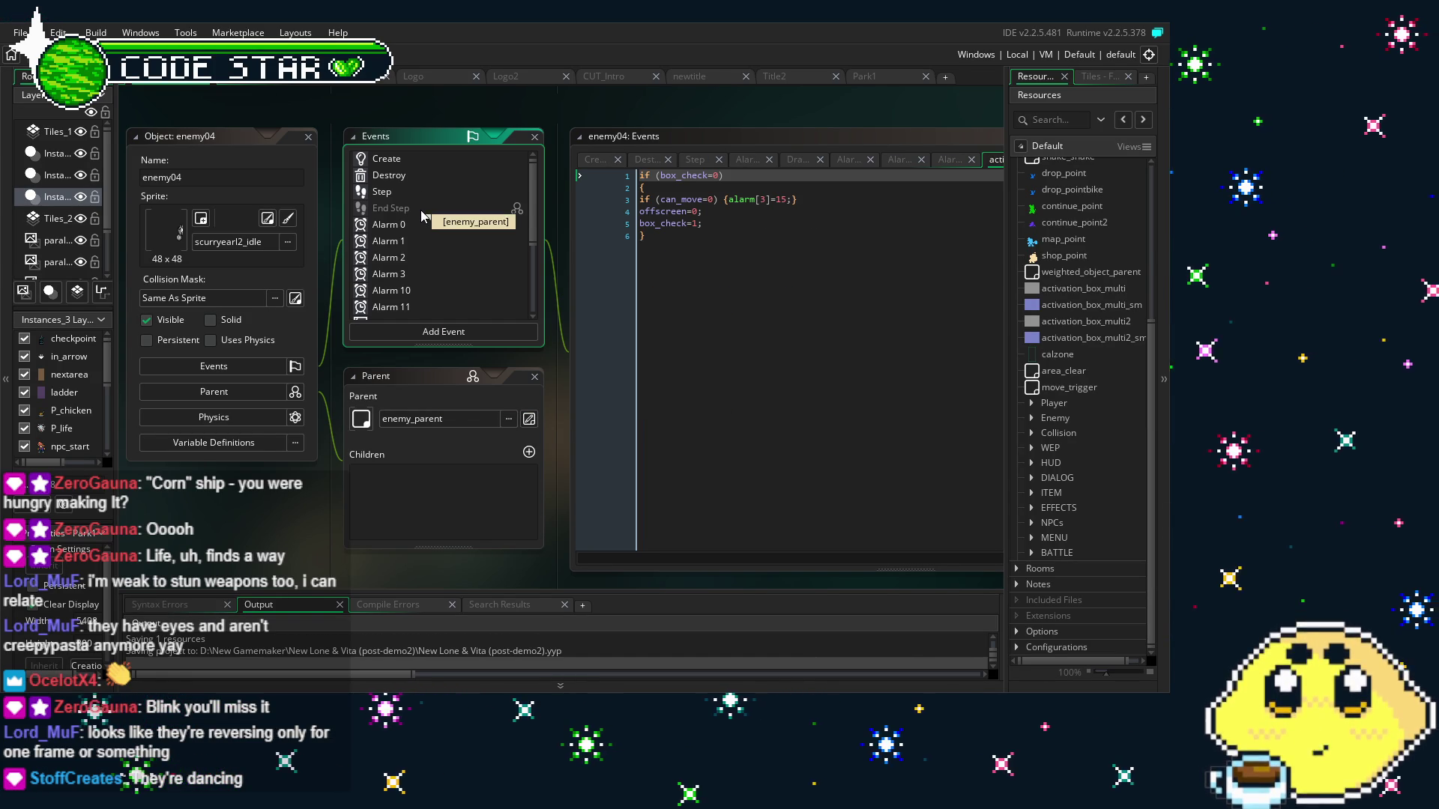
Open enemy04's Step event code and review it around the life comment
{"action": "scroll", "coordinate": [404, 245], "scroll_direction": "down", "scroll_amount": 1}
{"action": "scroll", "coordinate": [404, 245], "scroll_direction": "down", "scroll_amount": 1}
{"action": "scroll", "coordinate": [403, 246], "scroll_direction": "up", "scroll_amount": 3}
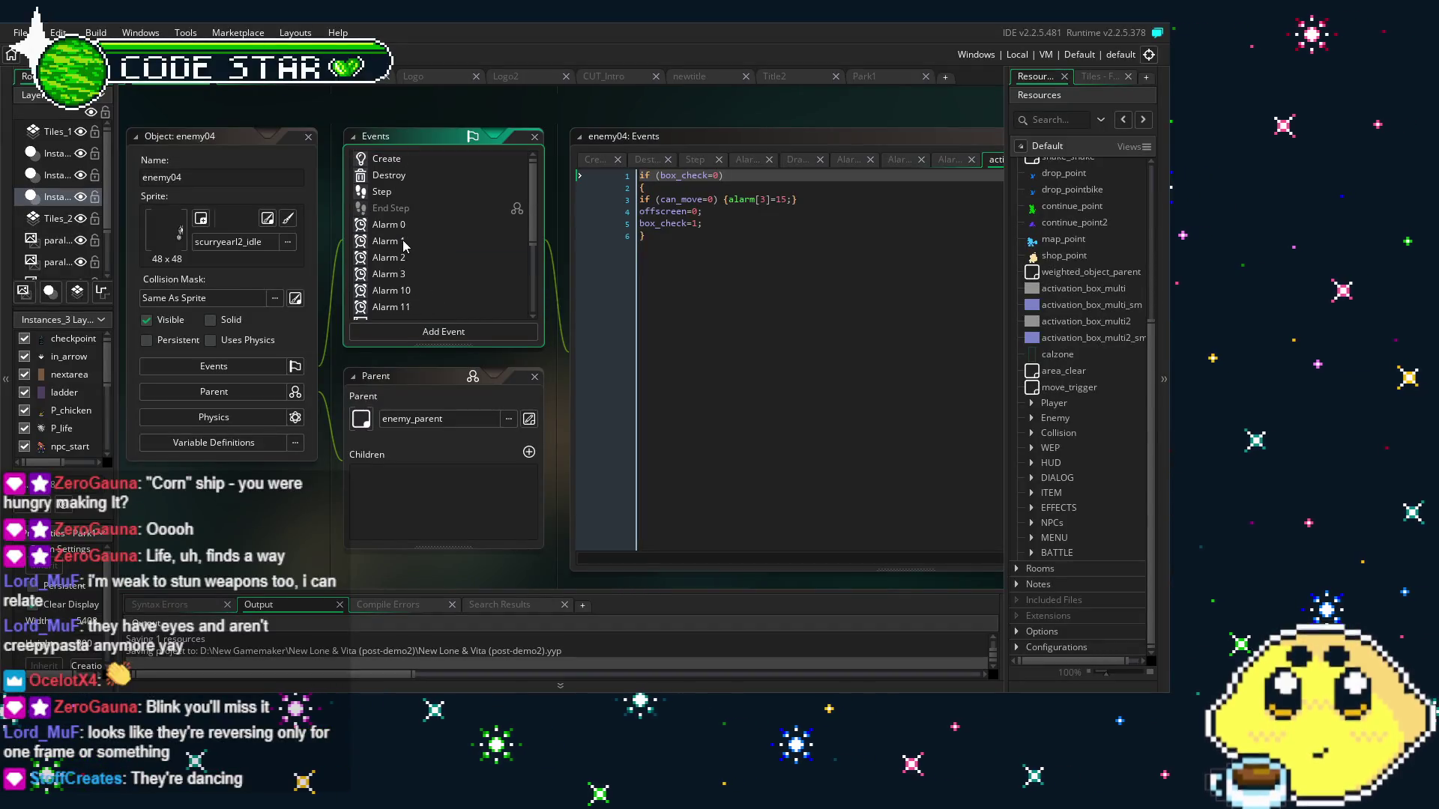
{"action": "left_click", "coordinate": [397, 190]}
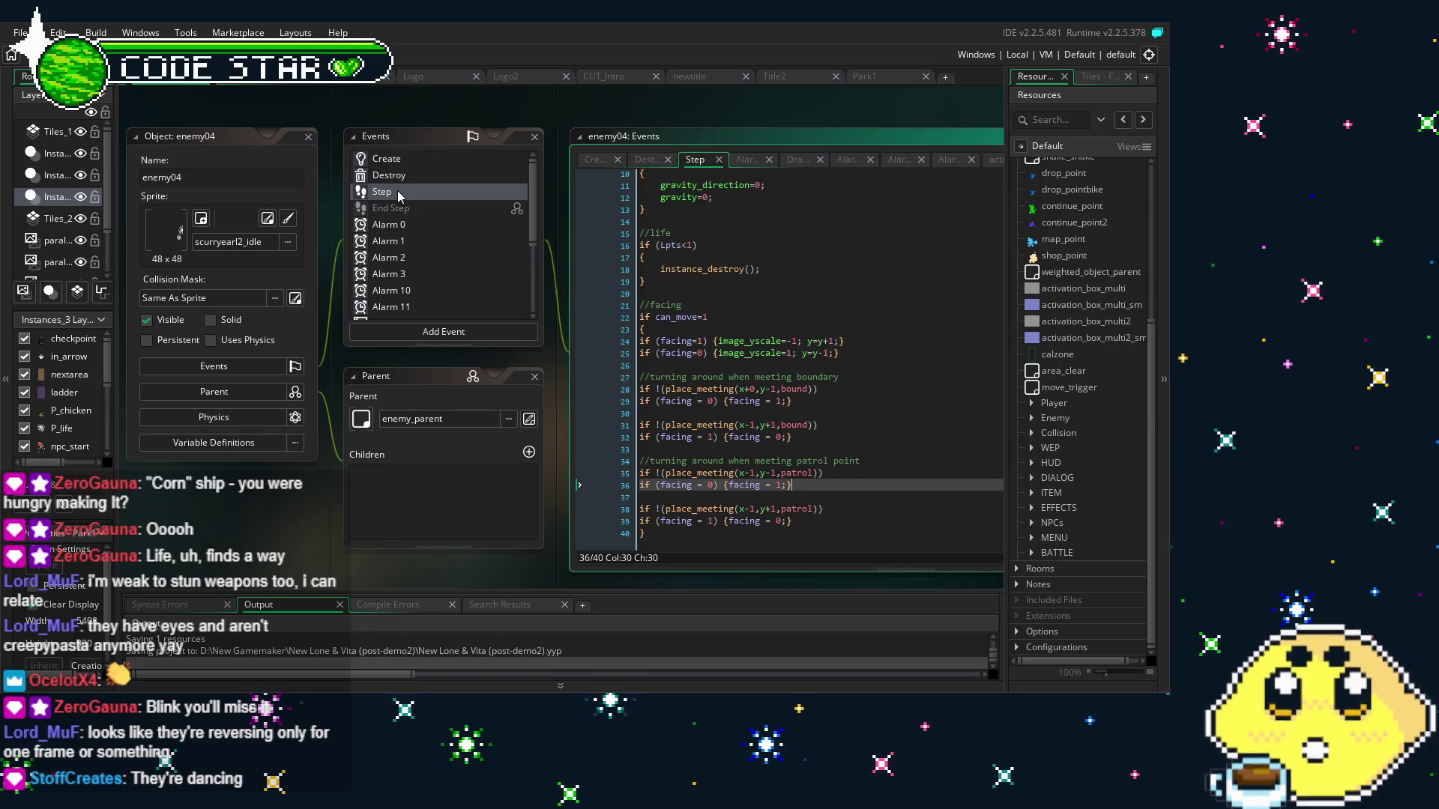
{"action": "scroll", "coordinate": [847, 323], "scroll_direction": "up", "scroll_amount": 3}
{"action": "left_click", "coordinate": [832, 344]}
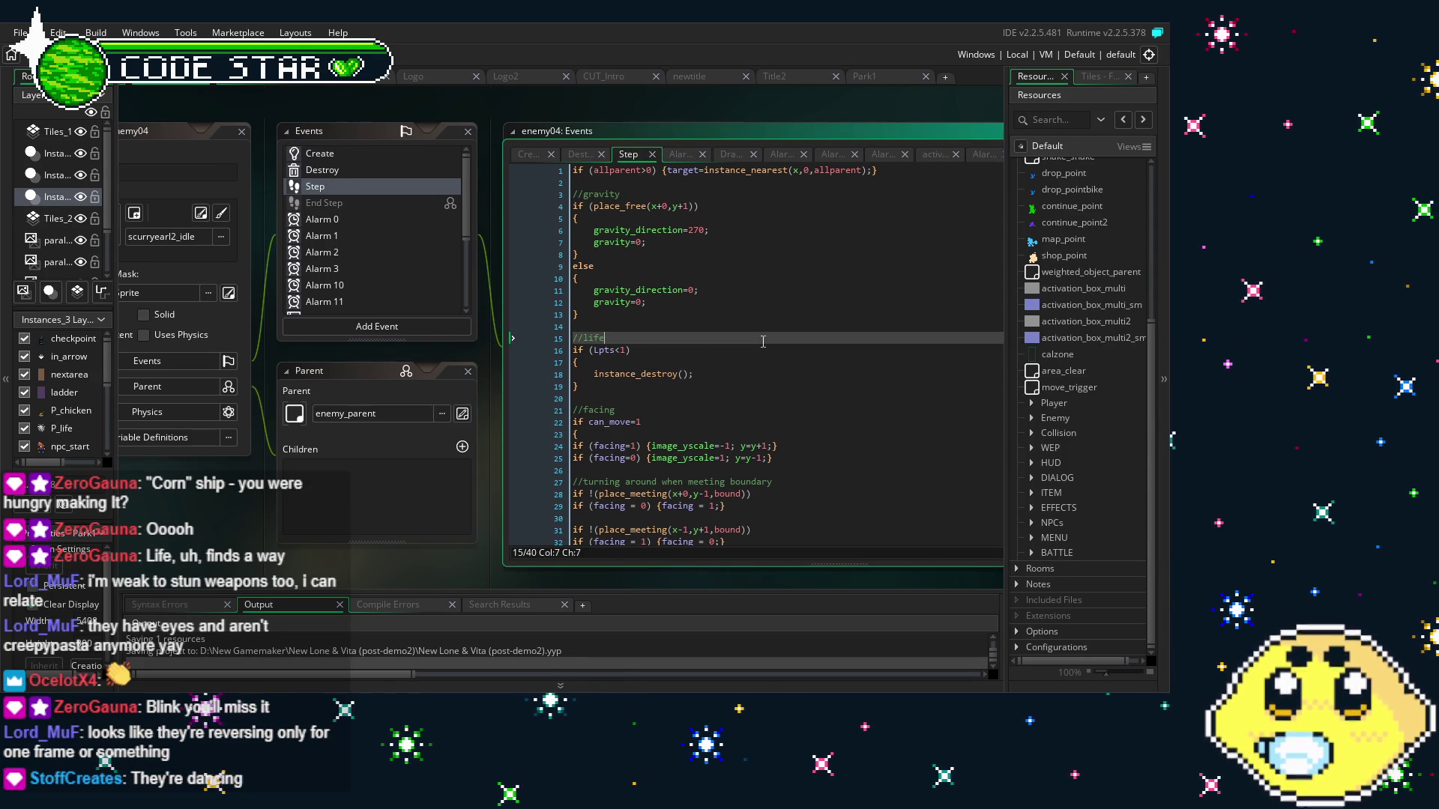
{"action": "left_click", "coordinate": [638, 320]}
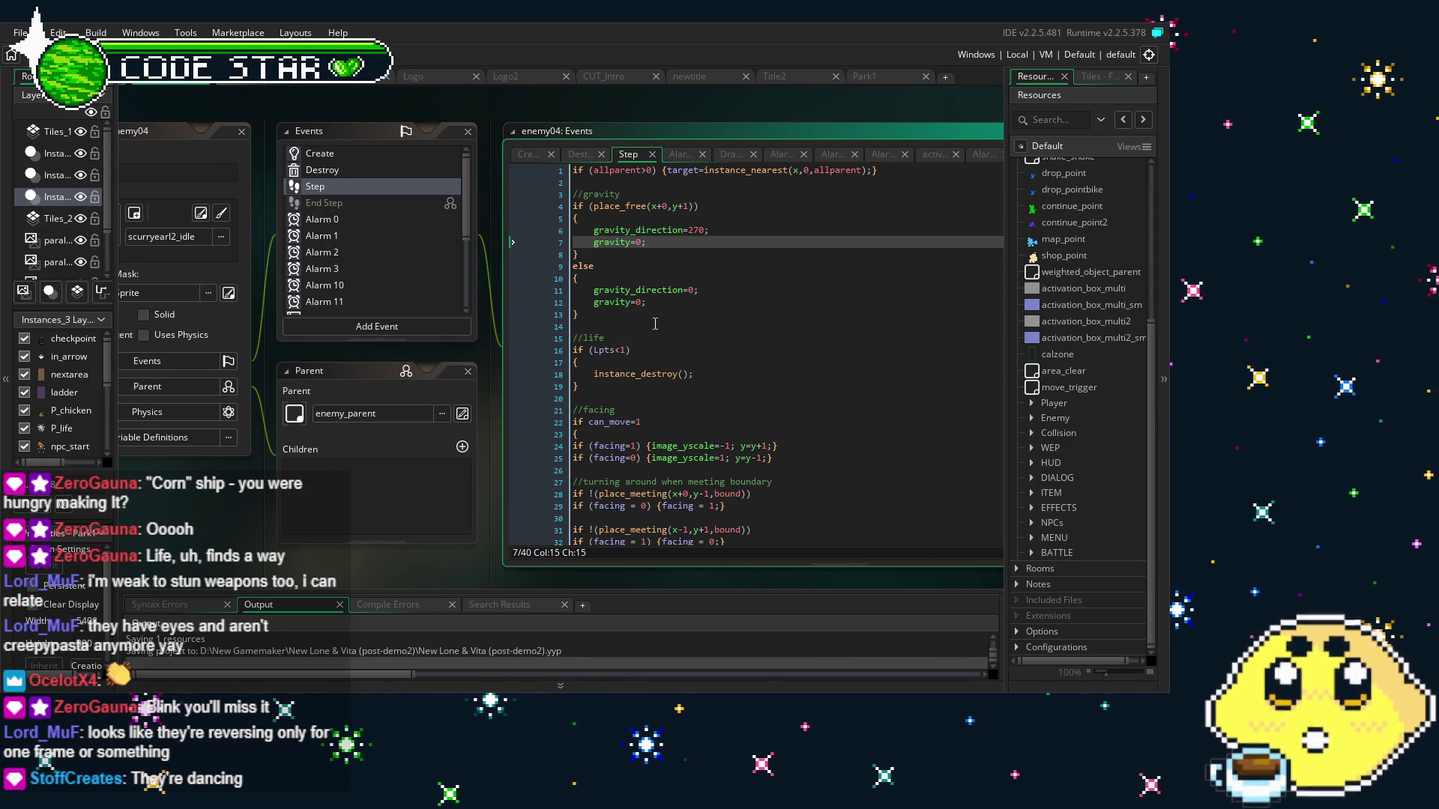
{"action": "left_click_drag", "start_coordinate": [634, 315], "coordinate": [631, 268]}
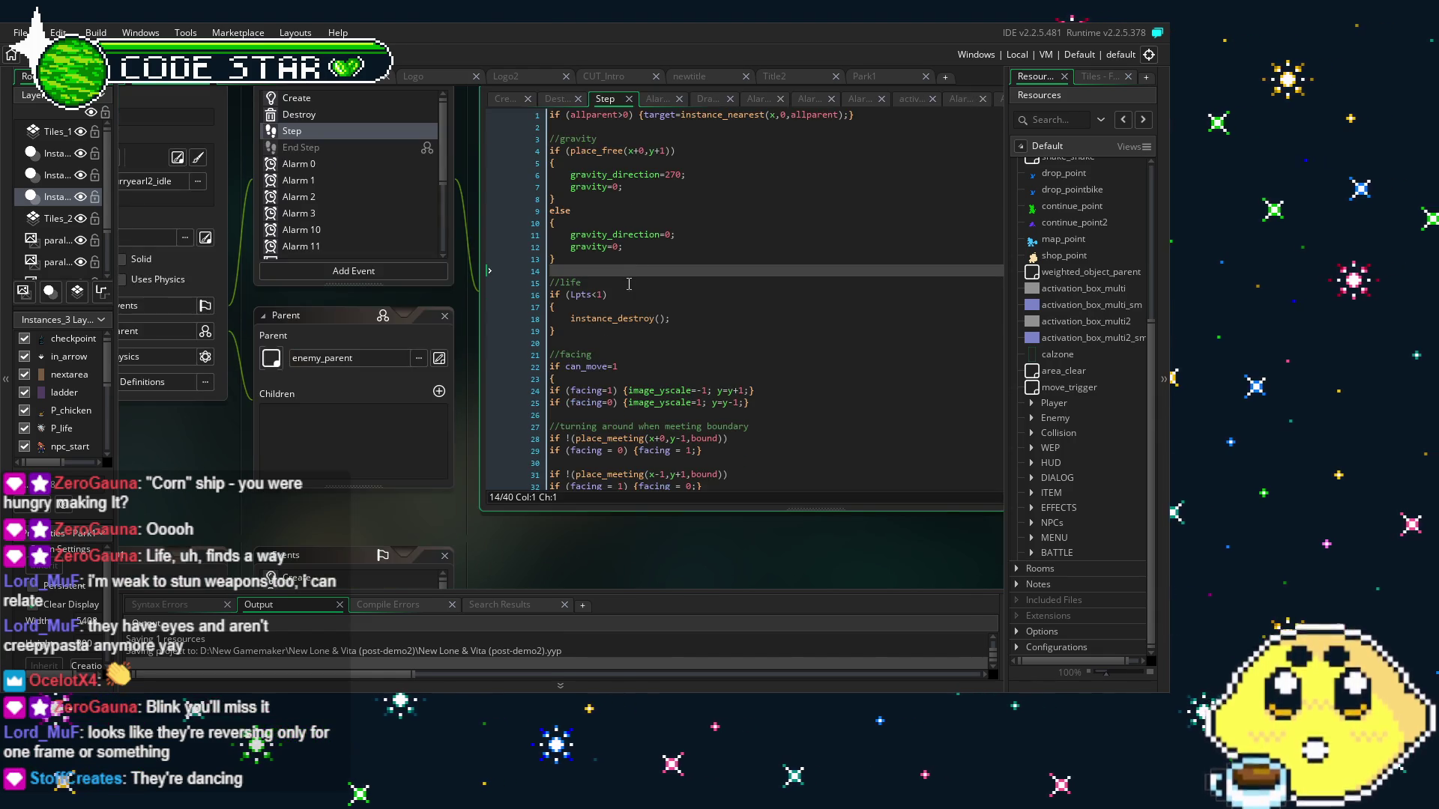
{"action": "scroll", "coordinate": [637, 337], "scroll_direction": "down", "scroll_amount": 3}
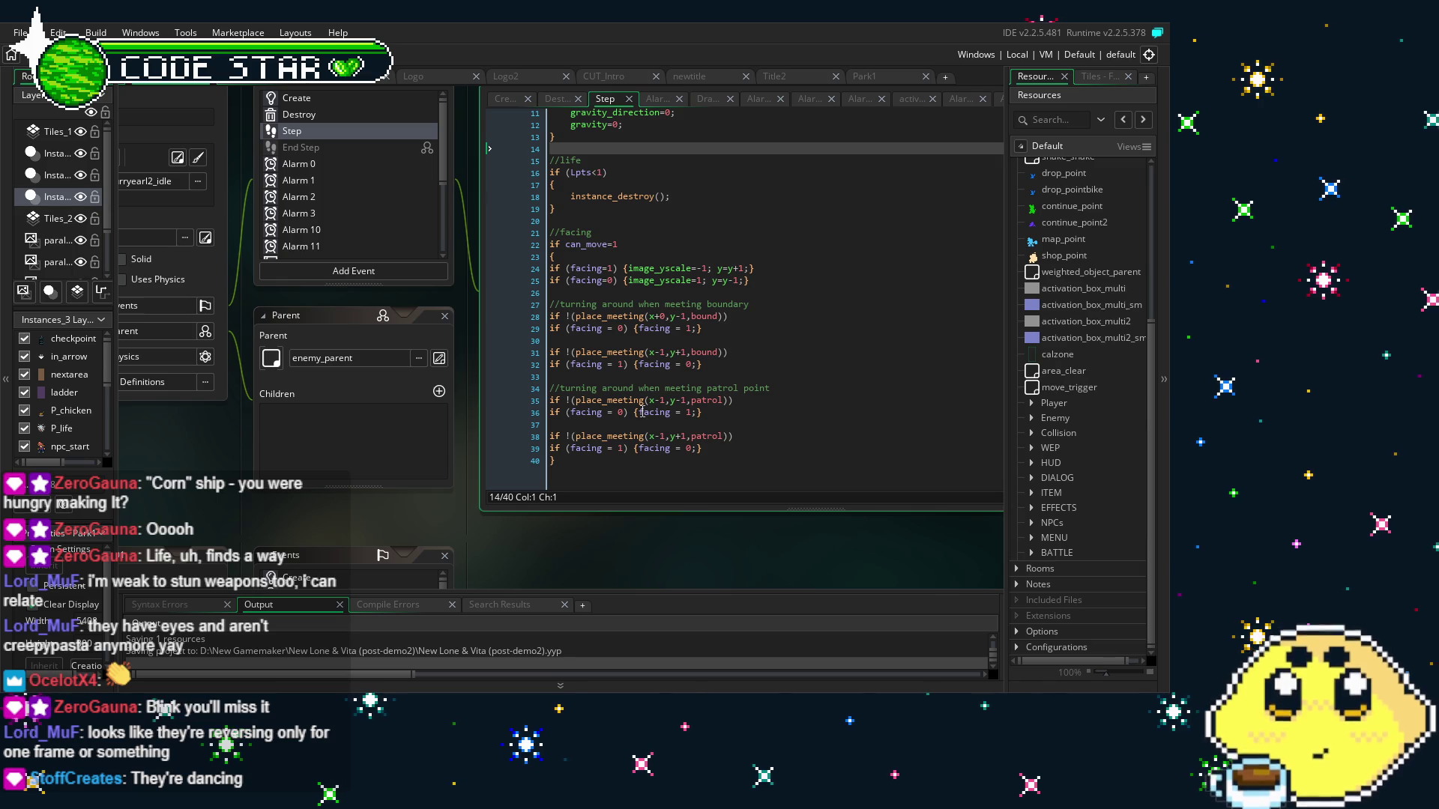
{"action": "scroll", "coordinate": [338, 164], "scroll_direction": "down", "scroll_amount": 3}
Check the bound event's code, then return to Step with the caret on line 32
{"action": "left_click", "coordinate": [338, 160]}
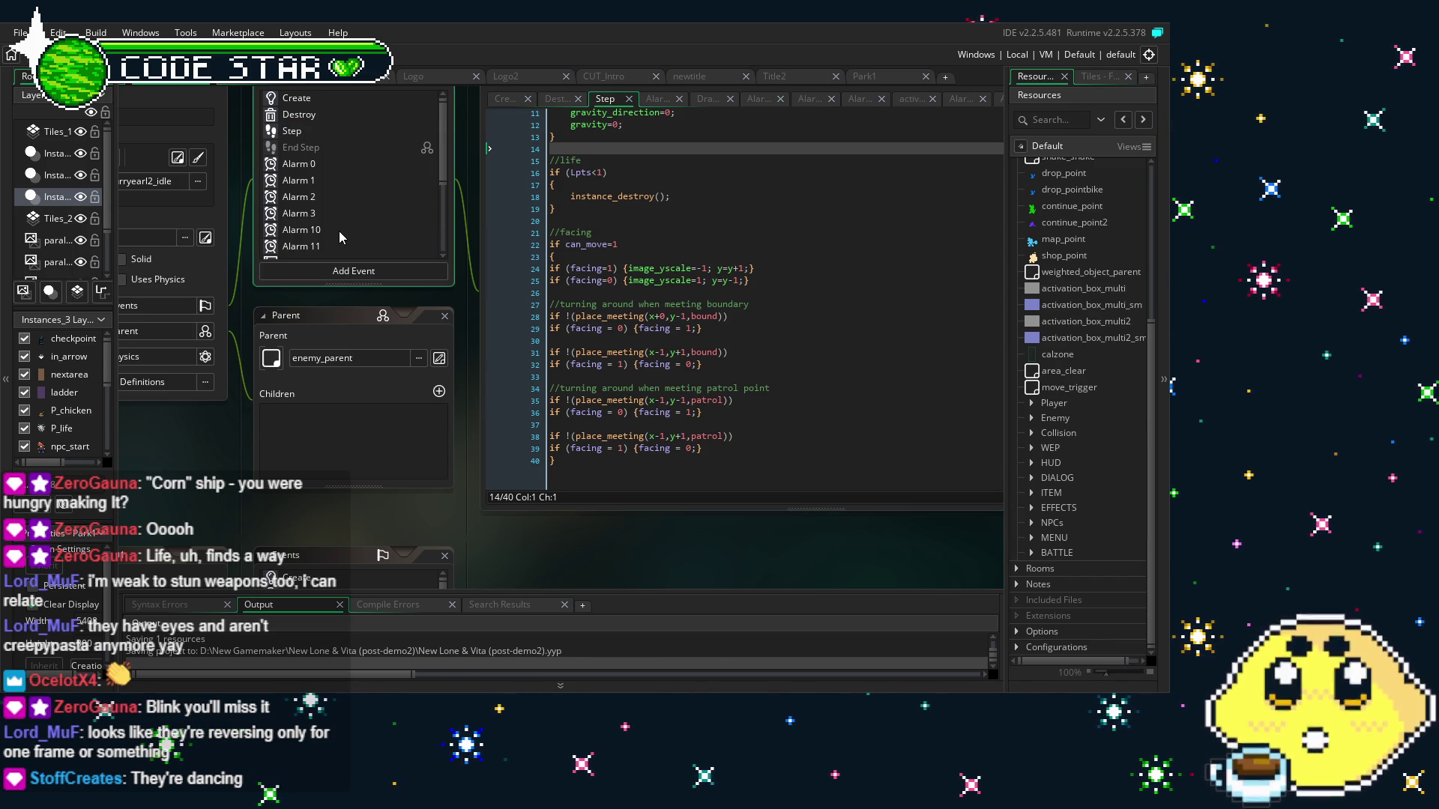
{"action": "left_click", "coordinate": [328, 153]}
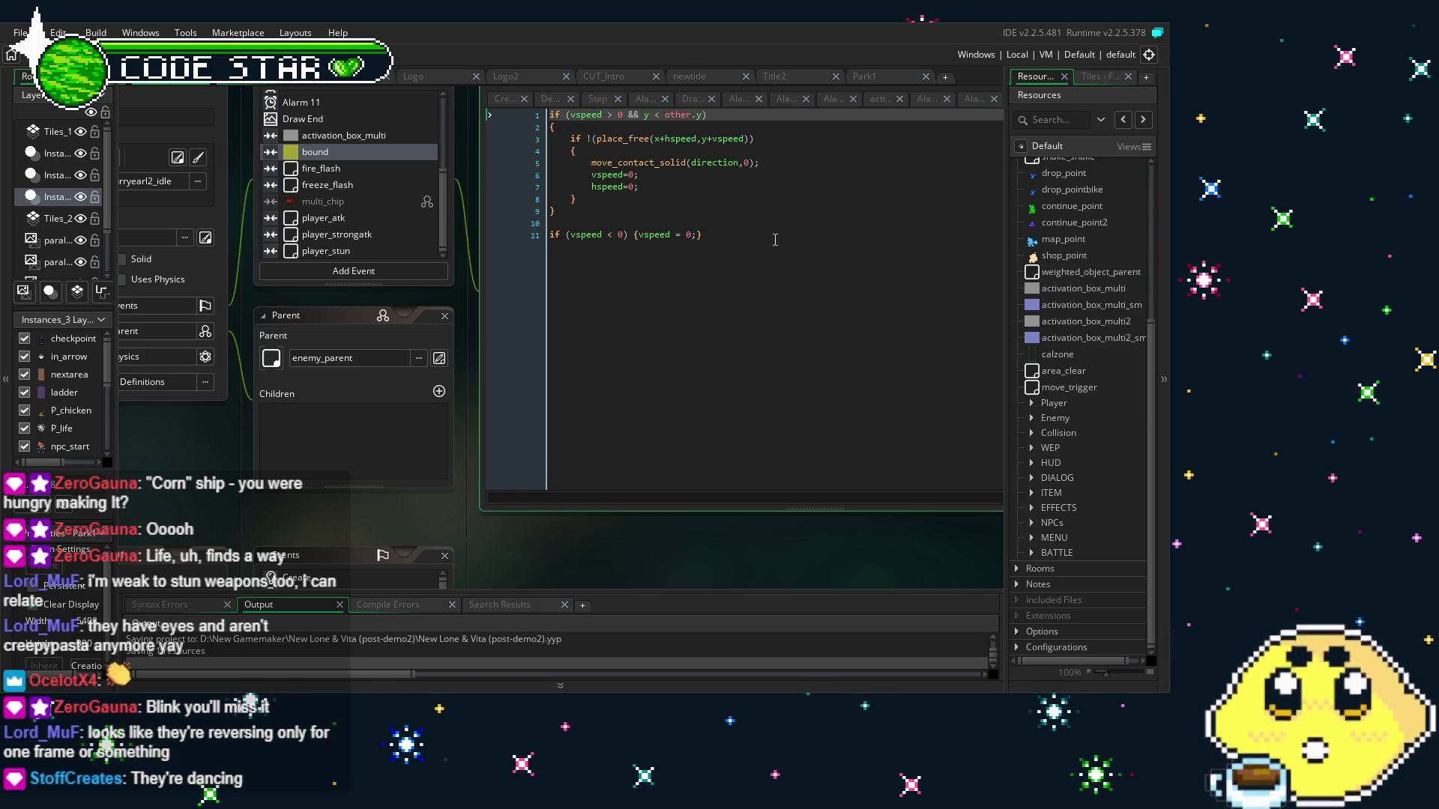
{"action": "scroll", "coordinate": [314, 209], "scroll_direction": "up", "scroll_amount": 3}
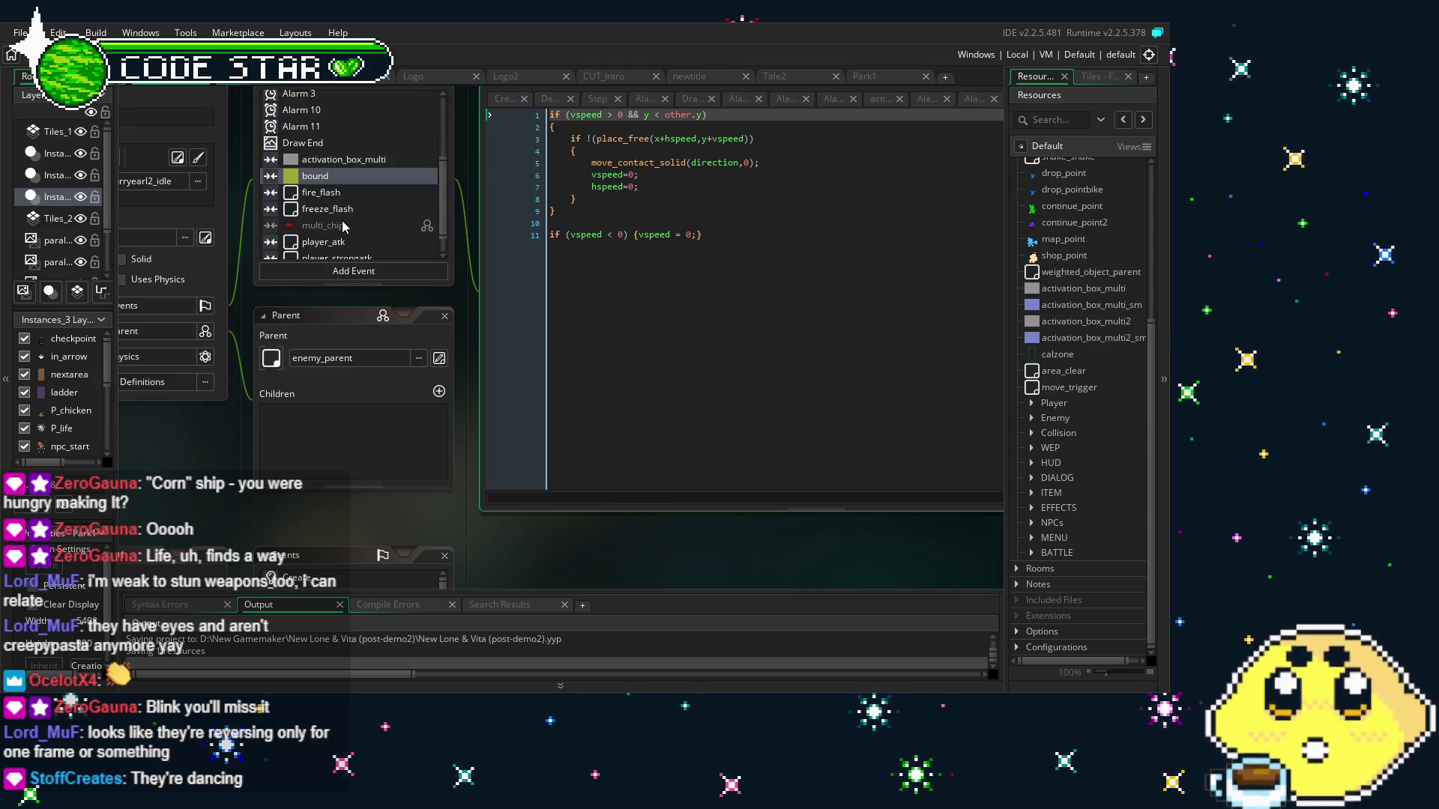
{"action": "left_click", "coordinate": [316, 137]}
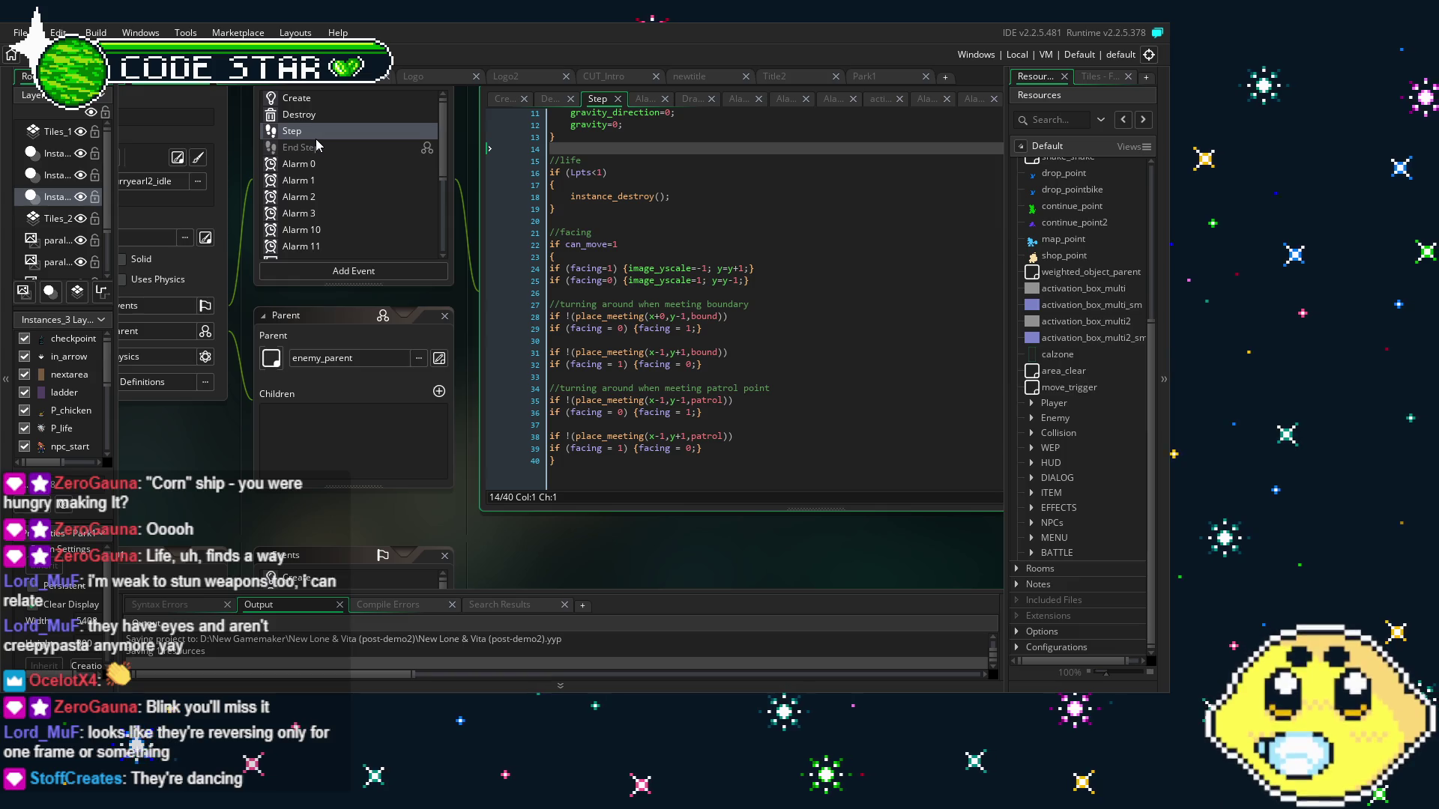
{"action": "left_click", "coordinate": [639, 388]}
{"action": "left_click", "coordinate": [618, 305]}
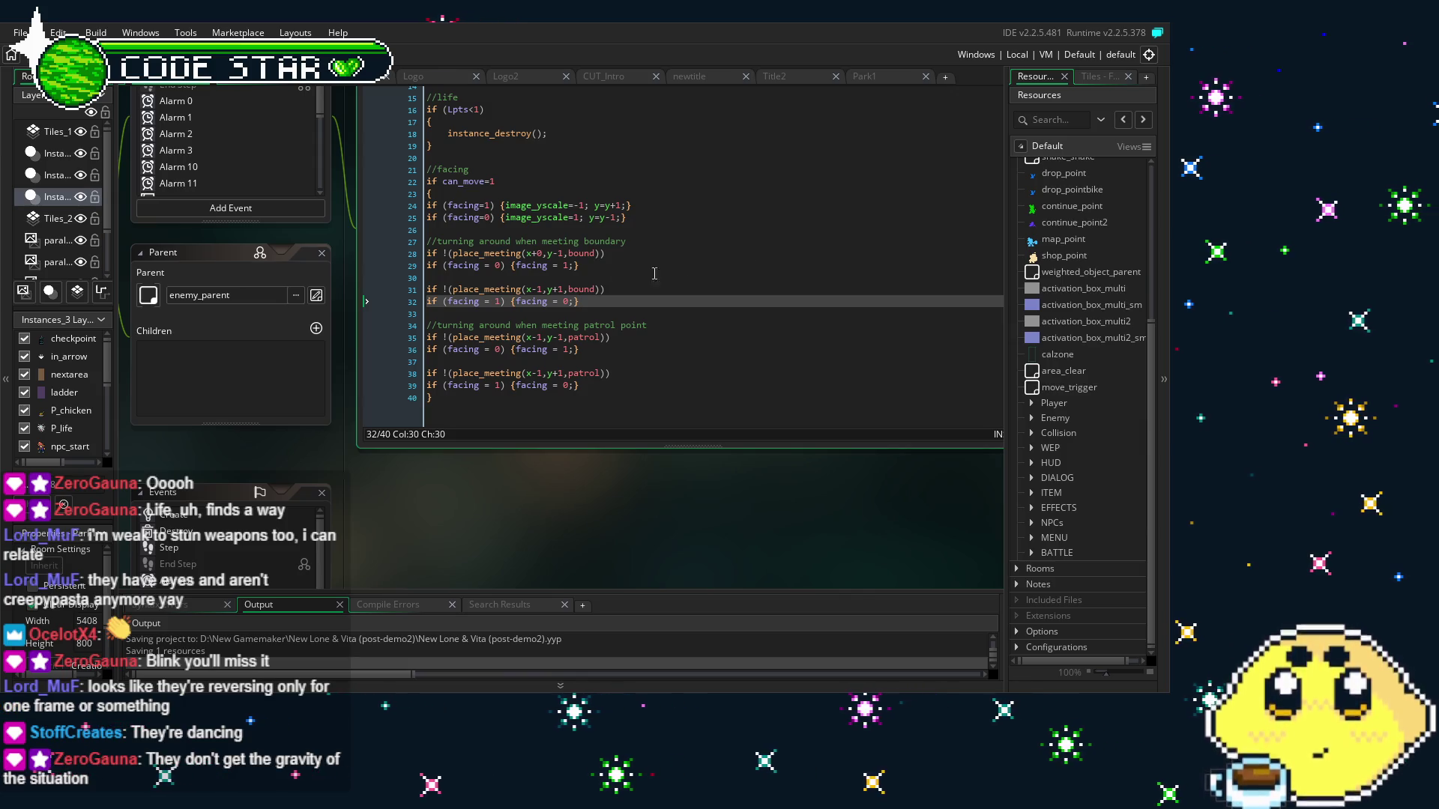
Expand the Enemy objects folder and open the enemy20 object
{"action": "scroll", "coordinate": [1042, 290], "scroll_direction": "up", "scroll_amount": 3}
{"action": "scroll", "coordinate": [1042, 291], "scroll_direction": "up", "scroll_amount": 2}
{"action": "scroll", "coordinate": [1041, 291], "scroll_direction": "down", "scroll_amount": 4}
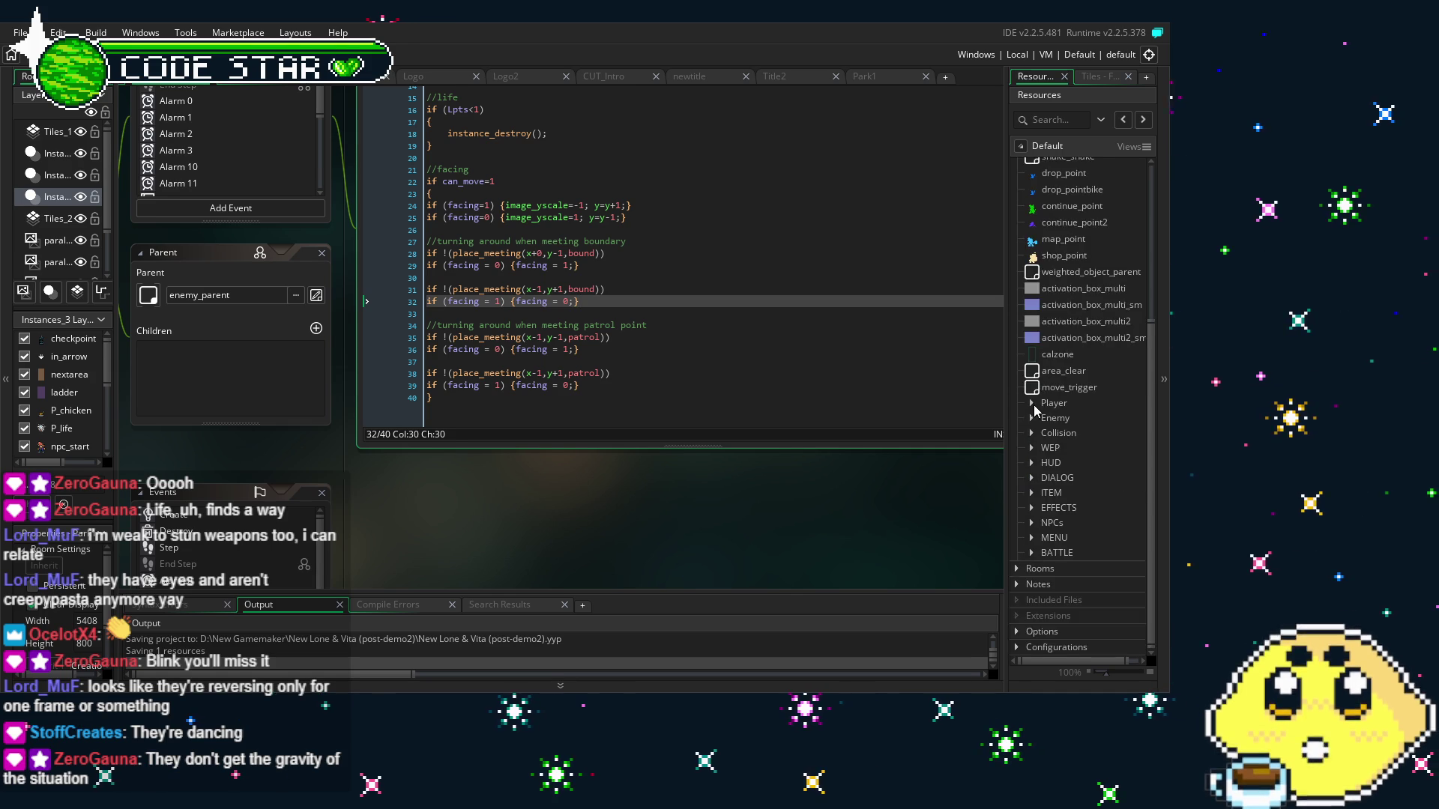
{"action": "left_click", "coordinate": [1031, 443]}
{"action": "scroll", "coordinate": [1075, 364], "scroll_direction": "down", "scroll_amount": 3}
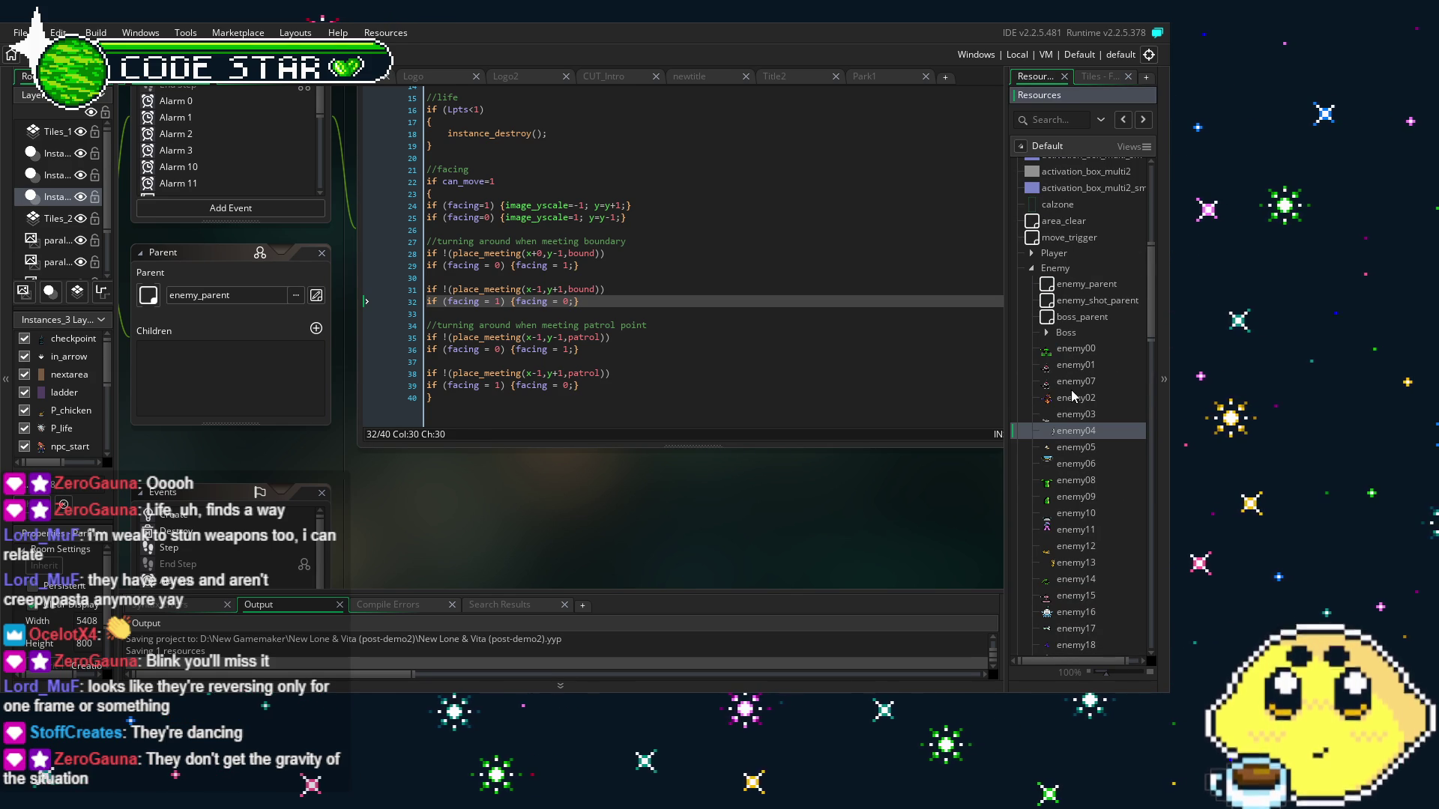
{"action": "scroll", "coordinate": [1075, 355], "scroll_direction": "down", "scroll_amount": 2}
{"action": "scroll", "coordinate": [1074, 355], "scroll_direction": "down", "scroll_amount": 3}
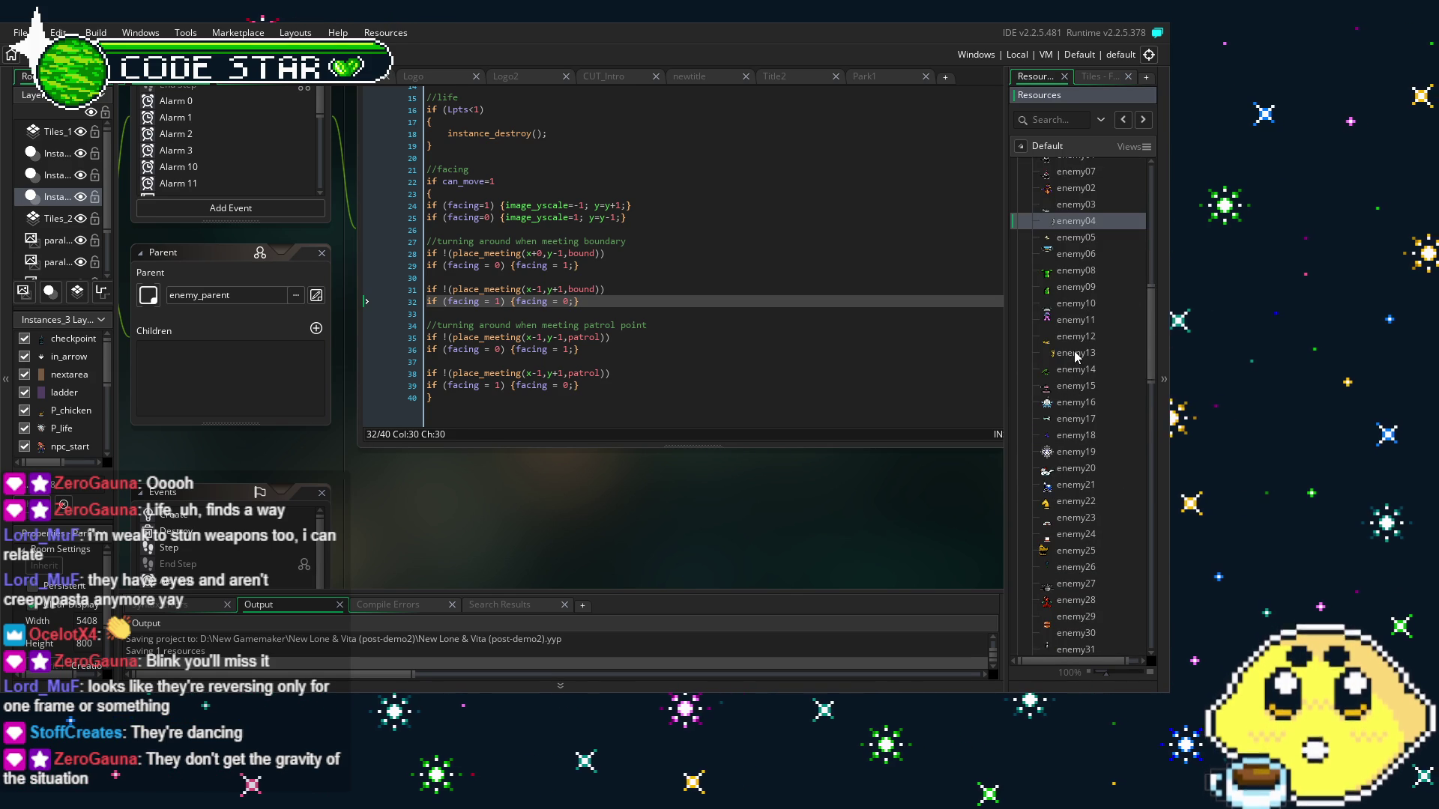
{"action": "scroll", "coordinate": [1076, 355], "scroll_direction": "down", "scroll_amount": 2}
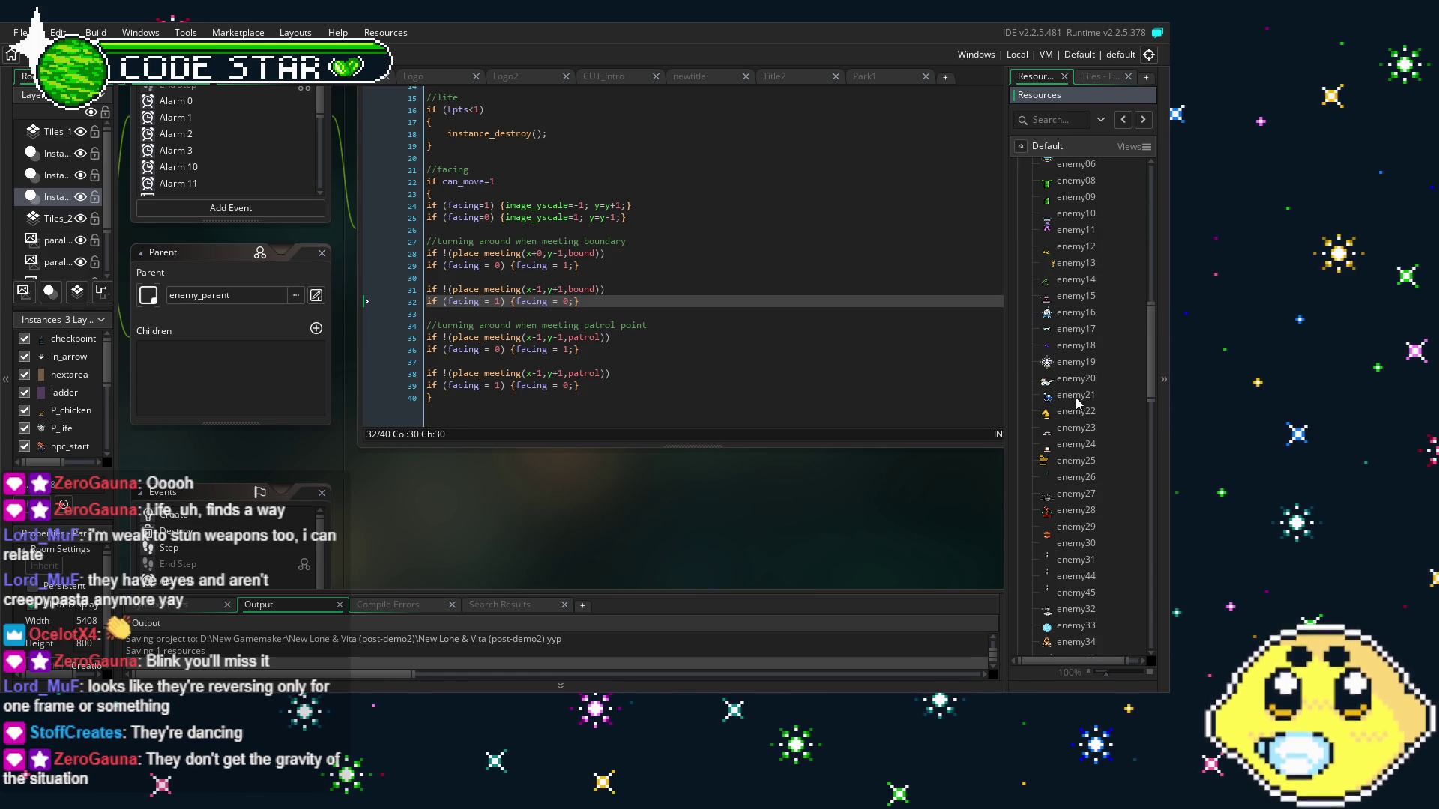
{"action": "scroll", "coordinate": [1076, 402], "scroll_direction": "down", "scroll_amount": 2}
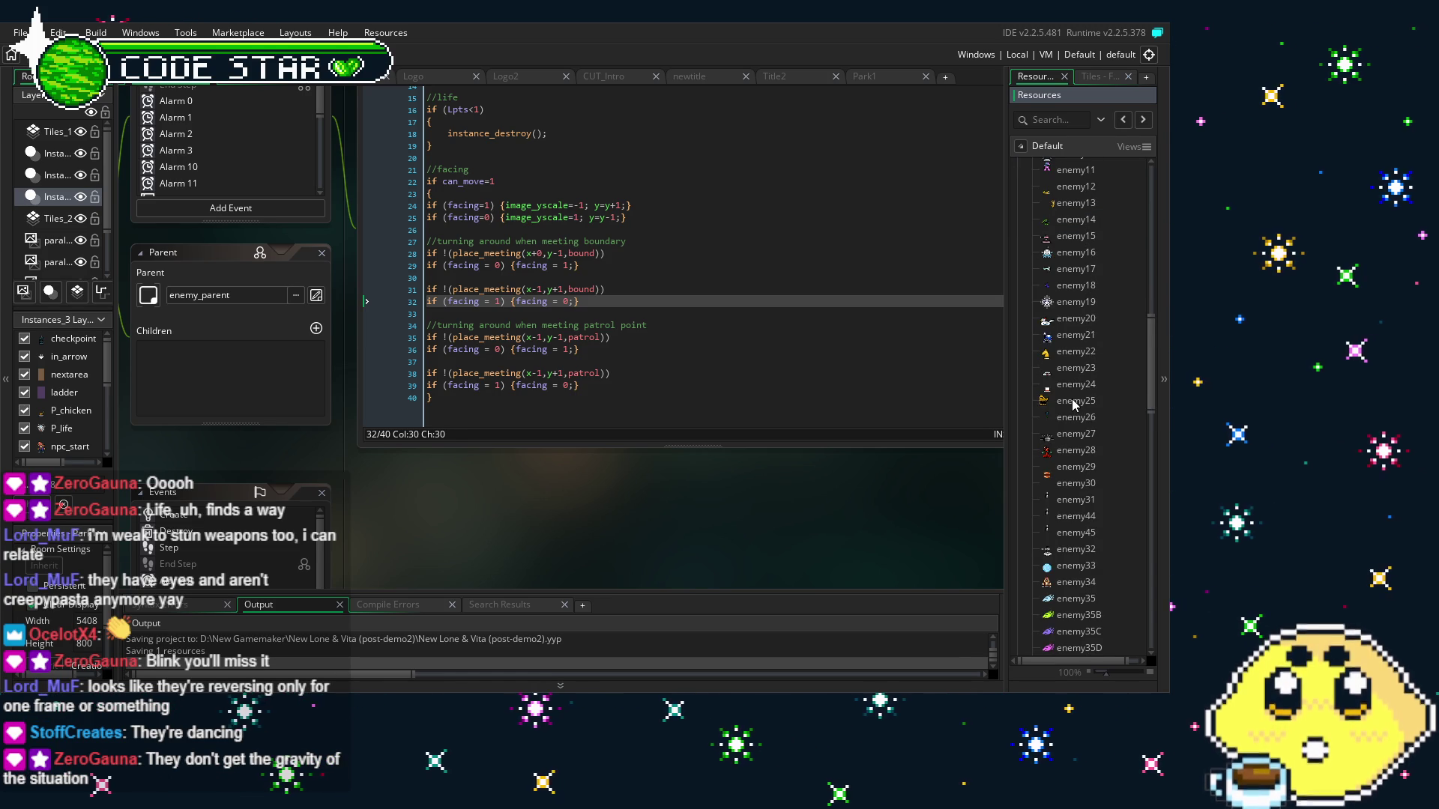
{"action": "double_click", "coordinate": [1076, 319]}
Compare enemy20's bound collision and Step turn-around code, then reopen enemy04
{"action": "scroll", "coordinate": [420, 224], "scroll_direction": "down", "scroll_amount": 3}
{"action": "left_click", "coordinate": [401, 218]}
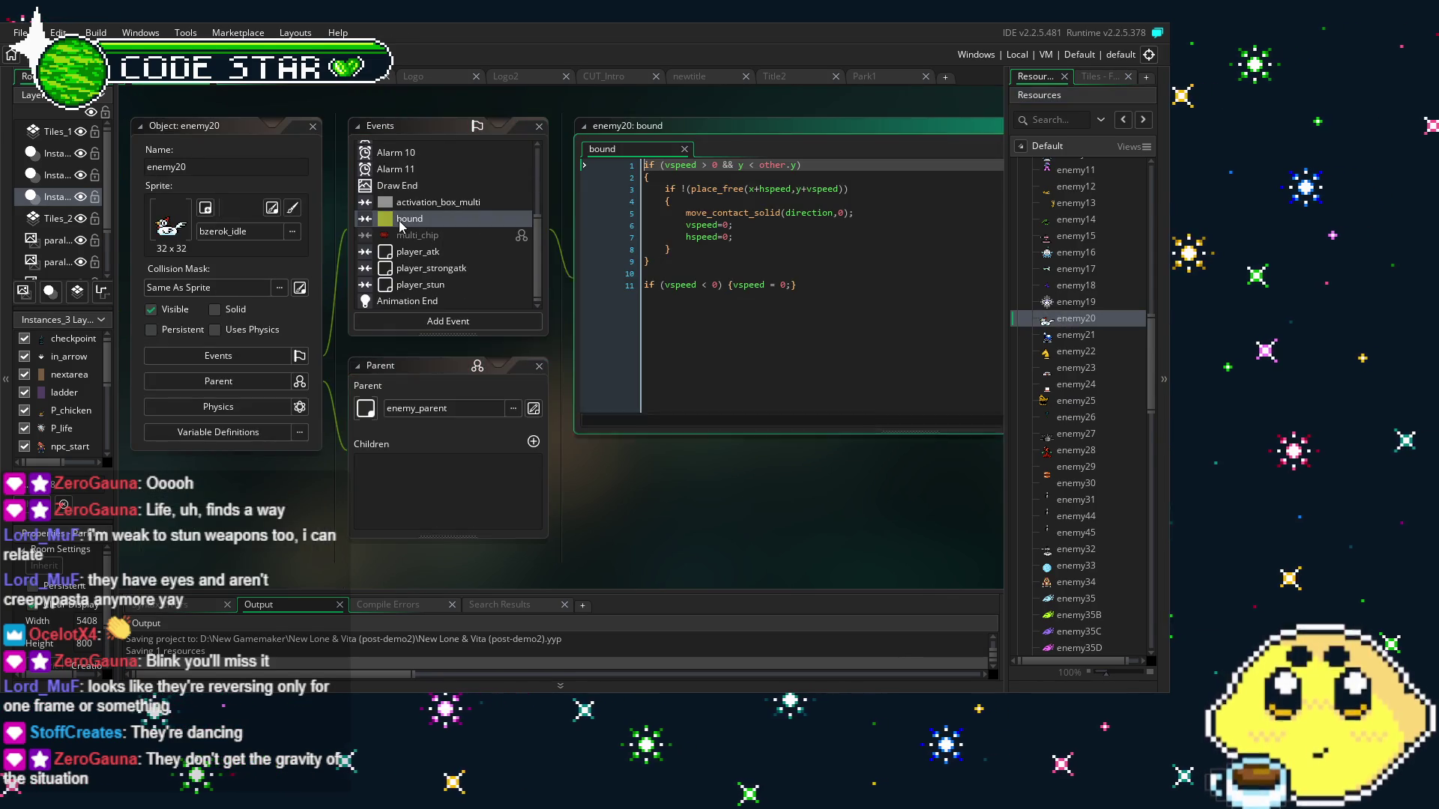
{"action": "scroll", "coordinate": [414, 245], "scroll_direction": "up", "scroll_amount": 3}
{"action": "scroll", "coordinate": [414, 246], "scroll_direction": "up", "scroll_amount": 1}
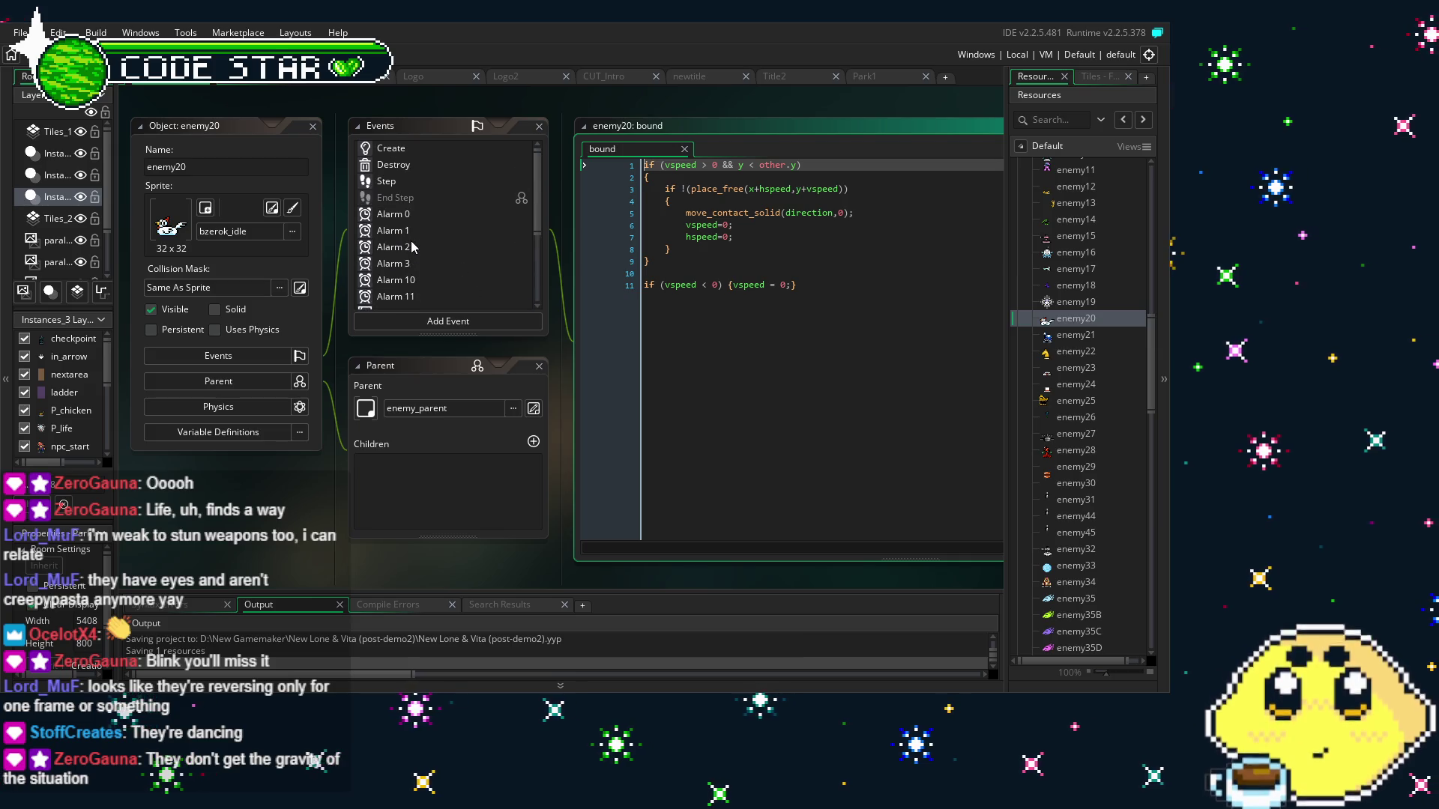
{"action": "left_click", "coordinate": [387, 181]}
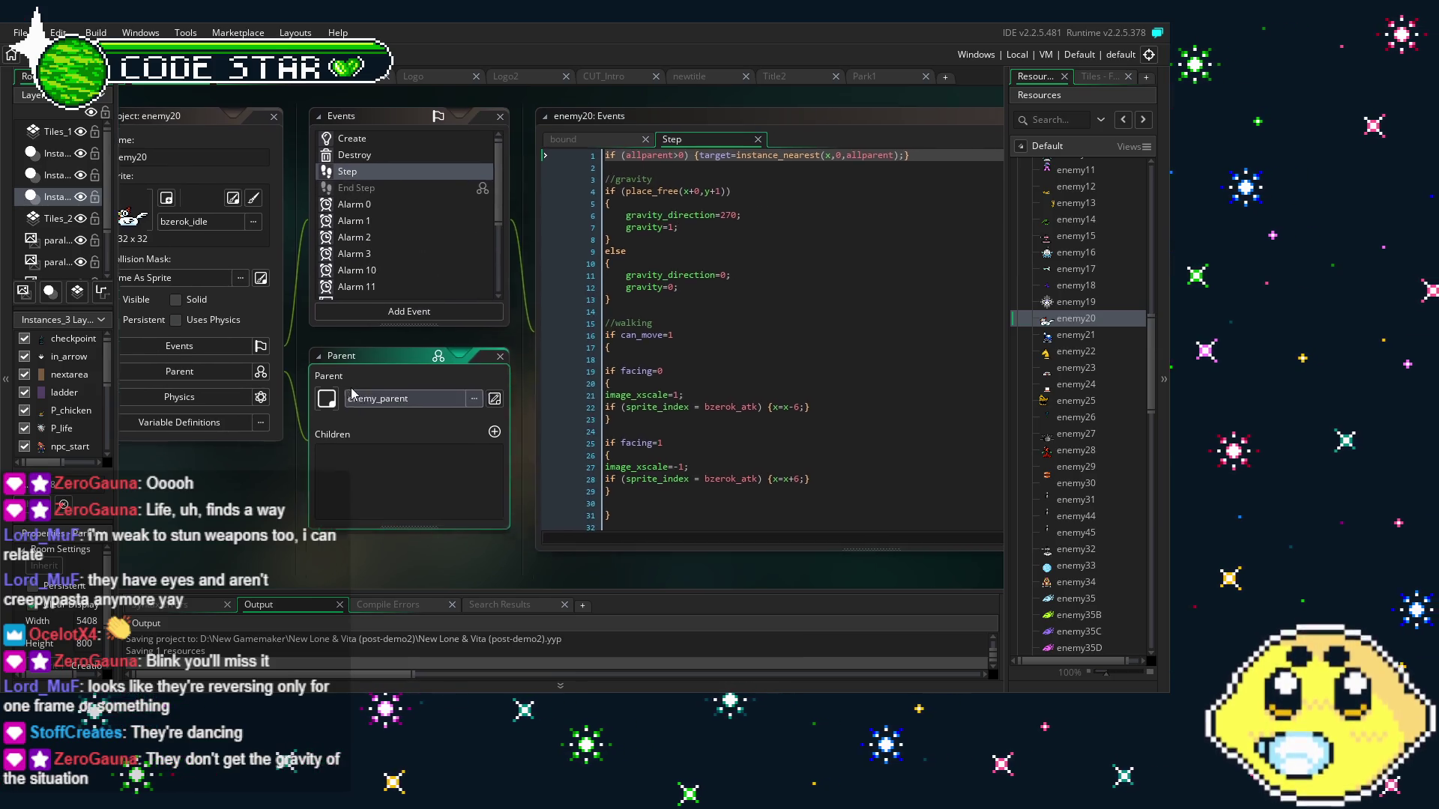
{"action": "scroll", "coordinate": [687, 386], "scroll_direction": "down", "scroll_amount": 3}
{"action": "scroll", "coordinate": [687, 386], "scroll_direction": "down", "scroll_amount": 10}
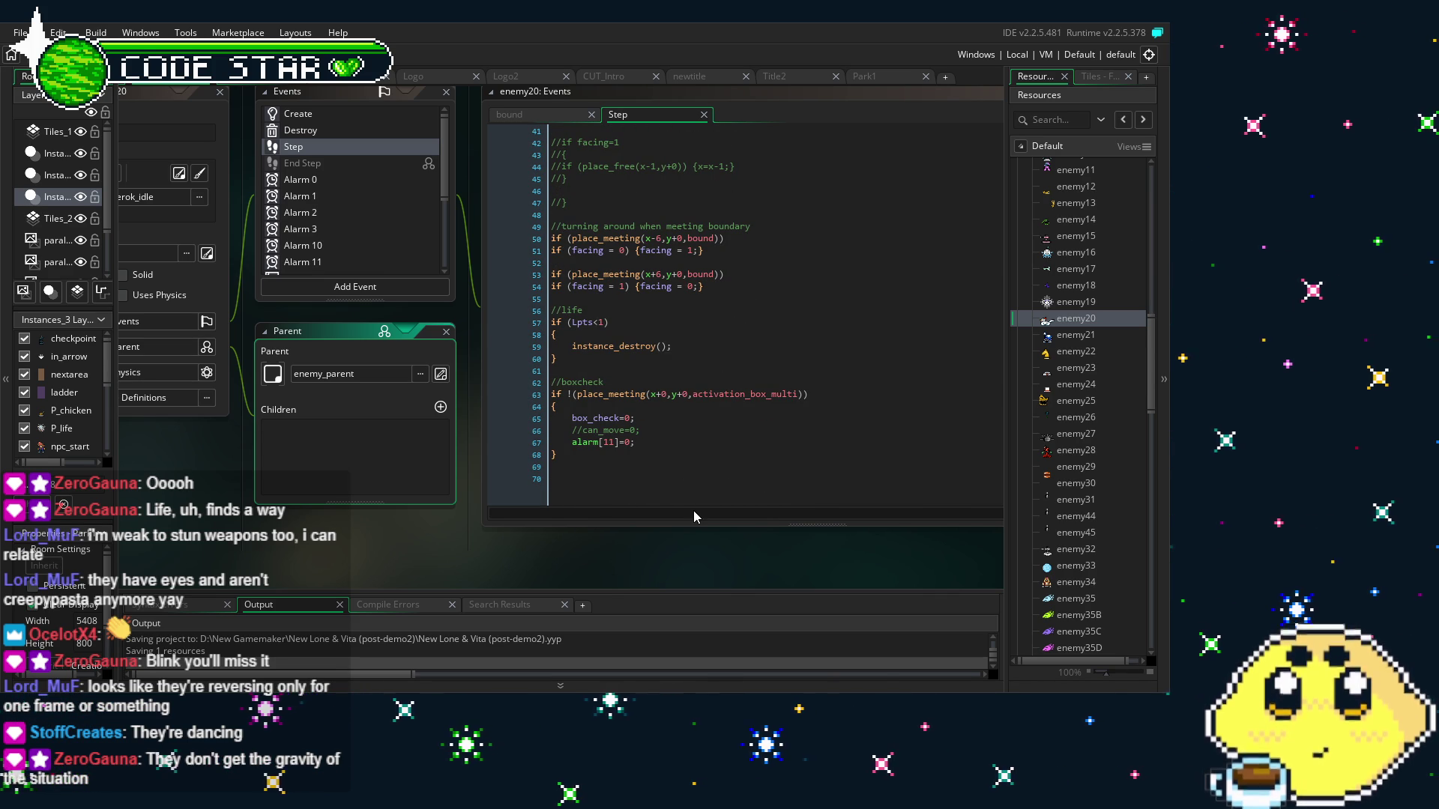
{"action": "left_click_drag", "start_coordinate": [438, 544], "coordinate": [536, 553]}
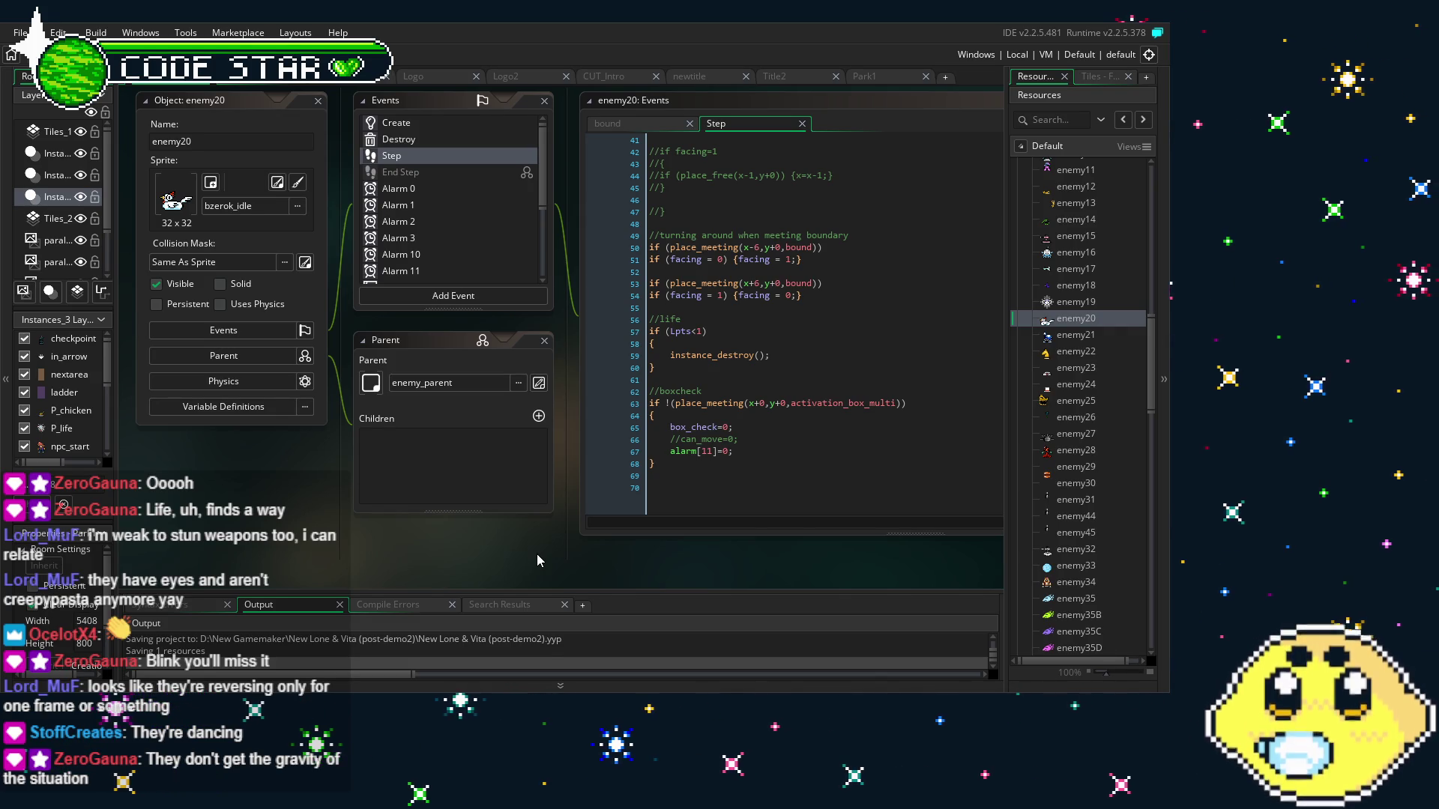
{"action": "scroll", "coordinate": [1081, 355], "scroll_direction": "up", "scroll_amount": 7}
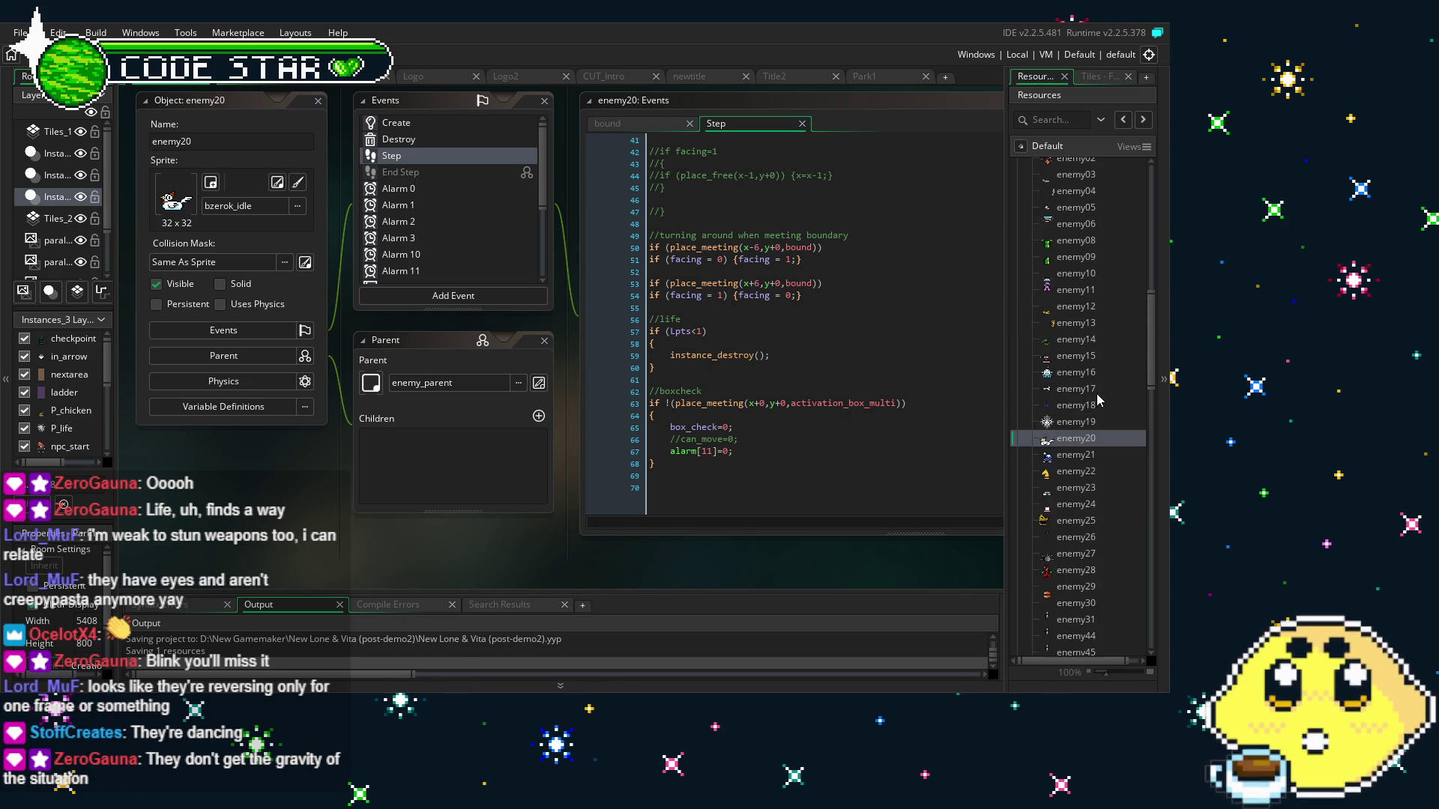
{"action": "scroll", "coordinate": [1080, 355], "scroll_direction": "down", "scroll_amount": 3}
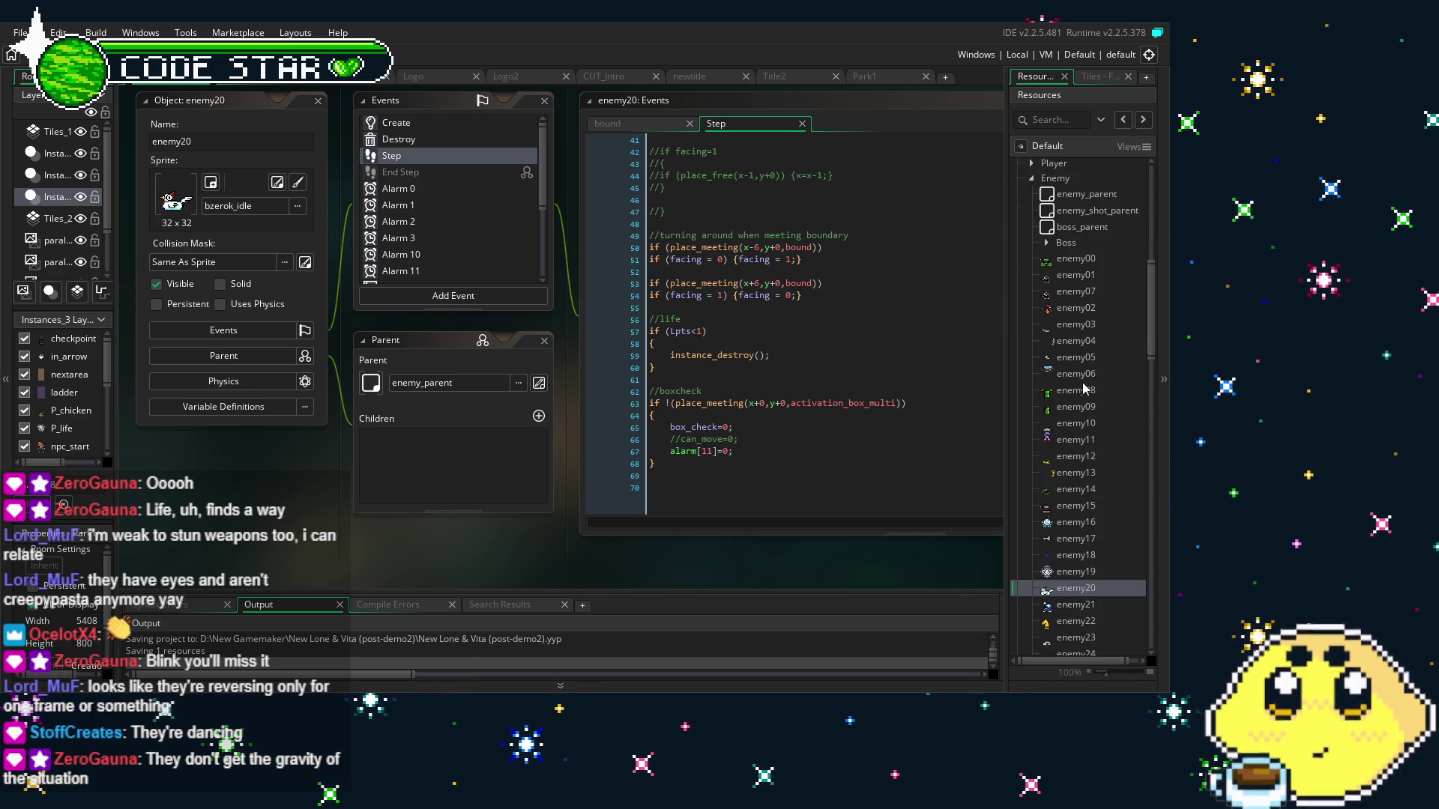
{"action": "double_click", "coordinate": [1076, 341]}
Change the boundary checks' y offsets from 1 to 6 on lines 24, 25 and 31
{"action": "left_click", "coordinate": [696, 332]}
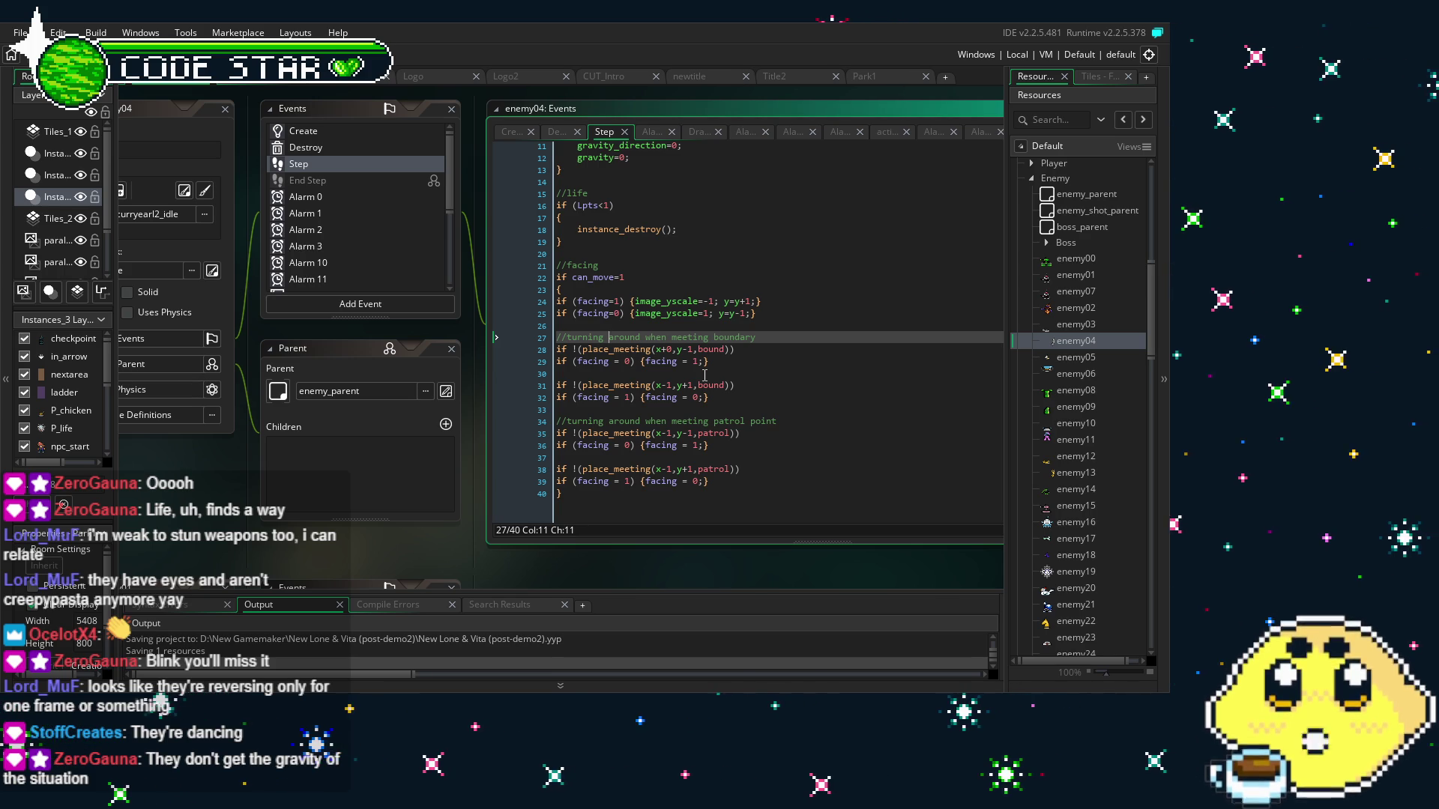
{"action": "double_click", "coordinate": [689, 386]}
{"action": "type", "text": "6"}
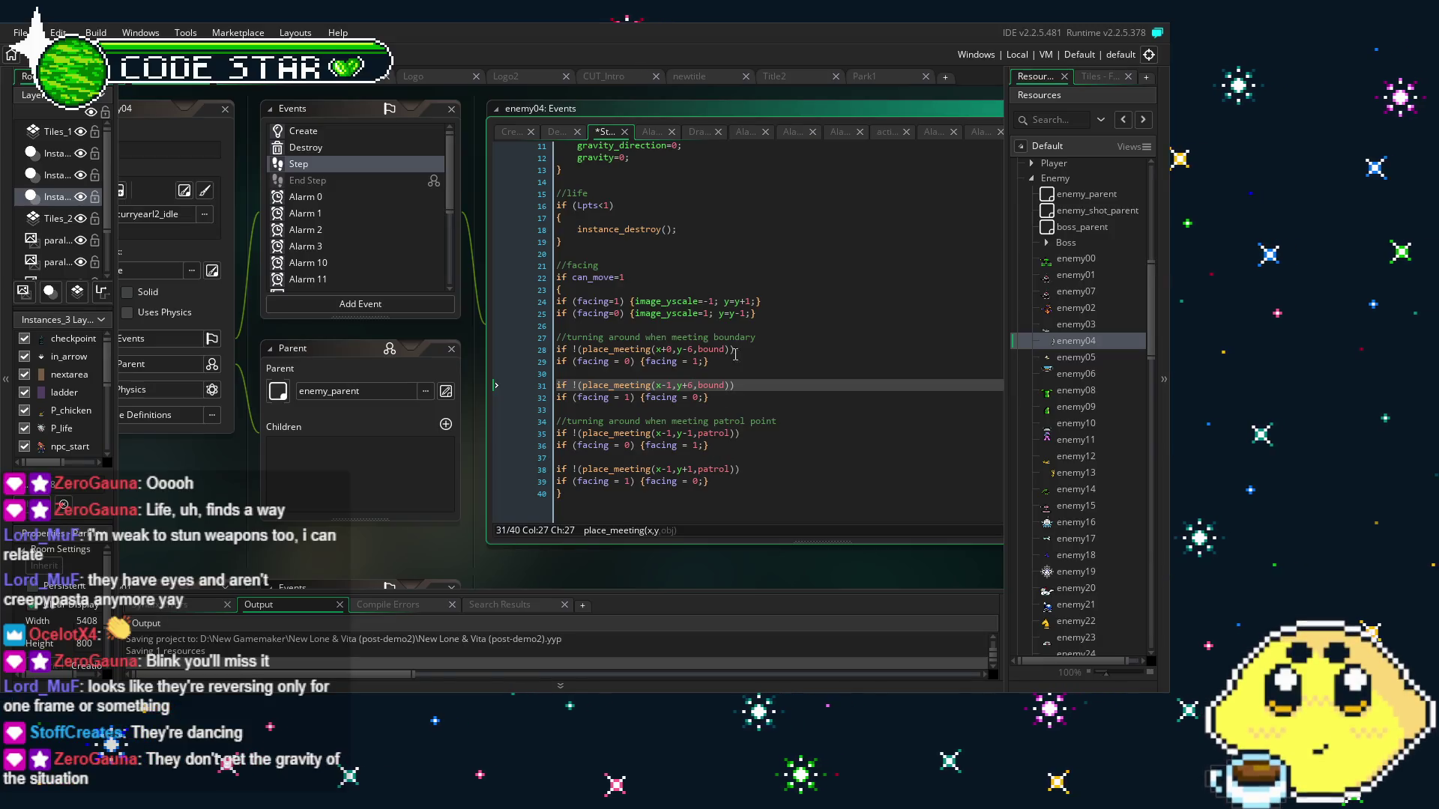
{"action": "left_click", "coordinate": [752, 301]}
{"action": "key", "text": "BackSpace"}
{"action": "type", "text": "6"}
{"action": "double_click", "coordinate": [746, 313]}
{"action": "type", "text": "6"}
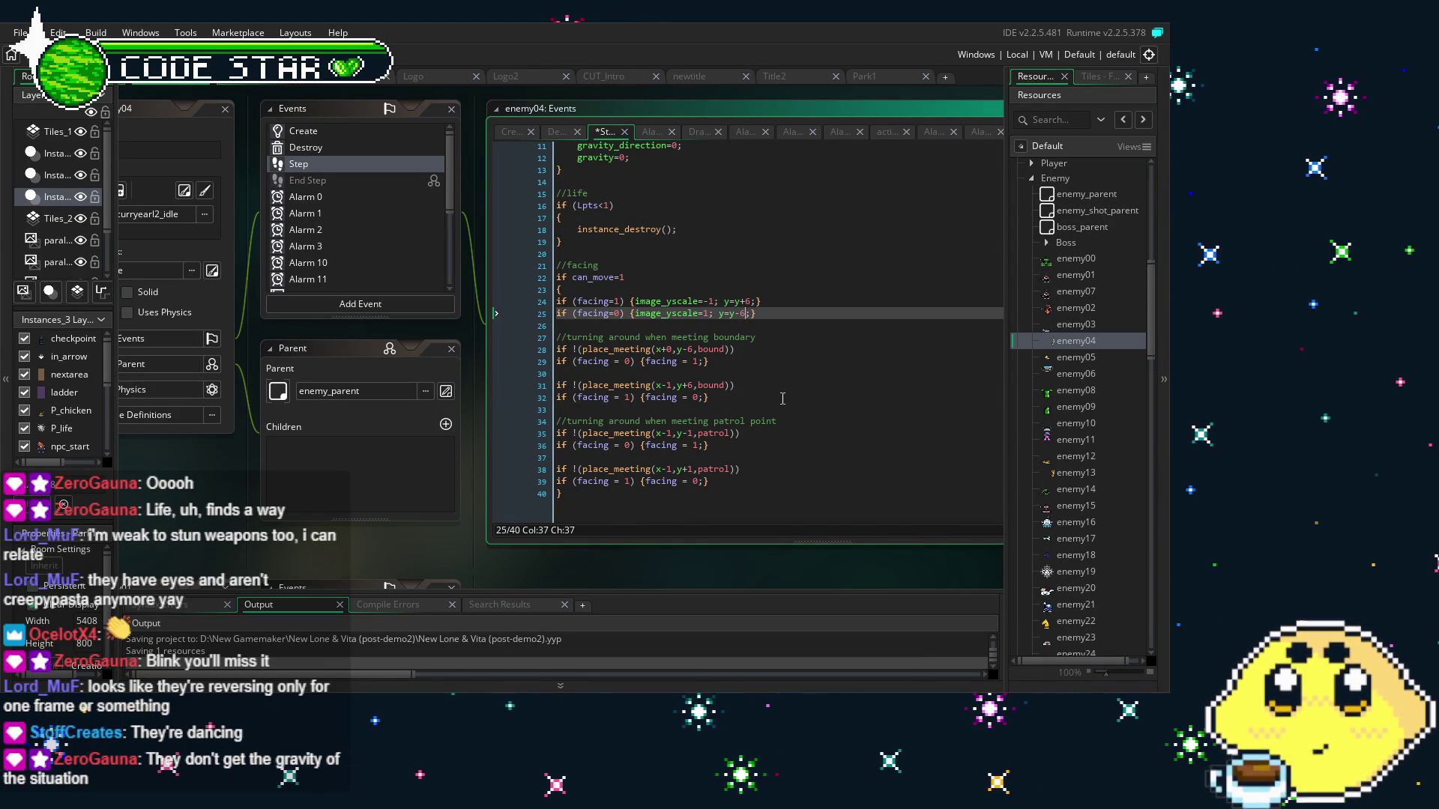
Make the patrol checks use place_meeting(x+0,y-6,patrol) and place_meeting(x+0,y+1,patrol)
{"action": "left_click", "coordinate": [699, 445]}
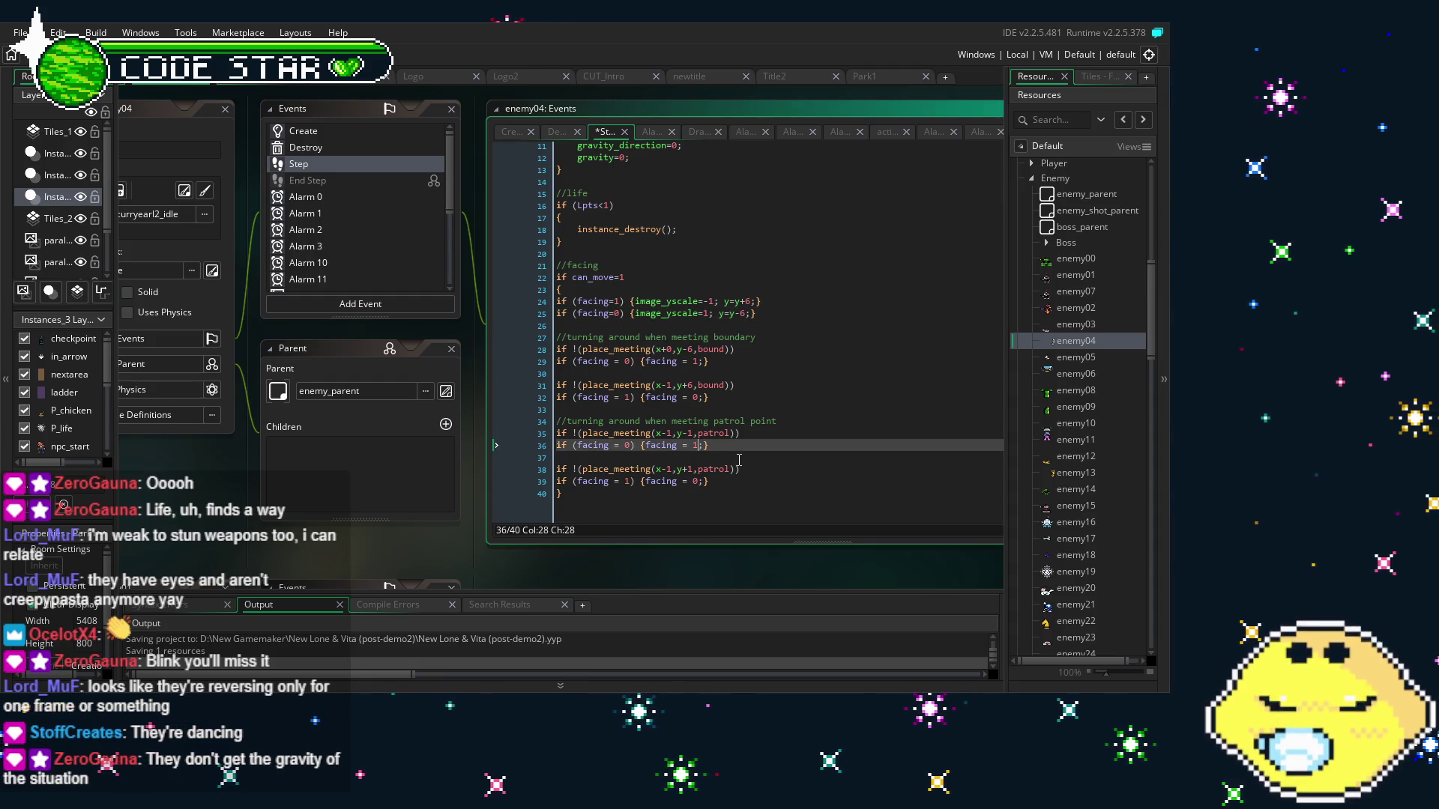
{"action": "double_click", "coordinate": [688, 433]}
{"action": "type", "text": "6"}
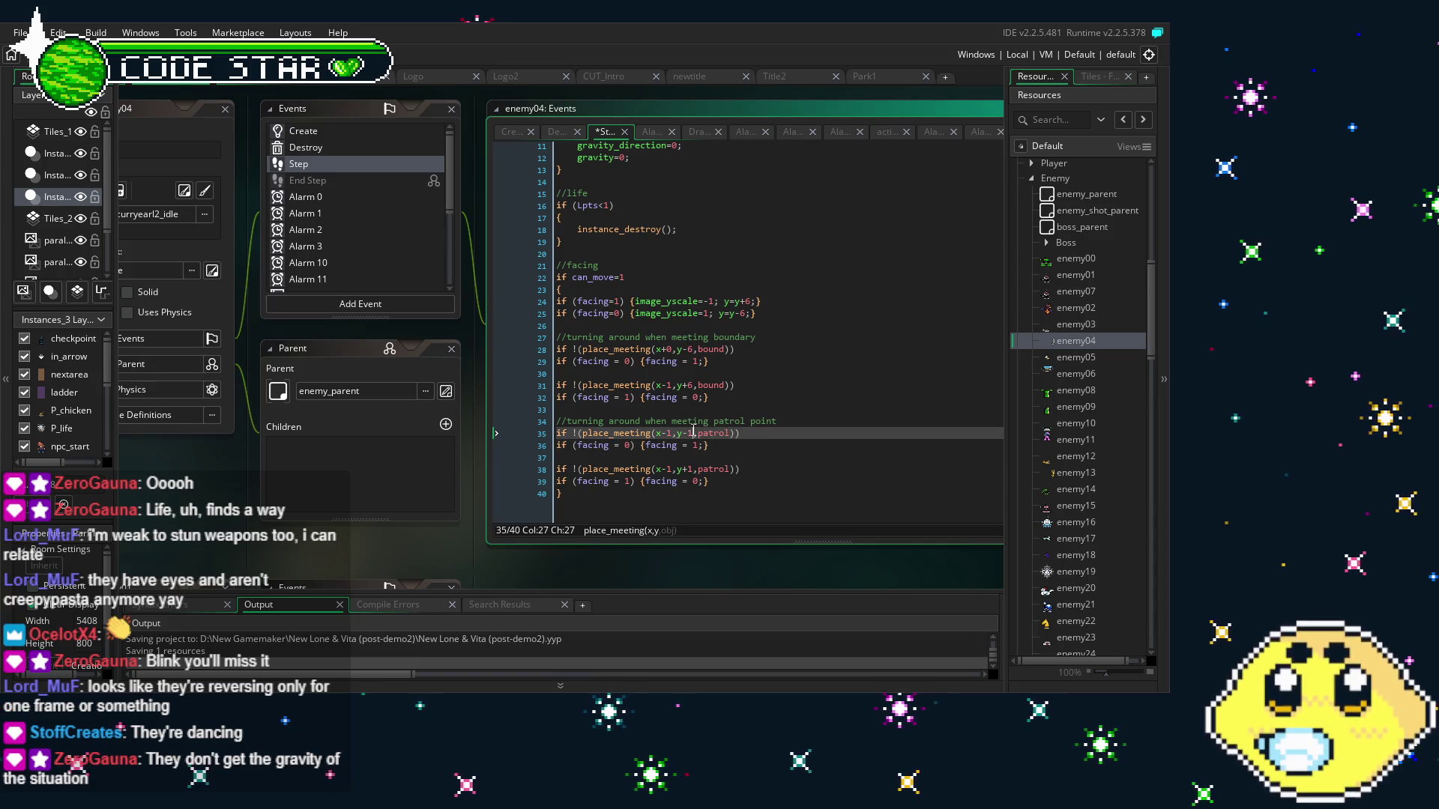
{"action": "key", "text": "Left"}
{"action": "key", "text": "Left"}
{"action": "key", "text": "Left"}
{"action": "key", "text": "BackSpace"}
{"action": "key", "text": "BackSpace"}
{"action": "type", "text": "+0"}
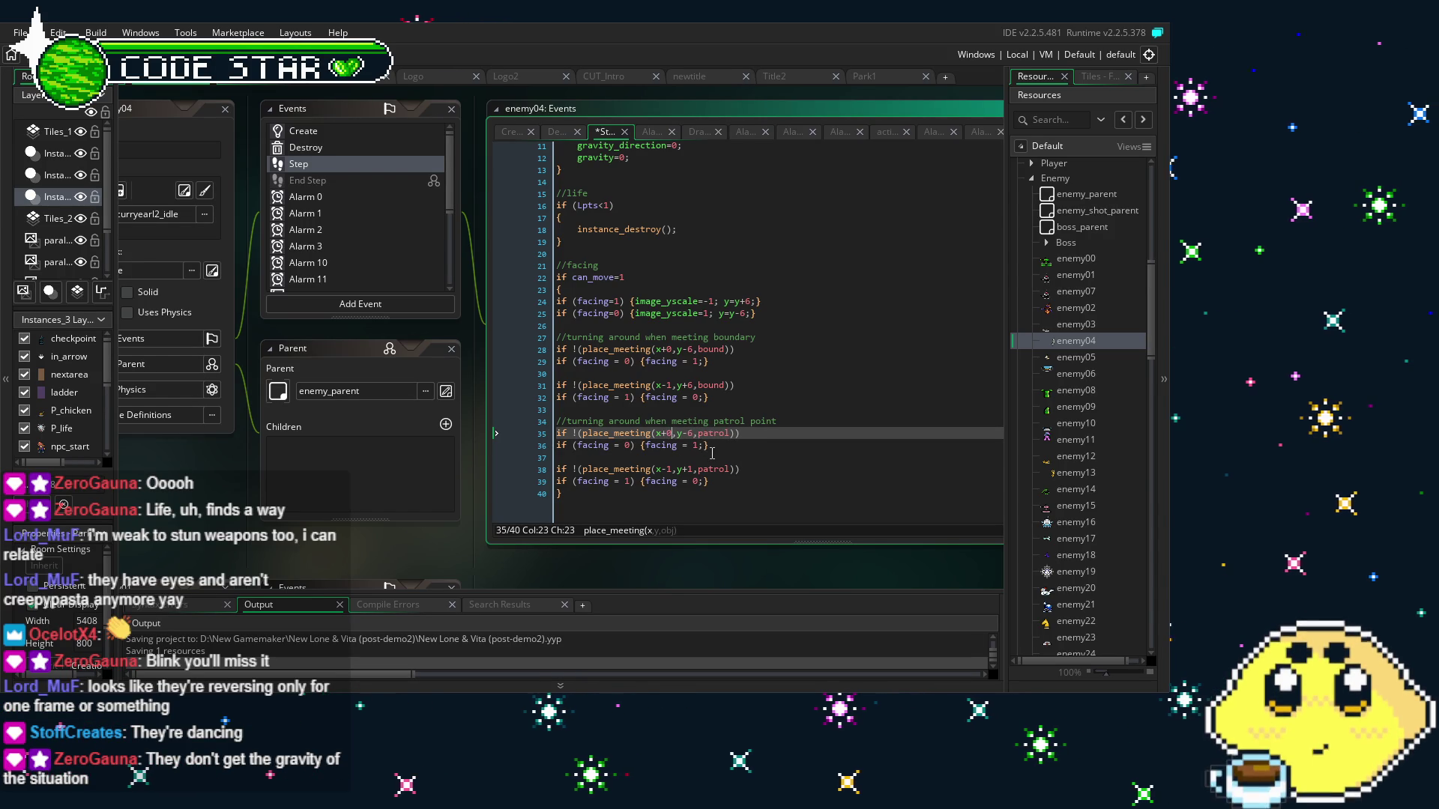
{"action": "key", "text": "Down"}
{"action": "key", "text": "Down"}
{"action": "key", "text": "Down"}
{"action": "key", "text": "BackSpace"}
{"action": "key", "text": "BackSpace"}
{"action": "type", "text": "+0"}
{"action": "key", "text": "Right"}
{"action": "key", "text": "Right"}
{"action": "key", "text": "Right"}
{"action": "key", "text": "BackSpace"}
{"action": "type", "text": "1"}
Save the edited Step code and launch the game with F5
{"action": "key", "text": "End"}
{"action": "key", "text": "ctrl+s"}
{"action": "left_click_drag", "start_coordinate": [774, 460], "coordinate": [763, 423]}
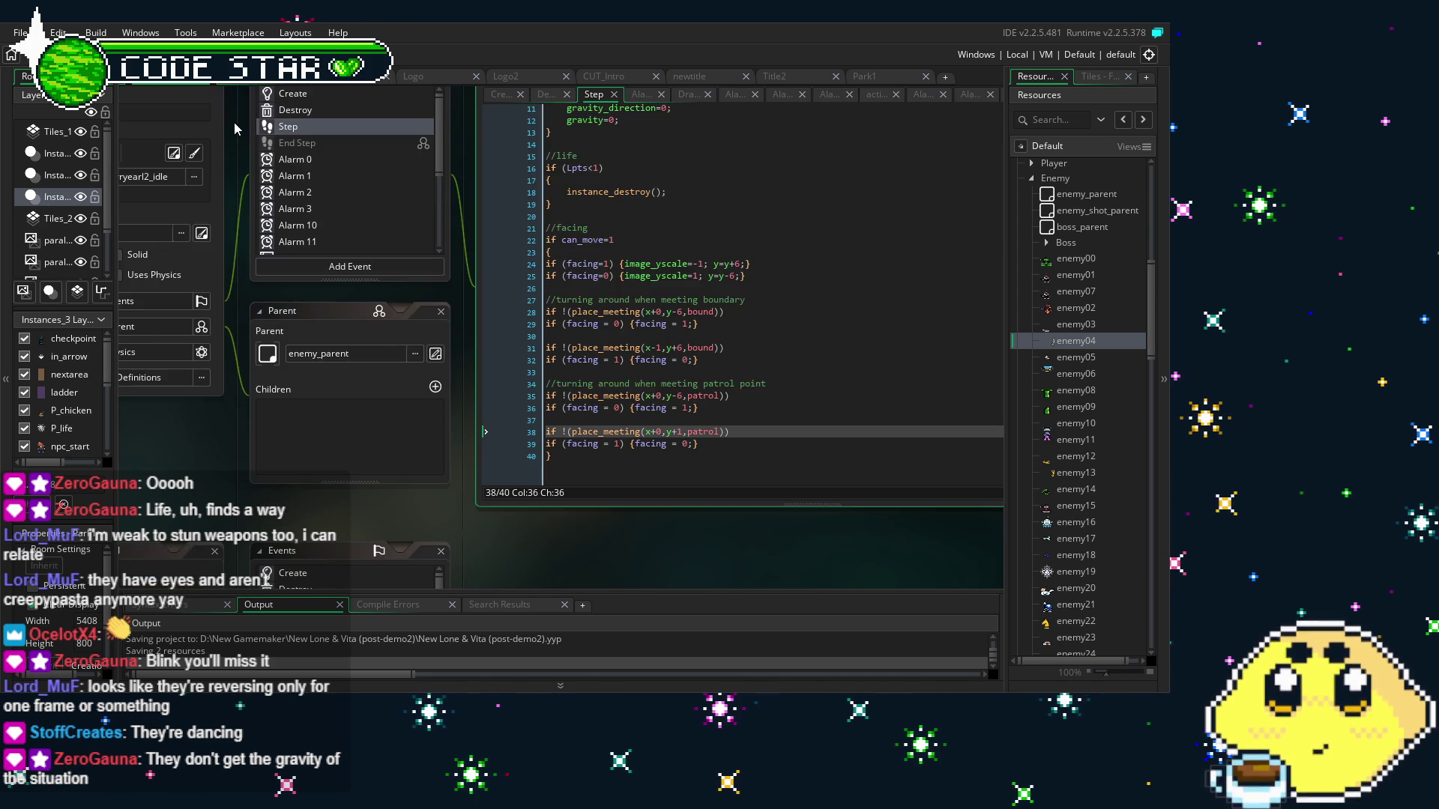
{"action": "key", "text": "F5"}
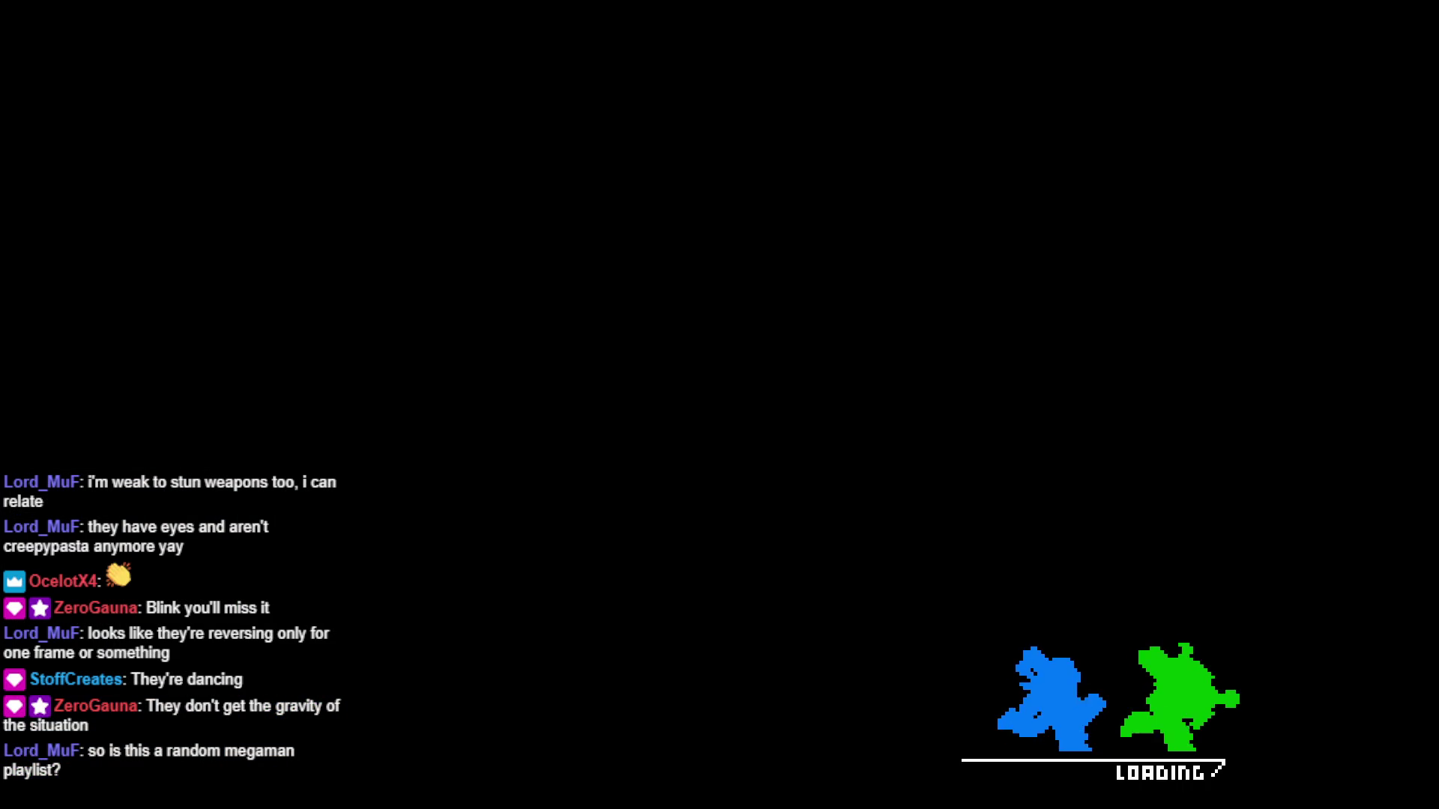
Skip through the game's intro screens during the play-test
{"action": "key", "text": "Return"}
{"action": "key", "text": "Return"}
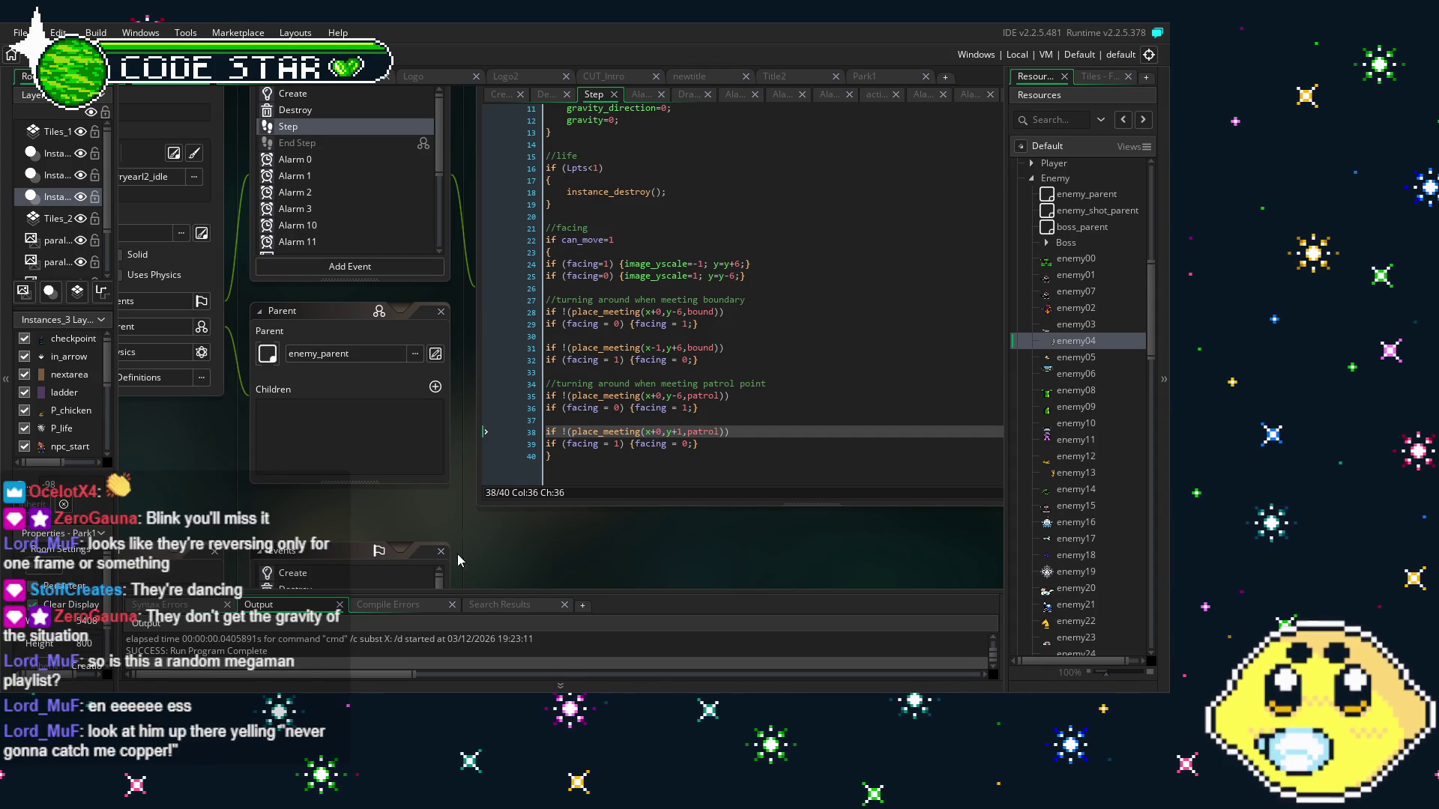
{"action": "mouse_move", "coordinate": [487, 539]}
{"action": "left_mouse_down"}
{"action": "mouse_move", "coordinate": [536, 568]}
{"action": "mouse_move", "coordinate": [495, 565]}
{"action": "left_mouse_up"}
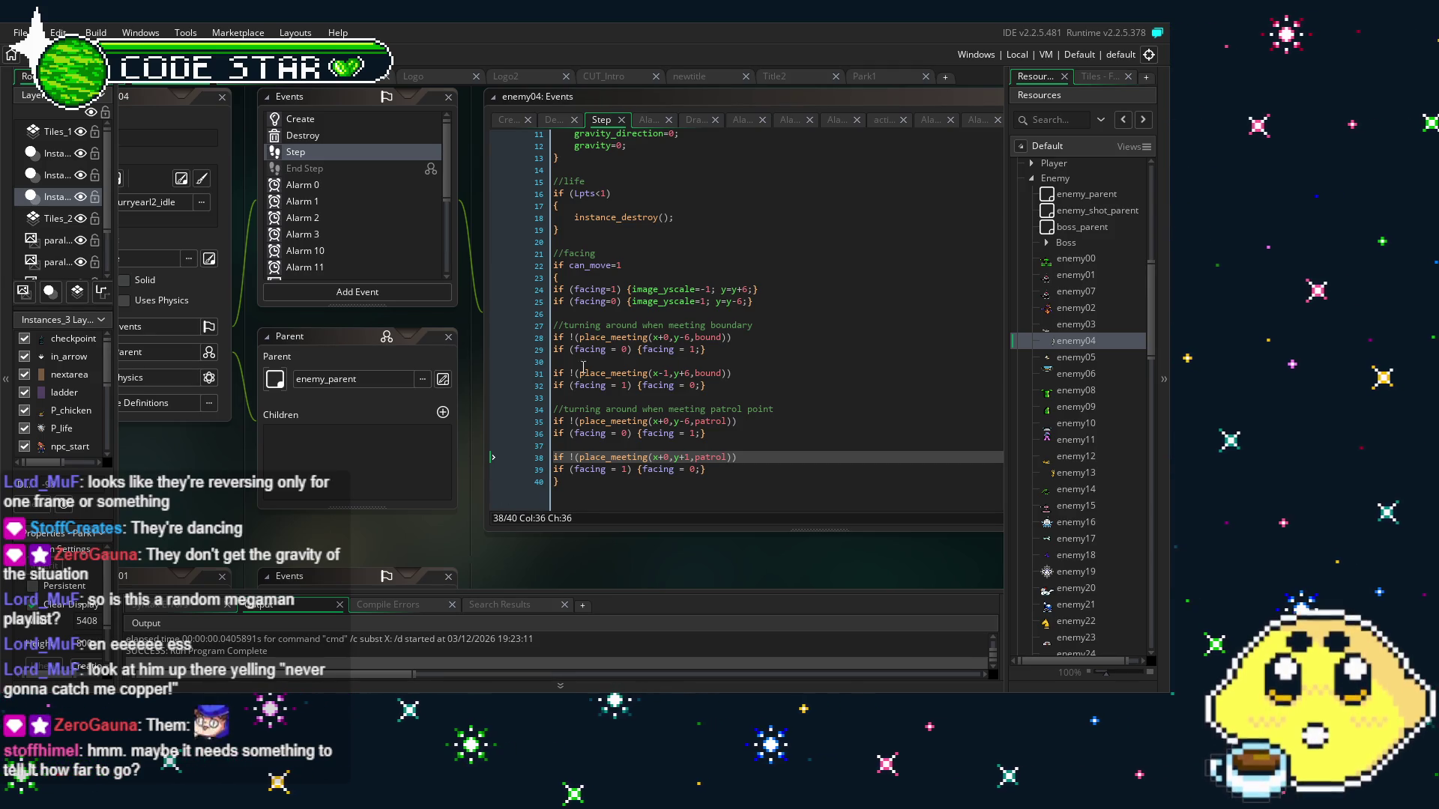
{"action": "left_click_drag", "start_coordinate": [778, 303], "coordinate": [637, 301]}
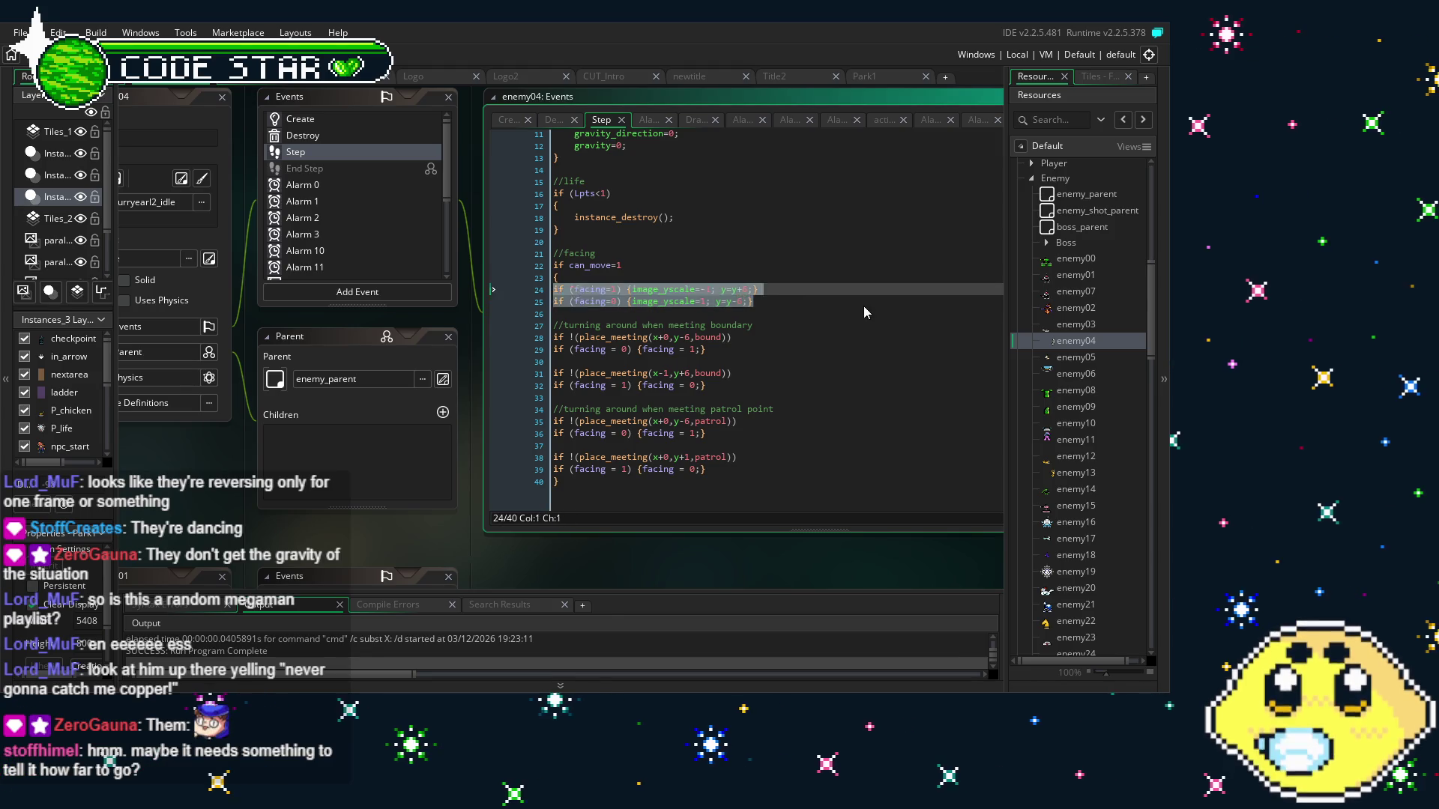
{"action": "left_click", "coordinate": [809, 300]}
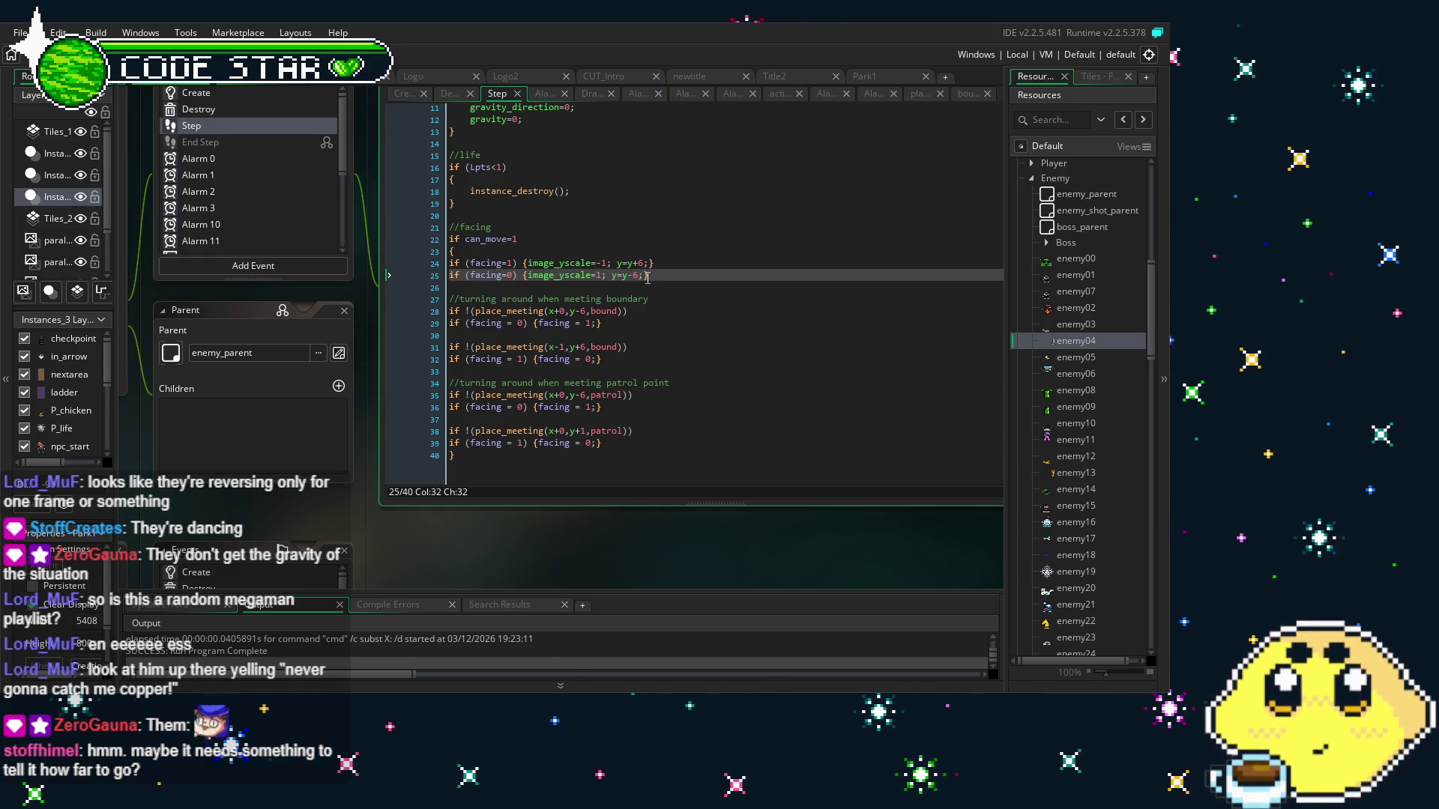
{"action": "left_click_drag", "start_coordinate": [649, 276], "coordinate": [530, 281]}
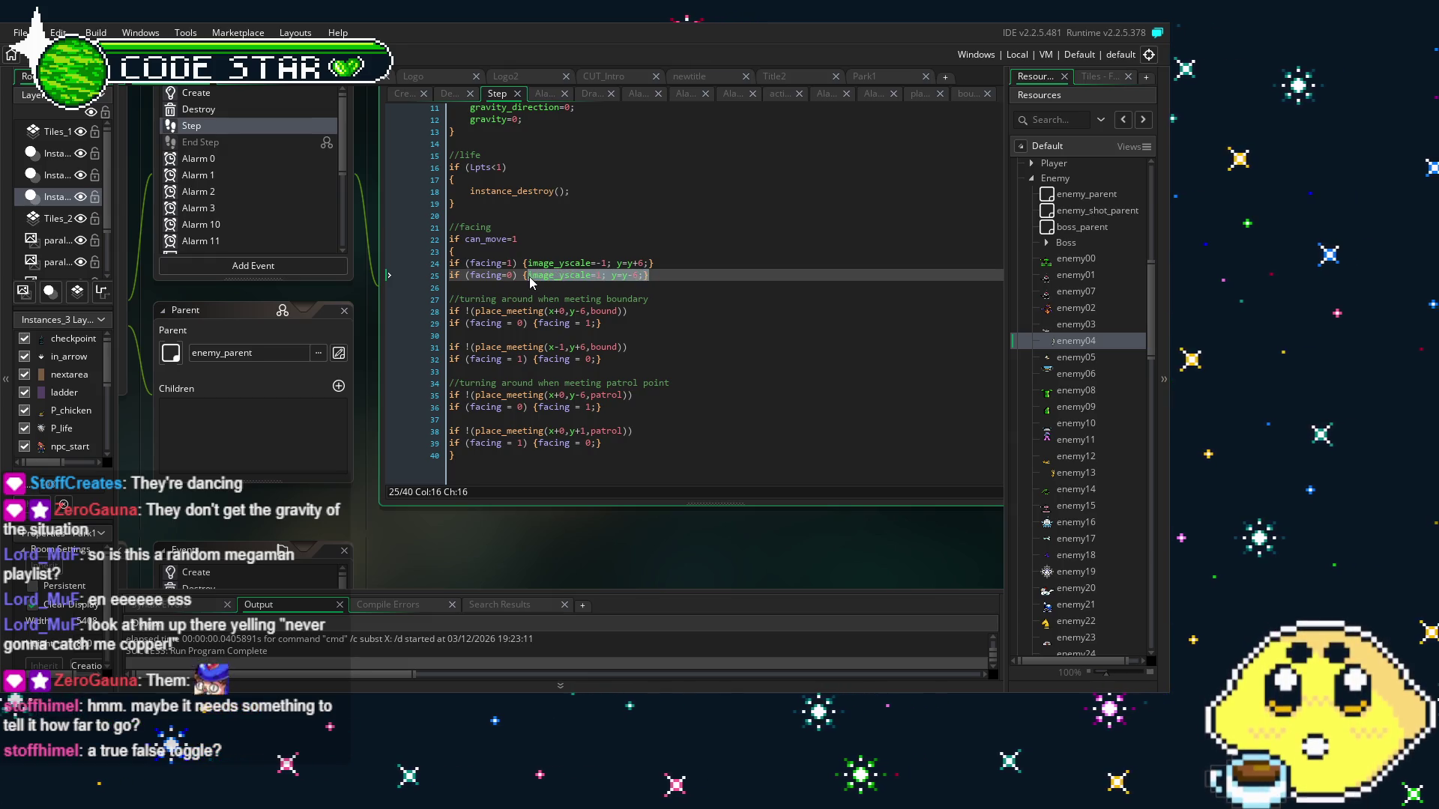
{"action": "key", "text": "BackSpace"}
{"action": "key", "text": "ctrl+z"}
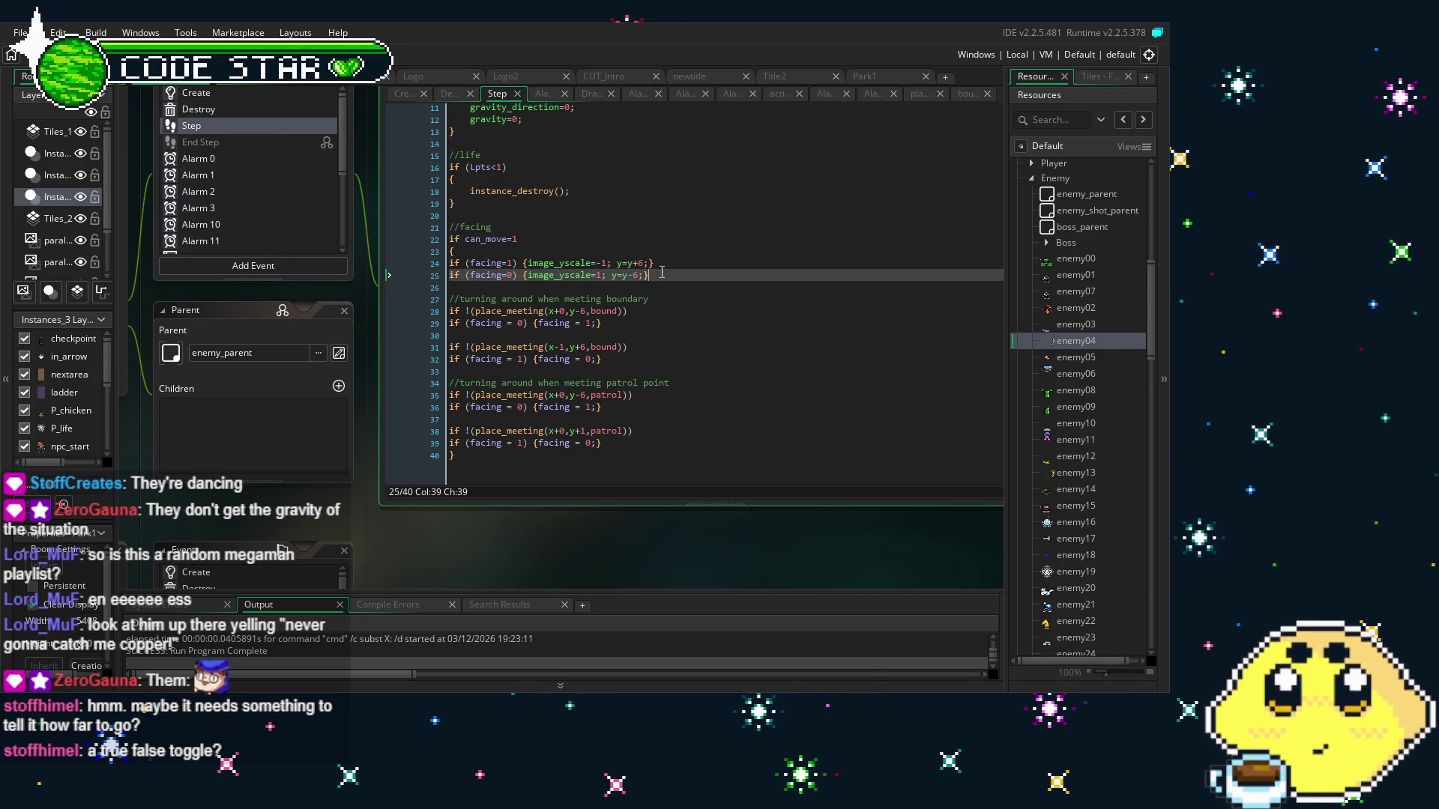
{"action": "left_click", "coordinate": [530, 275], "text": "shift"}
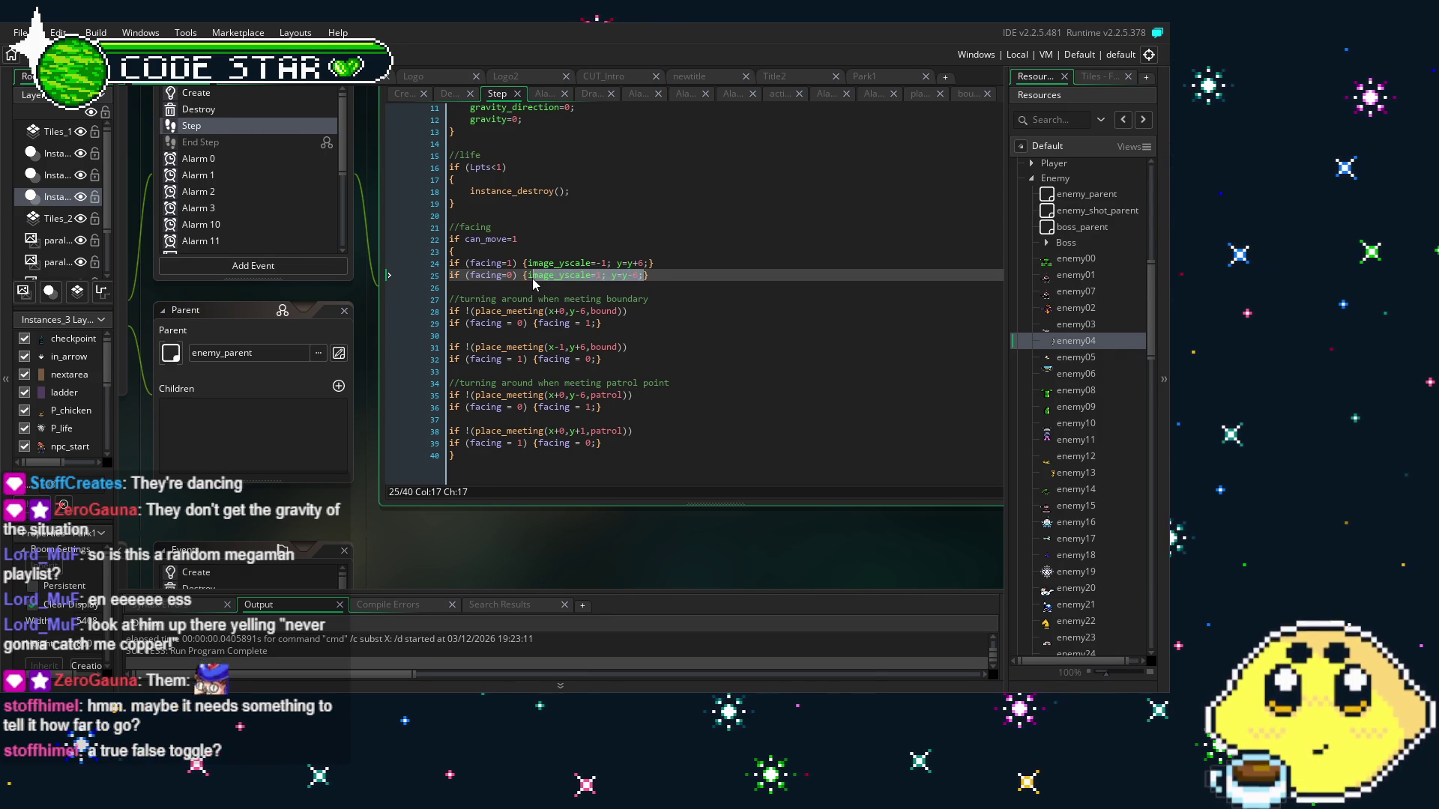
{"action": "key", "text": "BackSpace"}
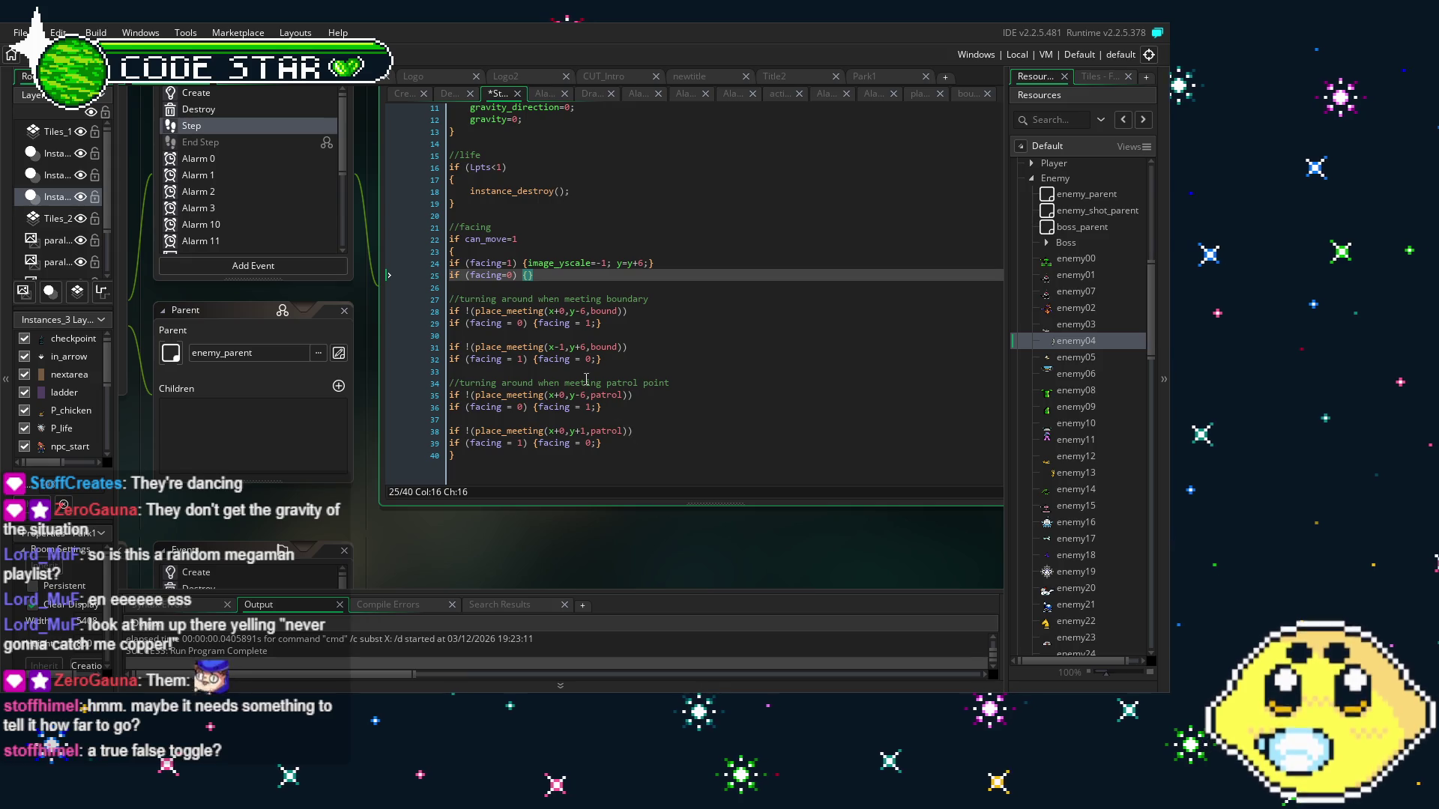
{"action": "left_click", "coordinate": [596, 324]}
{"action": "type", "text": "; y=y-6;"}
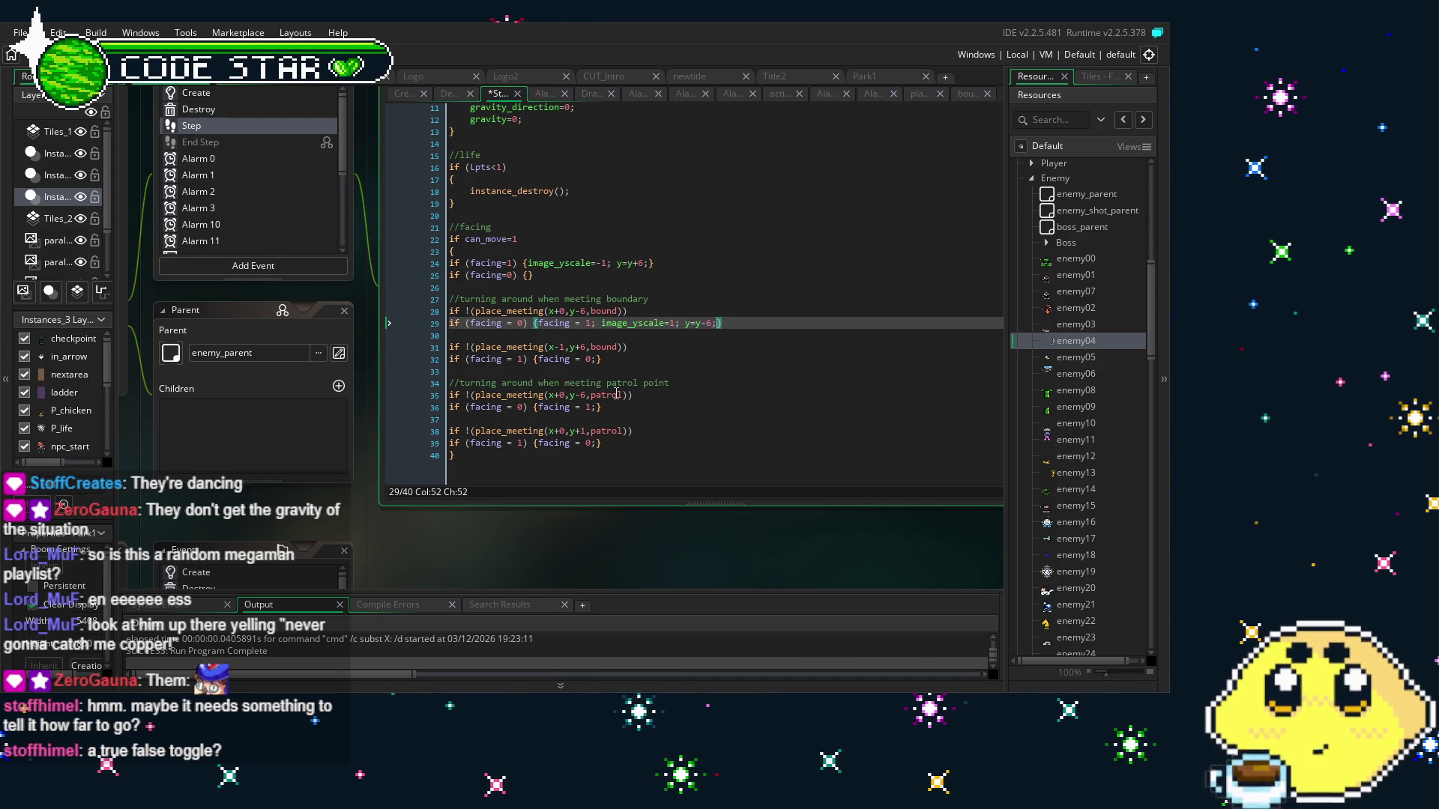
{"action": "key", "text": "ctrl+z"}
{"action": "key", "text": "ctrl+z"}
{"action": "key", "text": "ctrl+z"}
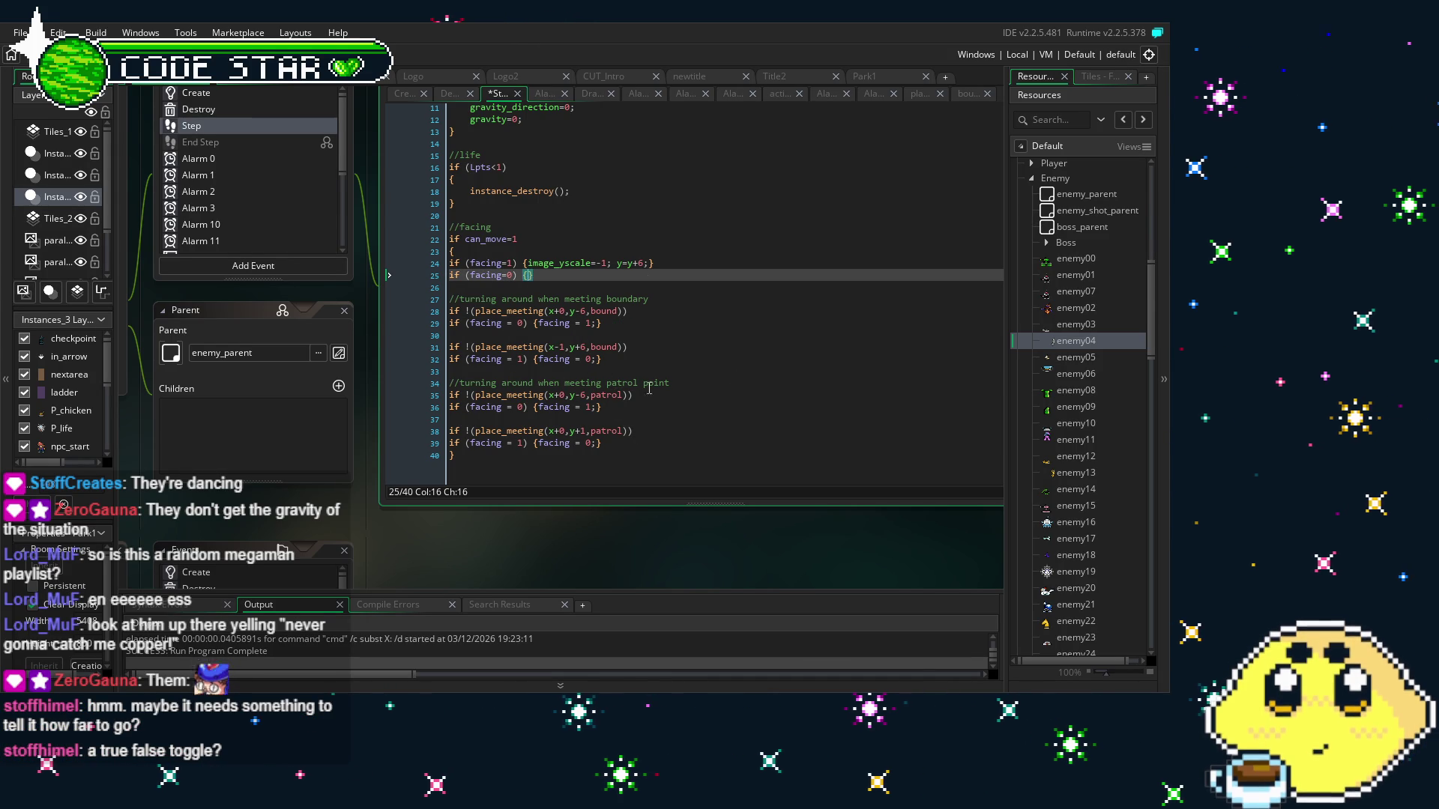
{"action": "left_click", "coordinate": [762, 417]}
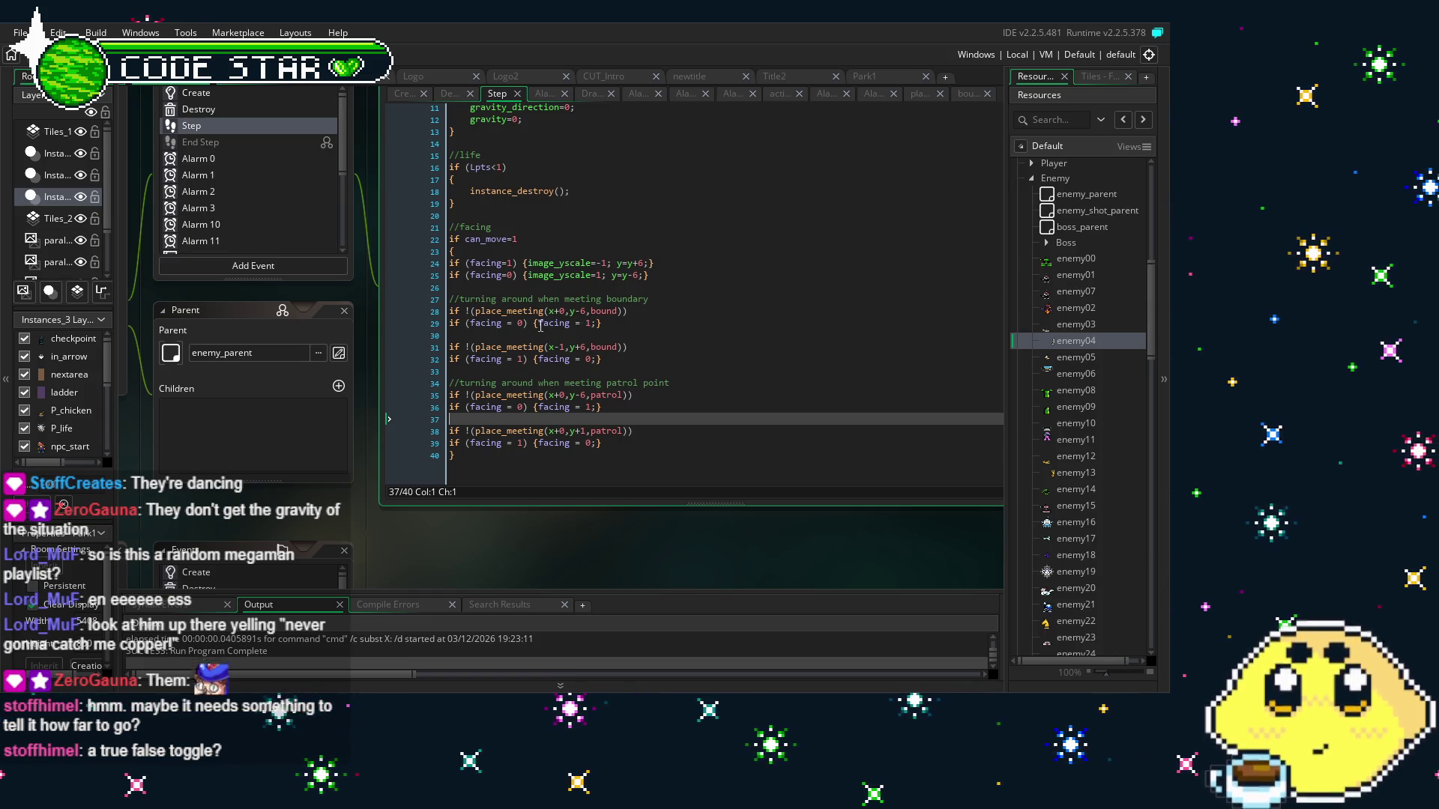
Merge the facing condition into the first boundary check on line 28 so it sets facing = !facing
{"action": "left_click_drag", "start_coordinate": [534, 326], "coordinate": [415, 324]}
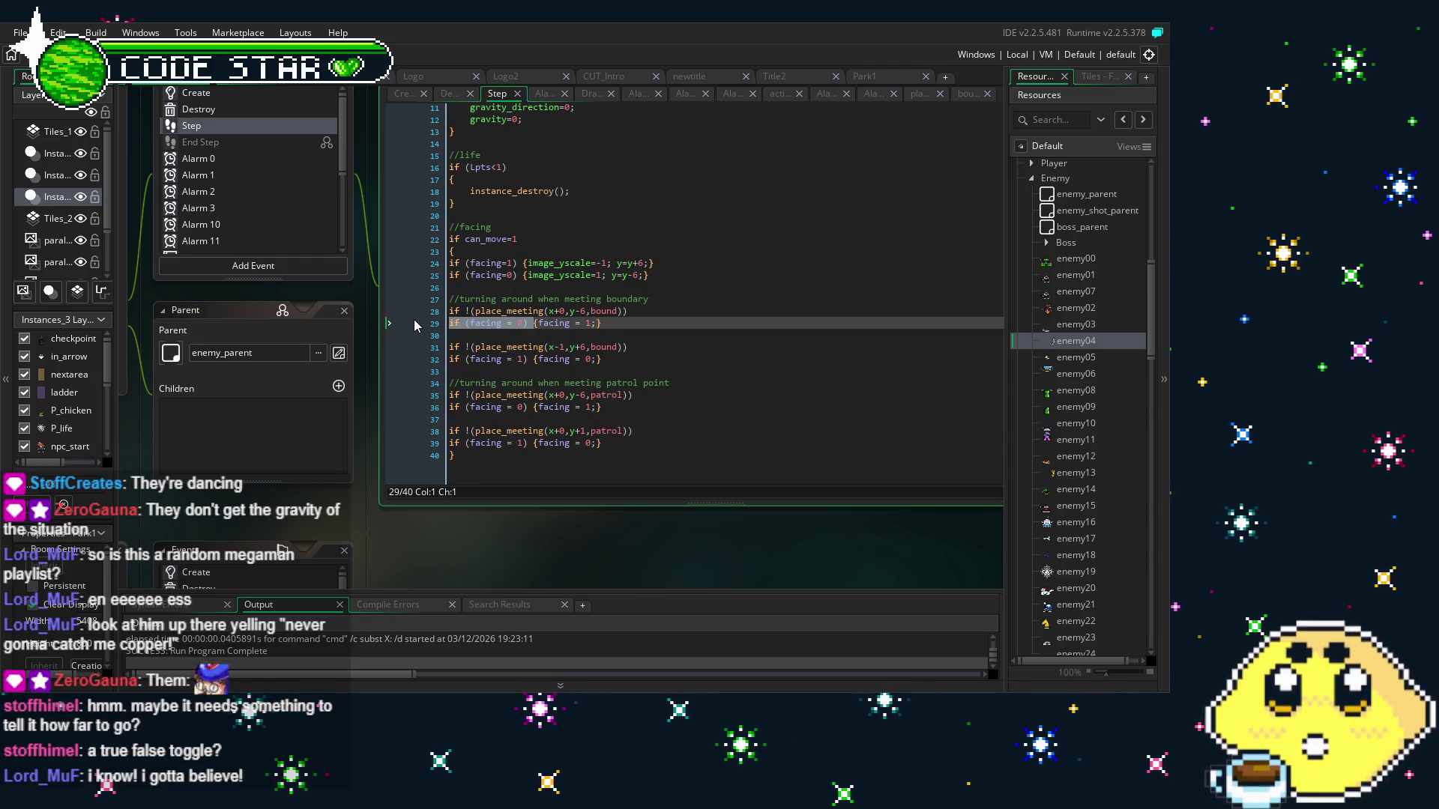
{"action": "key", "text": "BackSpace"}
{"action": "key", "text": "BackSpace"}
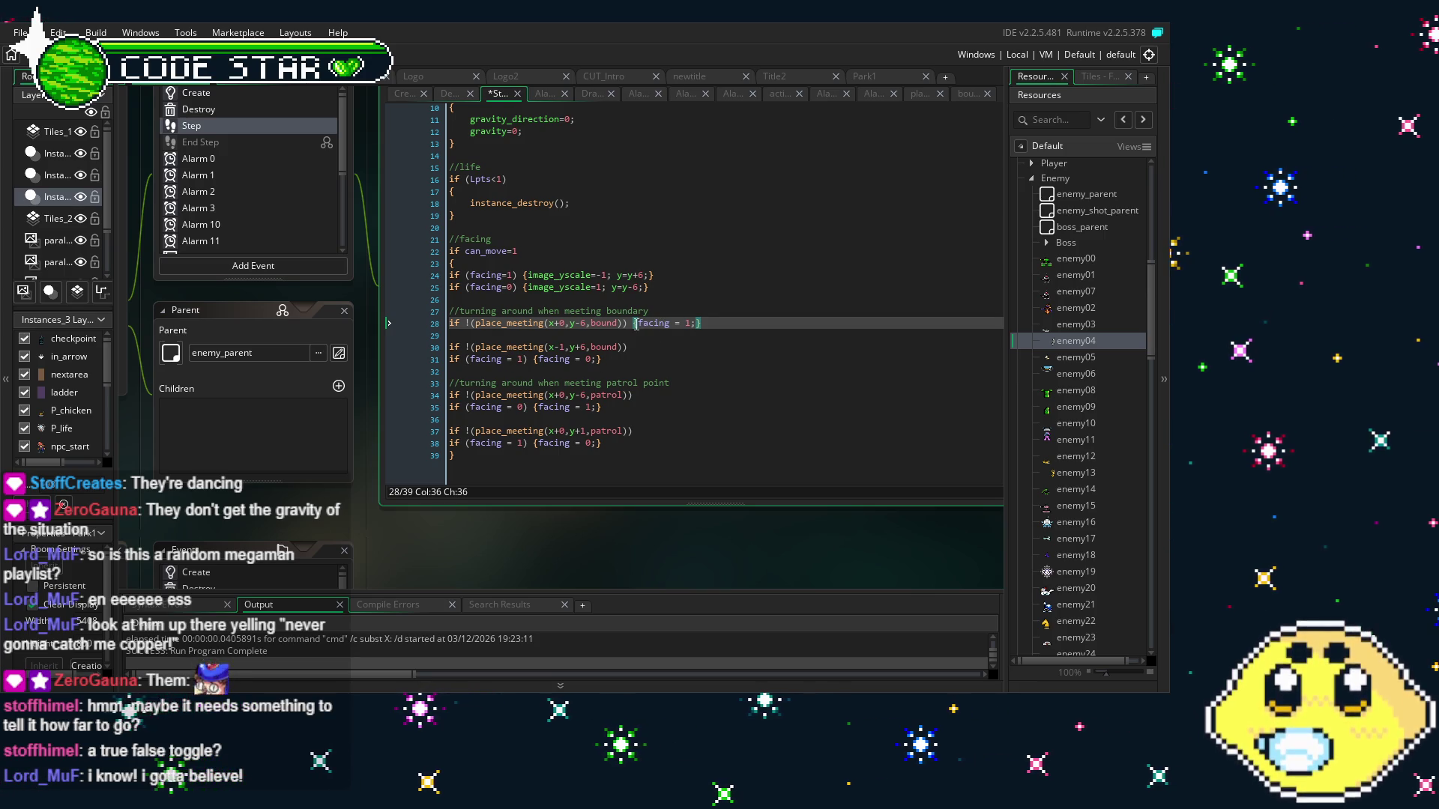
{"action": "left_click", "coordinate": [692, 324]}
{"action": "key", "text": "BackSpace"}
{"action": "type", "text": "!"}
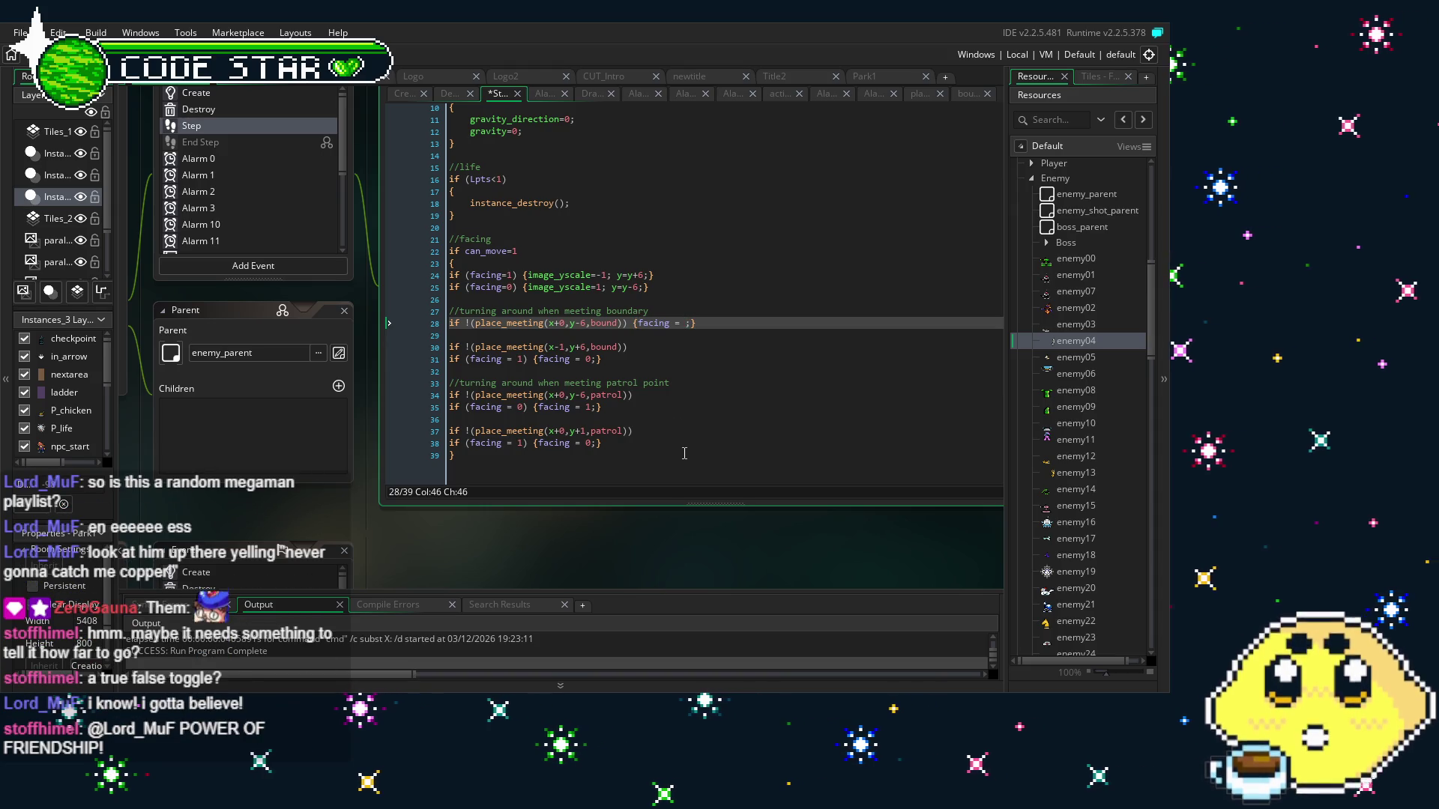
{"action": "type", "text": "facing"}
{"action": "left_click", "coordinate": [583, 382]}
{"action": "left_click", "coordinate": [753, 342]}
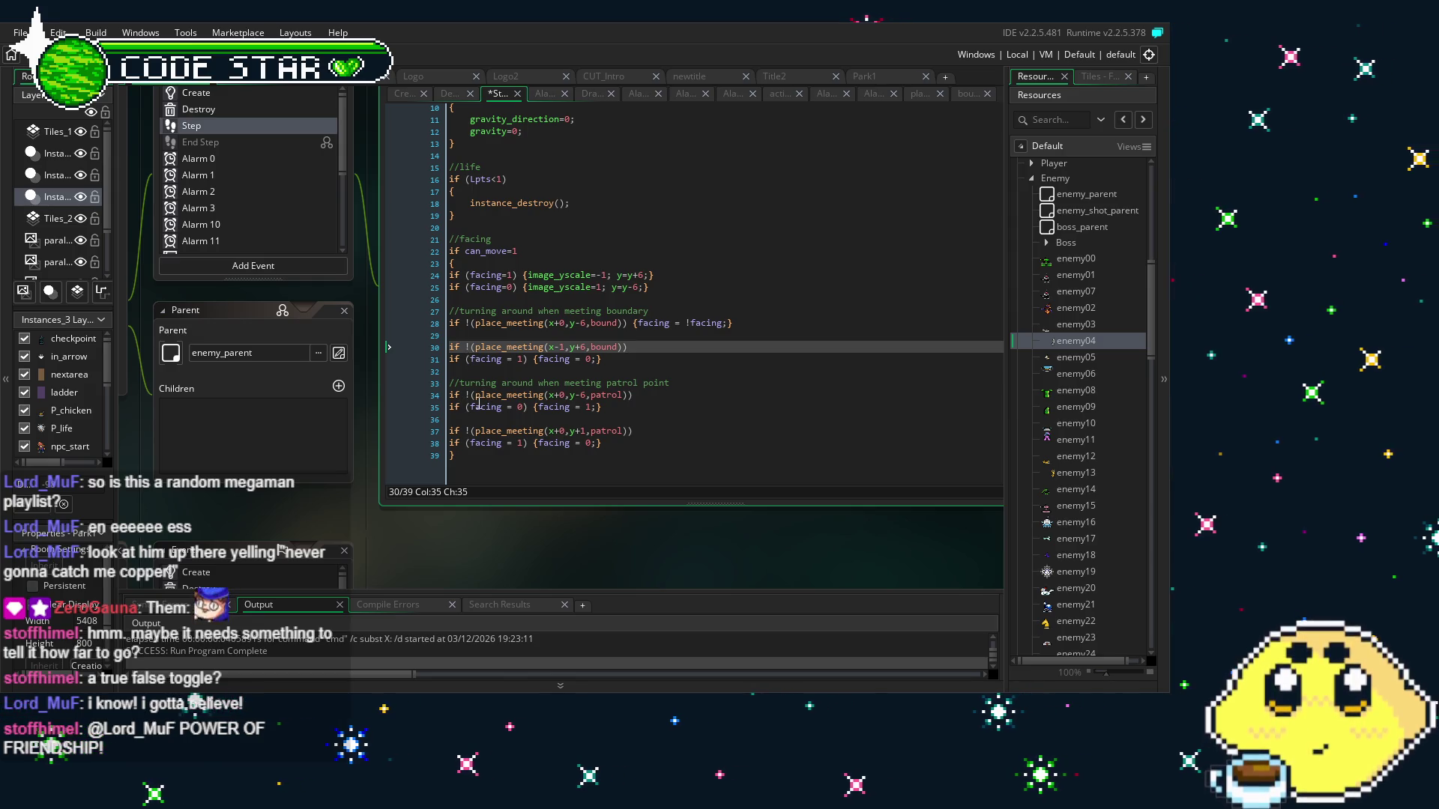
Join line 31 onto the second boundary check on line 30, drop its facing = 1 condition, and set facing = !facing
{"action": "left_click", "coordinate": [444, 360]}
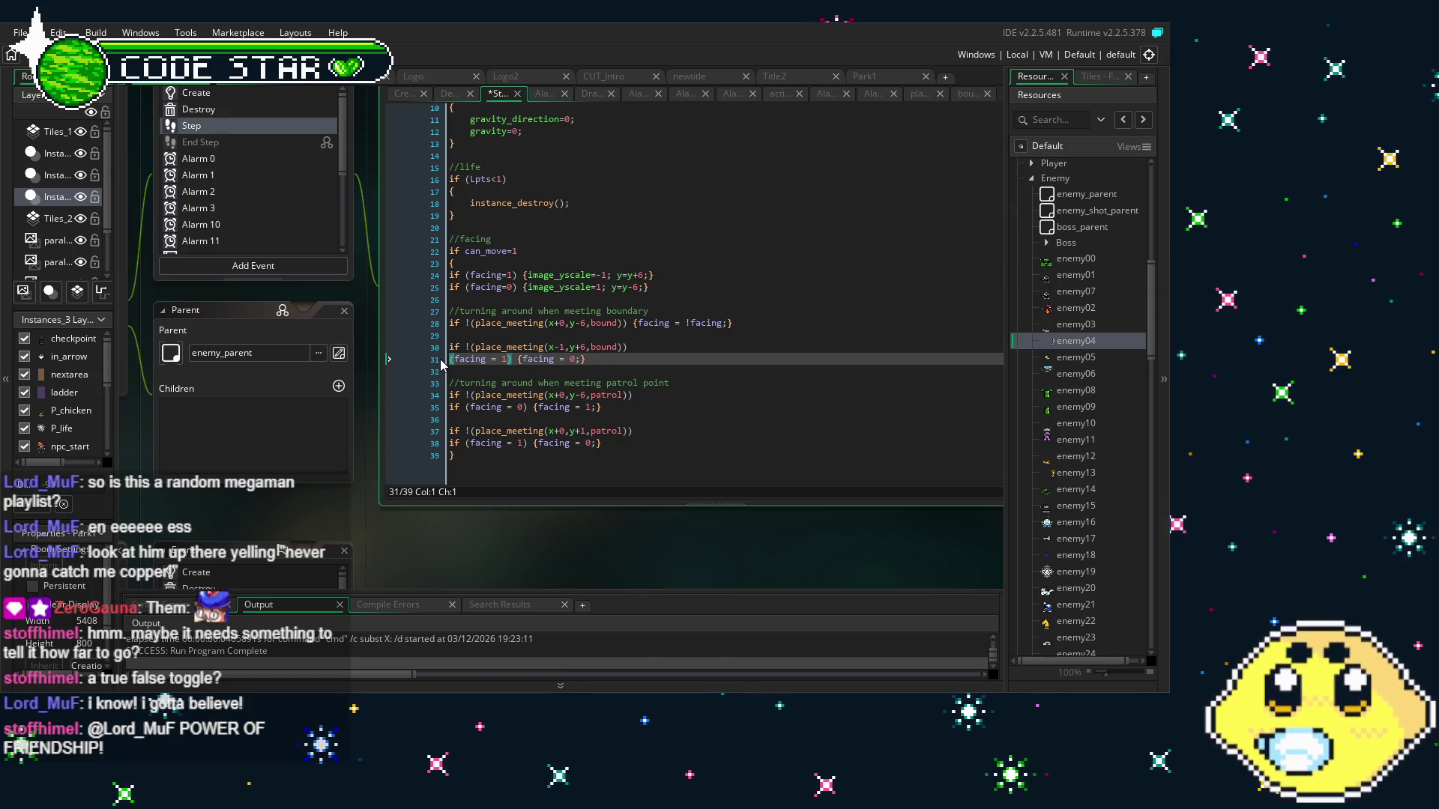
{"action": "key", "text": "Delete"}
{"action": "key", "text": "Delete"}
{"action": "key", "text": "BackSpace"}
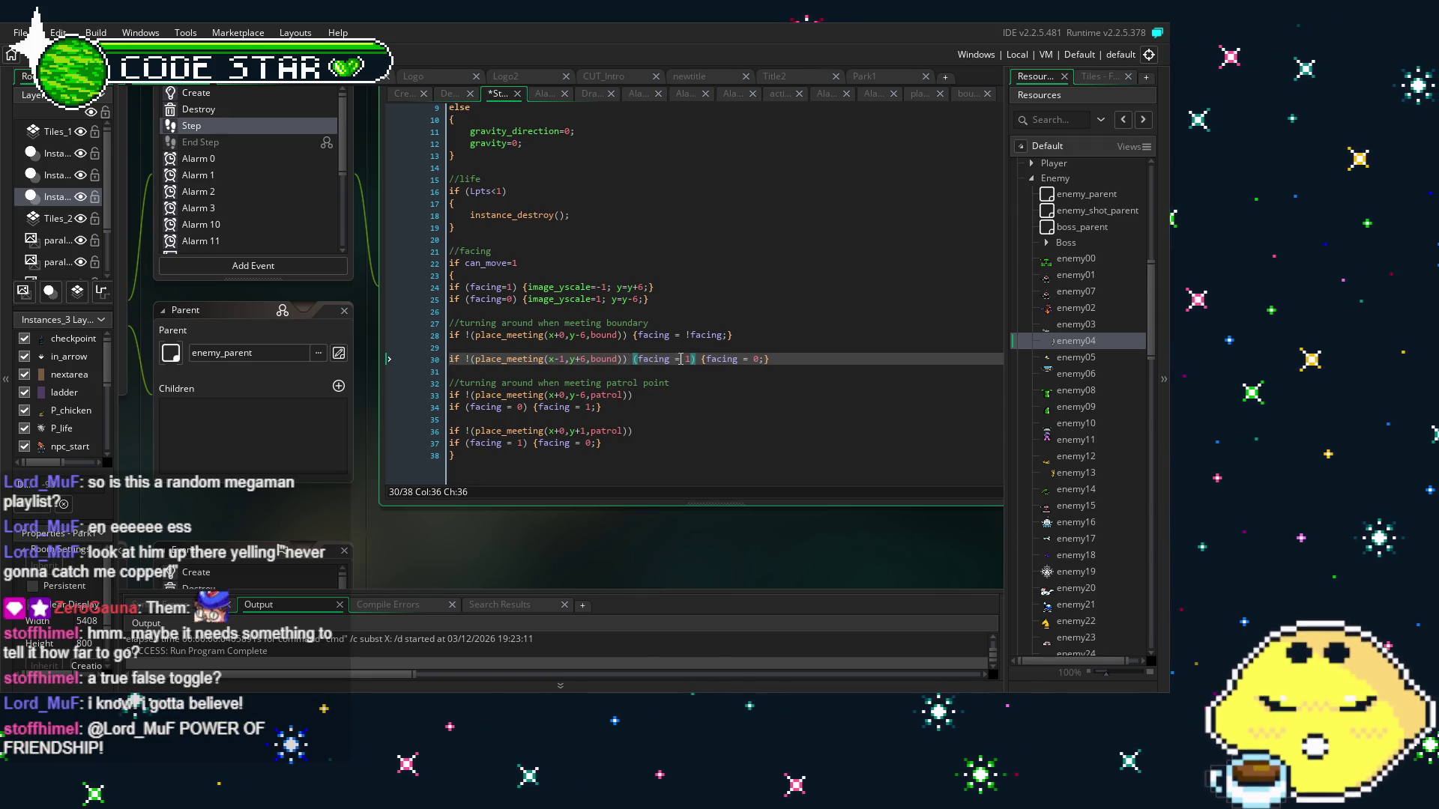
{"action": "left_click", "coordinate": [702, 361]}
{"action": "left_click_drag", "start_coordinate": [703, 360], "coordinate": [633, 362]}
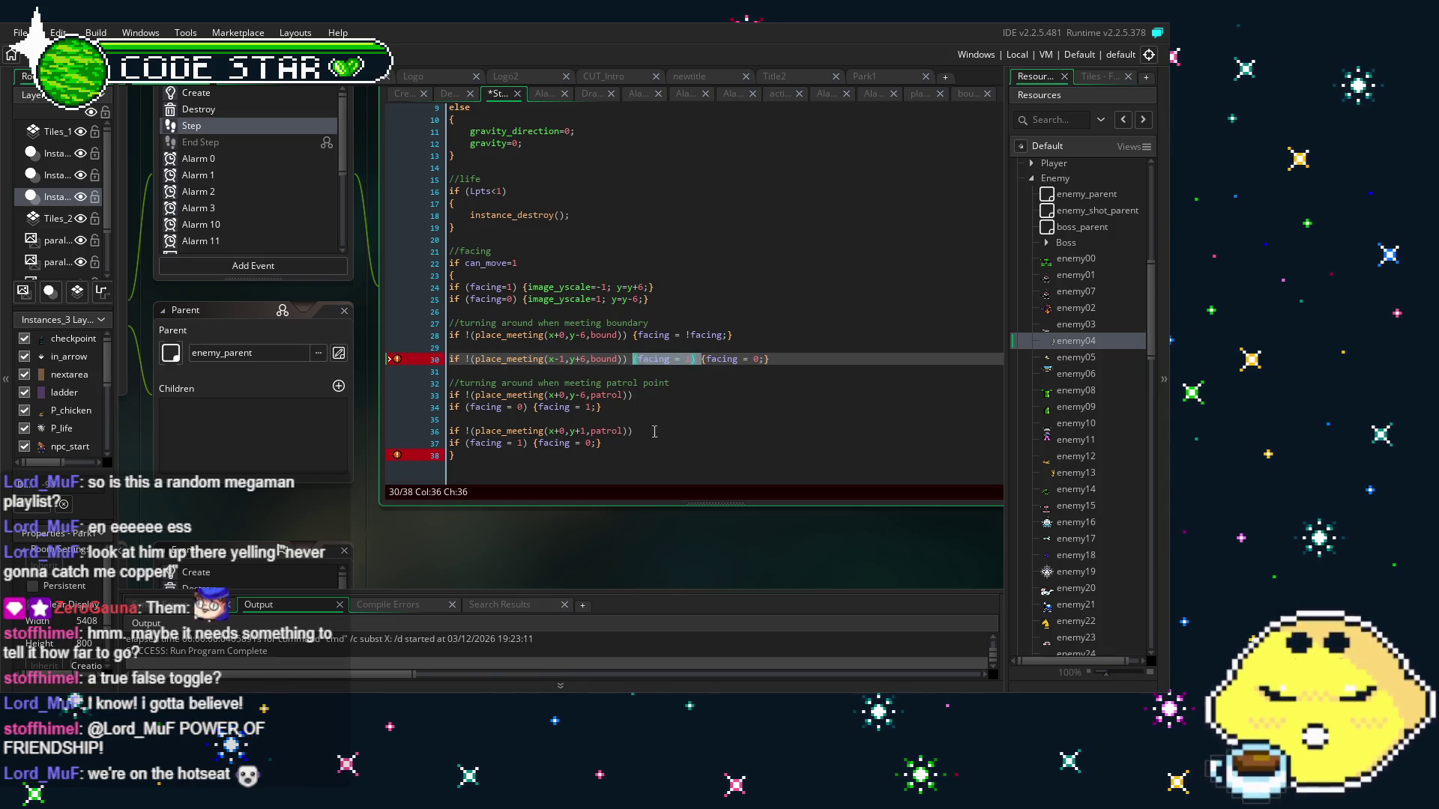
{"action": "key", "text": "BackSpace"}
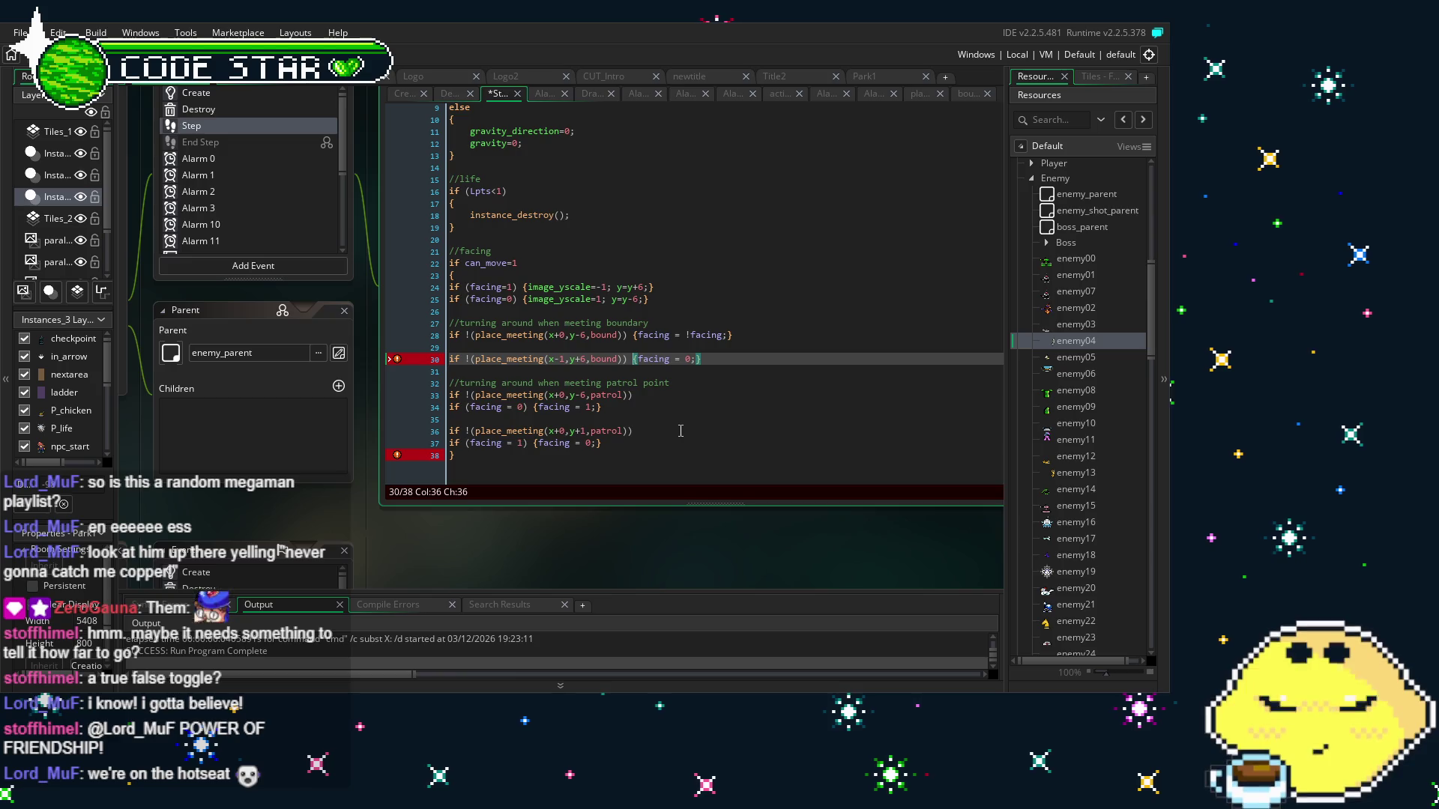
{"action": "left_click", "coordinate": [689, 360]}
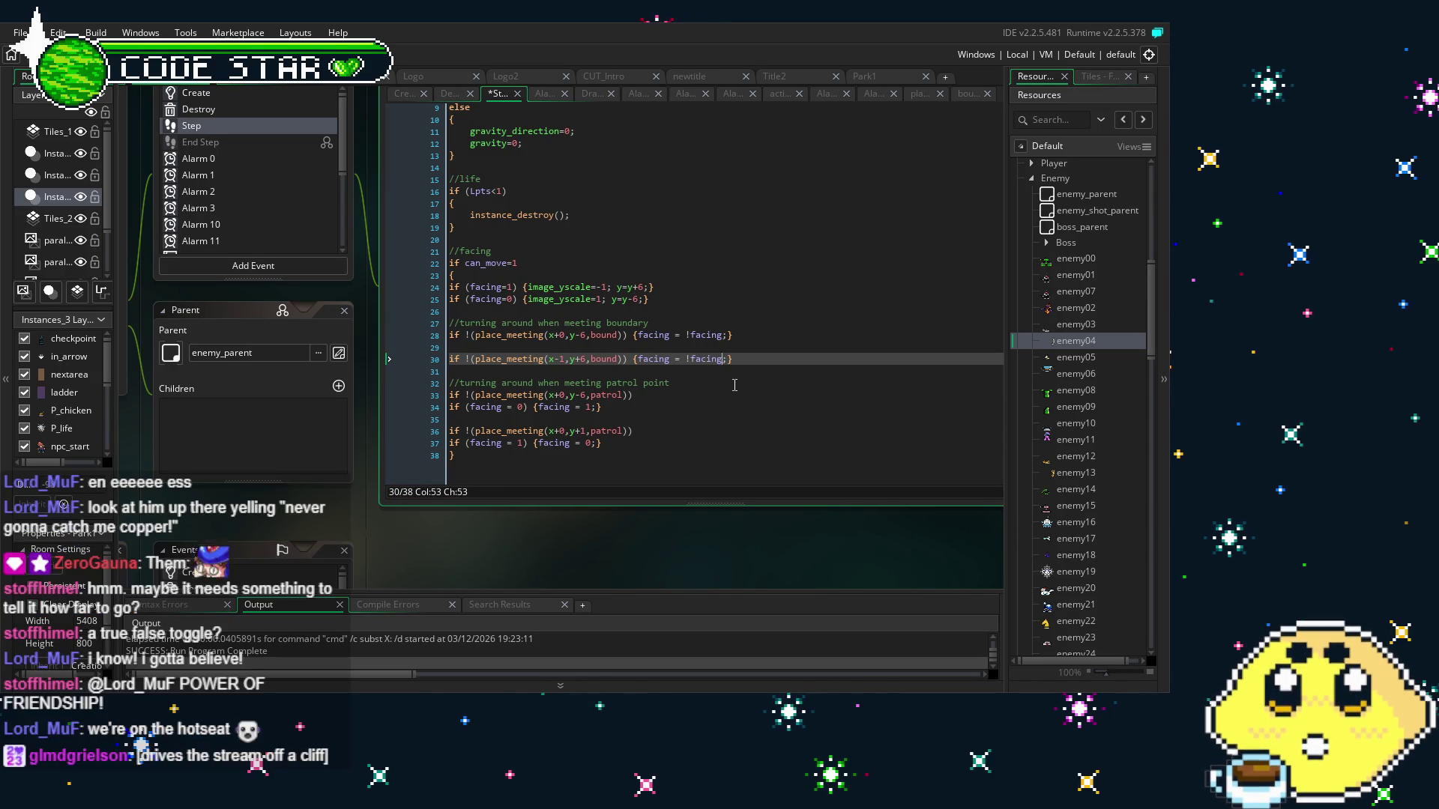
{"action": "type", "text": "!facing"}
{"action": "left_click", "coordinate": [670, 383]}
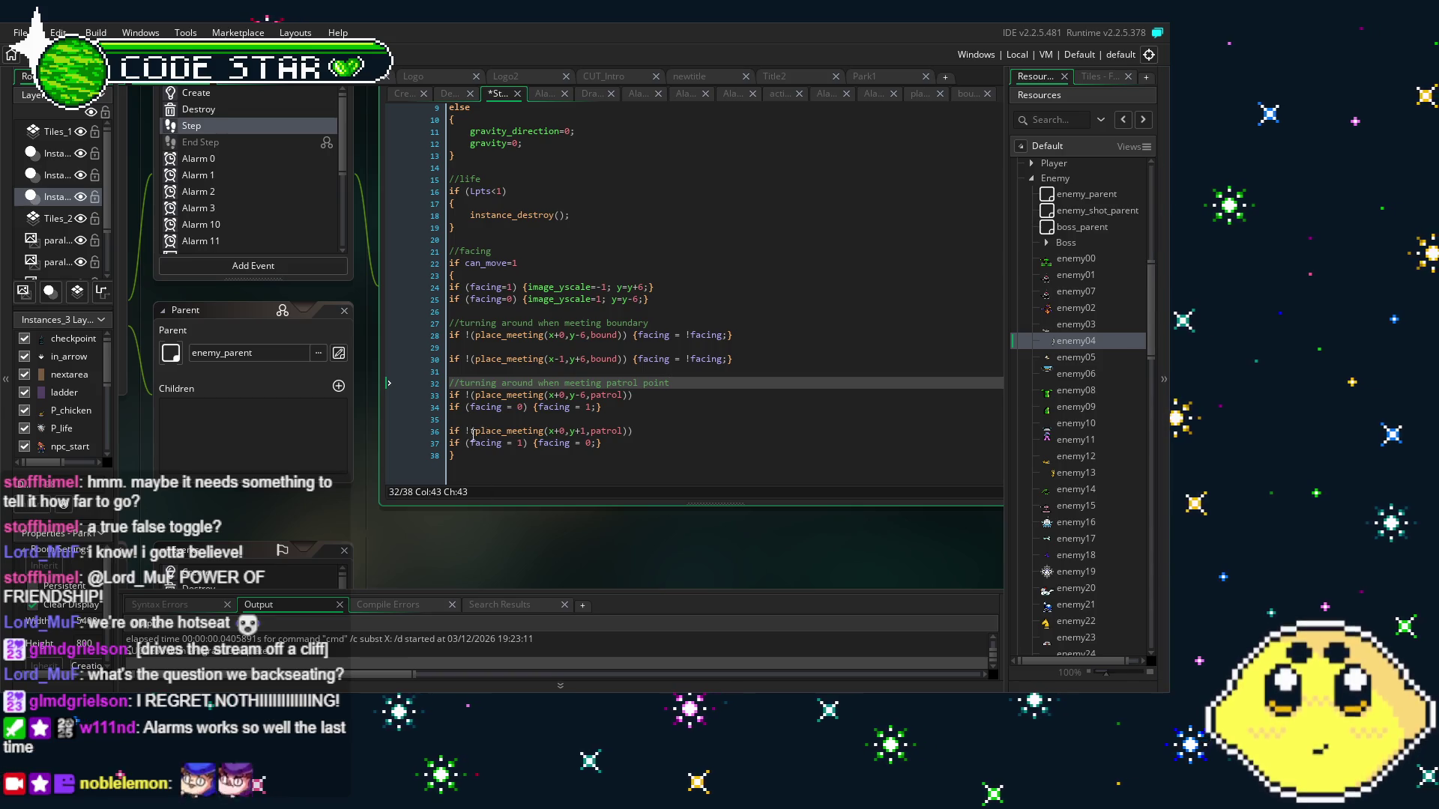
Save the project and select the two boundary-check lines for copying
{"action": "left_click_drag", "start_coordinate": [460, 519], "coordinate": [410, 517]}
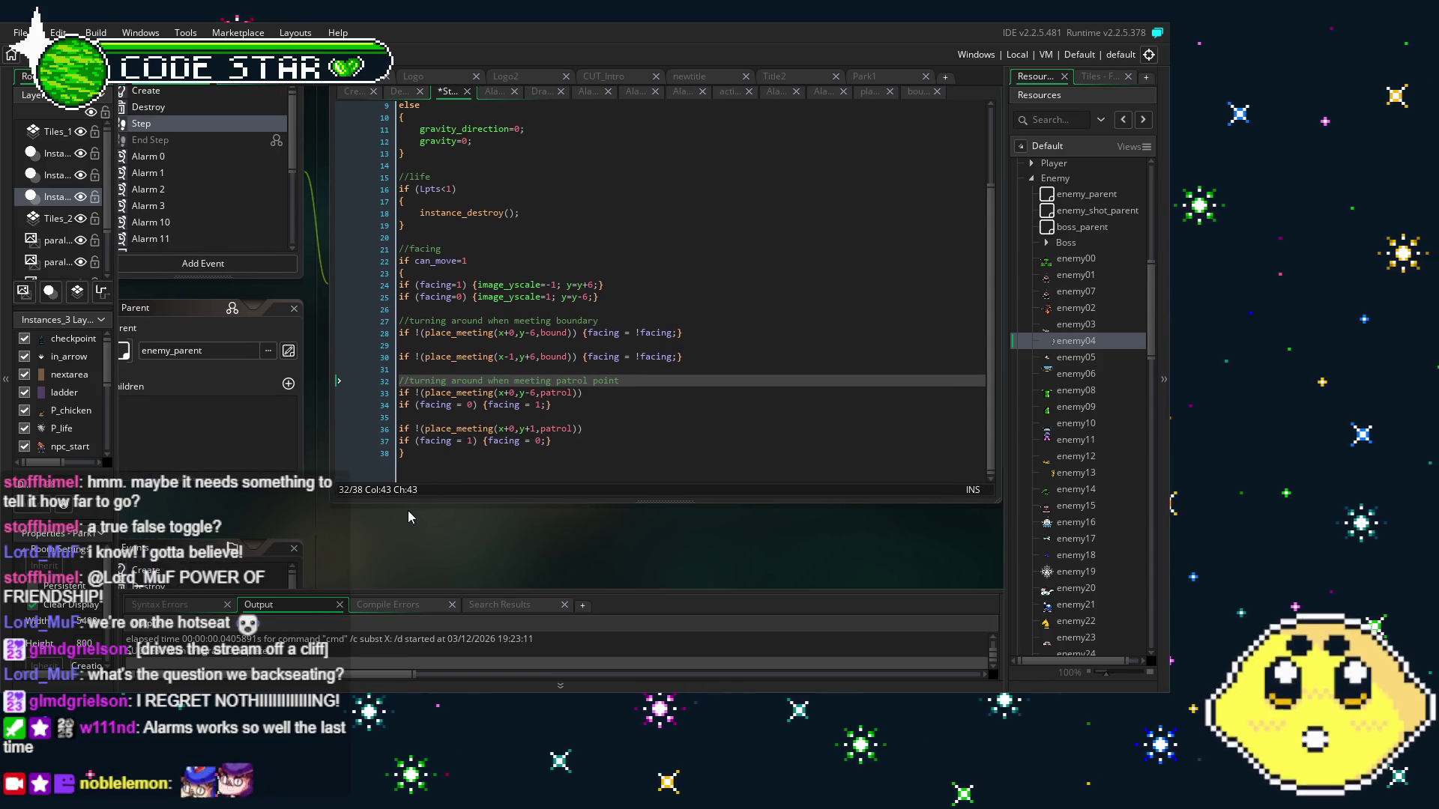
{"action": "left_click", "coordinate": [608, 367]}
{"action": "left_click", "coordinate": [635, 390]}
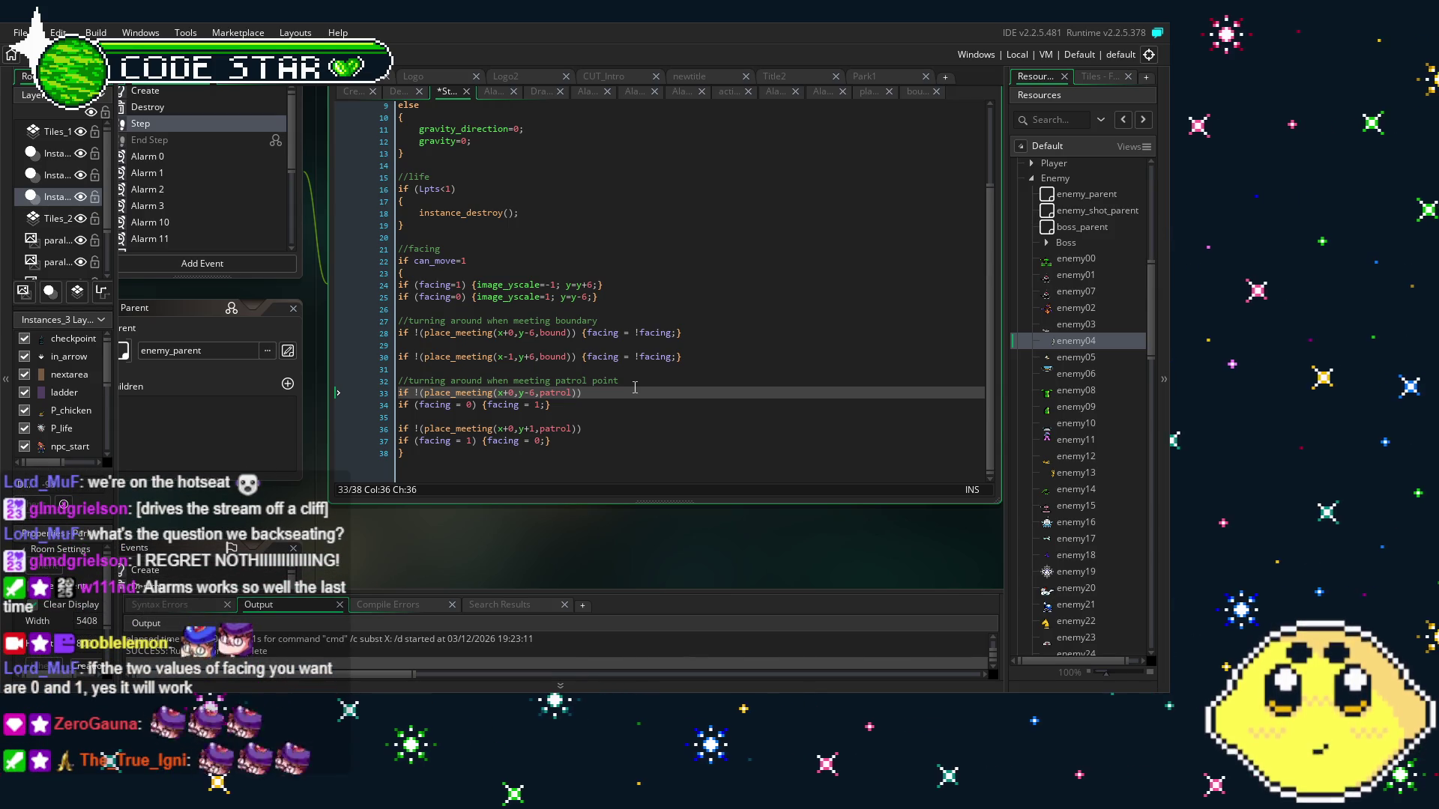
{"action": "key", "text": "ctrl+s"}
{"action": "mouse_move", "coordinate": [327, 558]}
{"action": "left_mouse_down"}
{"action": "mouse_move", "coordinate": [311, 535]}
{"action": "mouse_move", "coordinate": [253, 537]}
{"action": "left_mouse_up"}
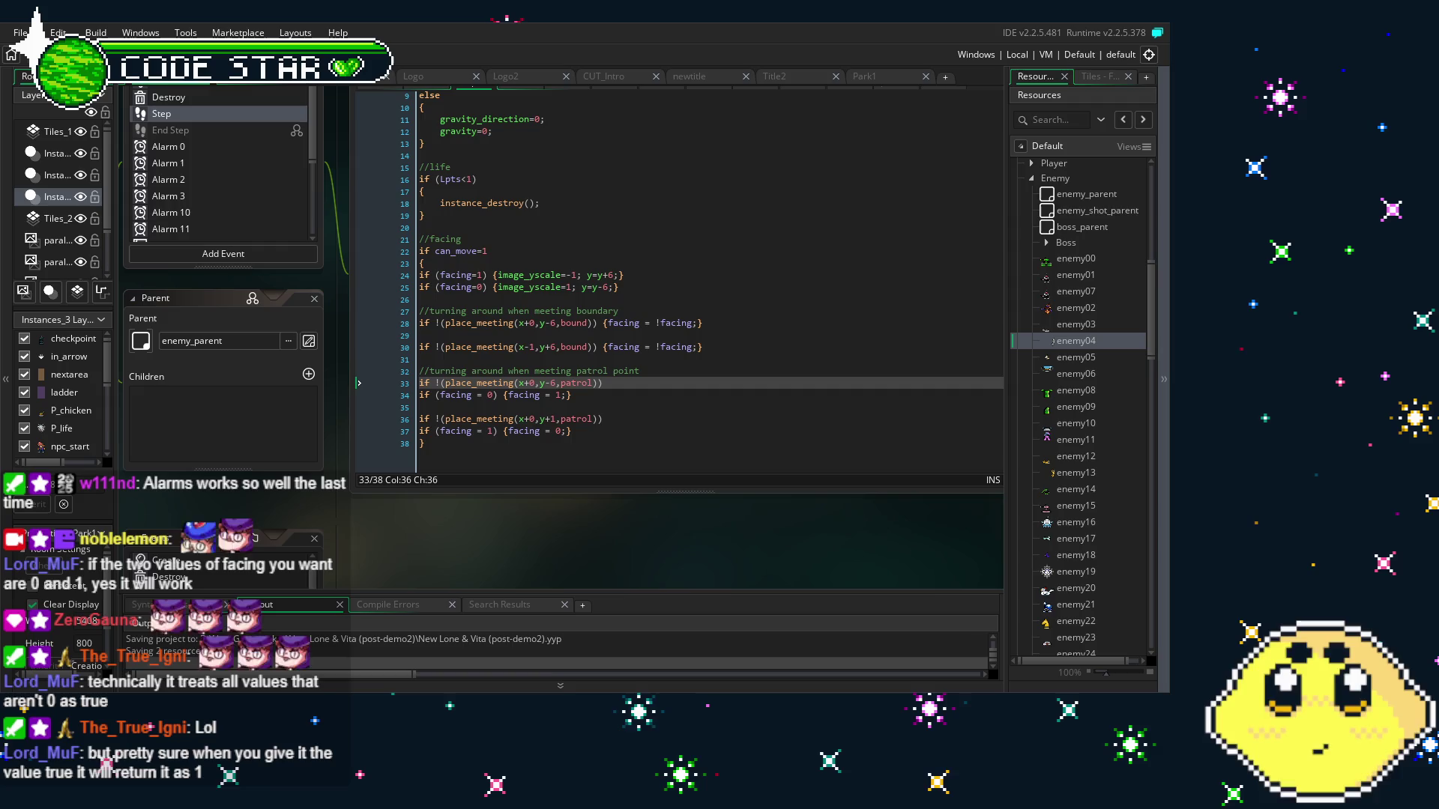
{"action": "left_click_drag", "start_coordinate": [500, 514], "coordinate": [562, 494]}
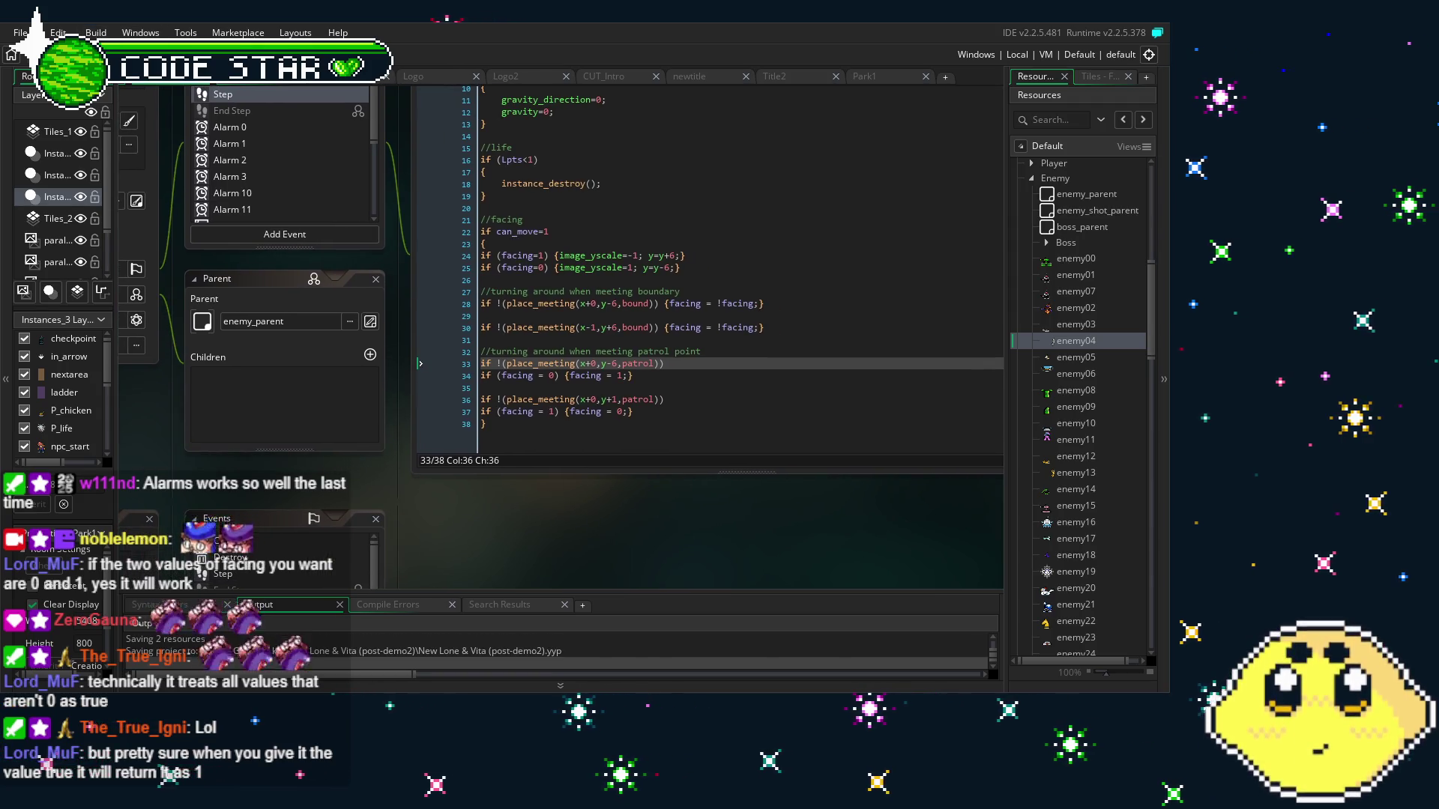
{"action": "mouse_move", "coordinate": [374, 486]}
{"action": "left_mouse_down"}
{"action": "mouse_move", "coordinate": [431, 487]}
{"action": "mouse_move", "coordinate": [388, 487]}
{"action": "left_mouse_up"}
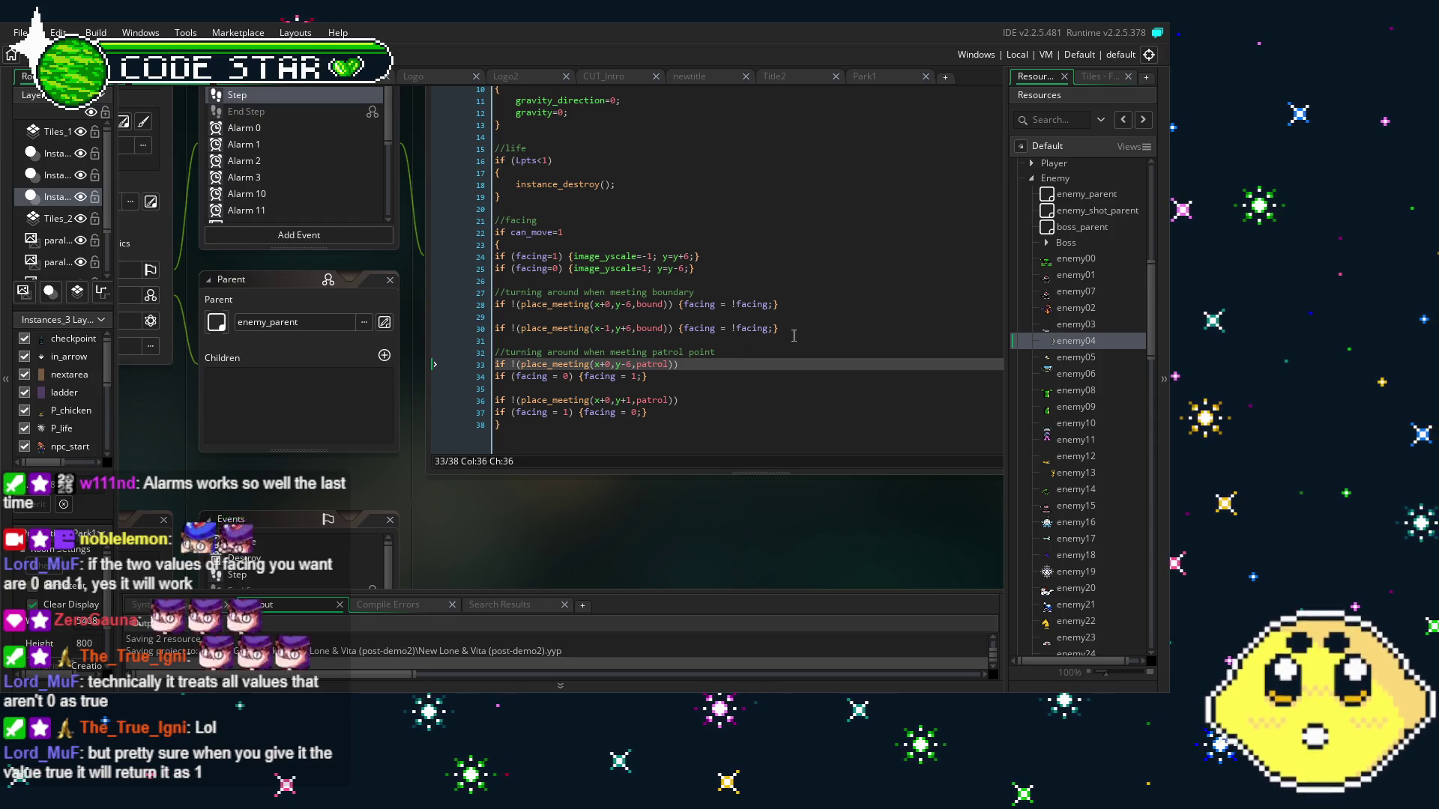
{"action": "left_click_drag", "start_coordinate": [783, 329], "coordinate": [440, 306]}
{"action": "key", "text": "ctrl+c"}
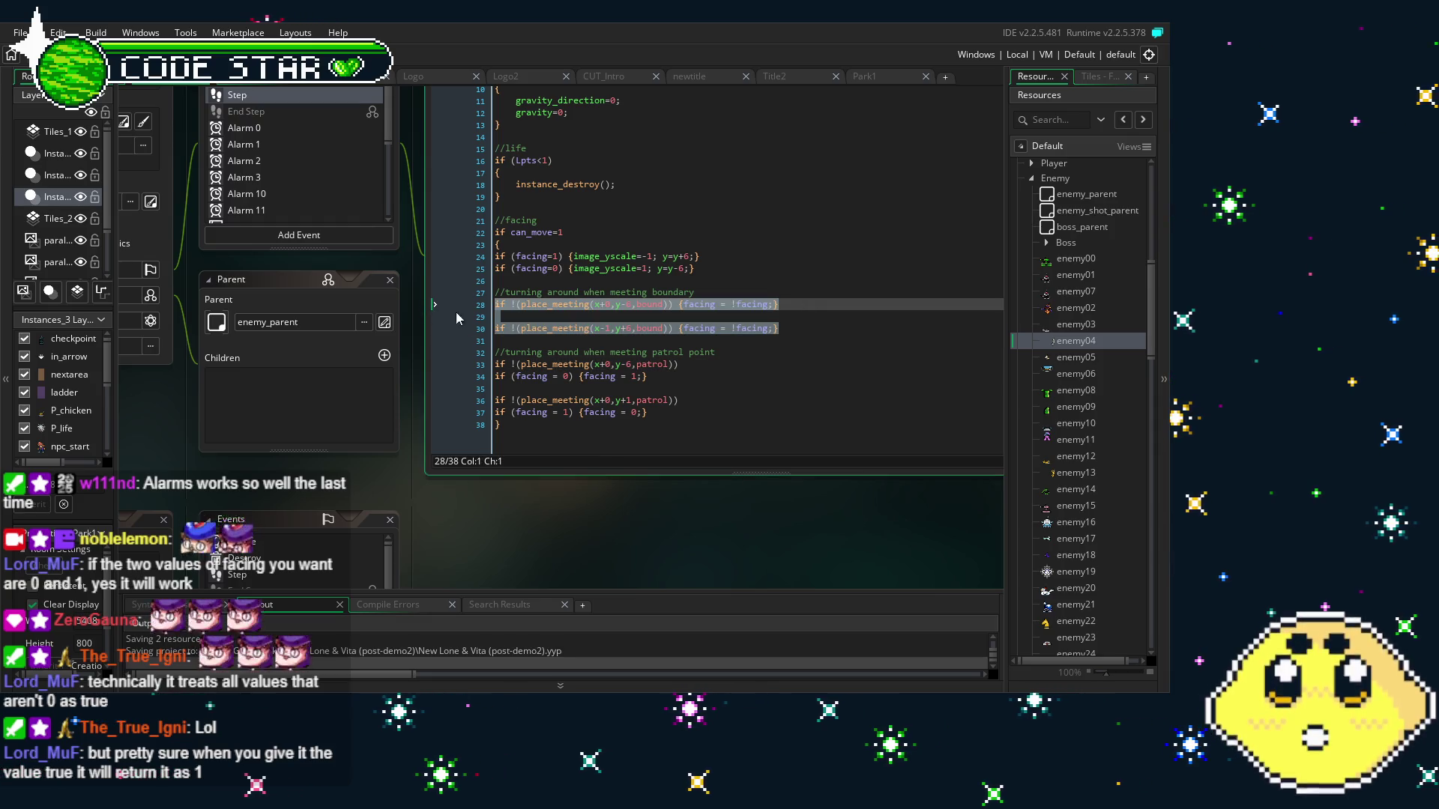
Paste the copied boundary checks over the old patrol-point block
{"action": "left_click_drag", "start_coordinate": [658, 400], "coordinate": [495, 365]}
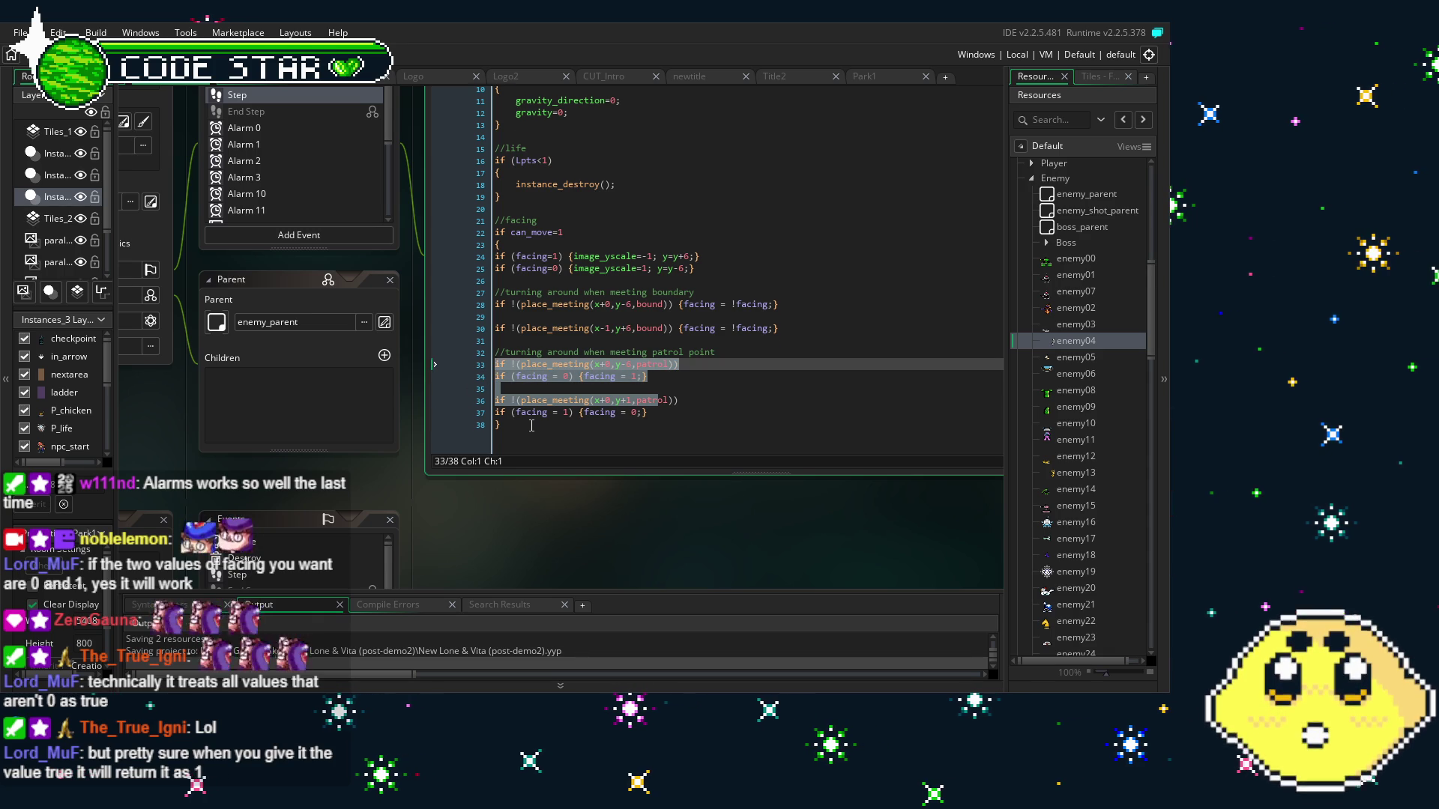
{"action": "scroll", "coordinate": [592, 427], "scroll_direction": "up", "scroll_amount": 1}
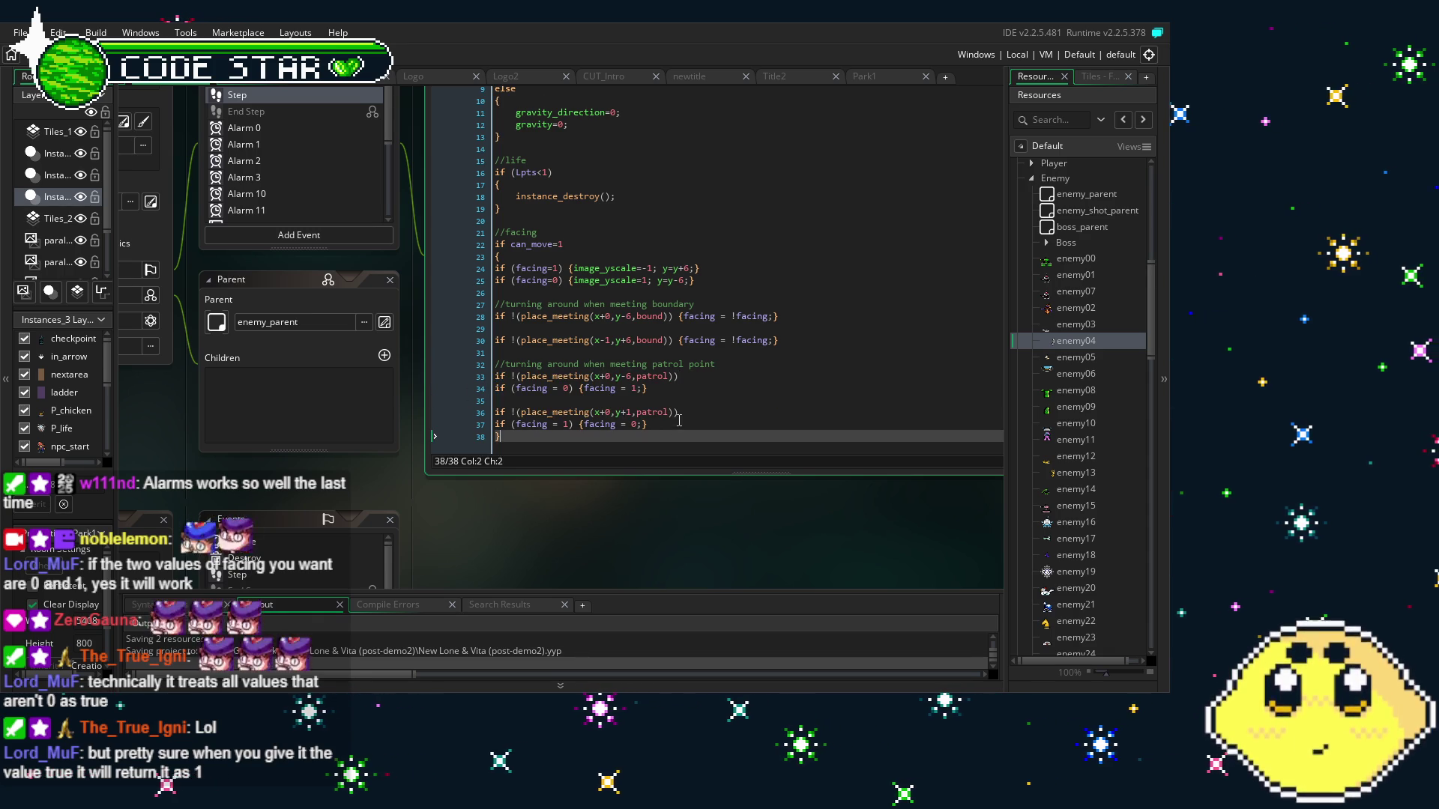
{"action": "left_click_drag", "start_coordinate": [656, 428], "coordinate": [495, 376]}
{"action": "key", "text": "ctrl+v"}
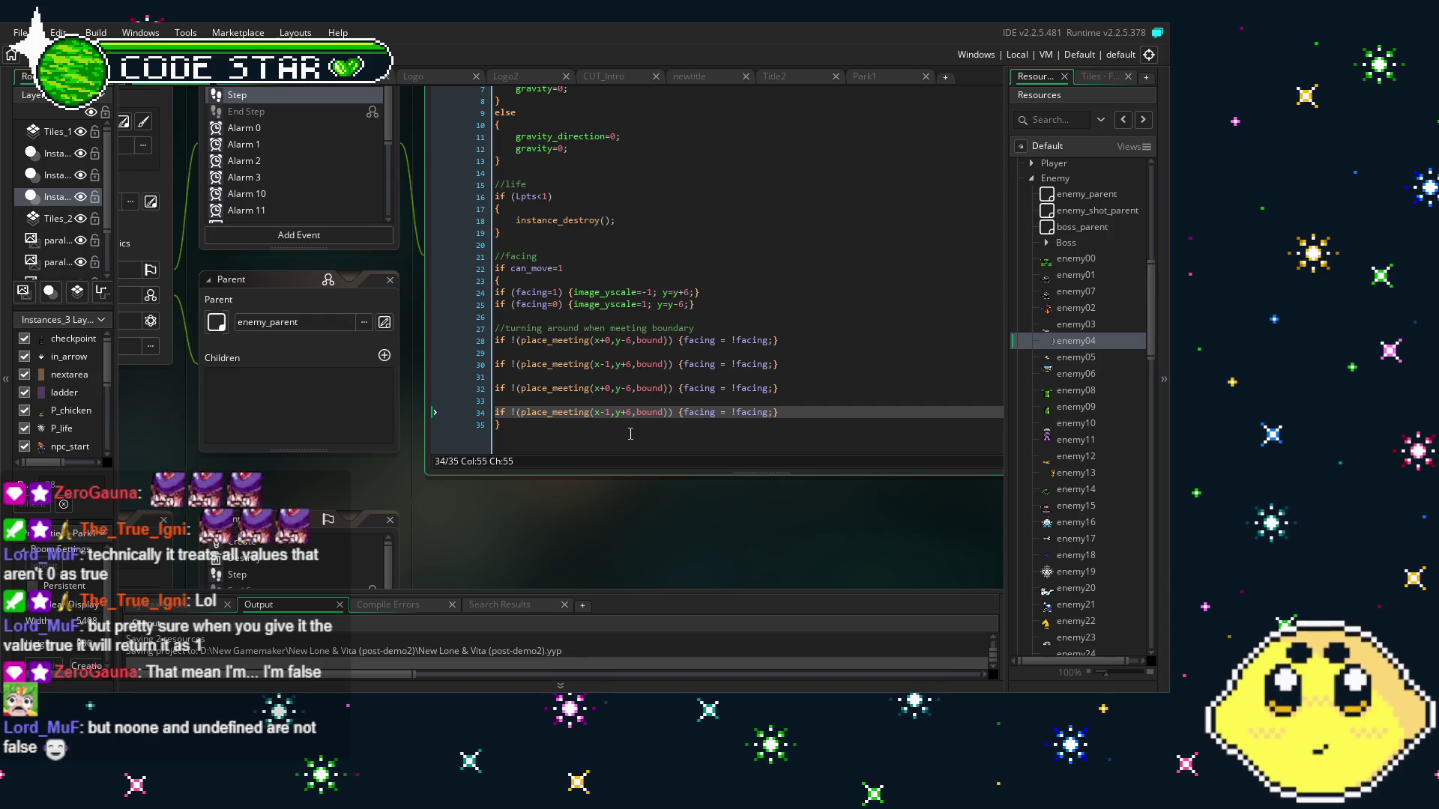
{"action": "key", "text": "ctrl+z"}
{"action": "key", "text": "ctrl+z"}
{"action": "key", "text": "ctrl+z"}
{"action": "left_click_drag", "start_coordinate": [650, 448], "coordinate": [495, 401]}
{"action": "key", "text": "ctrl+v"}
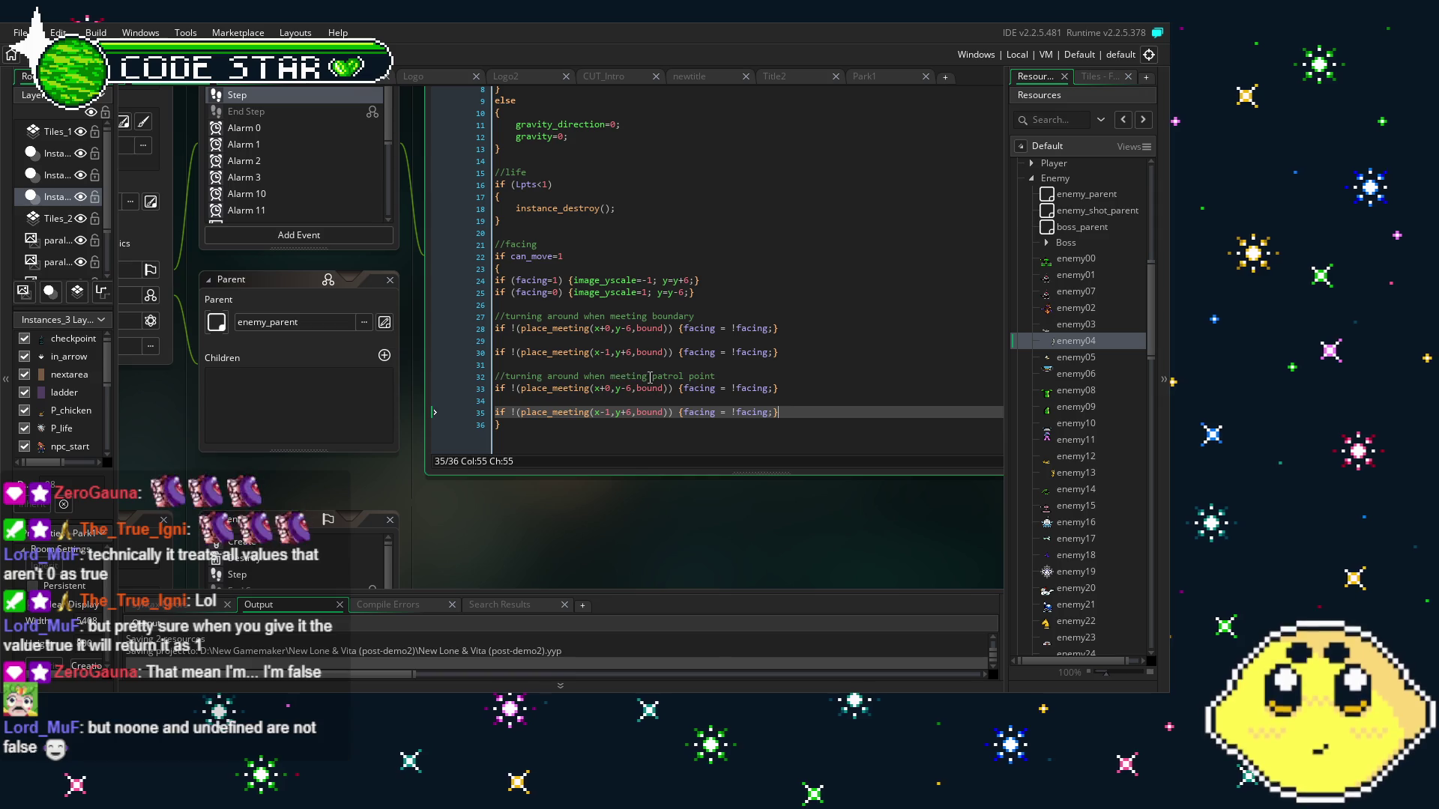
Change 'bound' to 'patrol' in the pasted checks on lines 33 and 35
{"action": "double_click", "coordinate": [649, 389]}
{"action": "type", "text": "patrol"}
{"action": "key", "text": "End"}
{"action": "key", "text": "Down"}
{"action": "key", "text": "Down"}
{"action": "key", "text": "ctrl+Right"}
{"action": "key", "text": "ctrl+Right"}
{"action": "key", "text": "ctrl+Right"}
{"action": "key", "text": "BackSpace"}
{"action": "key", "text": "BackSpace"}
{"action": "key", "text": "BackSpace"}
{"action": "key", "text": "BackSpace"}
{"action": "key", "text": "BackSpace"}
{"action": "type", "text": "patrol"}
{"action": "left_click", "coordinate": [660, 363]}
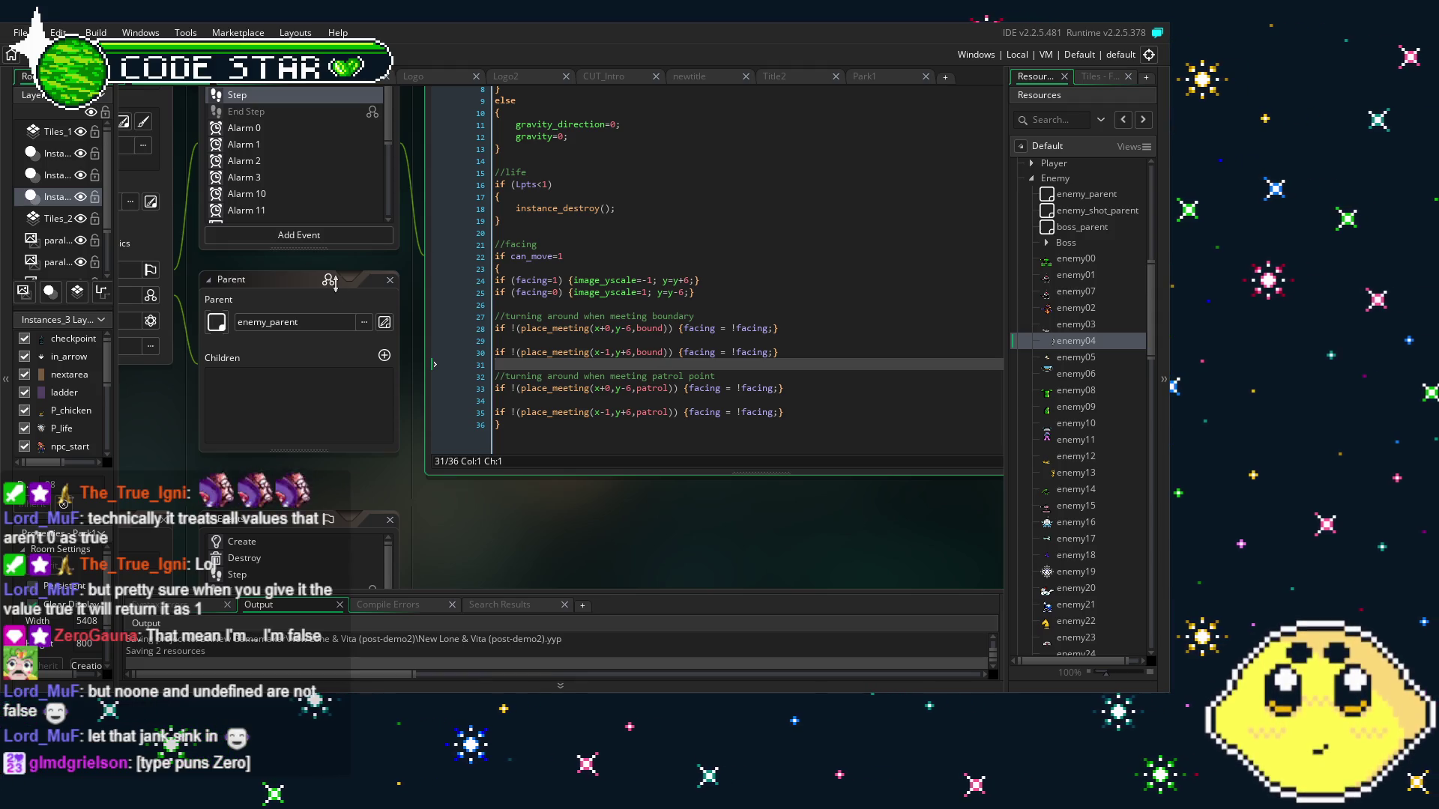
{"action": "left_click", "coordinate": [658, 503]}
{"action": "left_click_drag", "start_coordinate": [659, 504], "coordinate": [638, 489]}
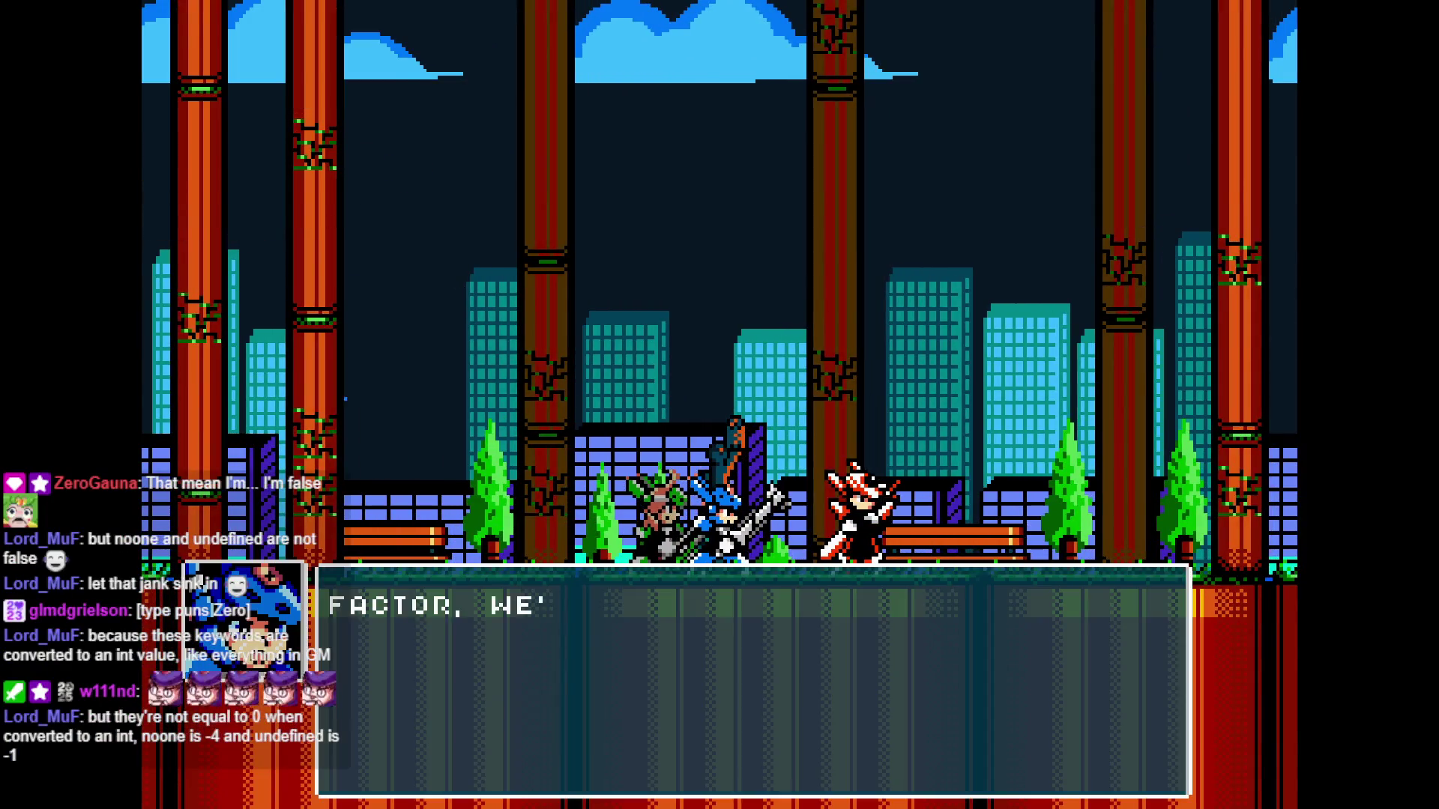
Skip the opening dialogue, play-test the level, then quit the game with Escape
{"action": "key", "text": "Return"}
{"action": "key", "text": "Return"}
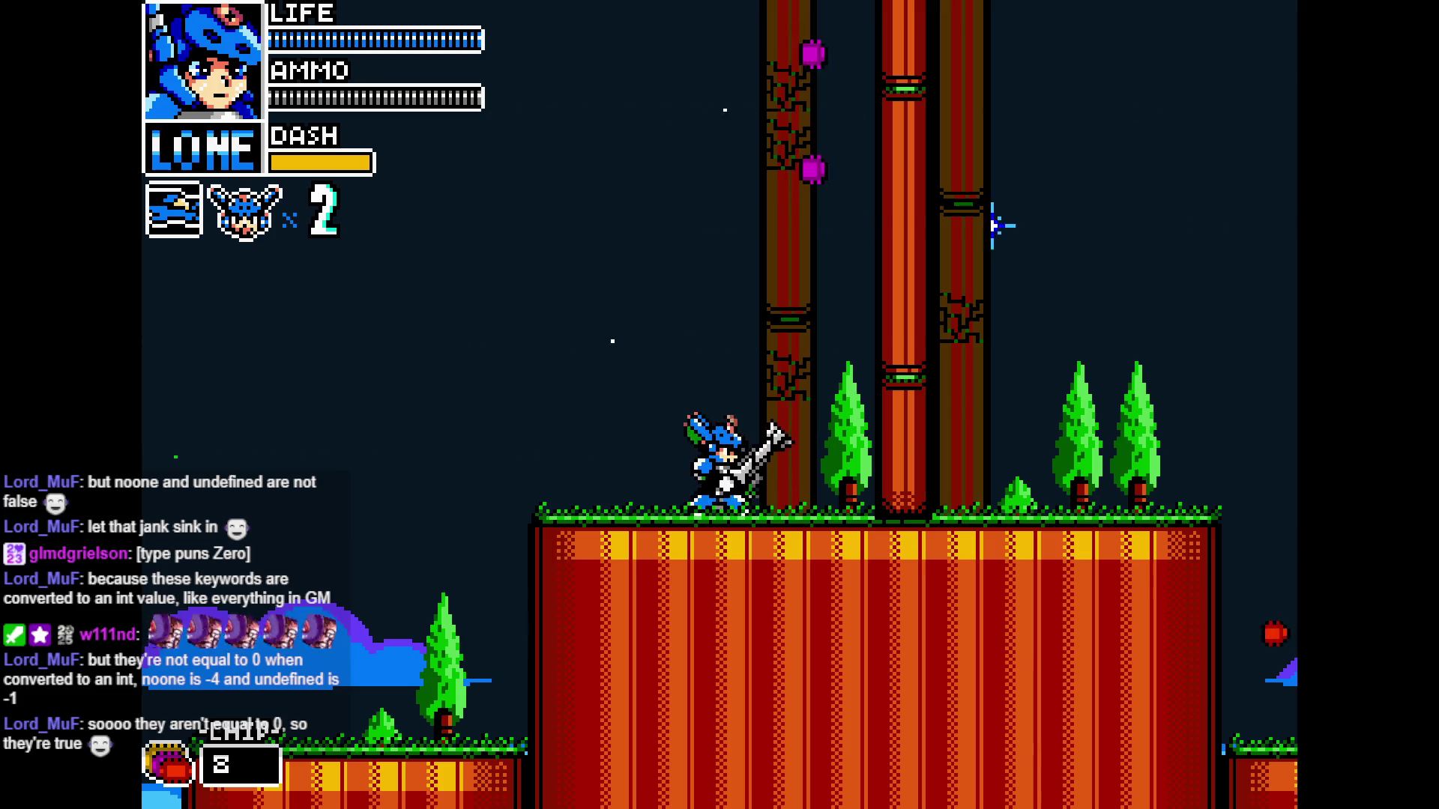
{"action": "key", "text": "Escape"}
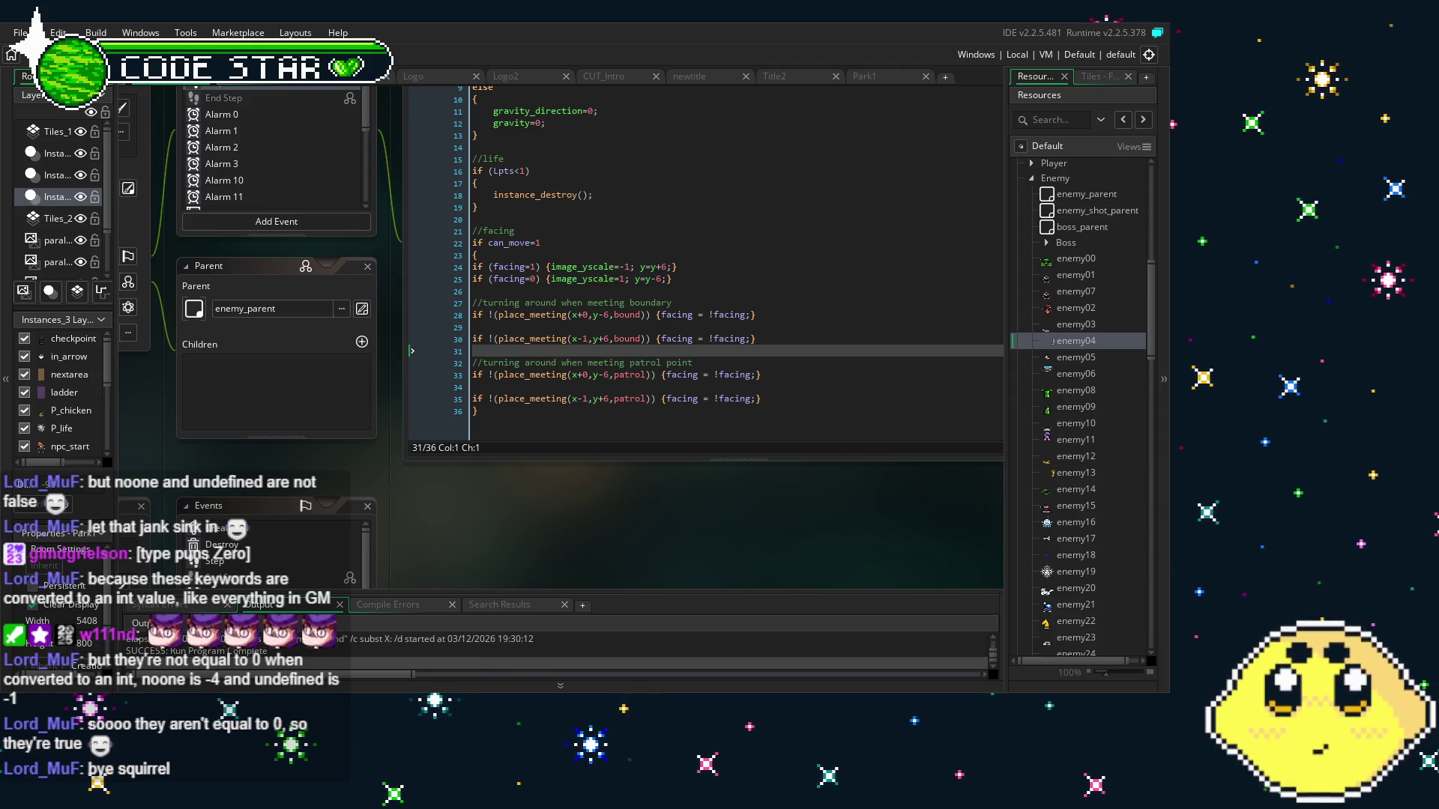
Change x-1 to x+0 in the place_meeting calls on lines 30 and 35, then save
{"action": "left_click", "coordinate": [590, 349]}
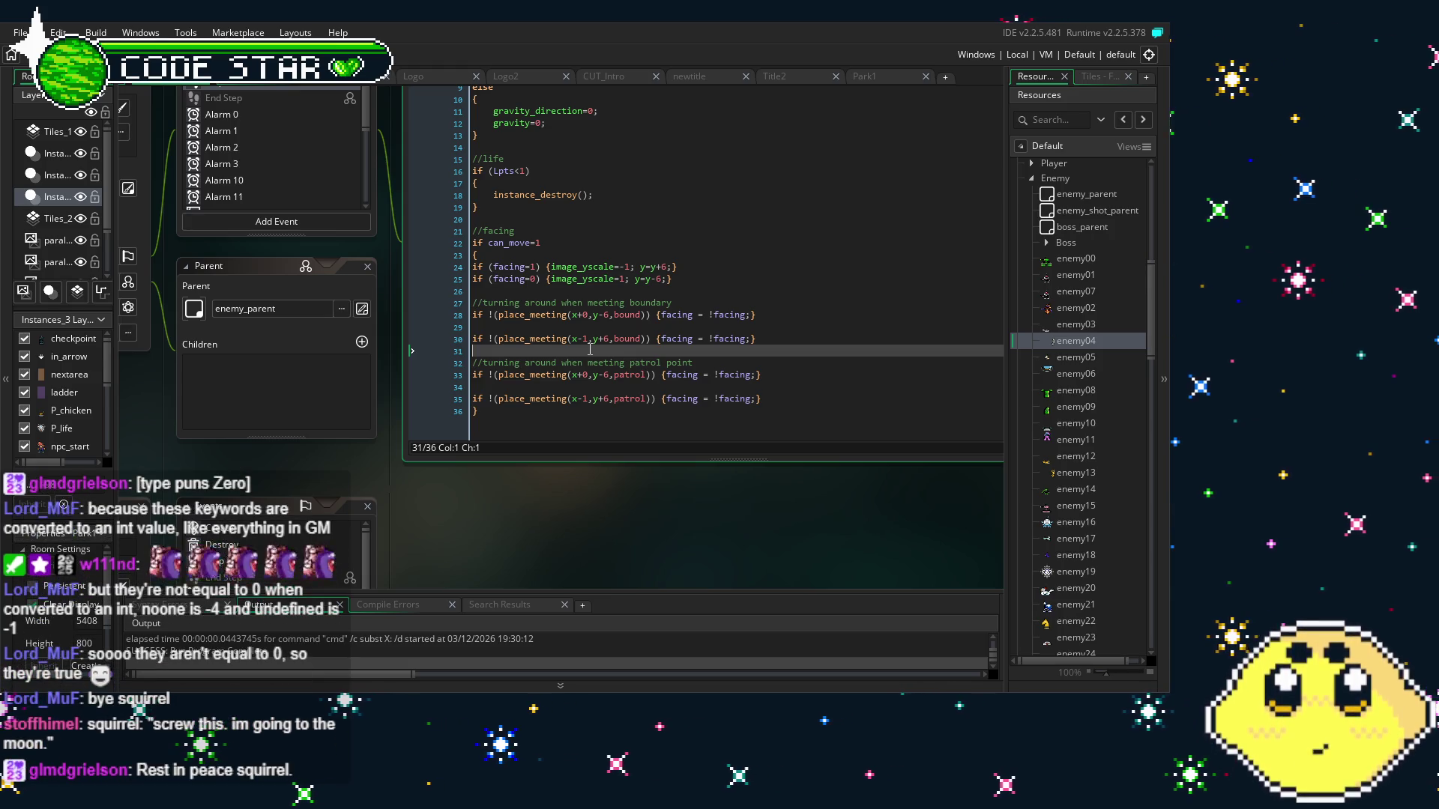
{"action": "left_click", "coordinate": [588, 339]}
{"action": "key", "text": "BackSpace"}
{"action": "key", "text": "BackSpace"}
{"action": "type", "text": "+1"}
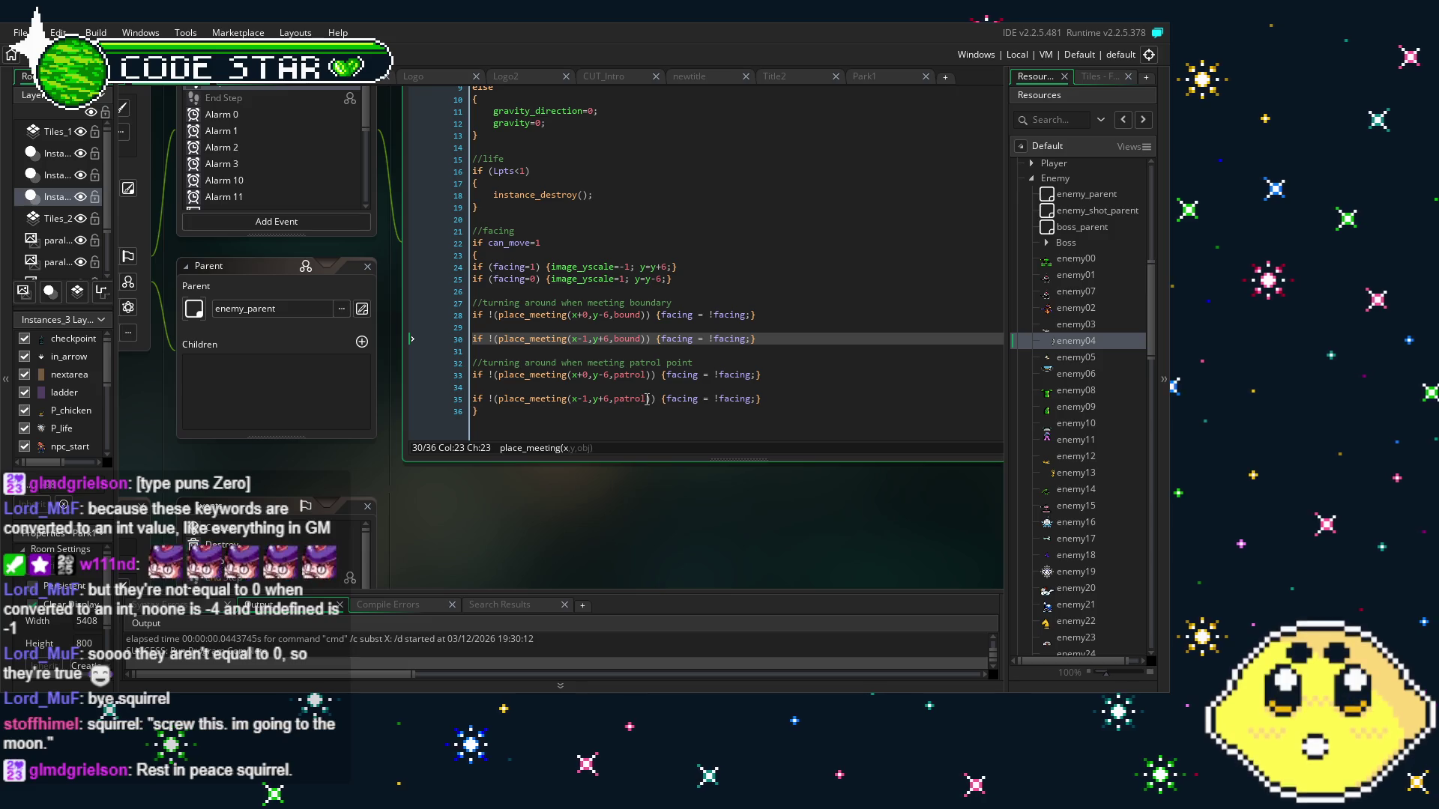
{"action": "key", "text": "BackSpace"}
{"action": "type", "text": "0"}
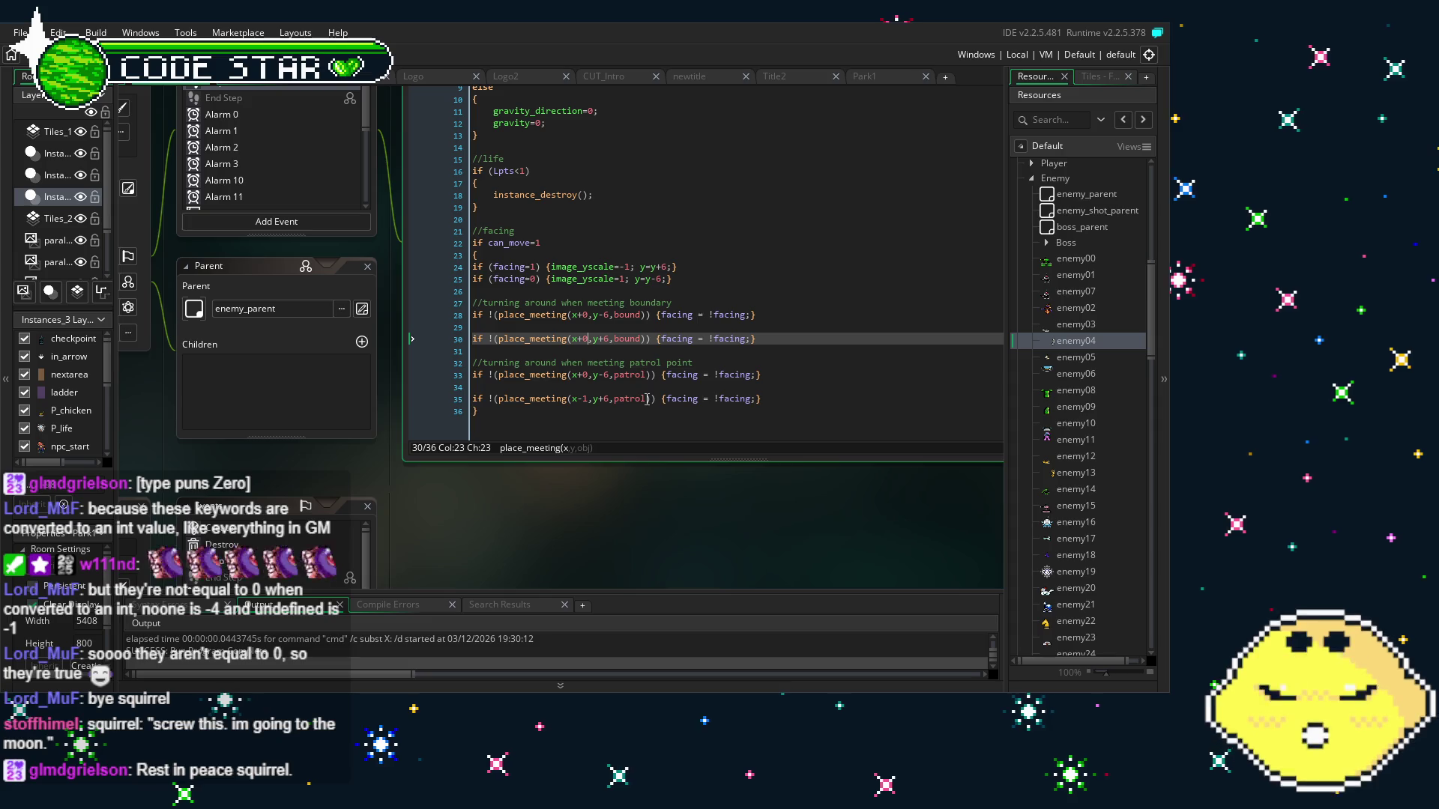
{"action": "left_click", "coordinate": [588, 398]}
{"action": "key", "text": "BackSpace"}
{"action": "key", "text": "BackSpace"}
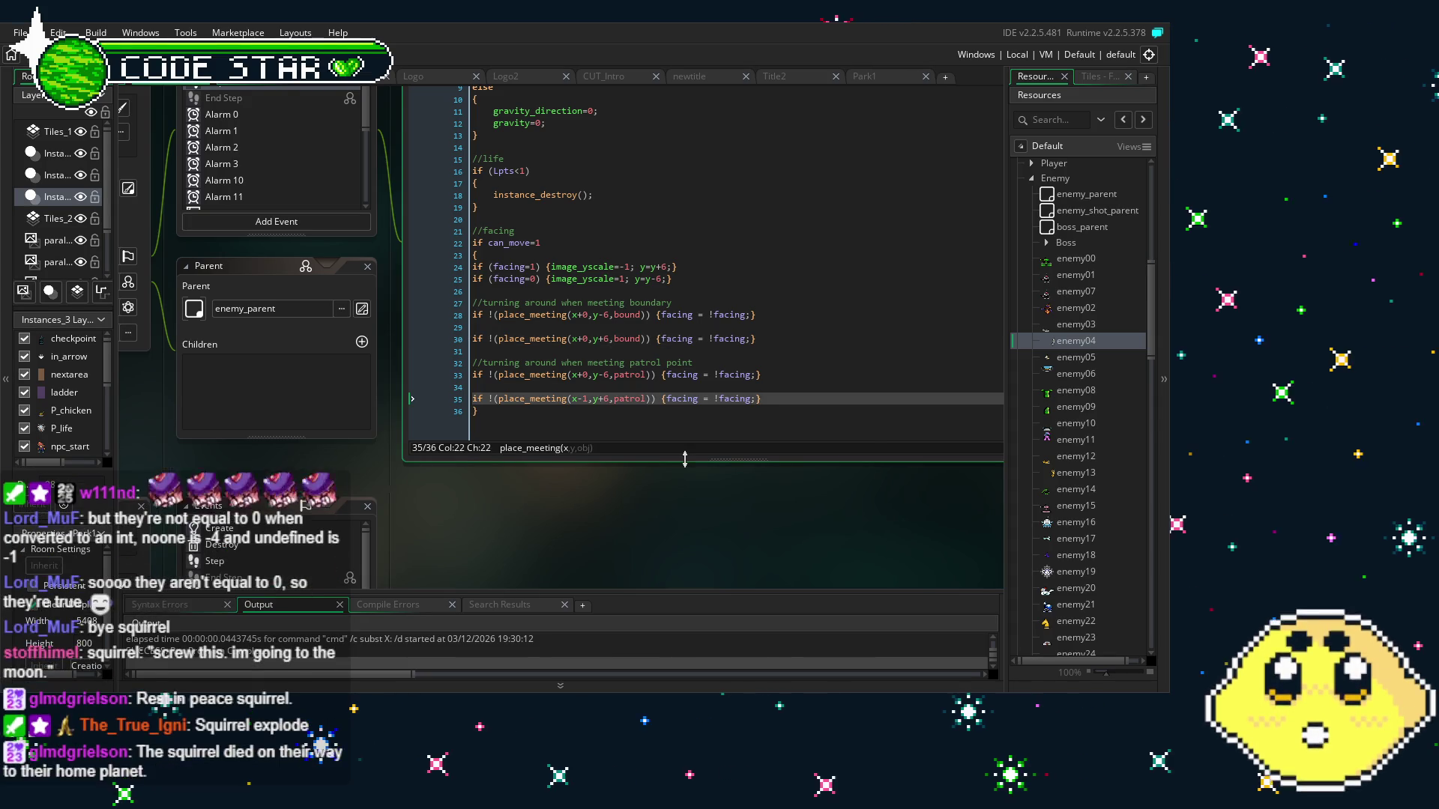
{"action": "type", "text": "+0"}
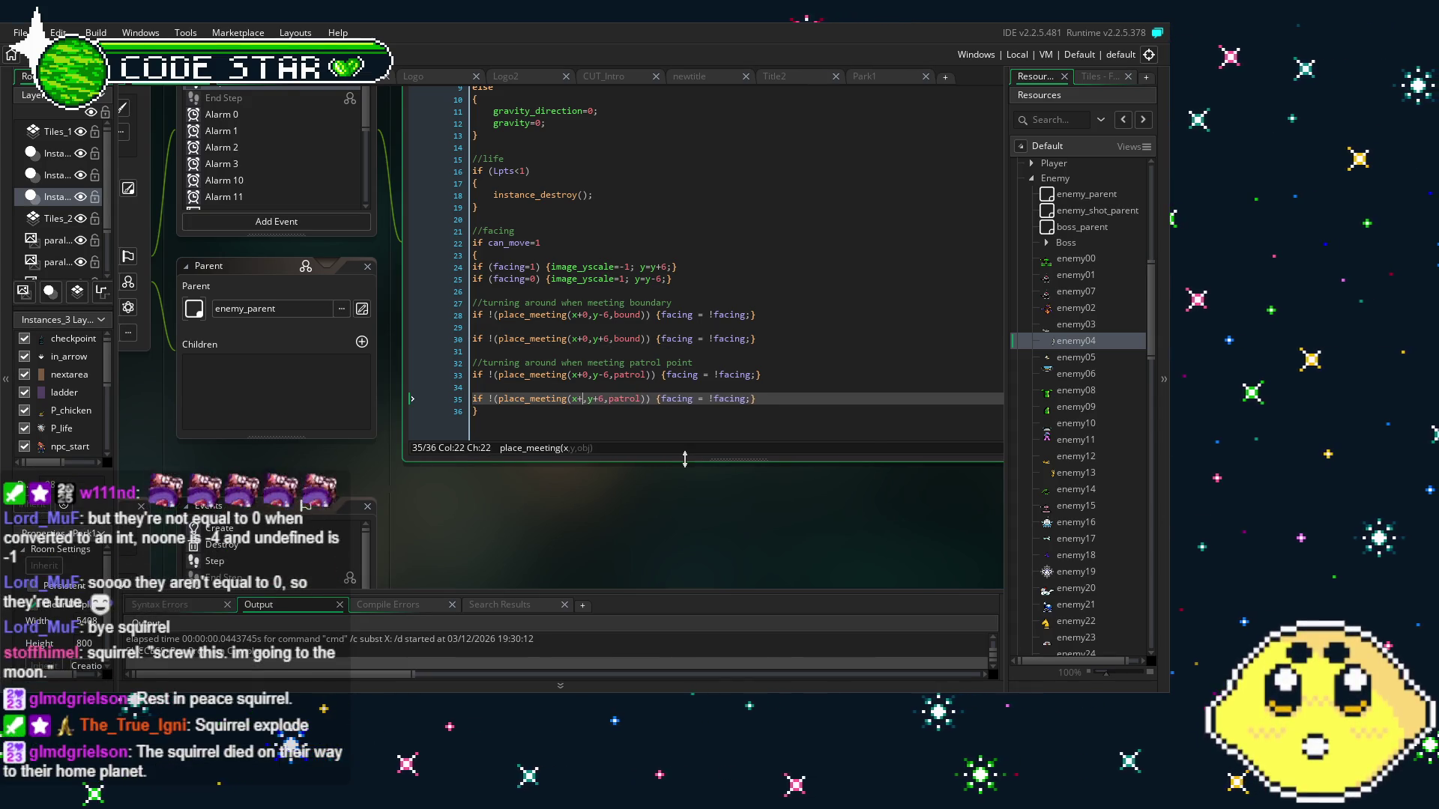
{"action": "left_click", "coordinate": [695, 426]}
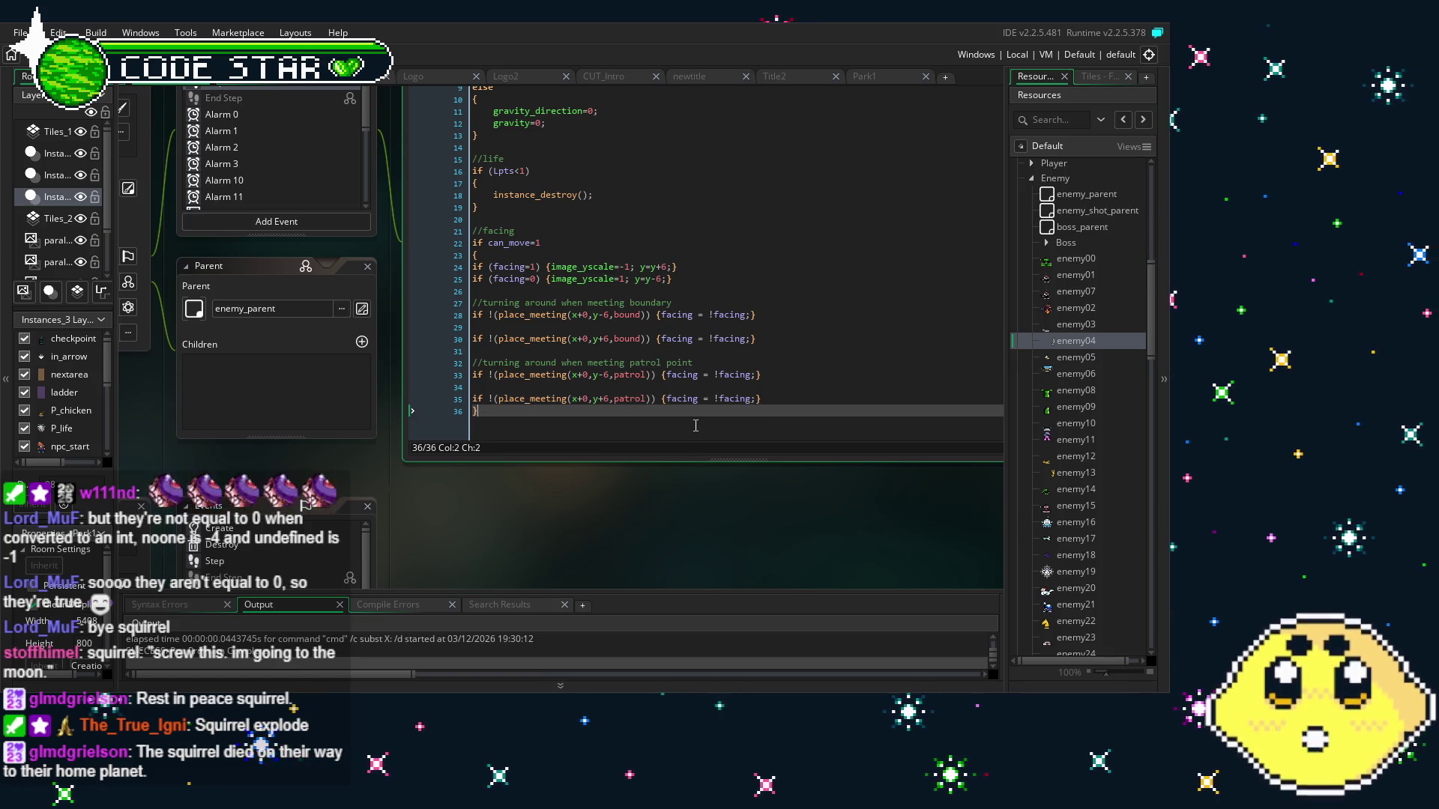
{"action": "key", "text": "ctrl+s"}
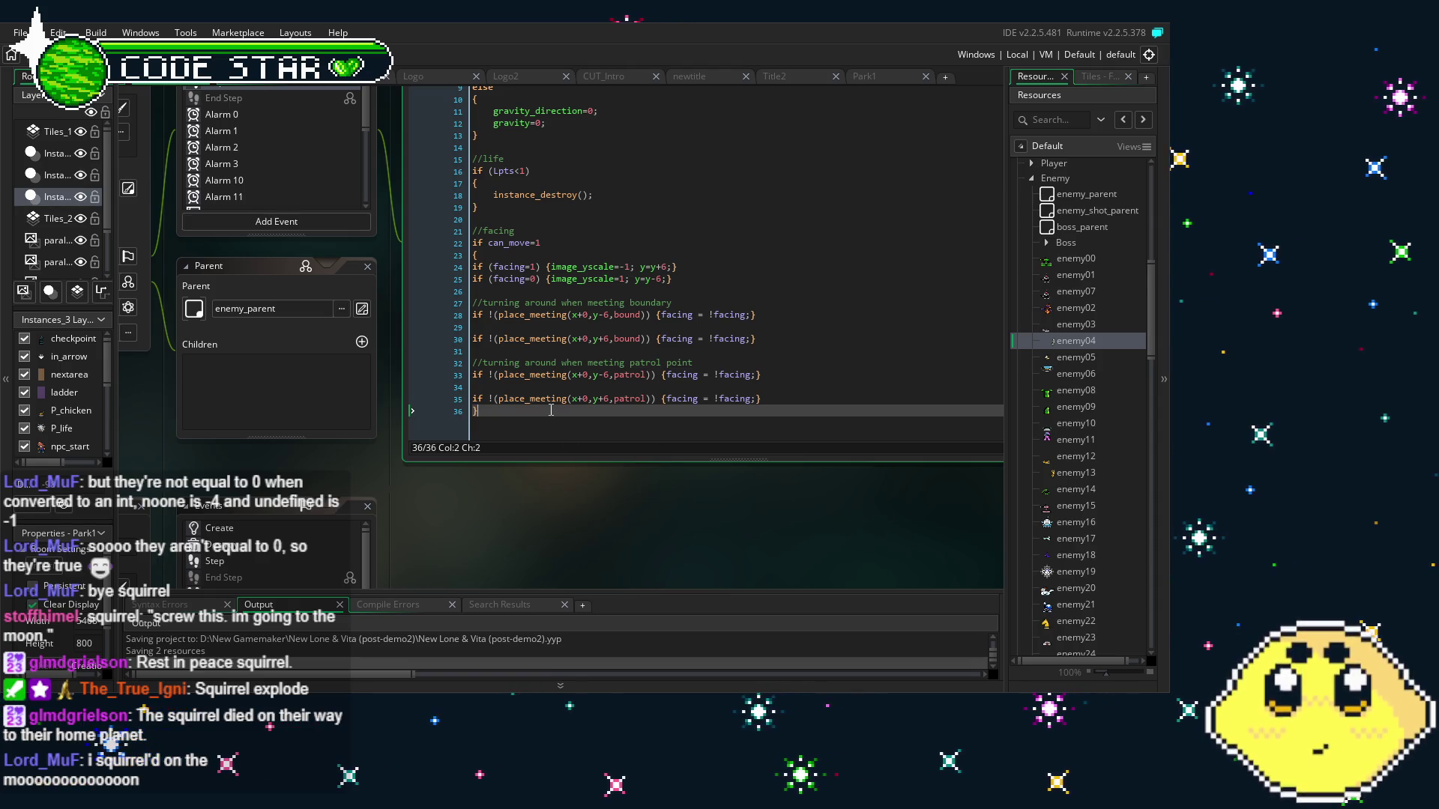
{"action": "left_click_drag", "start_coordinate": [527, 545], "coordinate": [485, 547]}
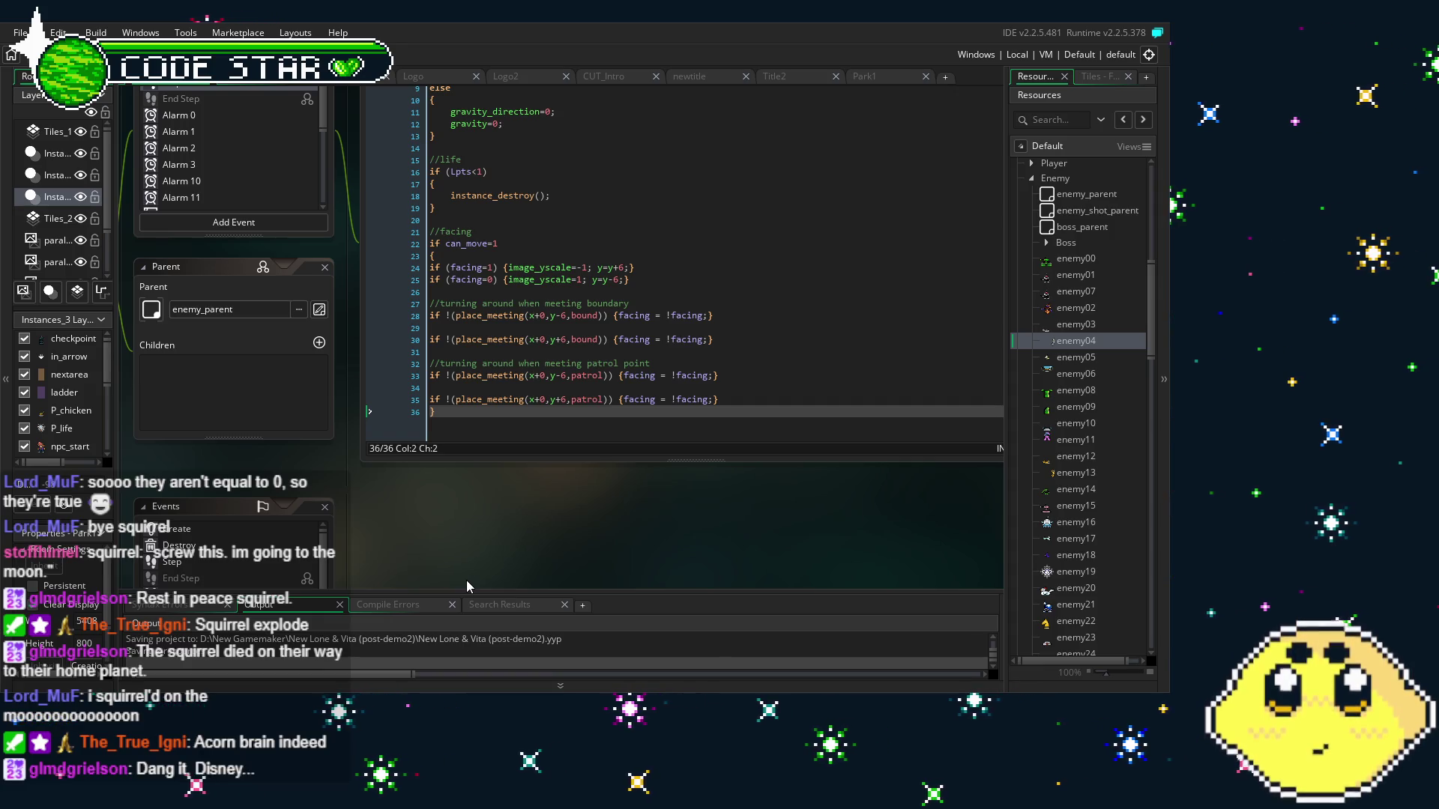
{"action": "scroll", "coordinate": [554, 375], "scroll_direction": "up", "scroll_amount": 1}
{"action": "scroll", "coordinate": [555, 375], "scroll_direction": "down", "scroll_amount": 1}
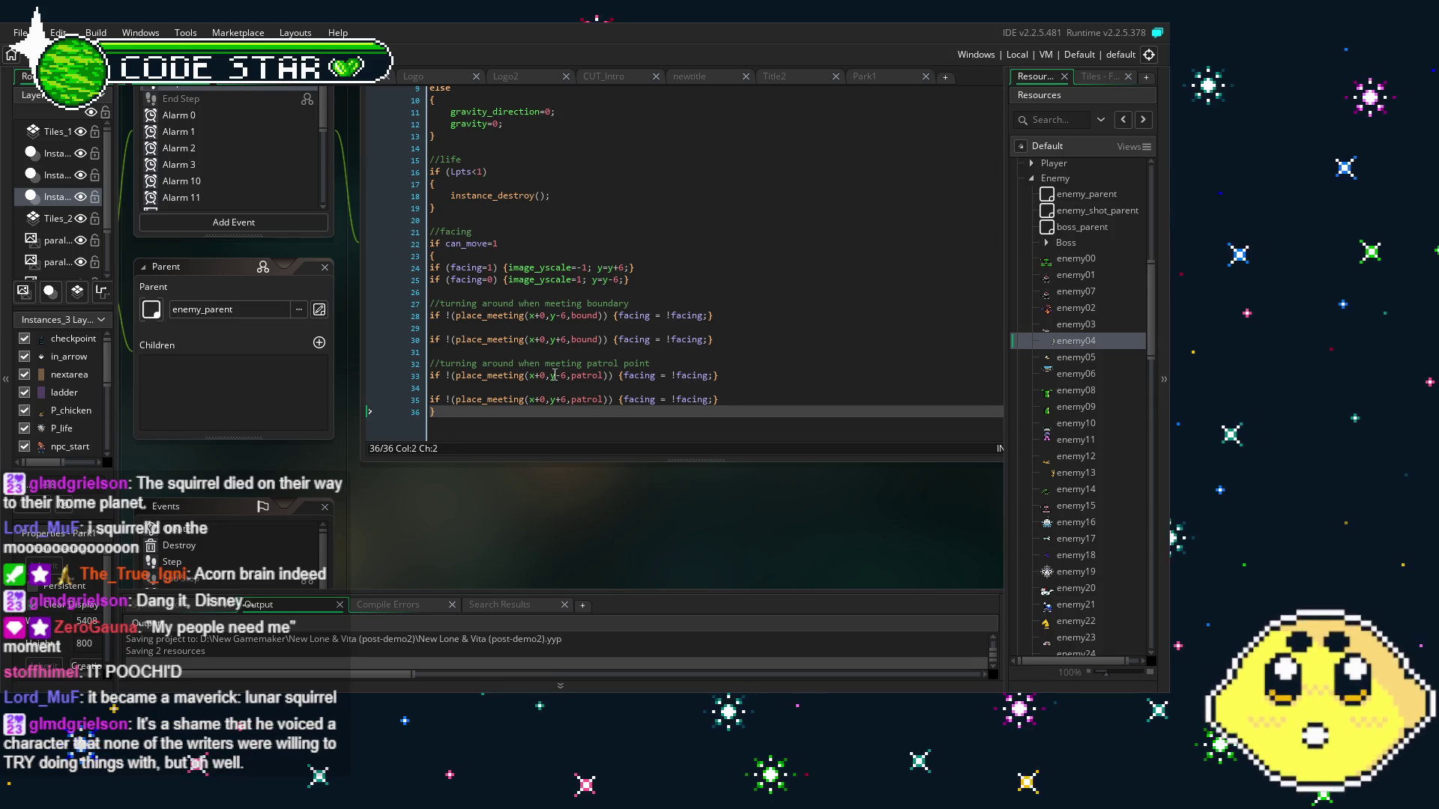
{"action": "left_click", "coordinate": [611, 318]}
Paste the !(place_meeting(x+0,y-6,bound)) check before y=y+6 on line 24 and close its brace
{"action": "left_click_drag", "start_coordinate": [617, 317], "coordinate": [431, 326]}
{"action": "key", "text": "ctrl+c"}
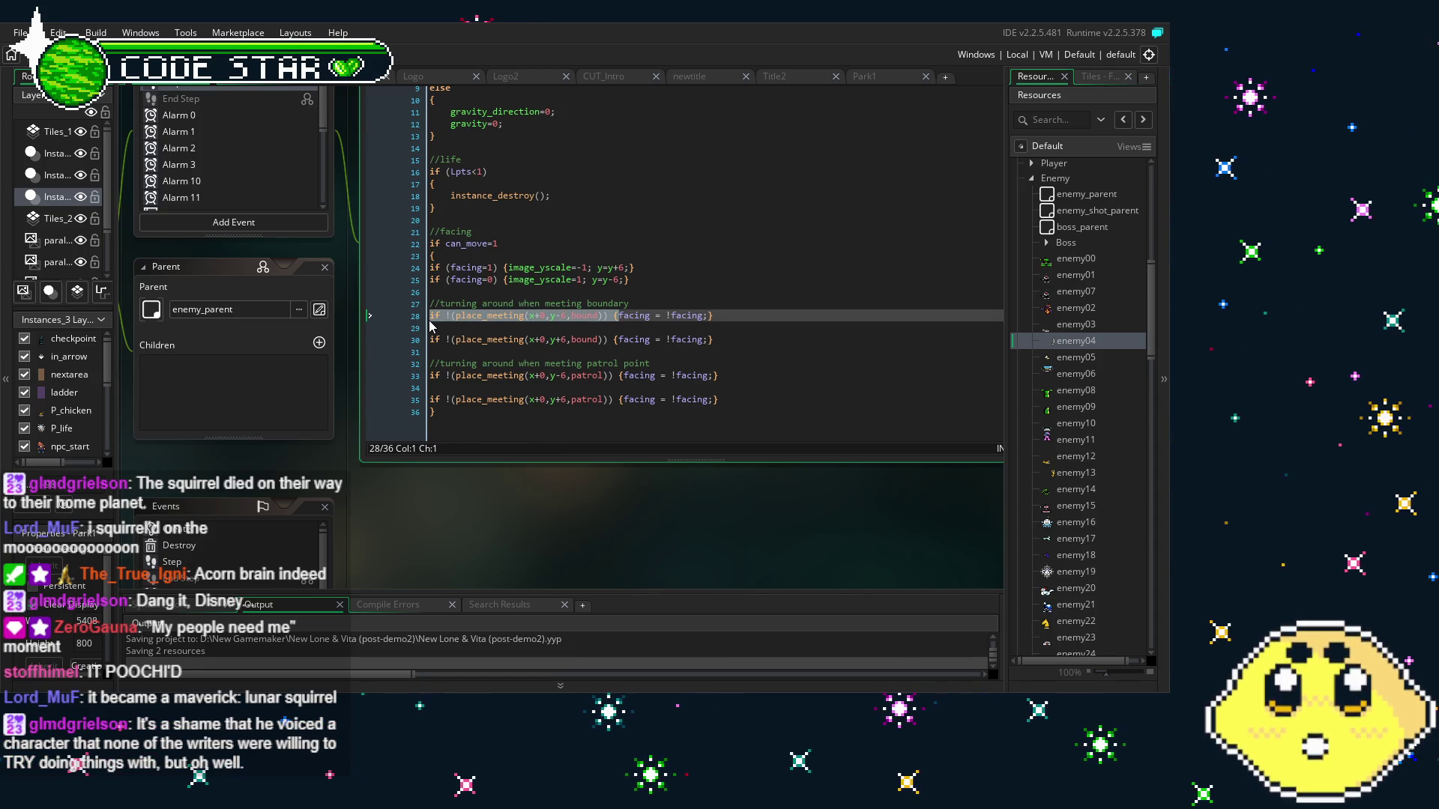
{"action": "left_click", "coordinate": [592, 287]}
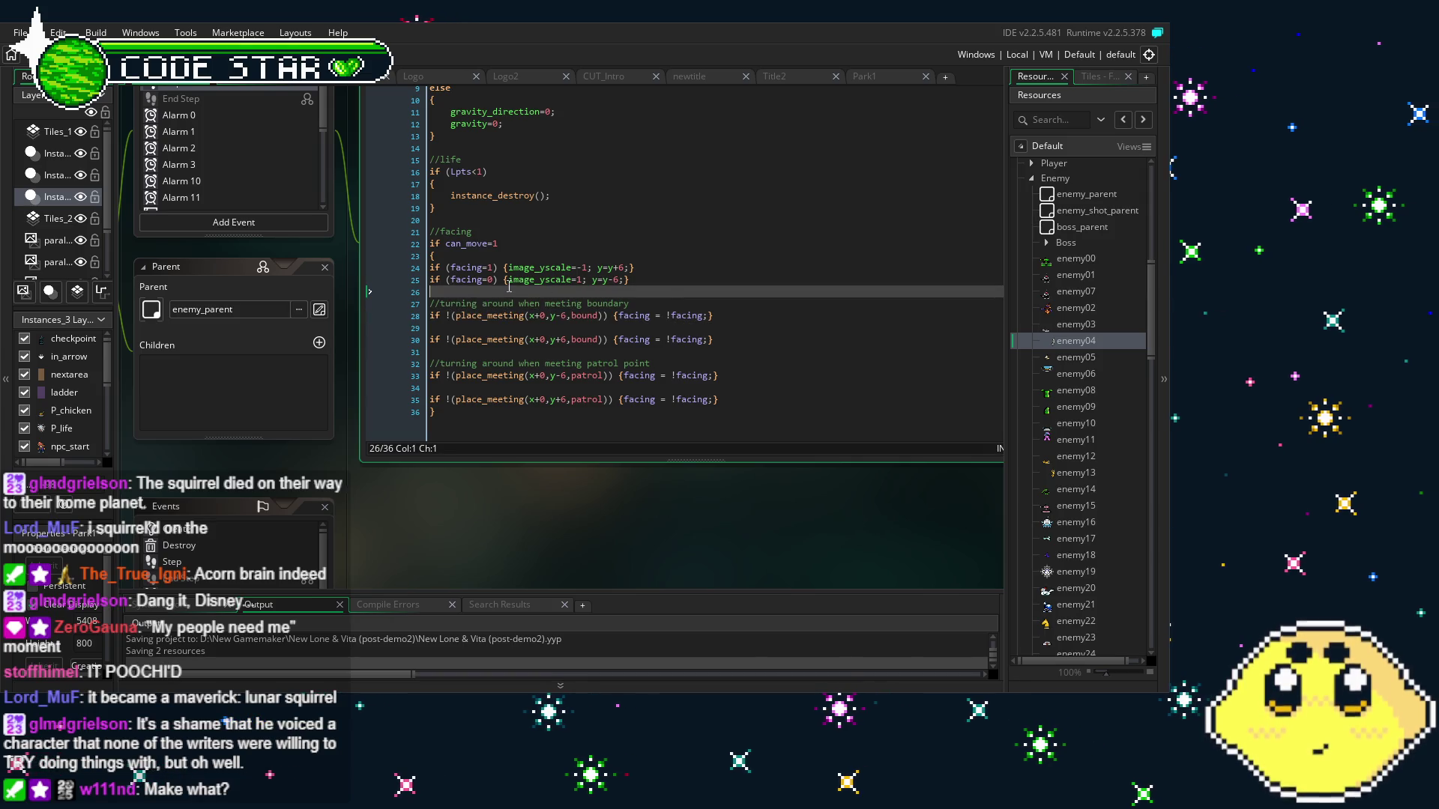
{"action": "left_click", "coordinate": [597, 268]}
{"action": "key", "text": "ctrl+v"}
{"action": "left_click", "coordinate": [836, 268]}
{"action": "type", "text": "}"}
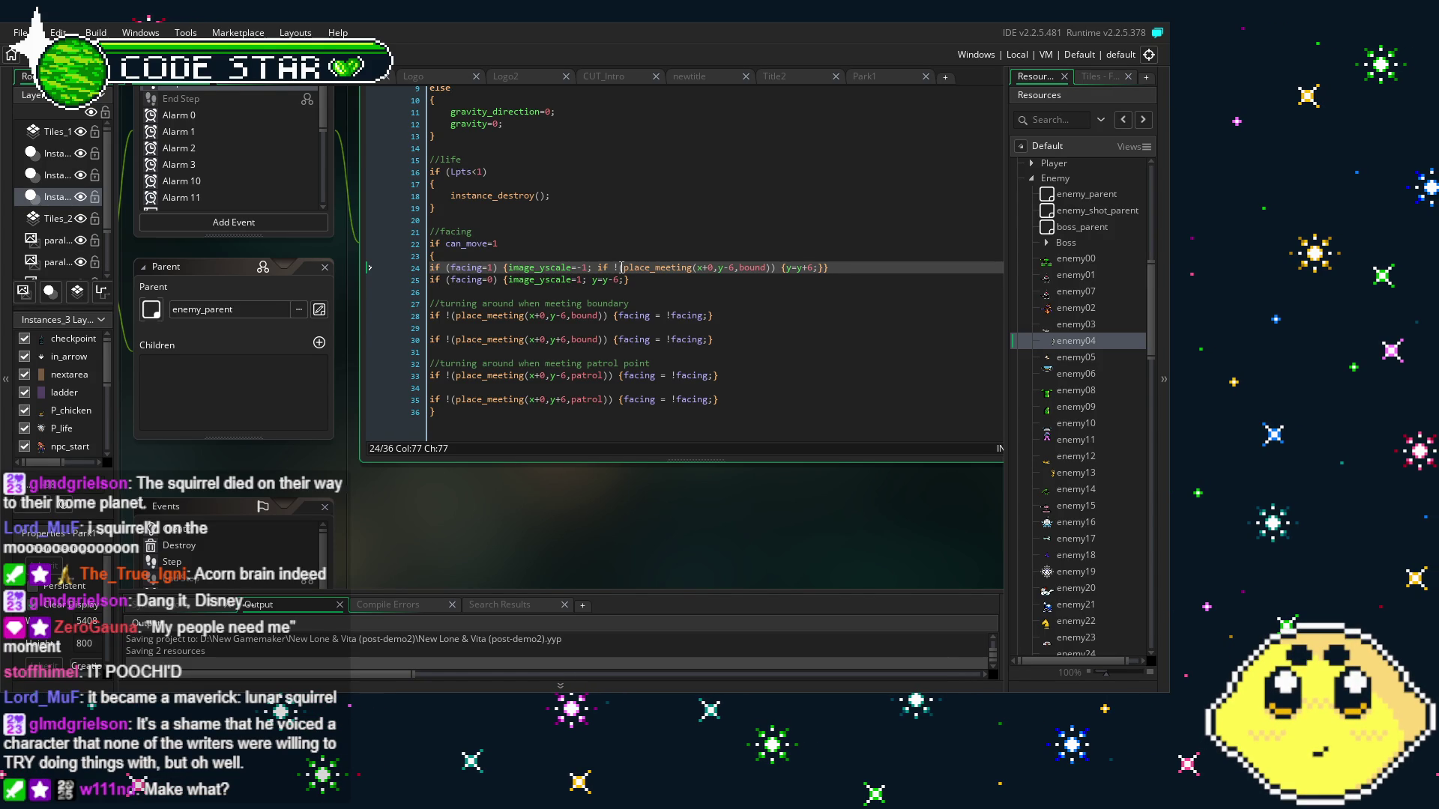
Remove the '!' before place_meeting on lines 28, 30, 33 and 35
{"action": "left_click", "coordinate": [451, 315]}
{"action": "key", "text": "BackSpace"}
{"action": "key", "text": "Down"}
{"action": "left_click", "coordinate": [451, 339]}
{"action": "key", "text": "BackSpace"}
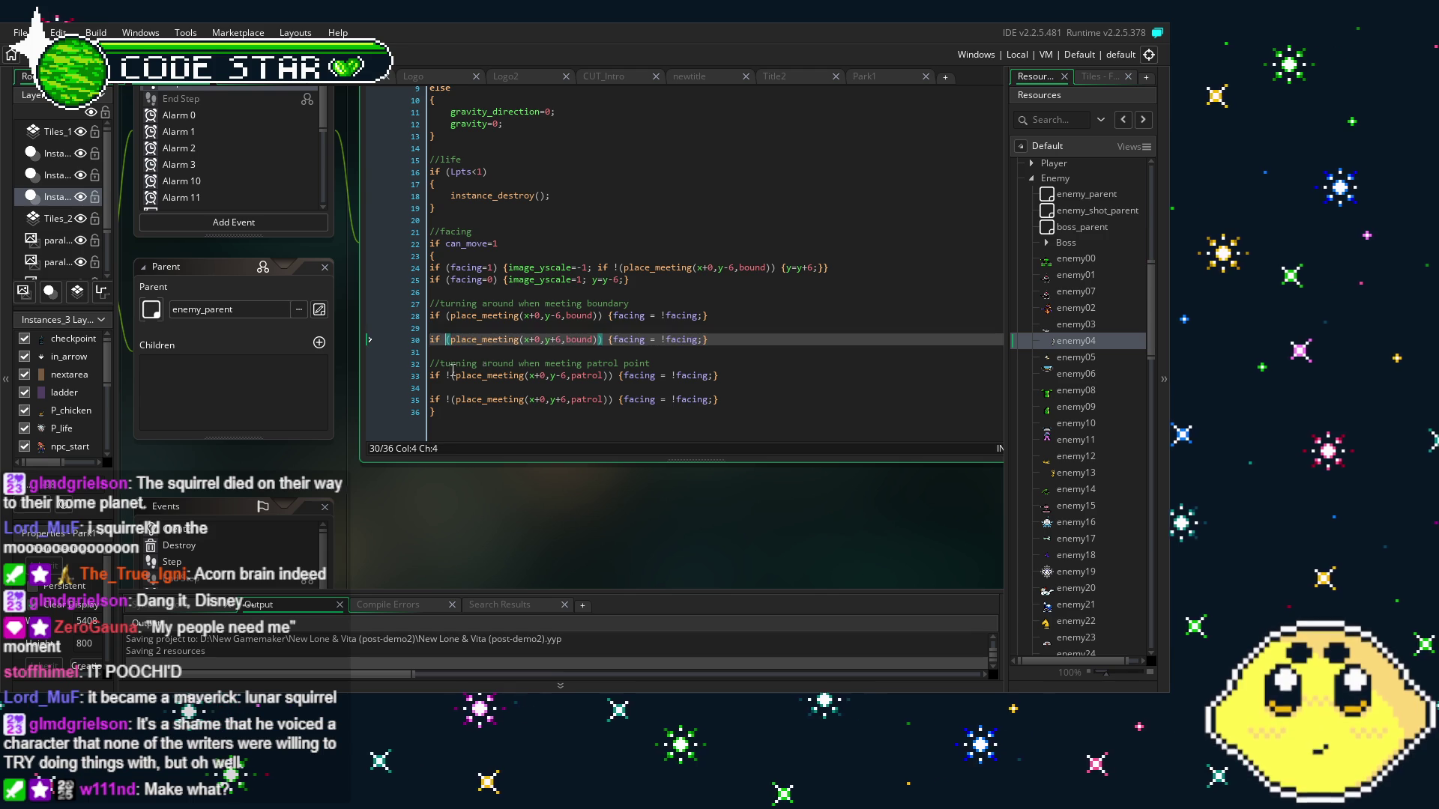
{"action": "left_click", "coordinate": [451, 376]}
{"action": "key", "text": "BackSpace"}
{"action": "left_click", "coordinate": [451, 399]}
{"action": "key", "text": "BackSpace"}
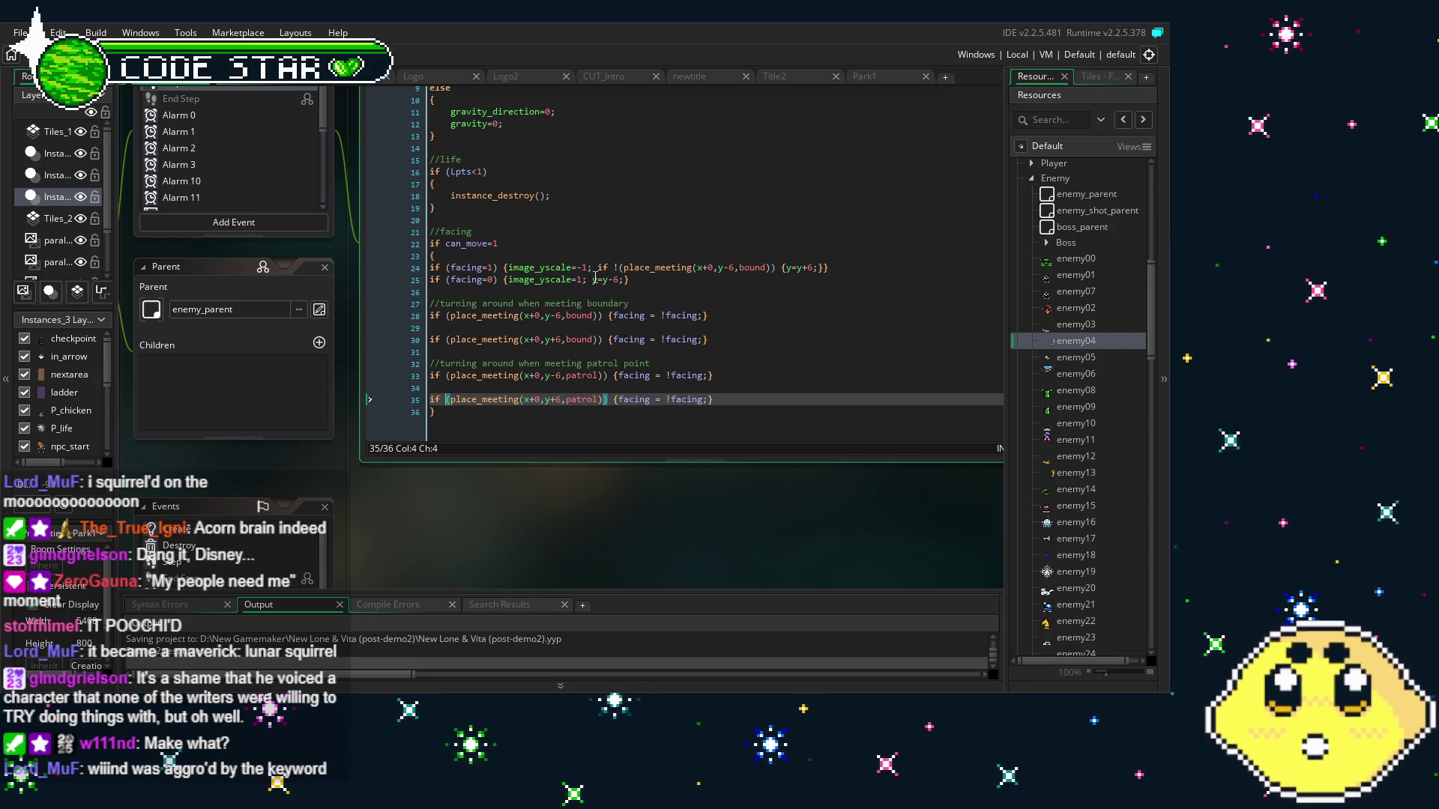
Paste the !(place_meeting(x+0,y-6,bound)) check before y=y-6 on line 25
{"action": "left_click", "coordinate": [595, 279]}
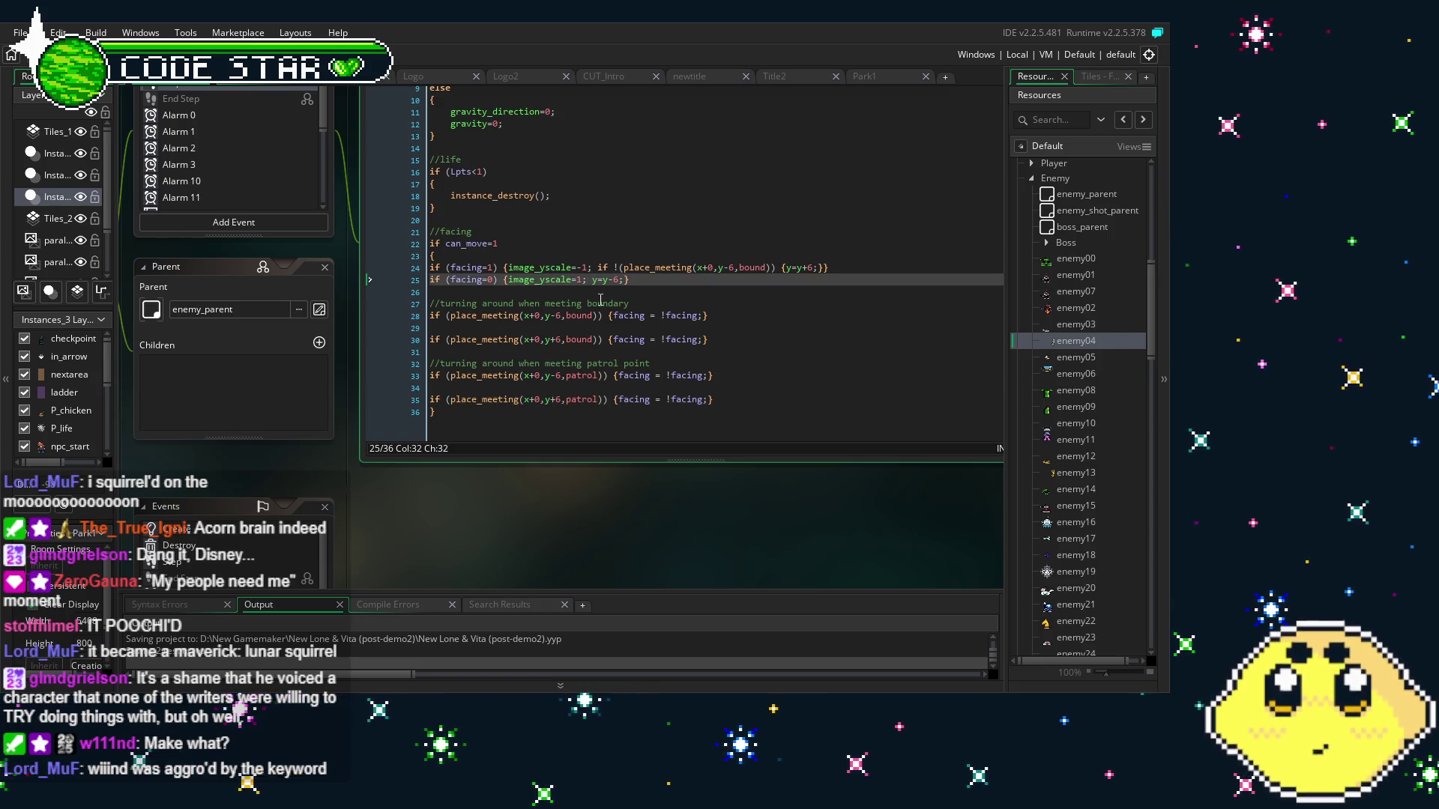
{"action": "key", "text": "ctrl+v"}
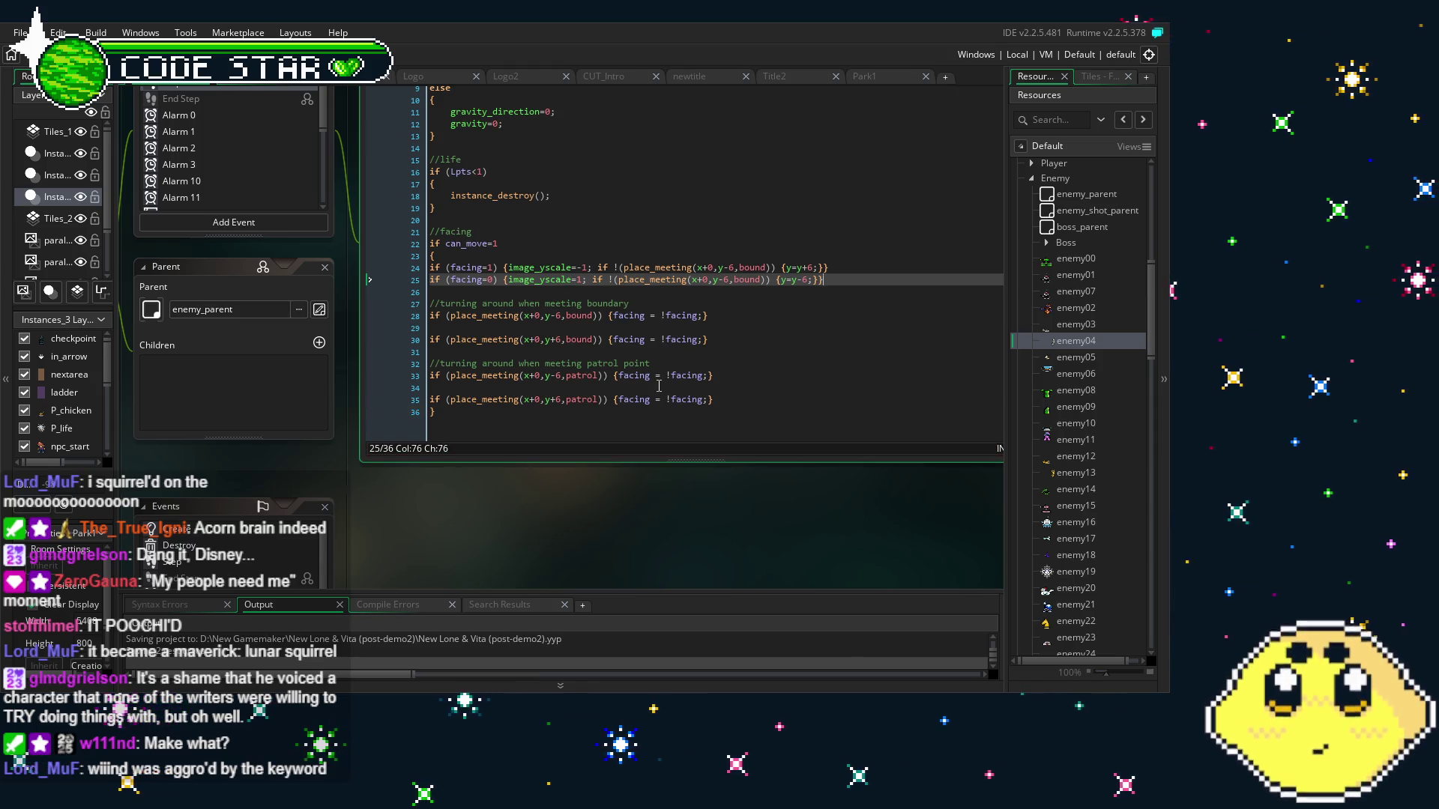
{"action": "left_click", "coordinate": [630, 404]}
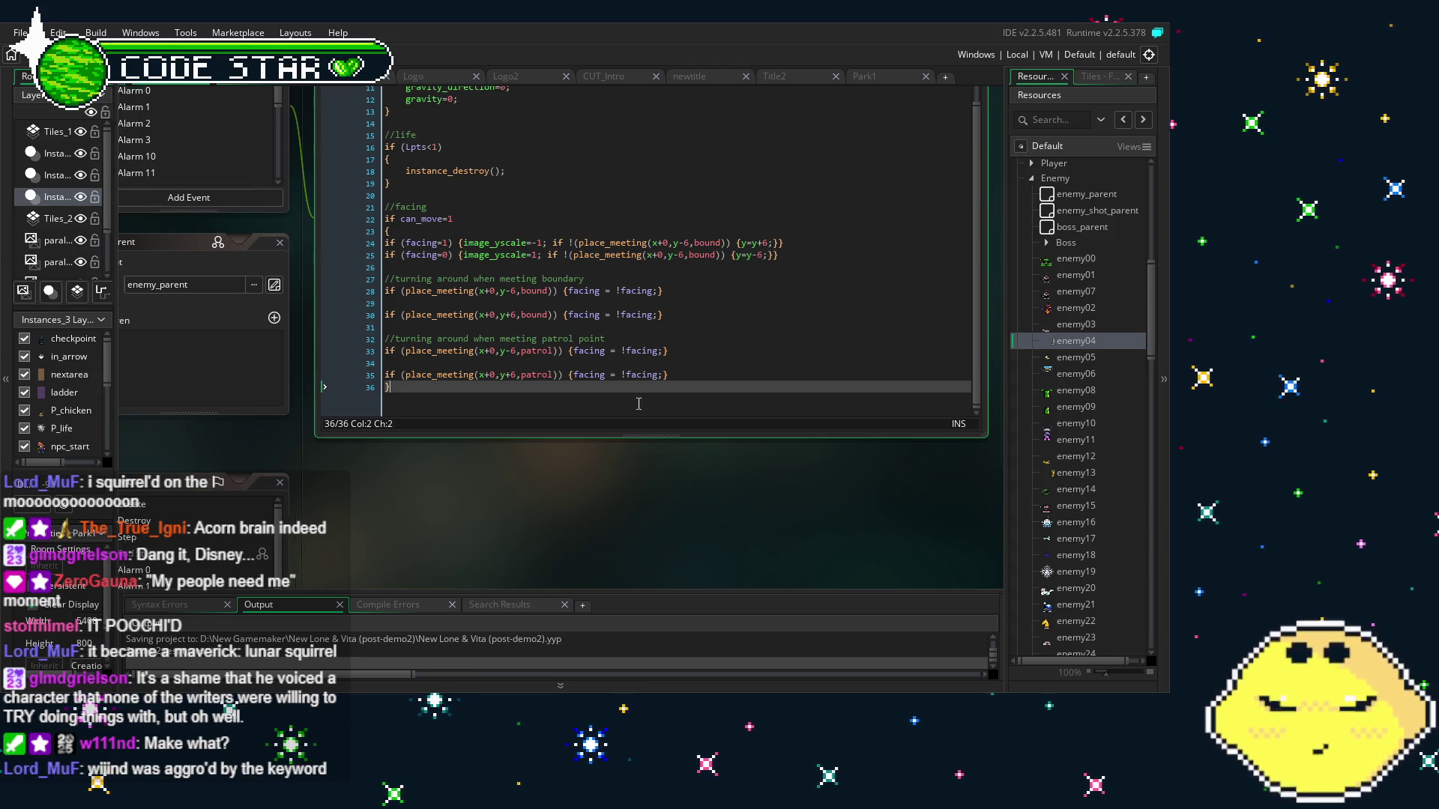
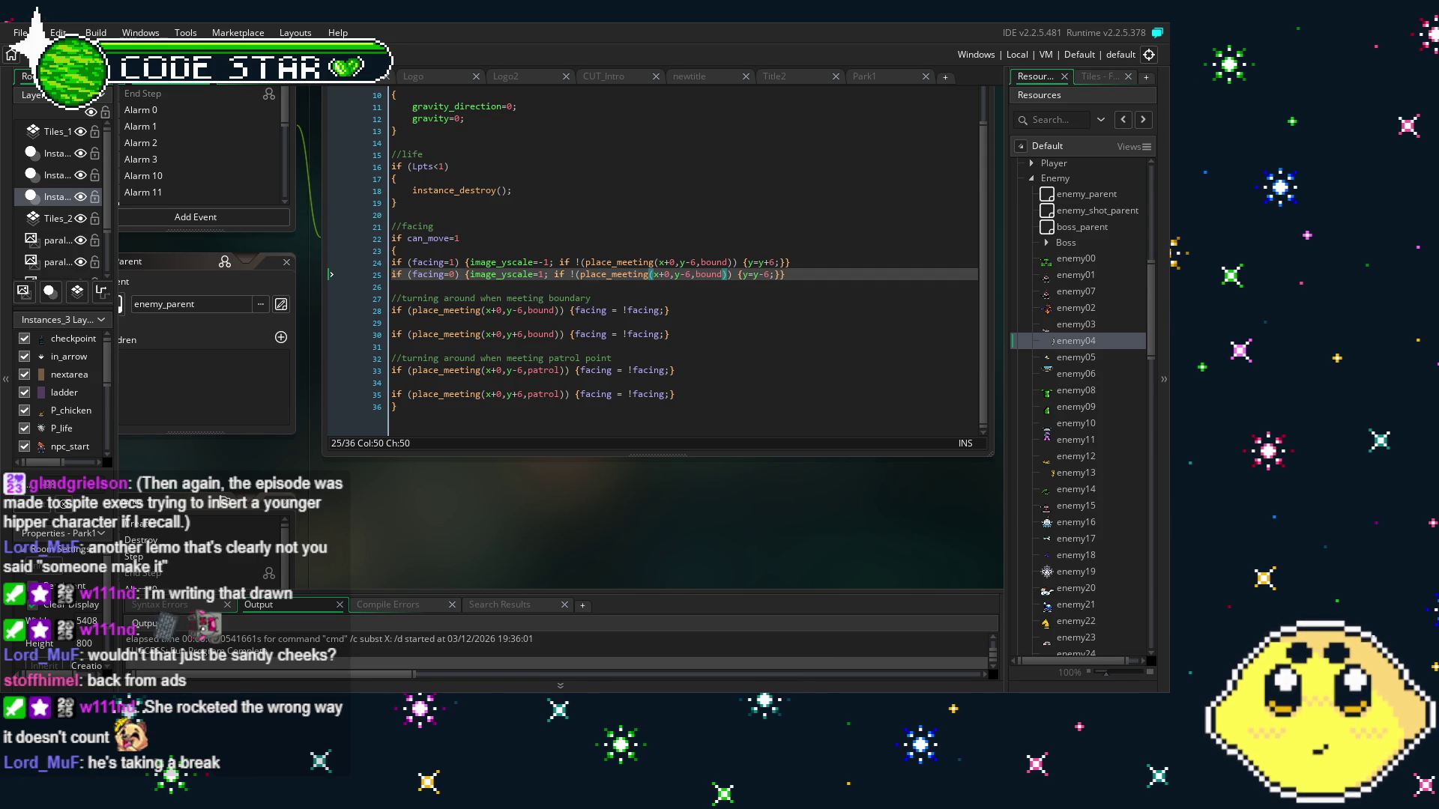
Review the enemy_parent turnaround collision checks on lines 25–35
{"action": "left_click_drag", "start_coordinate": [370, 518], "coordinate": [304, 554]}
{"action": "left_click_drag", "start_coordinate": [330, 508], "coordinate": [400, 494]}
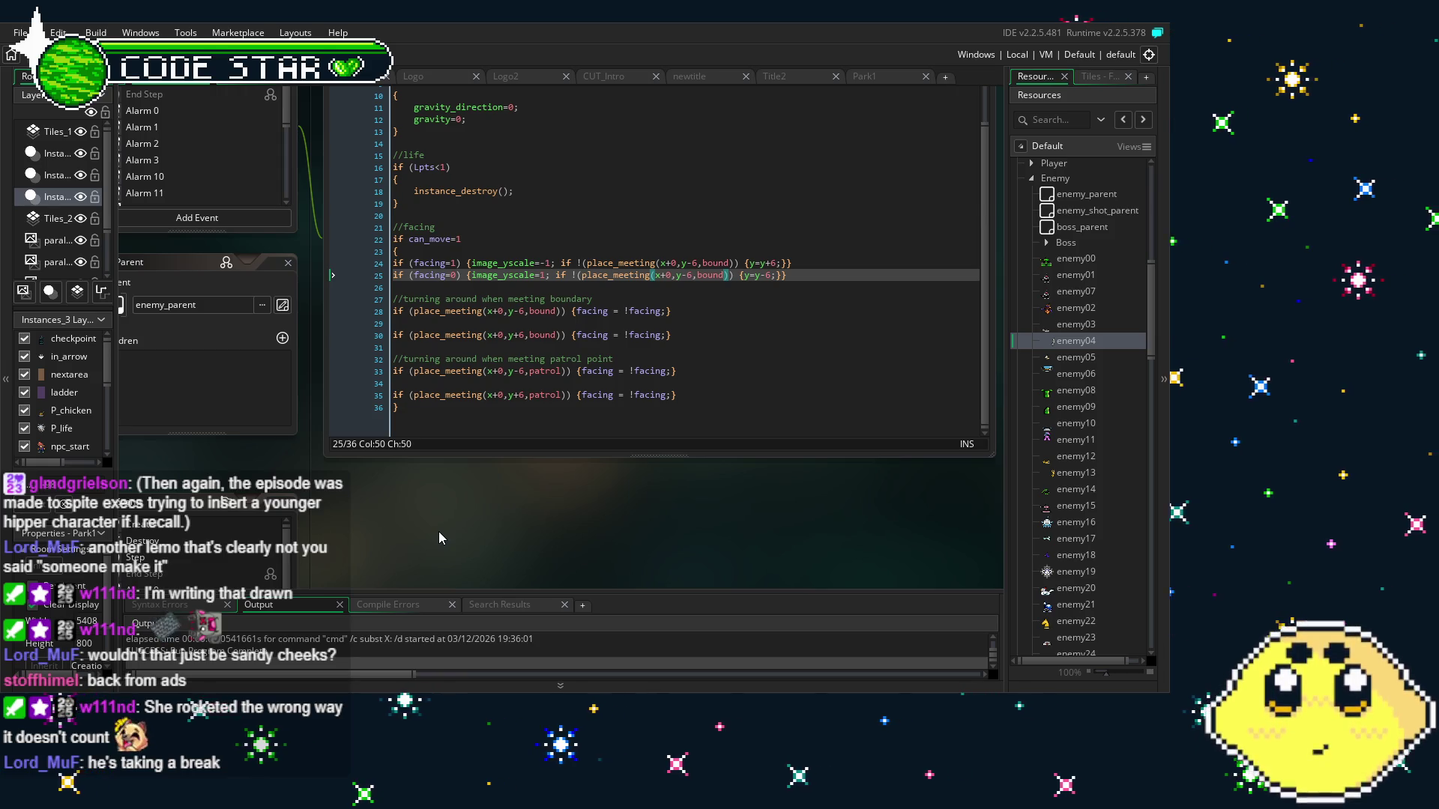
{"action": "mouse_move", "coordinate": [395, 315]}
{"action": "left_mouse_down"}
{"action": "mouse_move", "coordinate": [524, 373]}
{"action": "mouse_move", "coordinate": [681, 407]}
{"action": "left_mouse_up"}
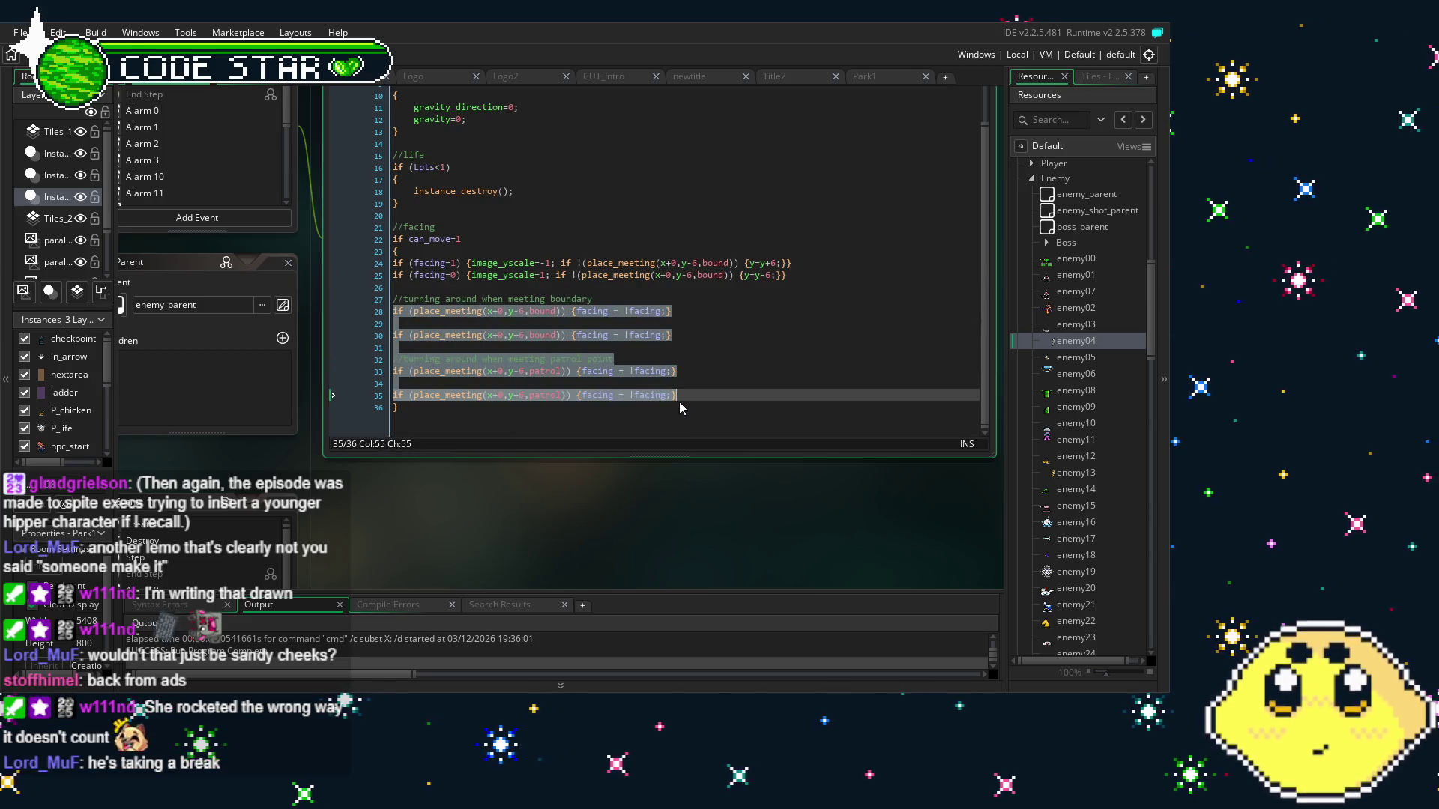
{"action": "left_click", "coordinate": [680, 407]}
{"action": "left_click_drag", "start_coordinate": [551, 275], "coordinate": [738, 283]}
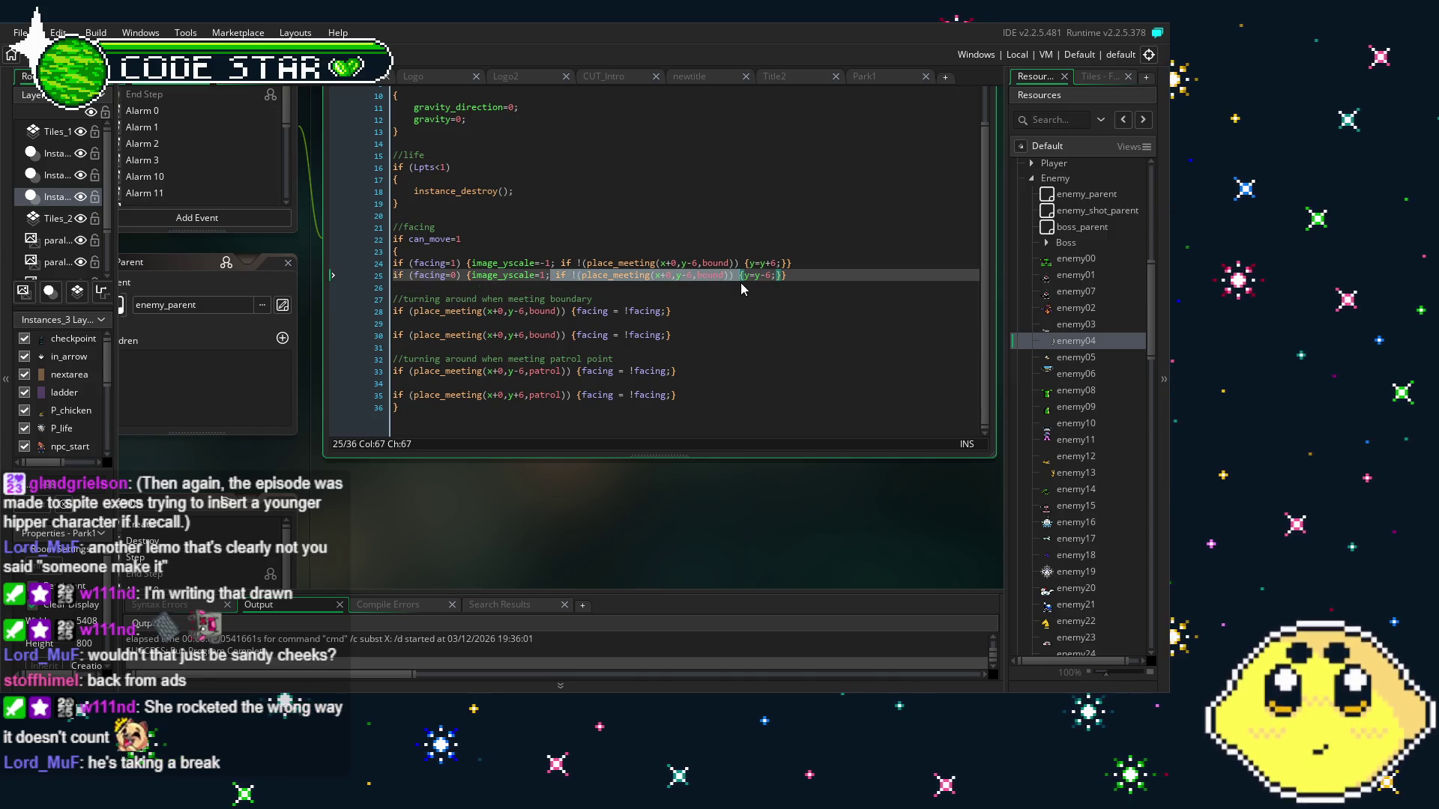
{"action": "left_click", "coordinate": [782, 275]}
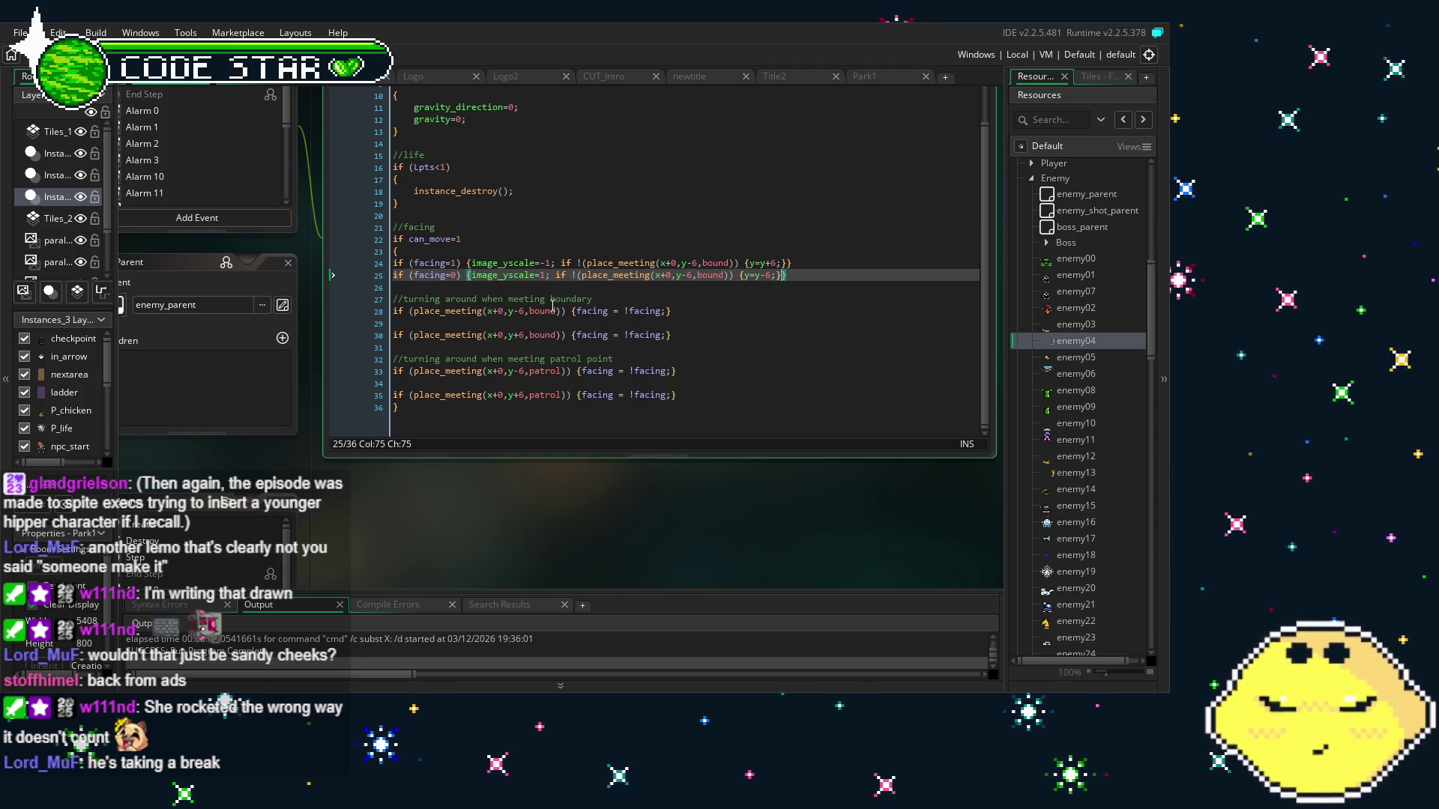
Change the place_meeting offsets on lines 28, 30, 33 and 35 from 6 to 7
{"action": "left_click", "coordinate": [523, 311]}
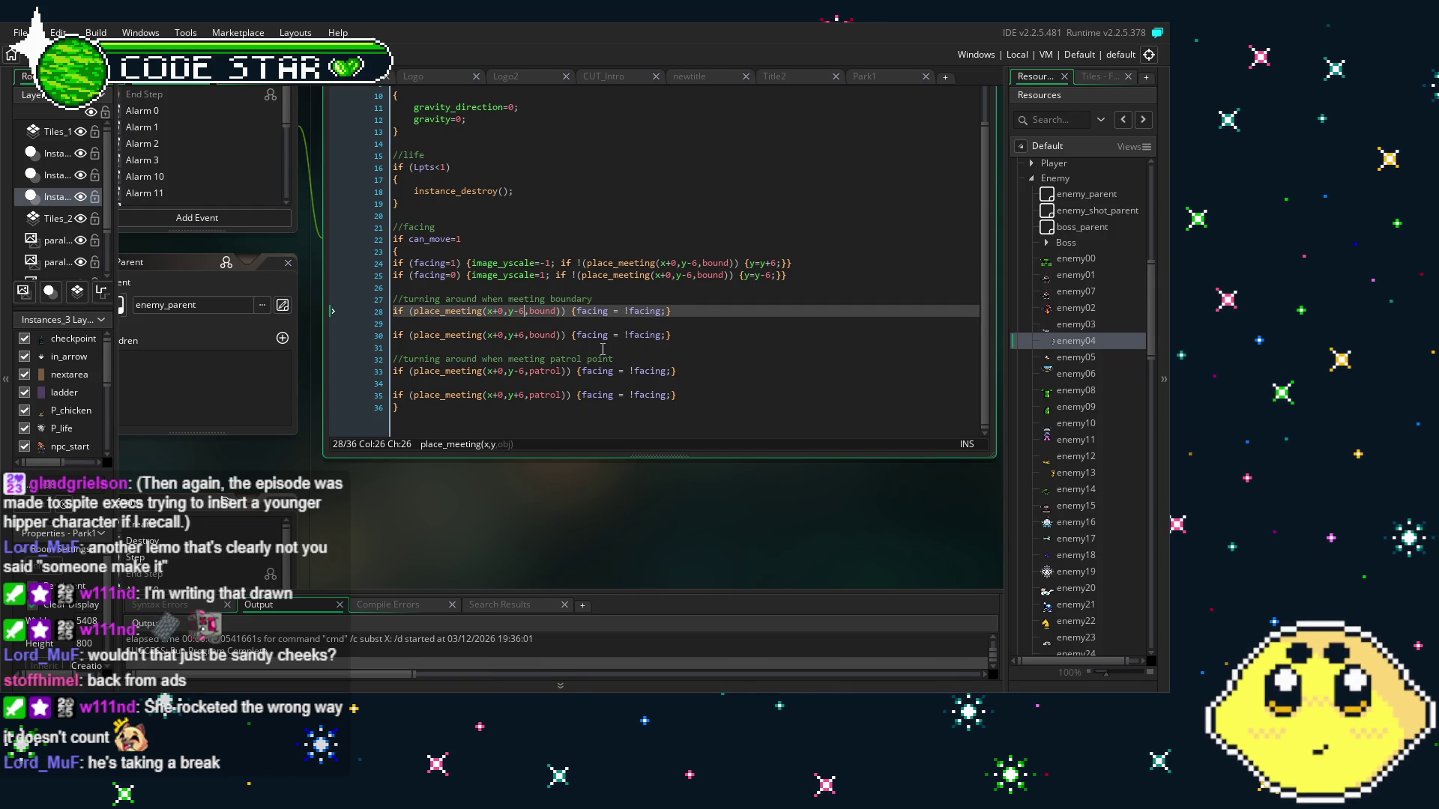
{"action": "type", "text": "7"}
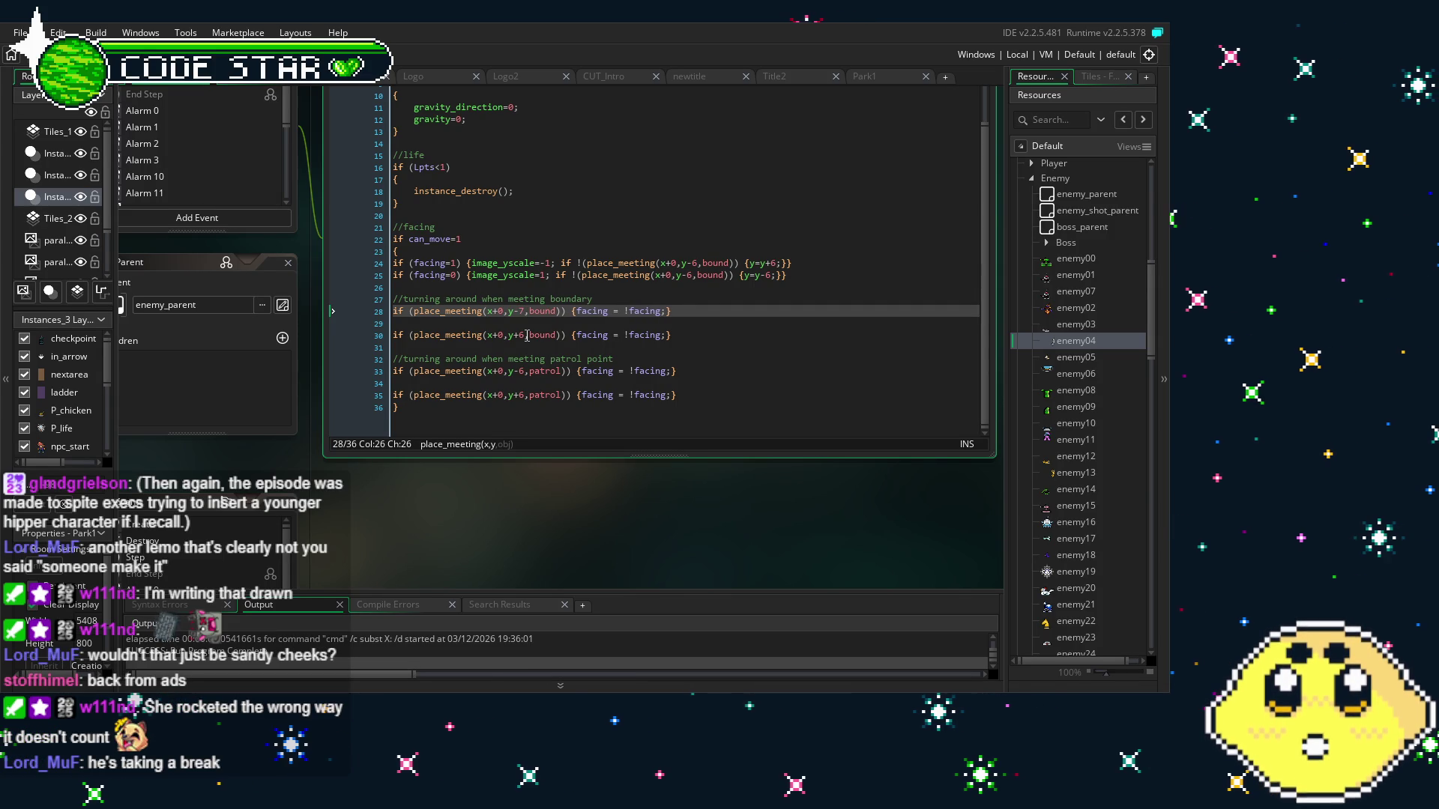
{"action": "left_click", "coordinate": [527, 335]}
{"action": "key", "text": "BackSpace"}
{"action": "type", "text": "7"}
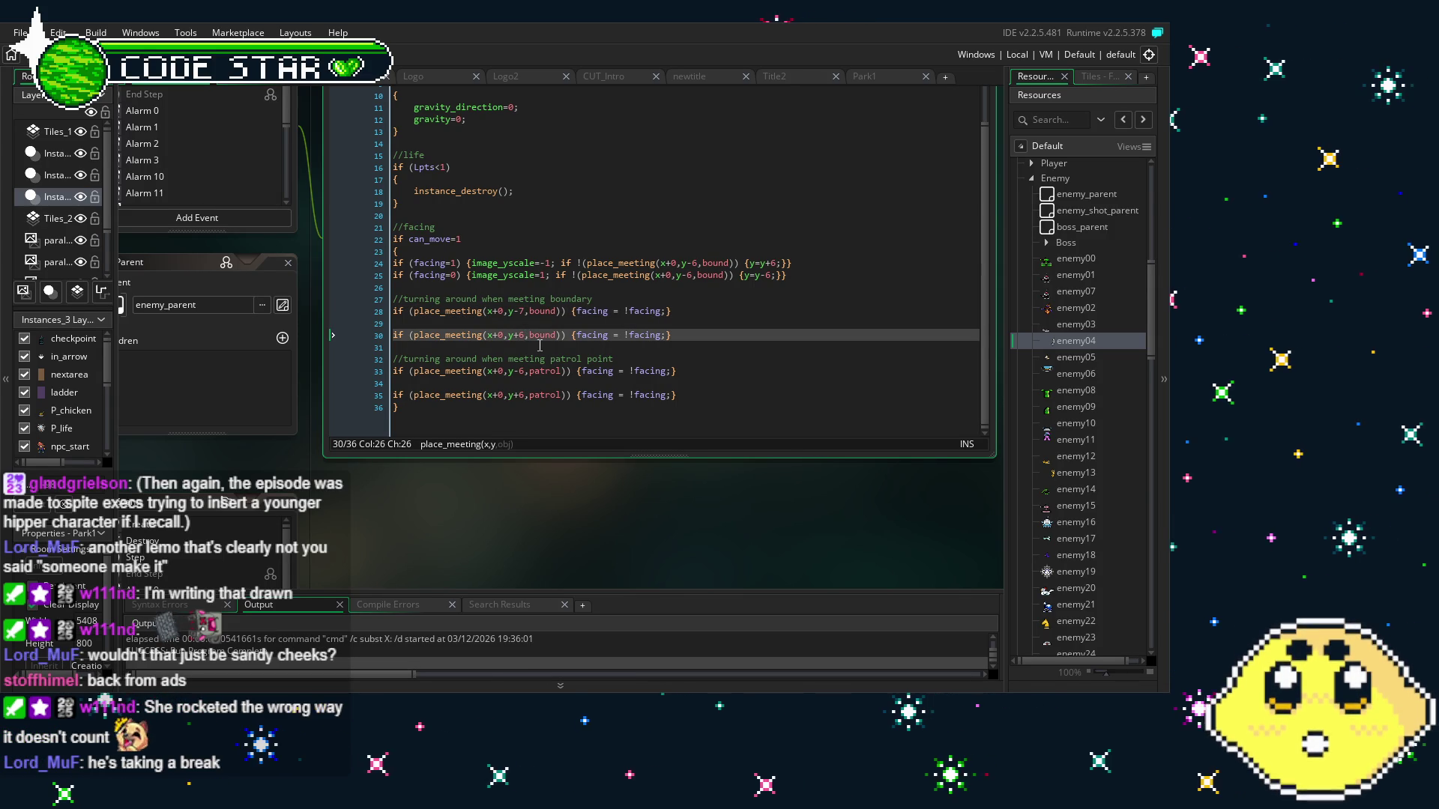
{"action": "left_click", "coordinate": [527, 371]}
{"action": "key", "text": "BackSpace"}
{"action": "type", "text": "7"}
{"action": "left_click", "coordinate": [526, 395]}
{"action": "key", "text": "BackSpace"}
{"action": "type", "text": "7"}
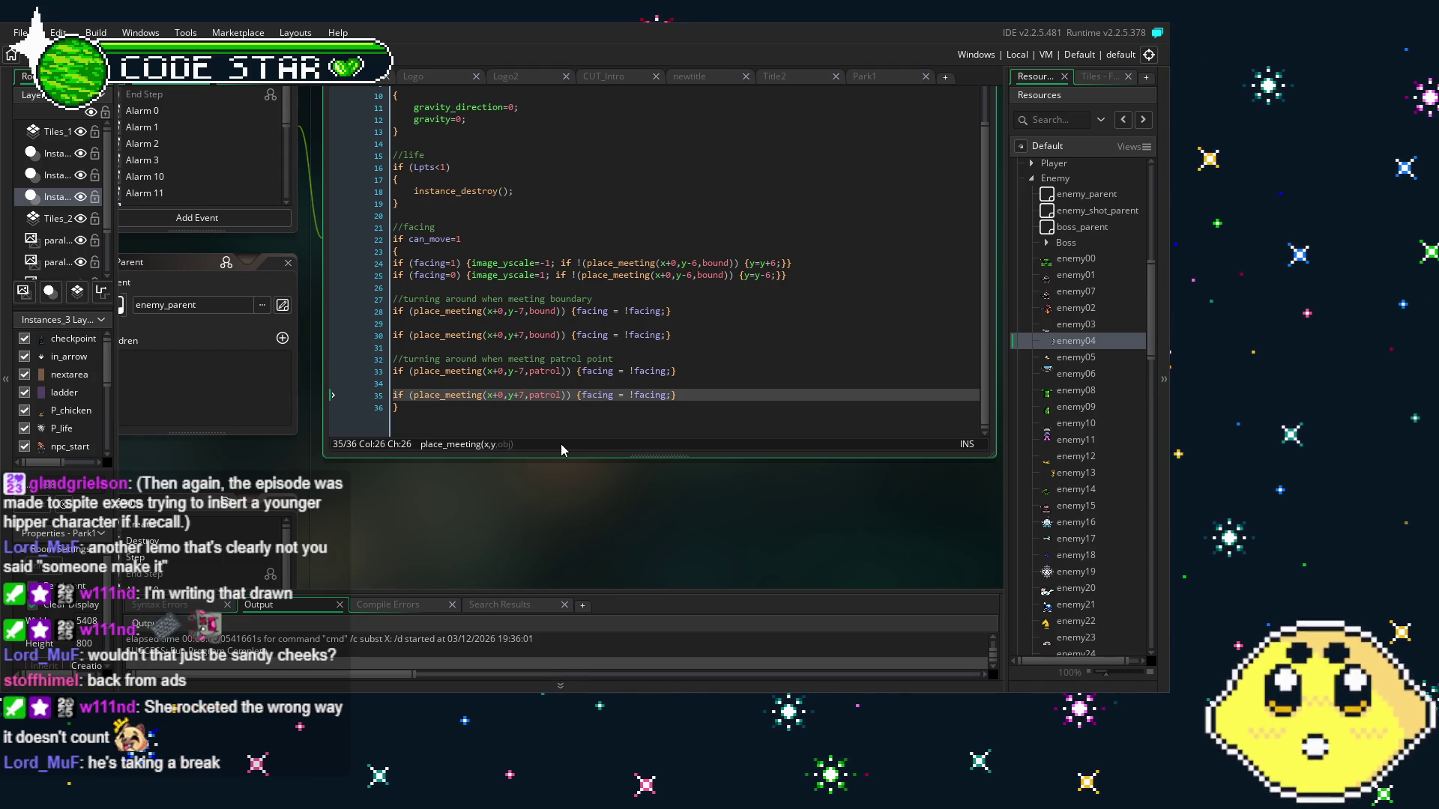
{"action": "left_click", "coordinate": [643, 314]}
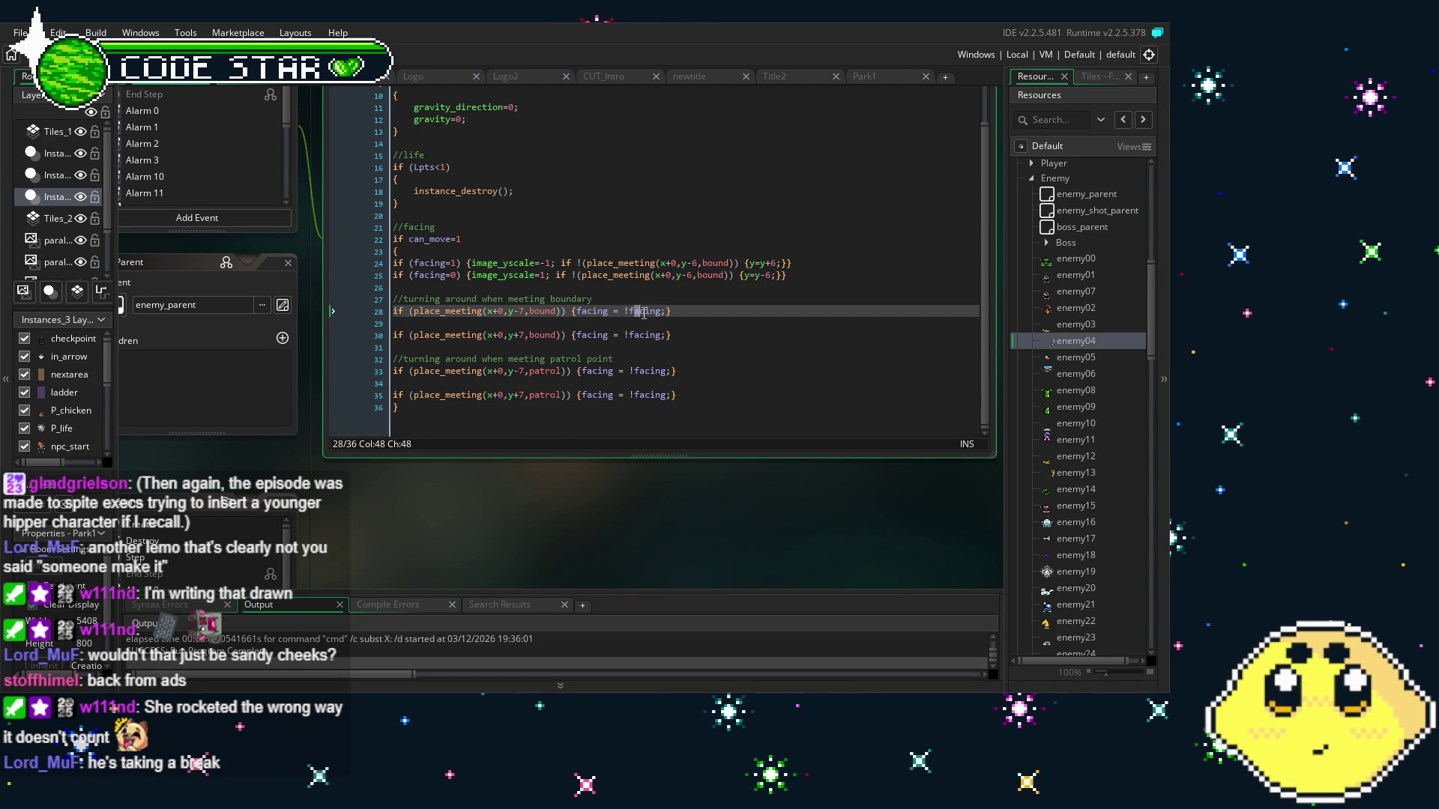
{"action": "left_click_drag", "start_coordinate": [650, 318], "coordinate": [555, 307]}
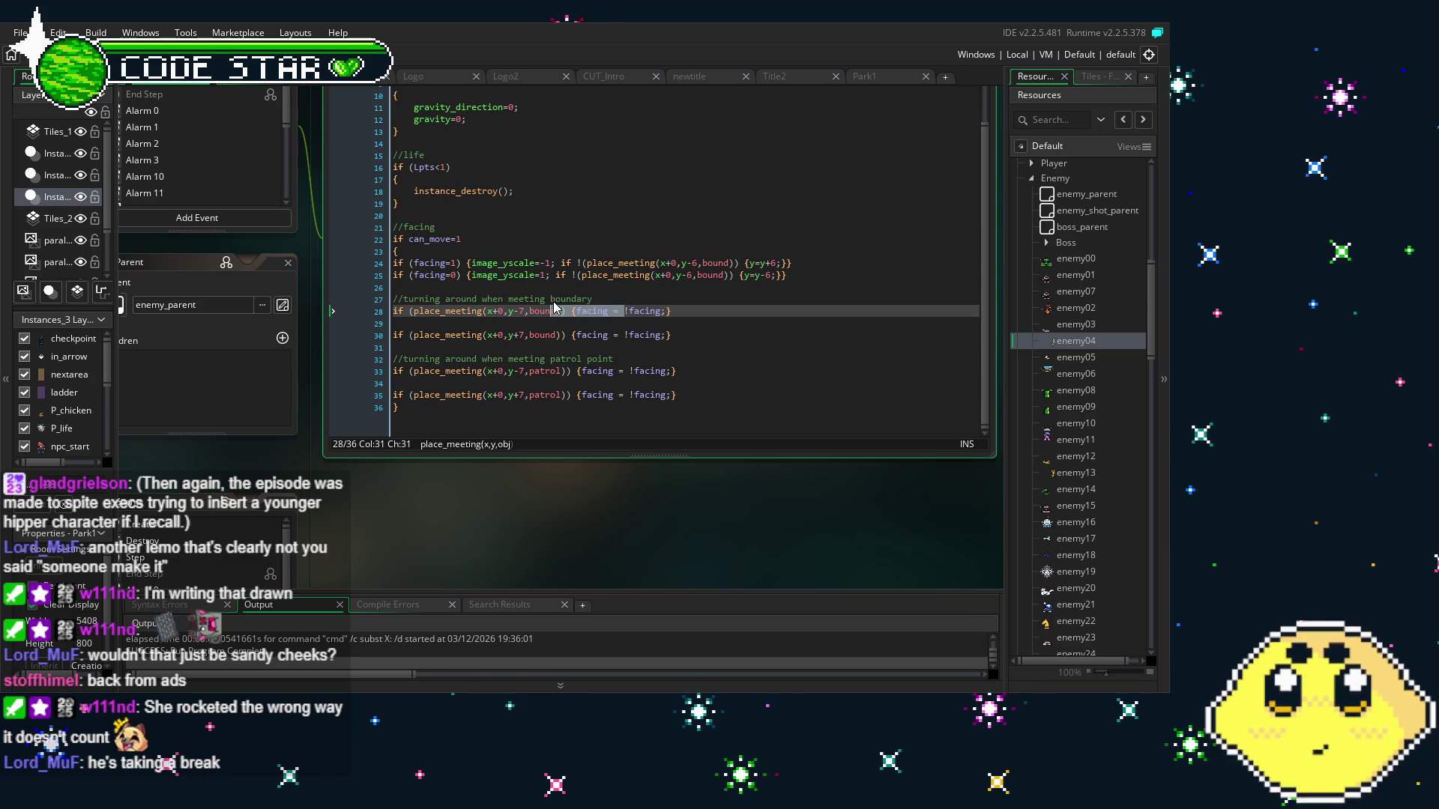
{"action": "left_click", "coordinate": [553, 307]}
{"action": "scroll", "coordinate": [553, 309], "scroll_direction": "up", "scroll_amount": 2}
{"action": "scroll", "coordinate": [551, 308], "scroll_direction": "down", "scroll_amount": 2}
{"action": "left_click_drag", "start_coordinate": [671, 311], "coordinate": [599, 318]}
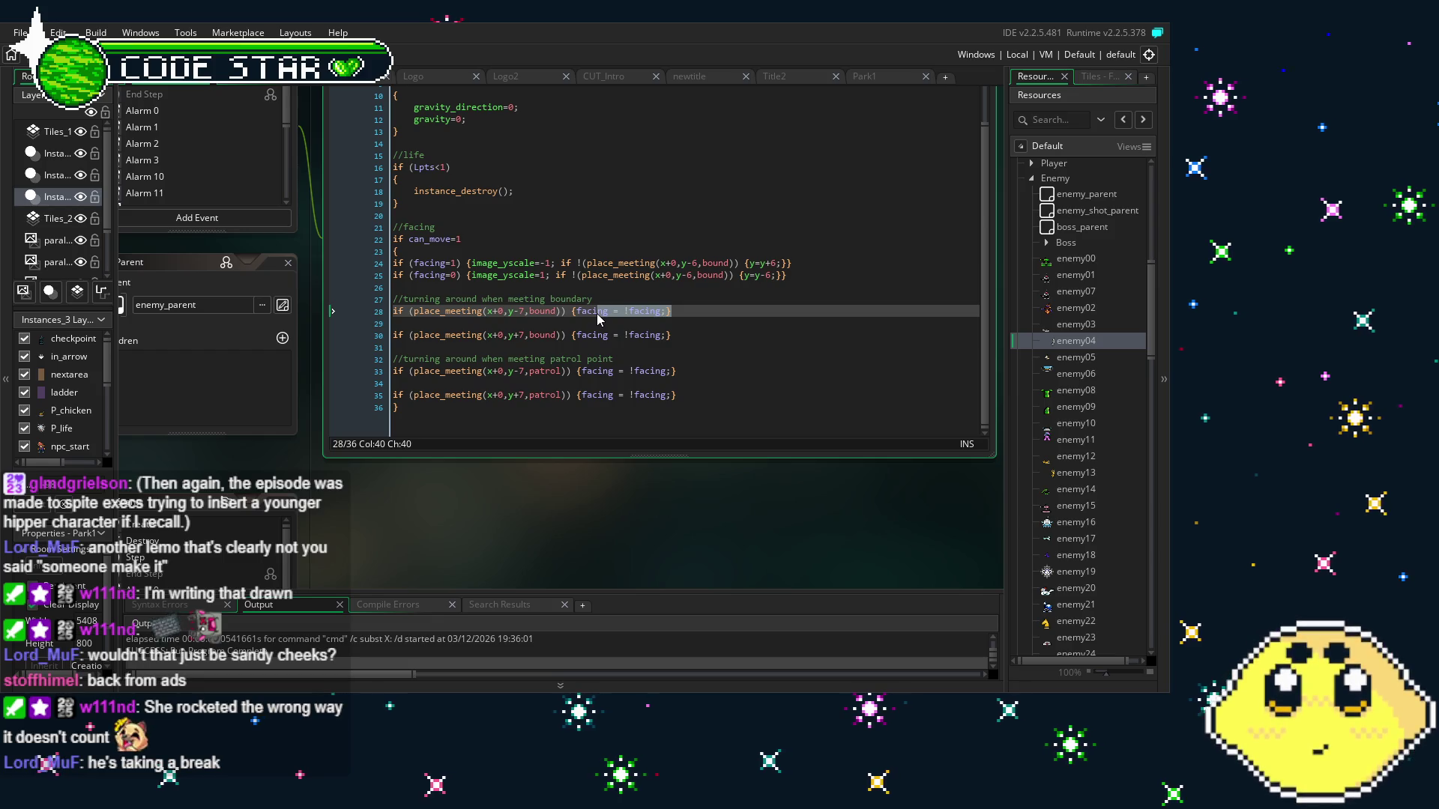
{"action": "left_click", "coordinate": [598, 319]}
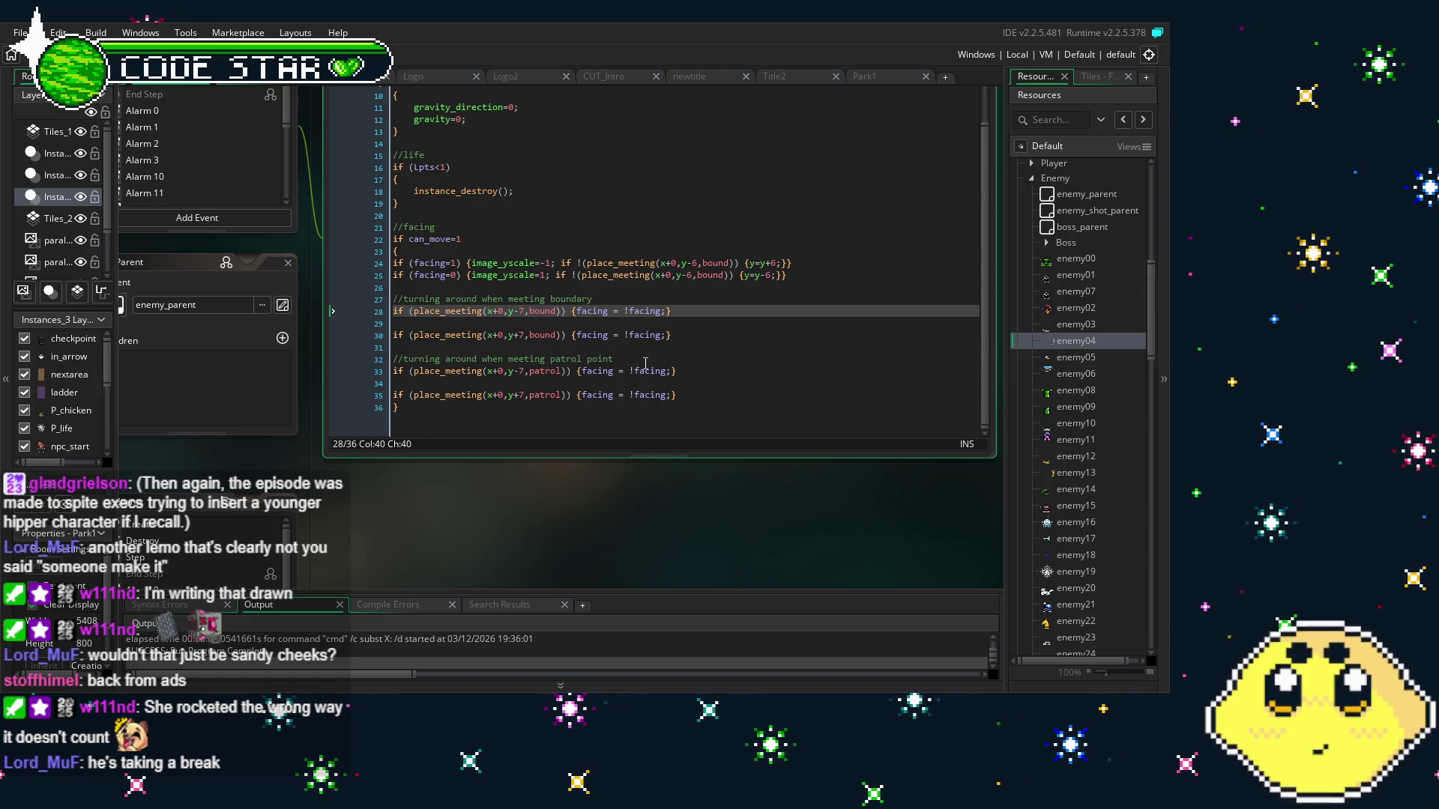
{"action": "key", "text": "Right"}
{"action": "key", "text": "Right"}
{"action": "key", "text": "Right"}
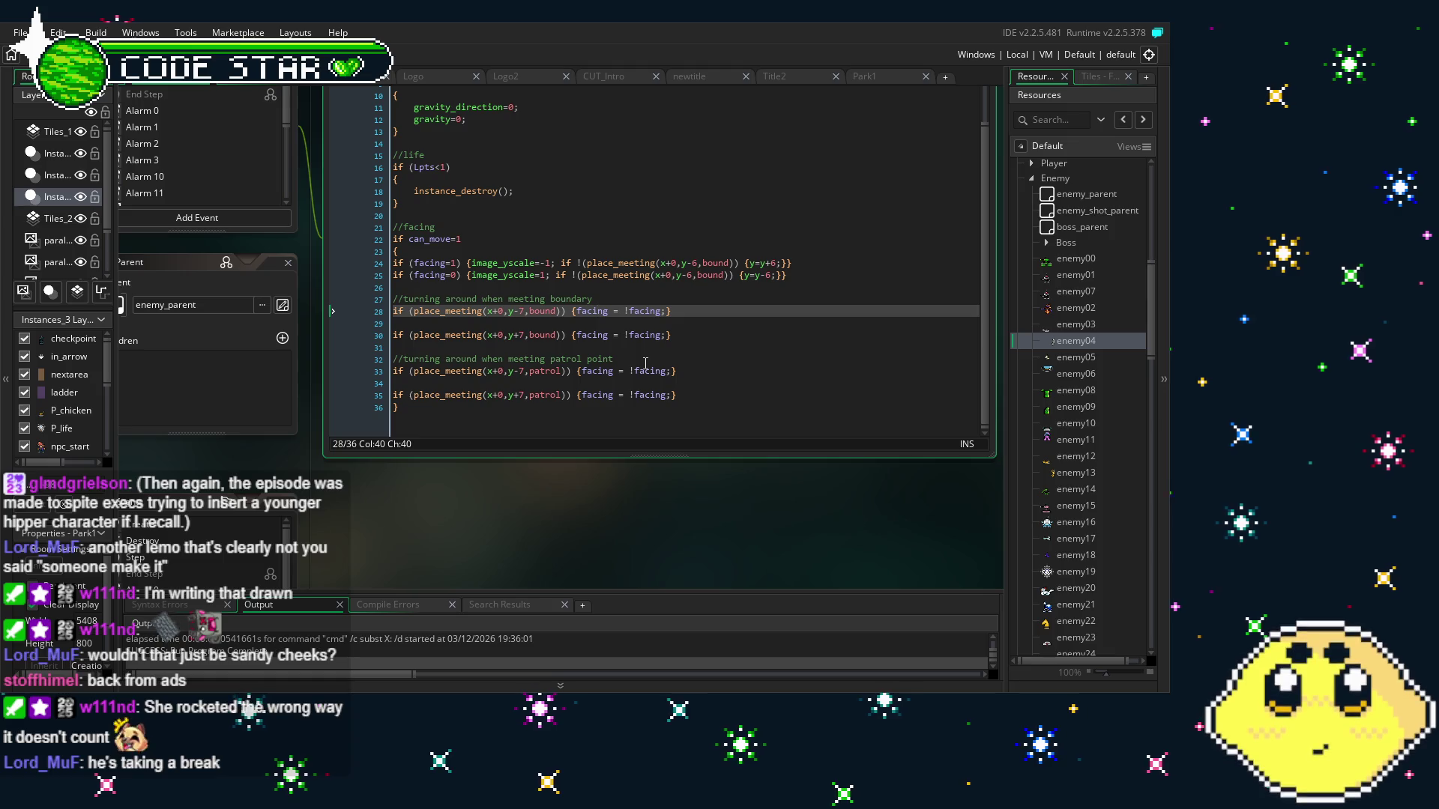